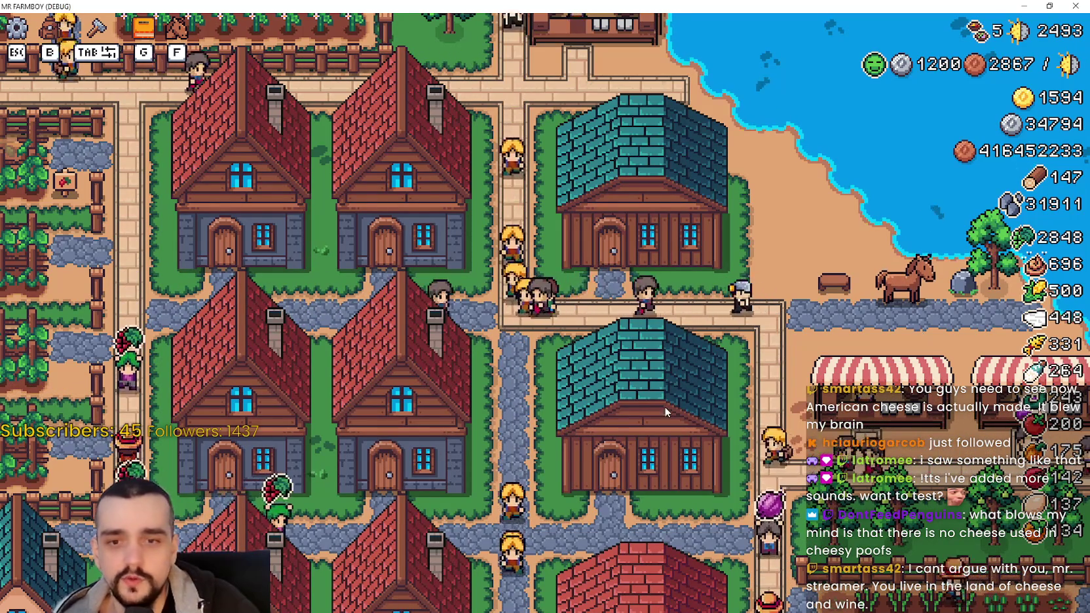
- Ride east and south past the lakeside market stalls and houses toward the pig barns
key("d")
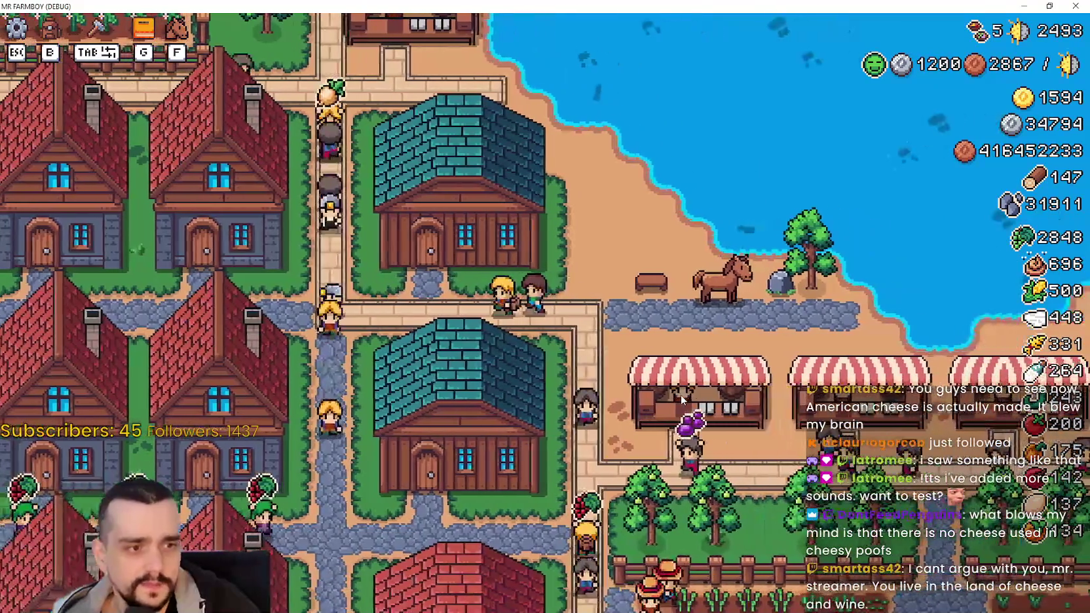
key("a")
key("s")
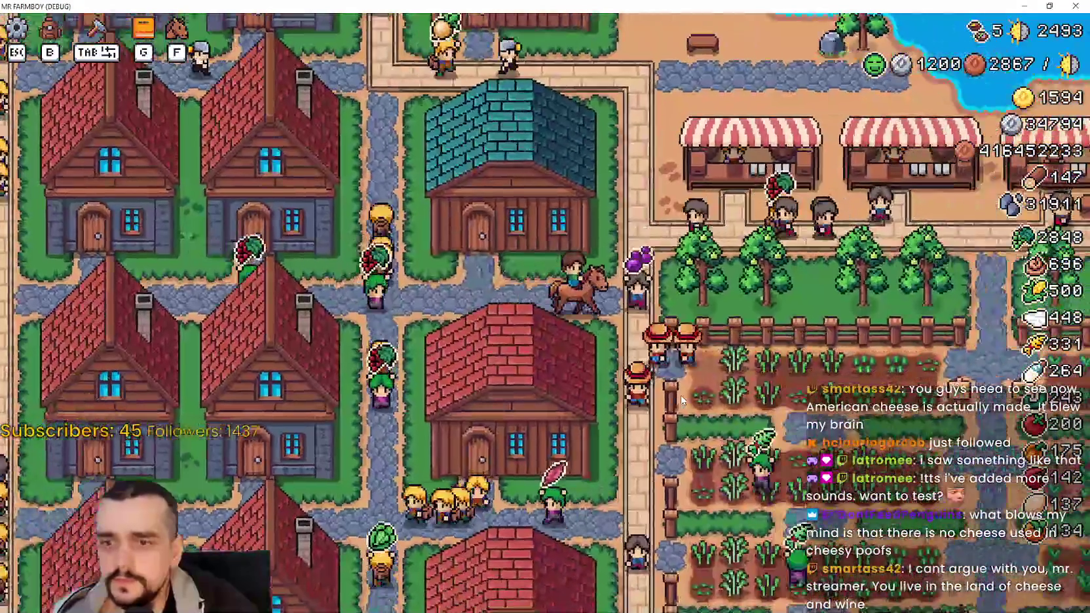
key("d")
key("w")
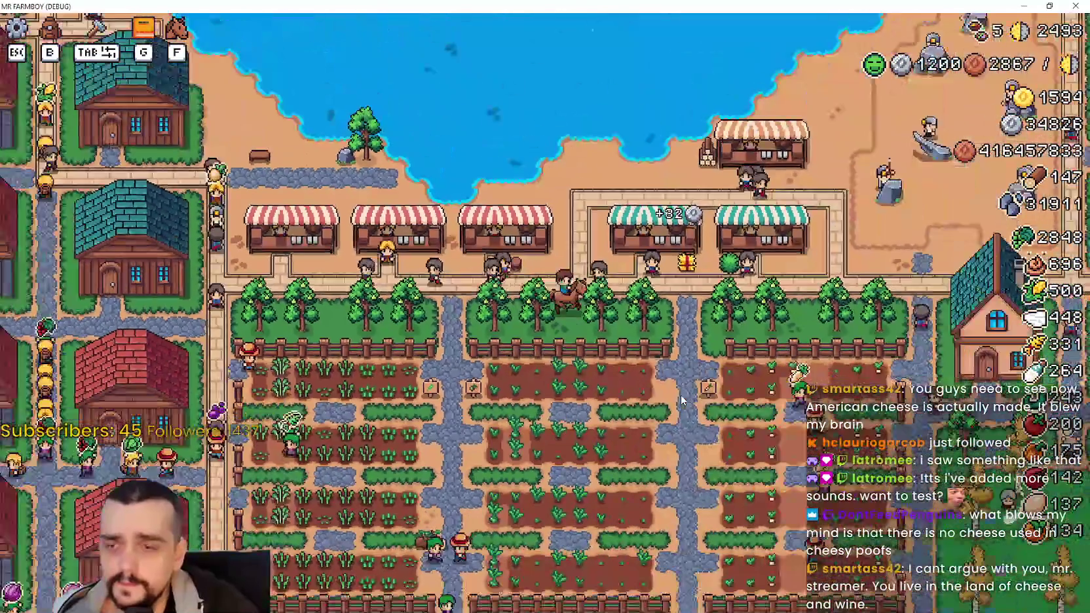
key("d")
scroll(681, 400, "up", 3)
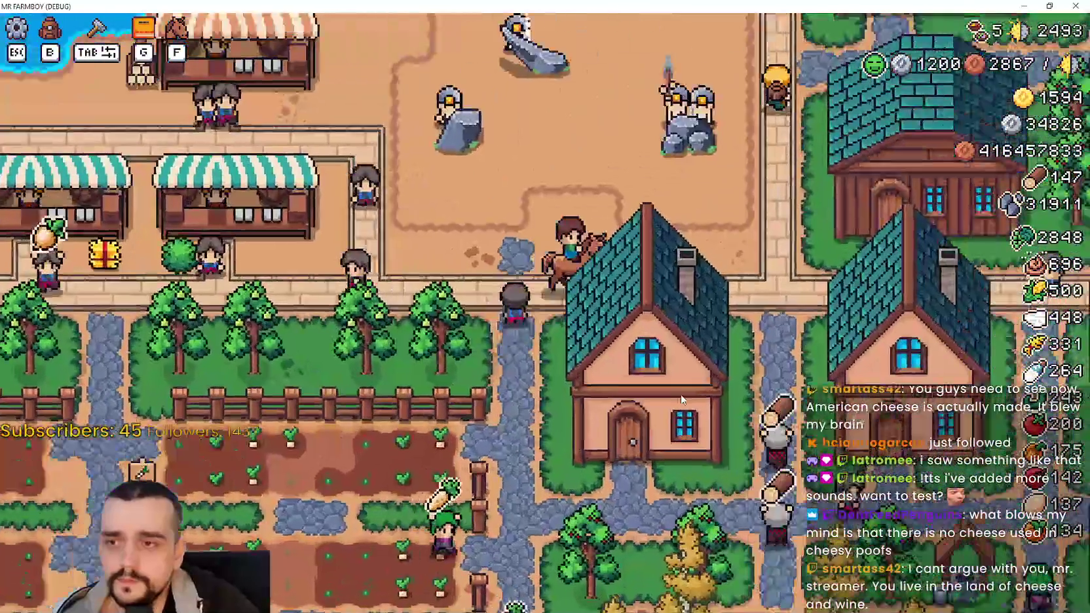
scroll(682, 400, "down", 2)
key("s")
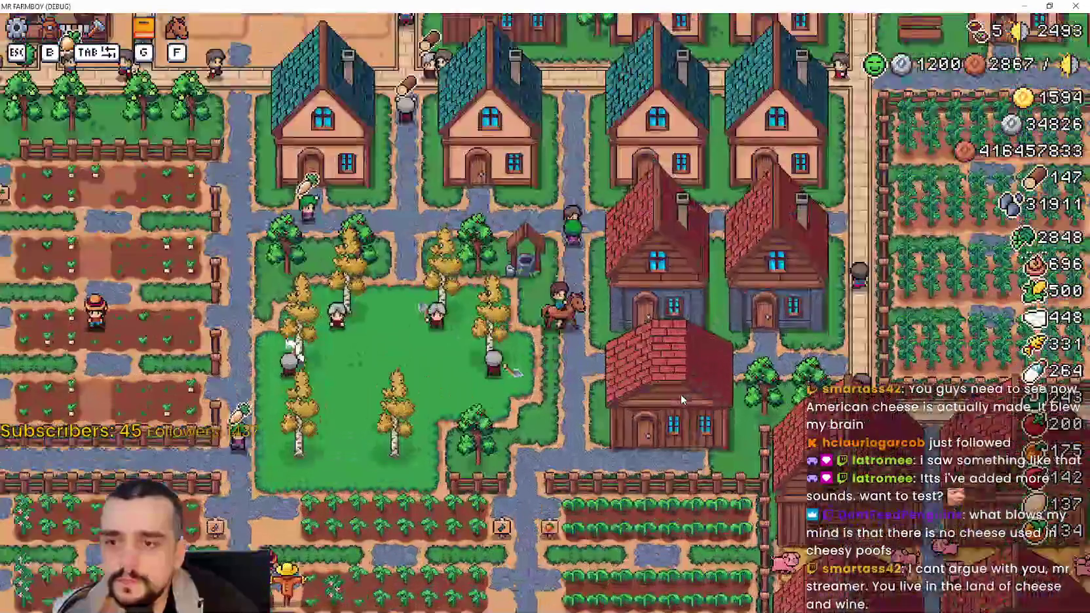
key("d")
key("s")
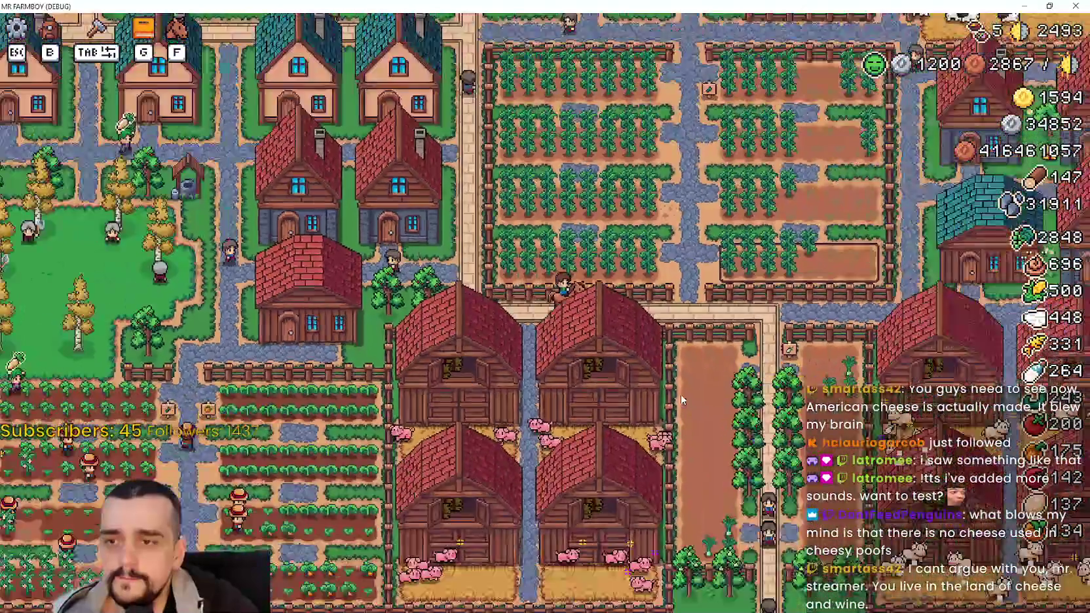
- Ride north past the crop fields to the blacksmith's house and open its buff panel
scroll(682, 399, "down", 2)
key("w")
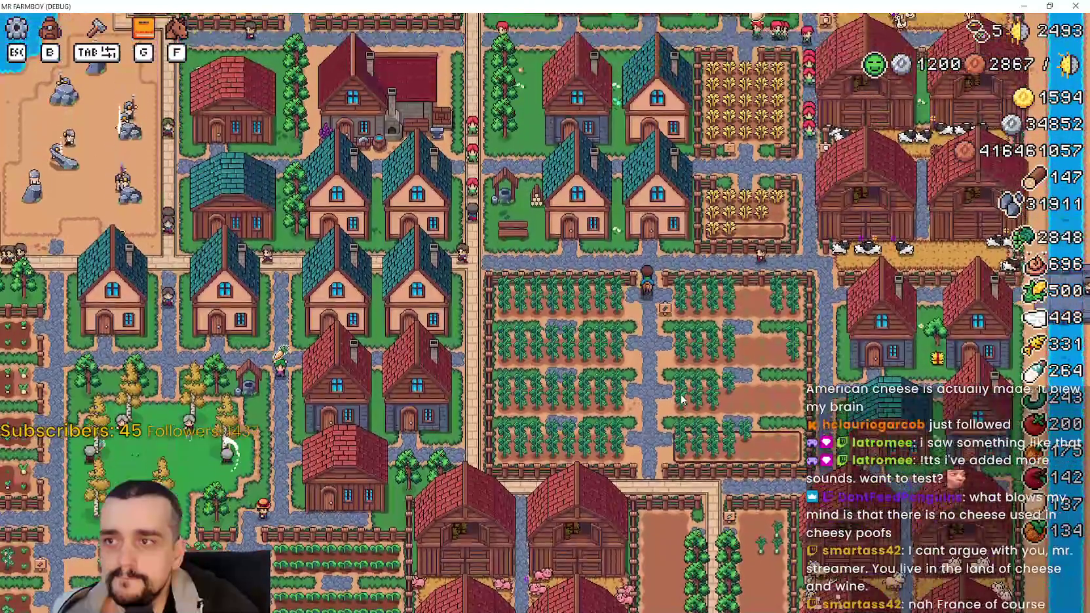
scroll(682, 399, "up", 3)
key("a")
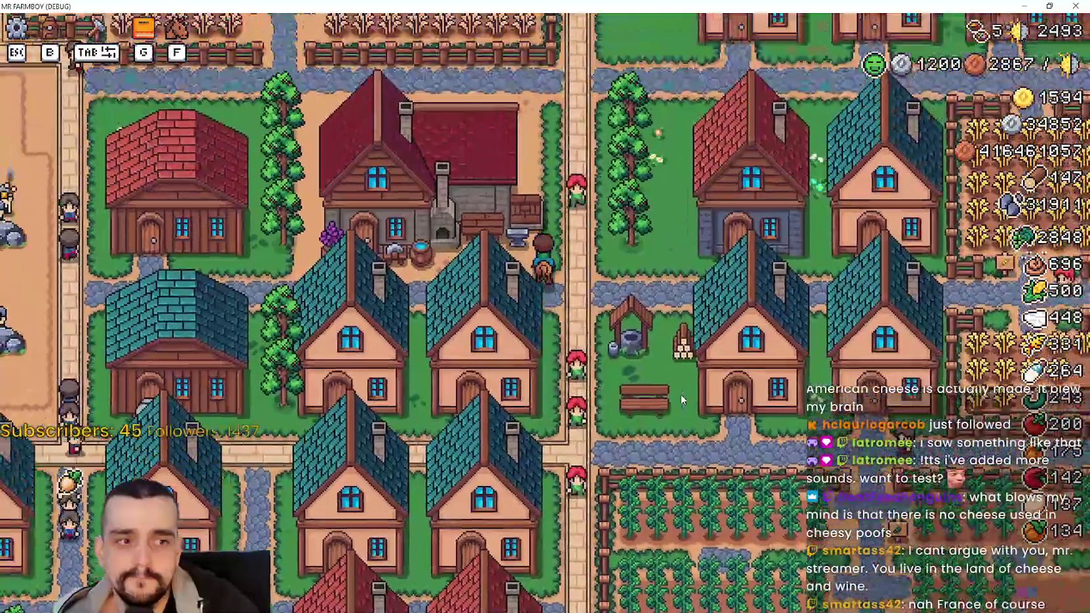
key("w")
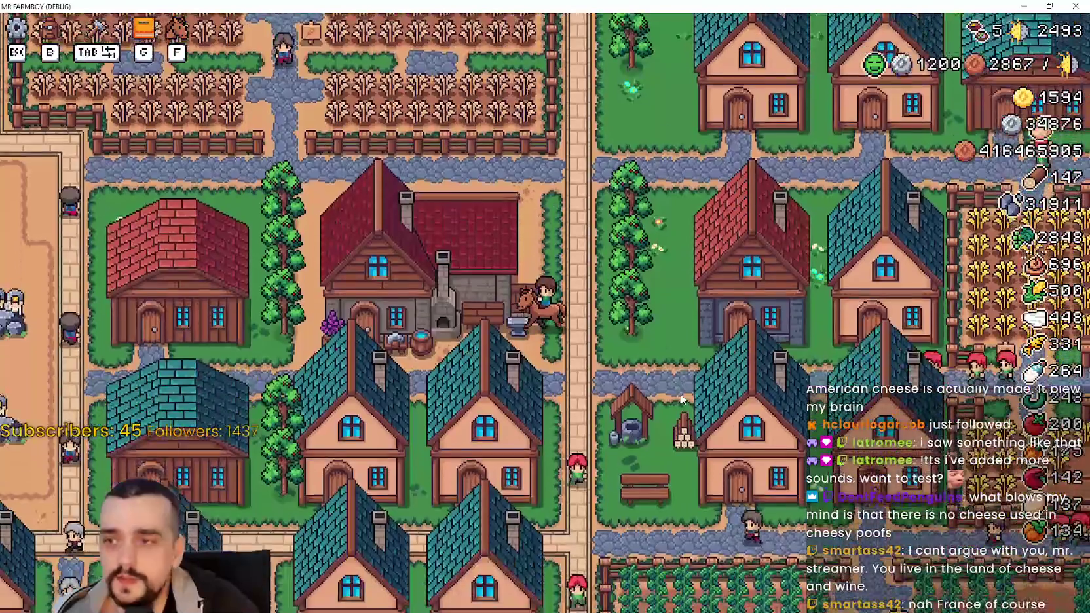
key("a")
scroll(682, 397, "up", 3)
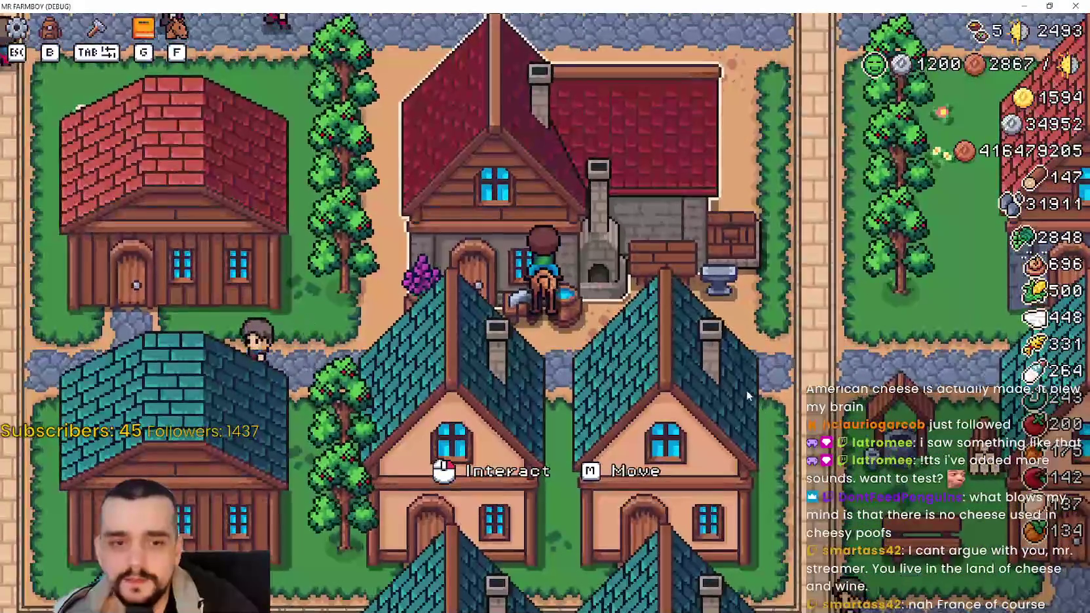
scroll(741, 383, "down", 3)
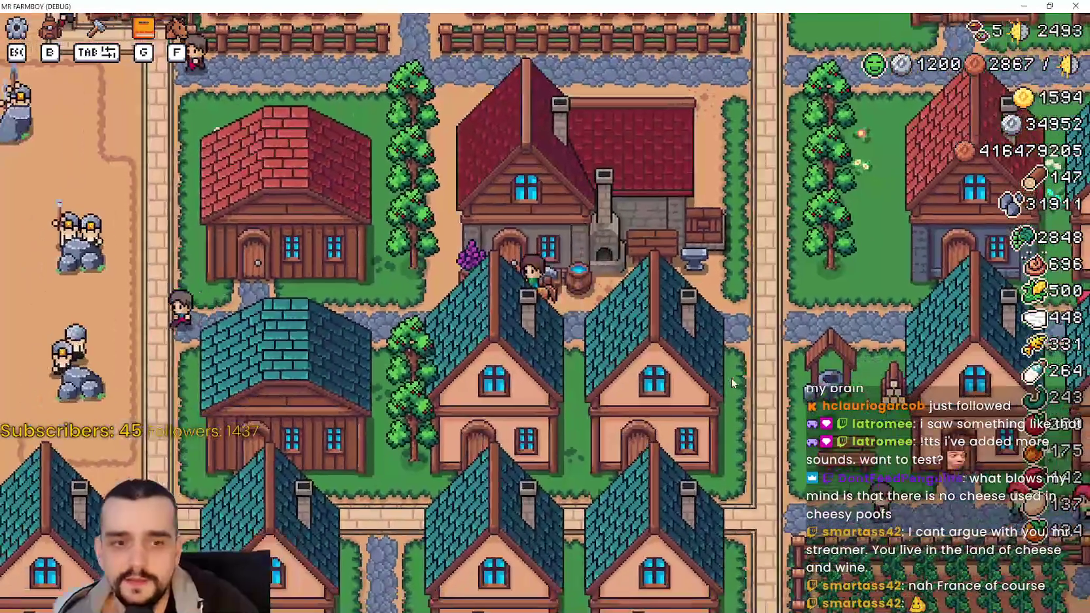
left_click(733, 383)
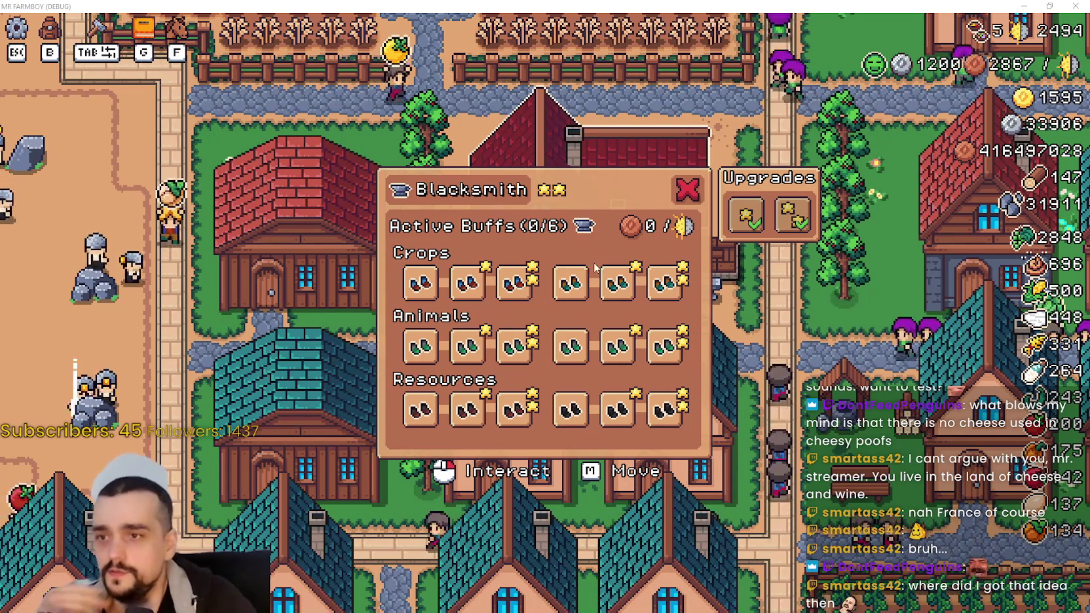
- Switch on Farmer Boots, Forester Boots and the sixth crop, animal and resource boot buffs
mouse_move(612, 296)
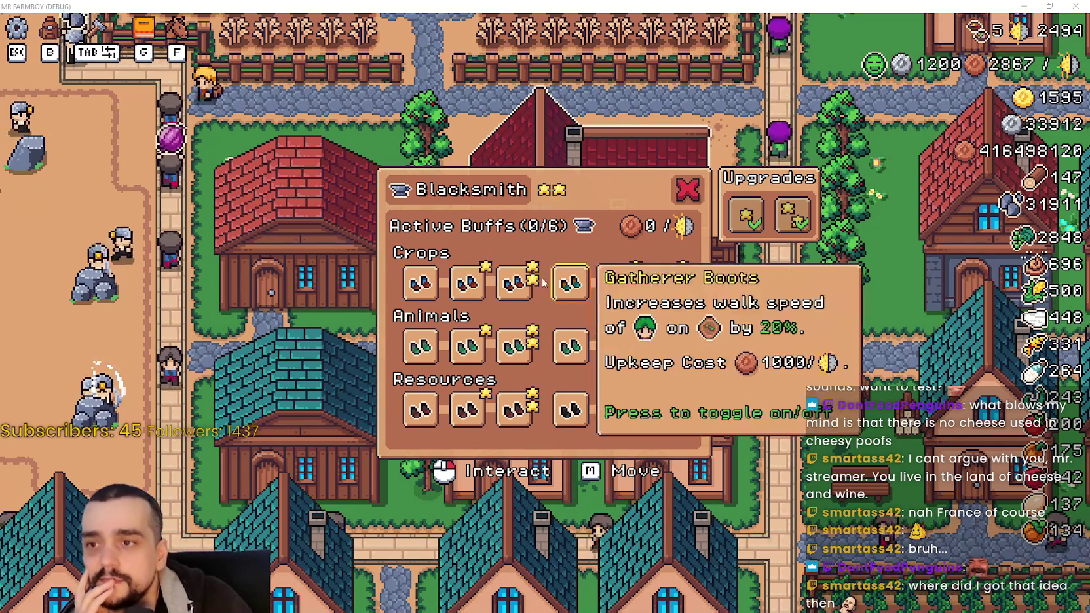
mouse_move(525, 282)
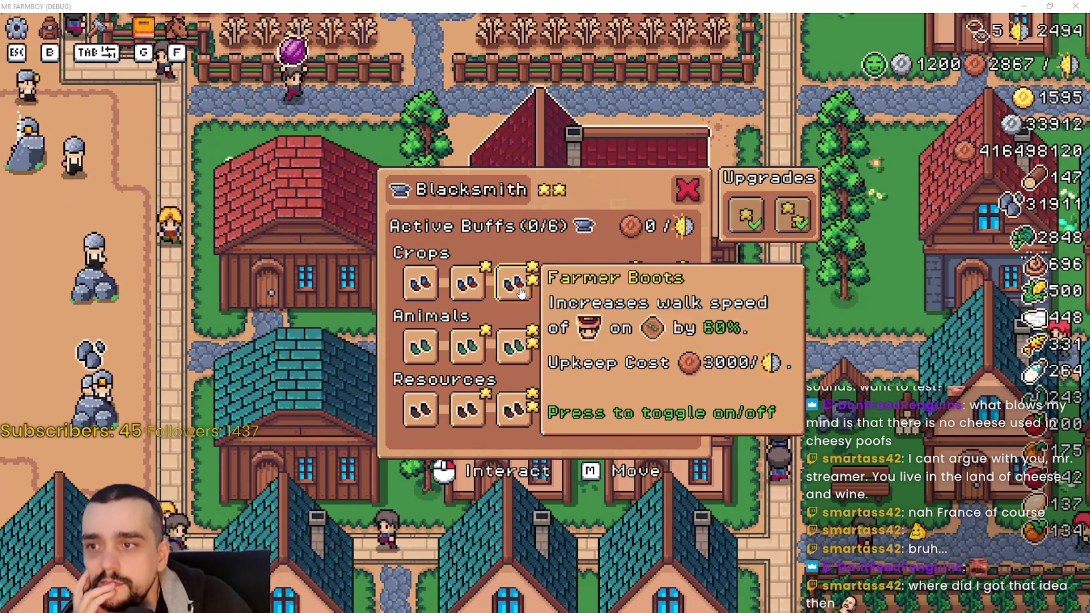
left_click(524, 287)
left_click(667, 283)
left_click(671, 357)
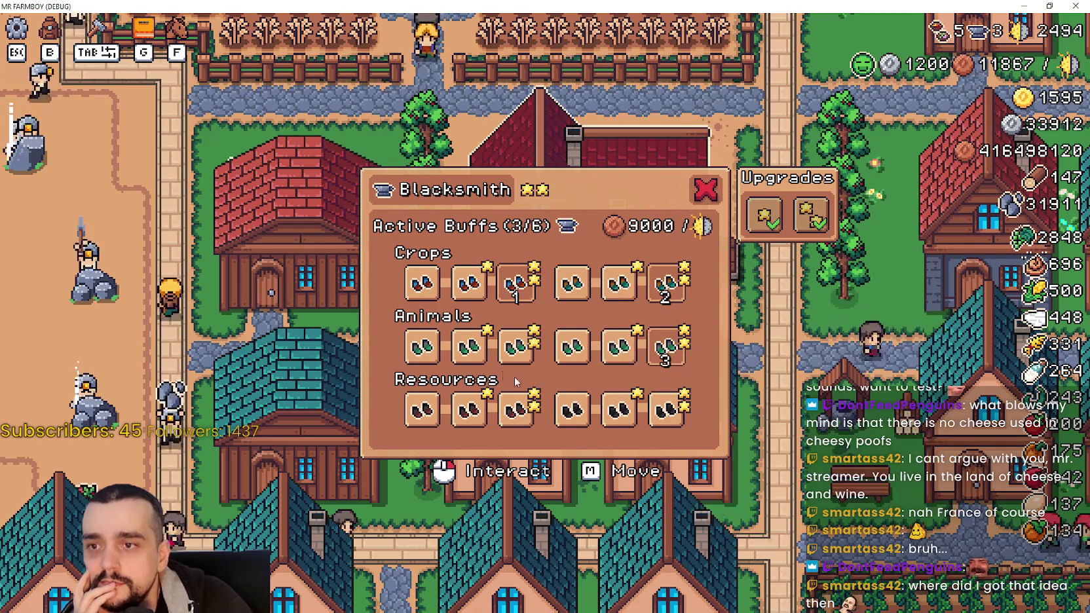
left_click(517, 348)
left_click(666, 410)
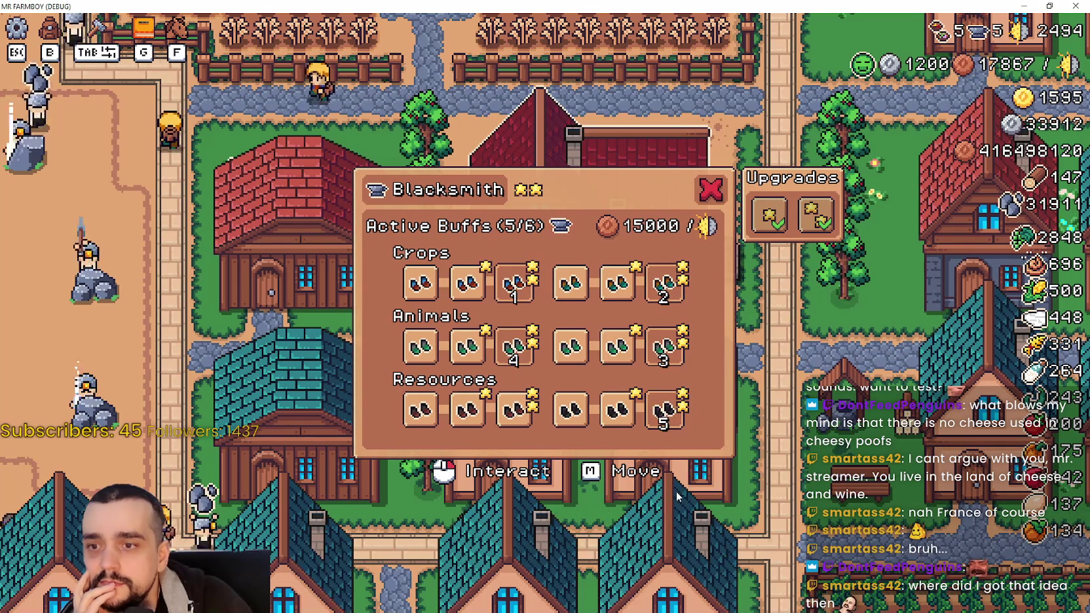
left_click(505, 413)
- Swap the sixth crop and animal boots for the fourth ones, reaching 6/6 at 14000 upkeep, then close the panel
left_click(675, 359)
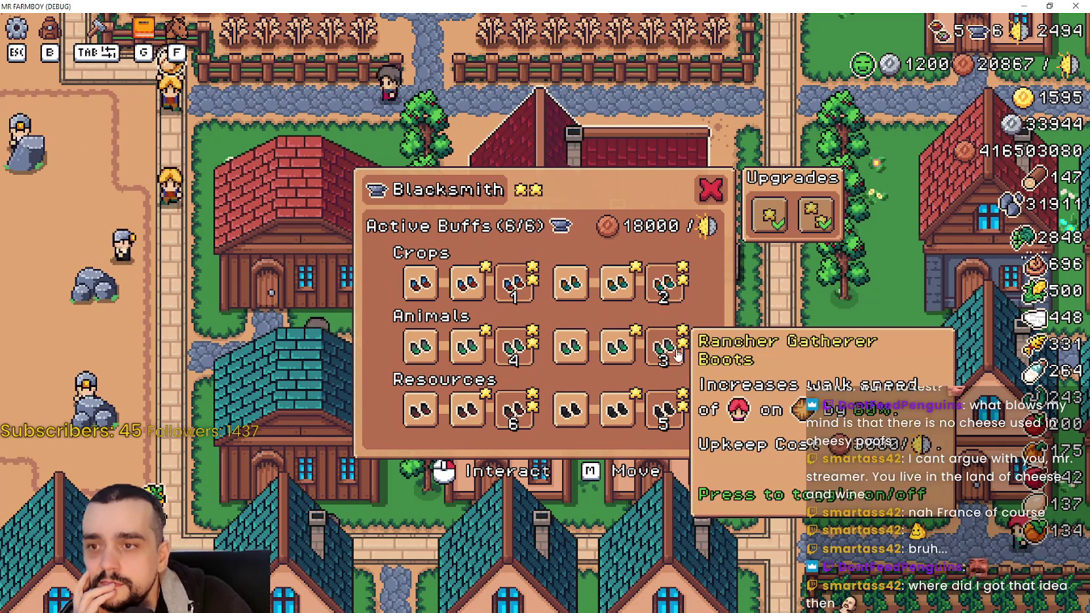
left_click(570, 347)
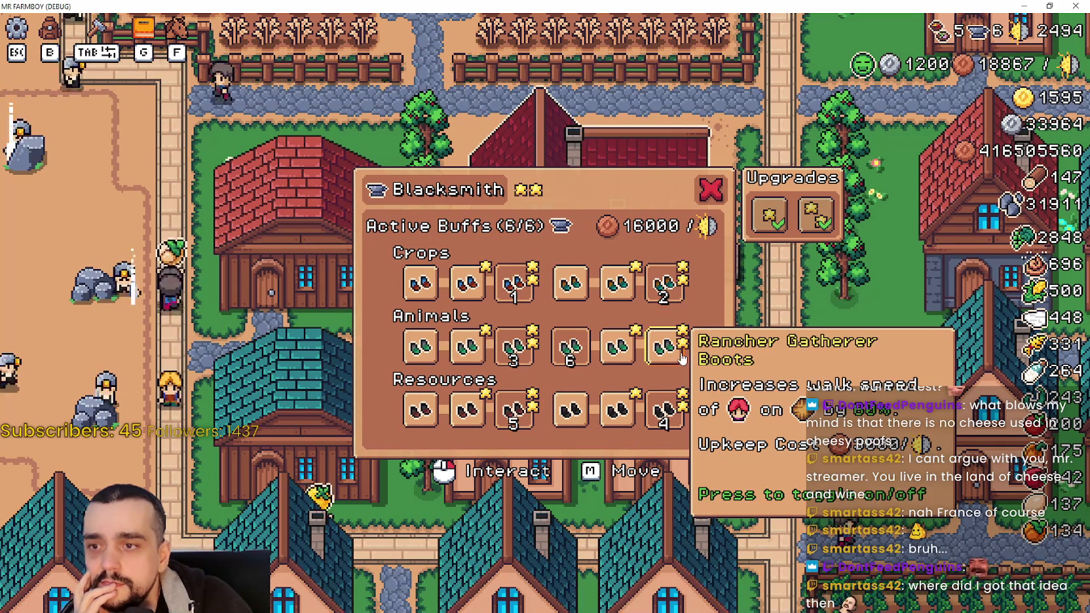
left_click(665, 283)
left_click(570, 284)
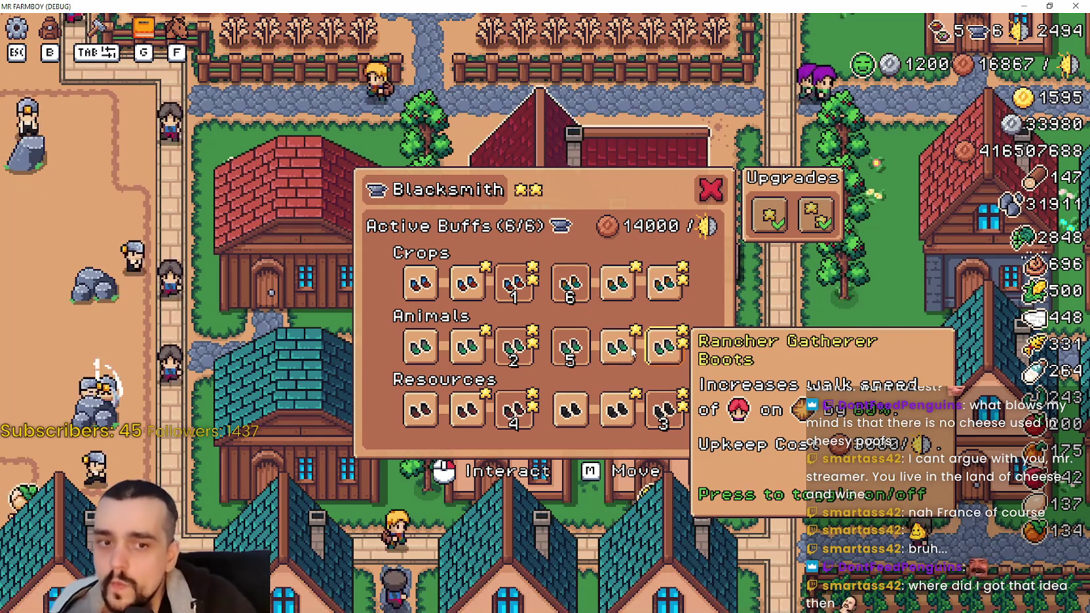
left_click(720, 194)
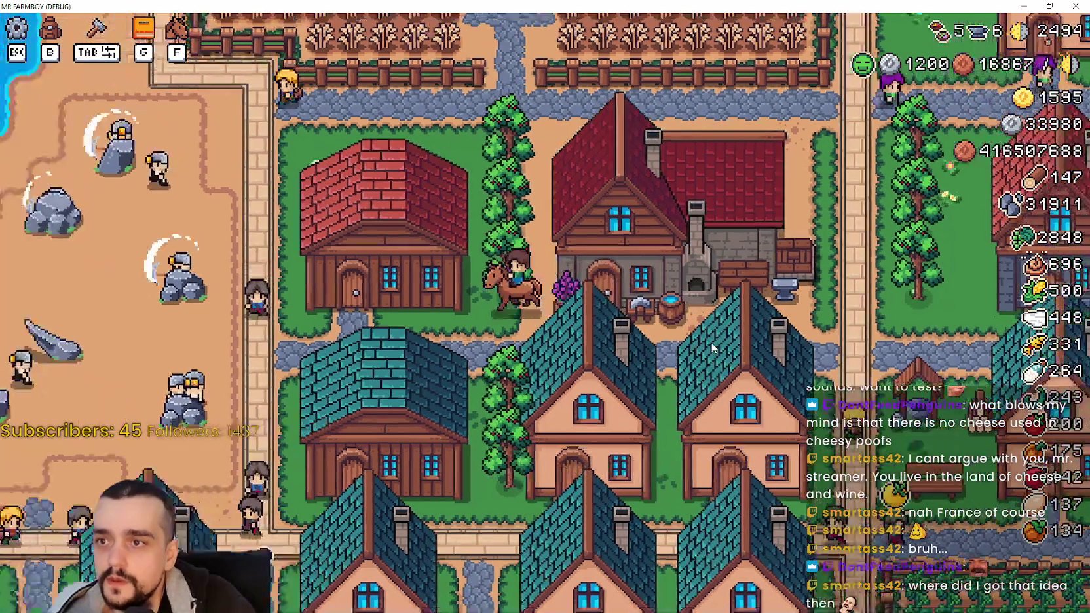
- Ride south-west to the quarry, west past the market stalls into the housing area, then Alt+Tab to Godot
key("a")
key("s")
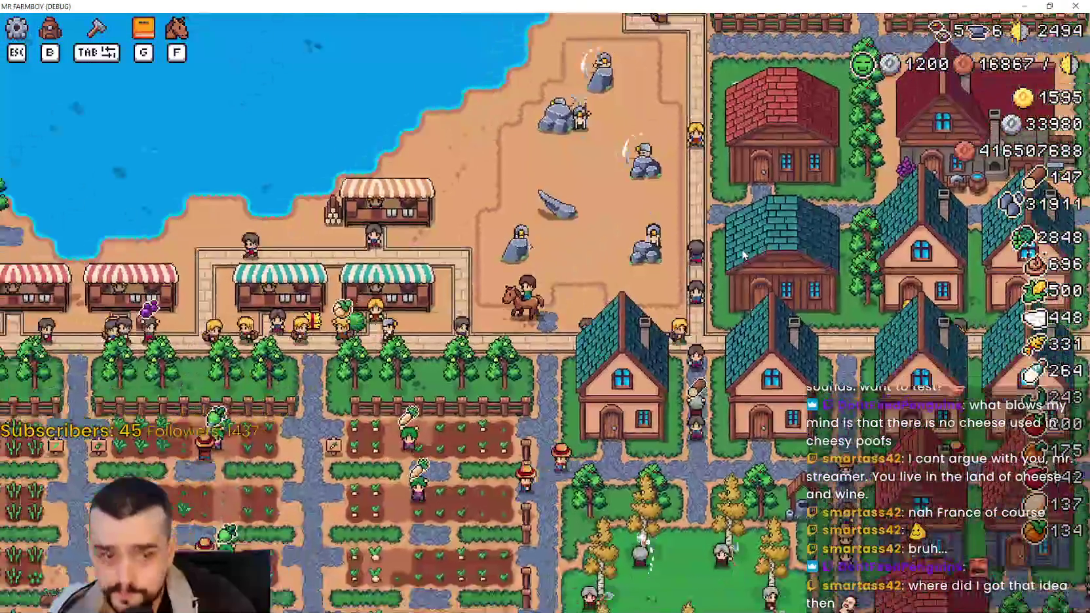
key("a")
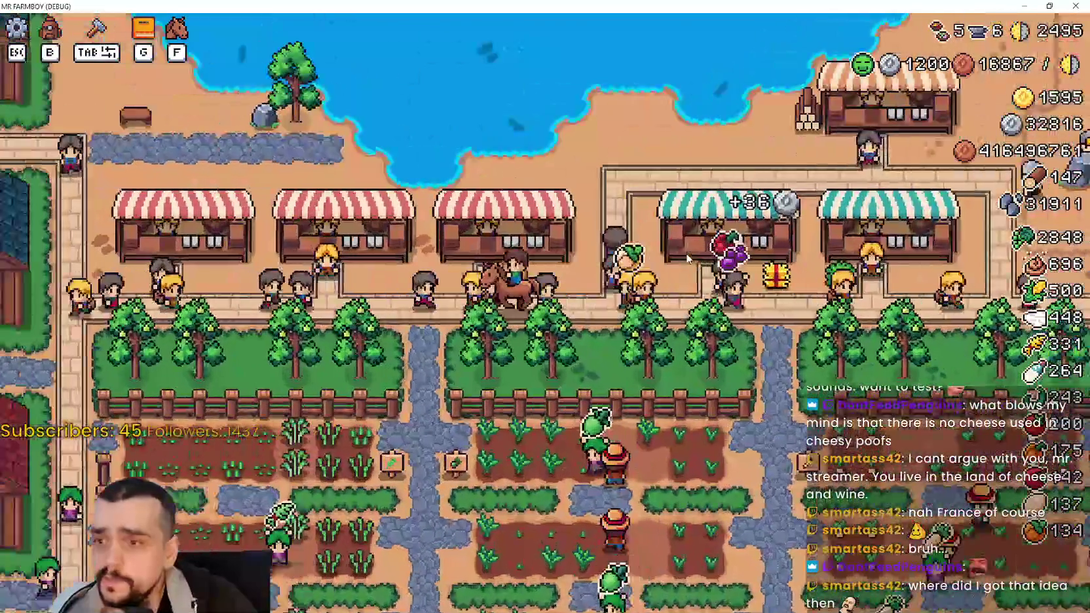
key("a")
key("s")
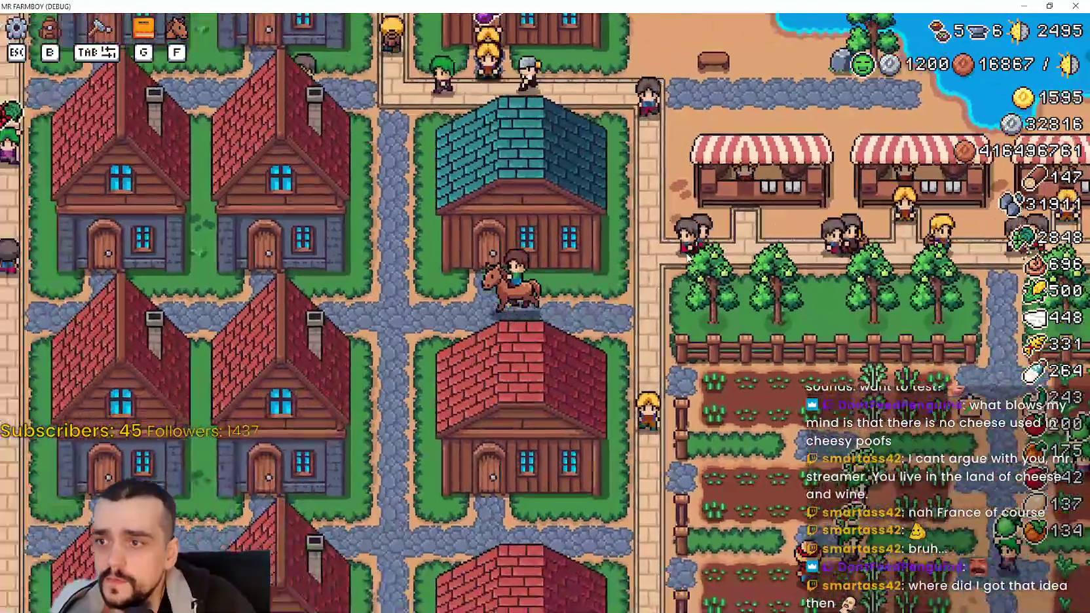
key("a")
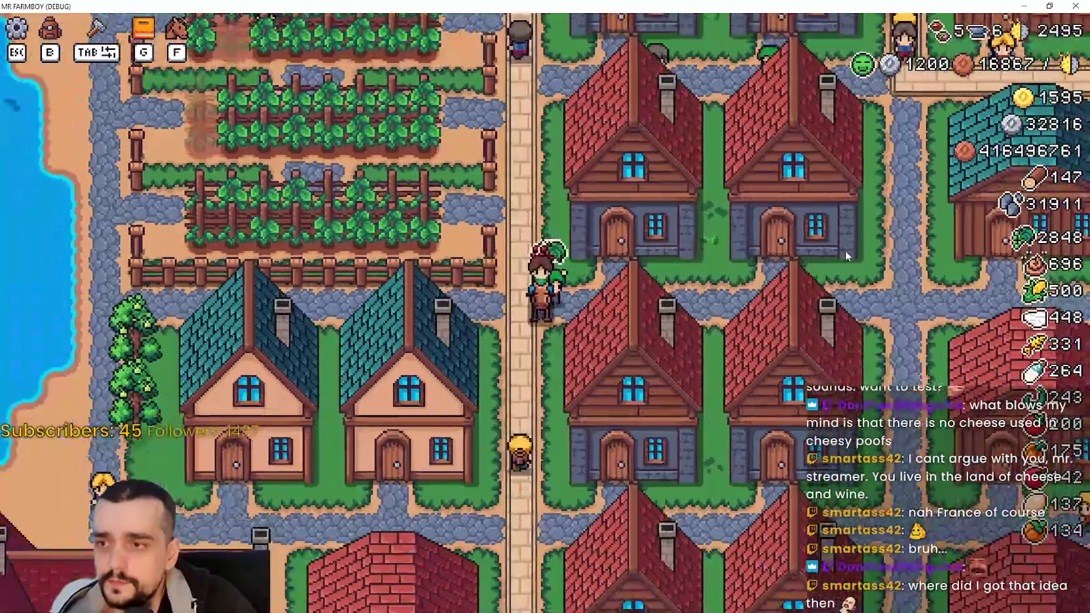
key("alt+Tab")
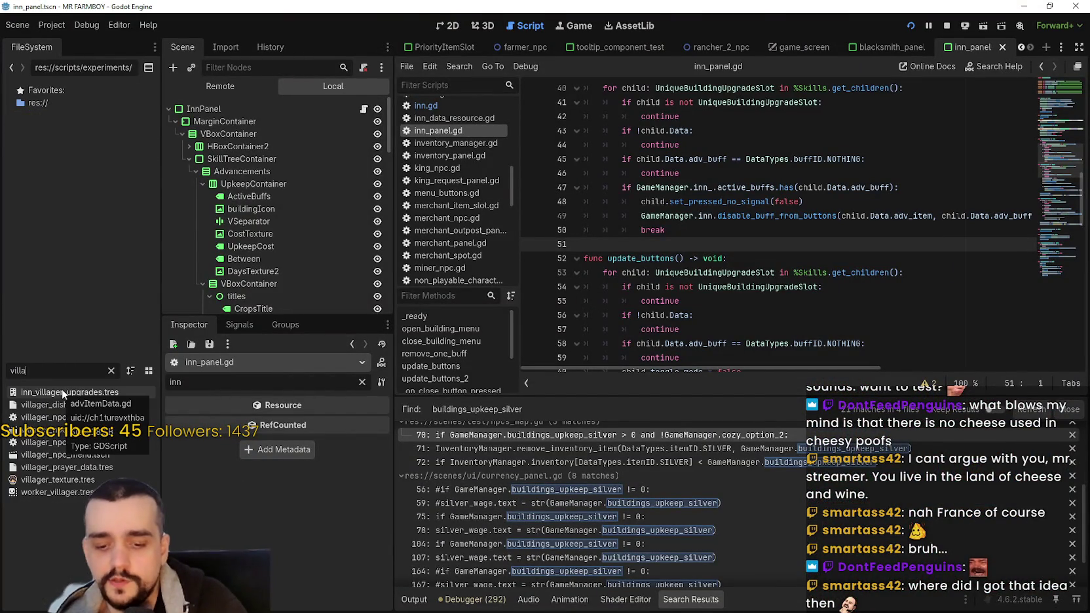
- Open villager_npc.gd from the 'villager' file filter and inspect VILLAGERS_EXTRA_STOCK near chance_for_more
type("llager")
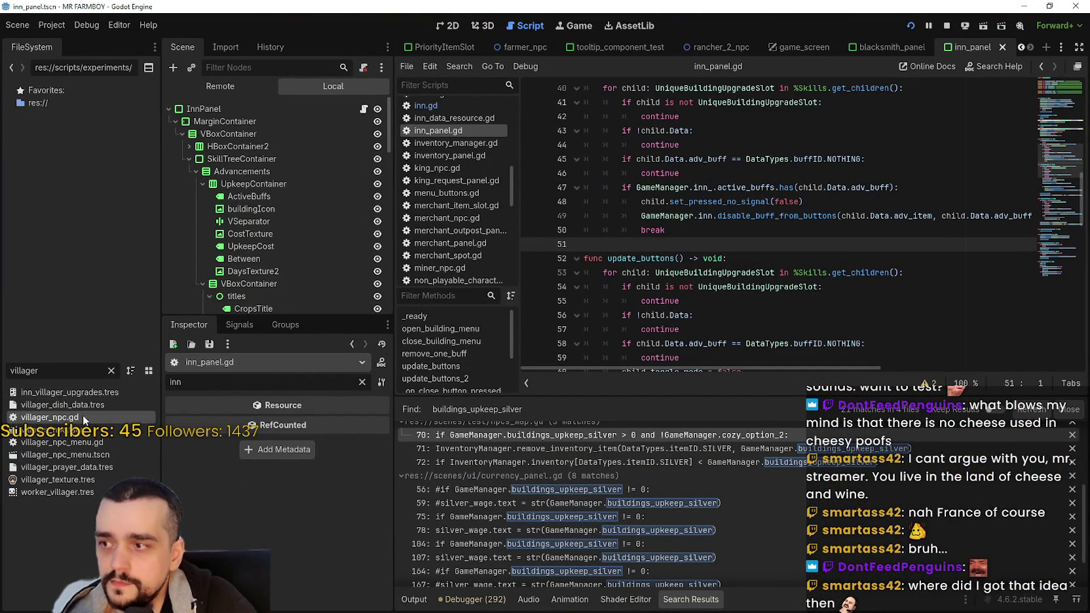
double_click(99, 417)
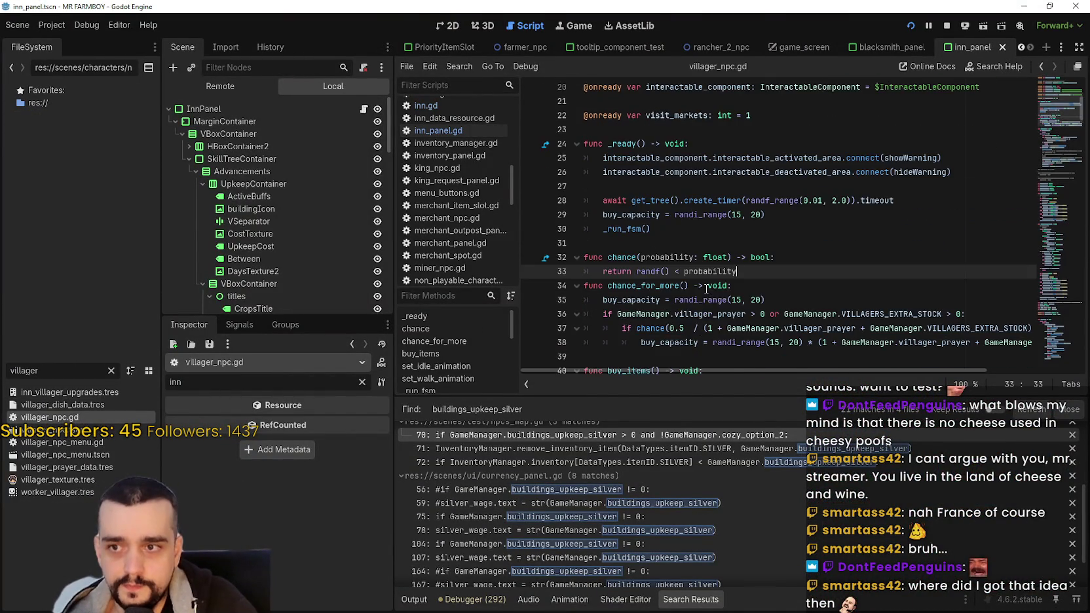
scroll(714, 293, "down", 2)
left_click(729, 276)
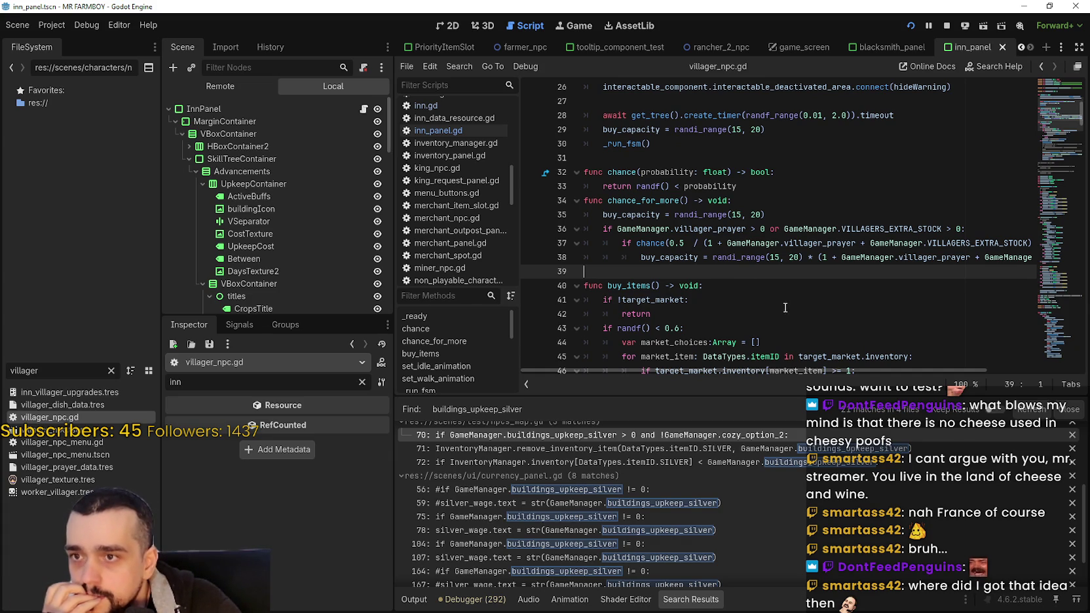
double_click(920, 229)
left_click(725, 272)
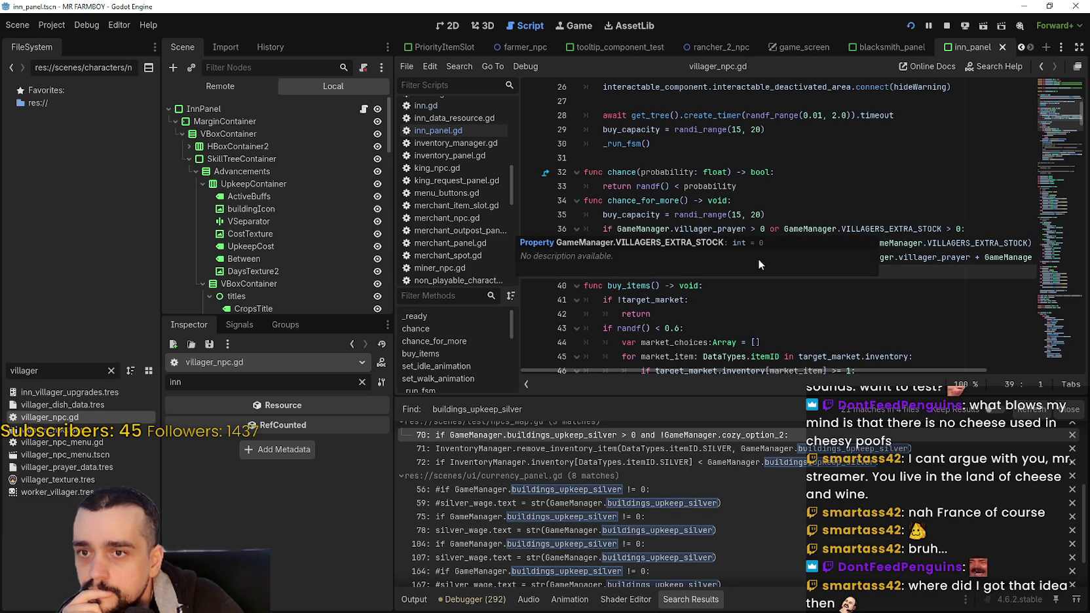
- Scroll into buy_items and select its chance_for_more() call on line 52
scroll(686, 198, "down", 2)
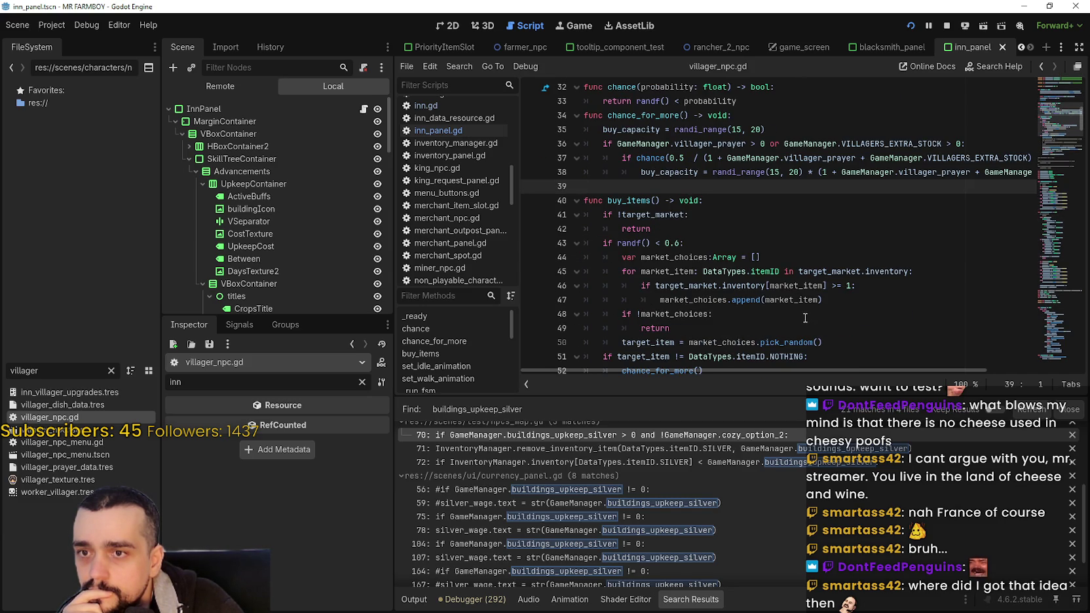
left_click(806, 316)
scroll(805, 314, "down", 2)
left_click(783, 282)
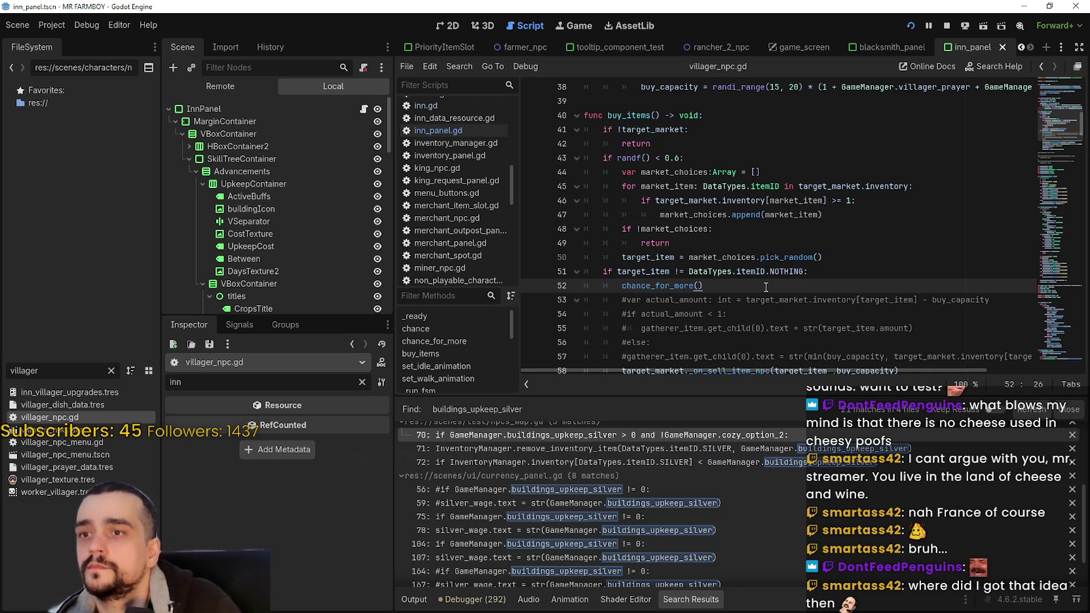
double_click(668, 284)
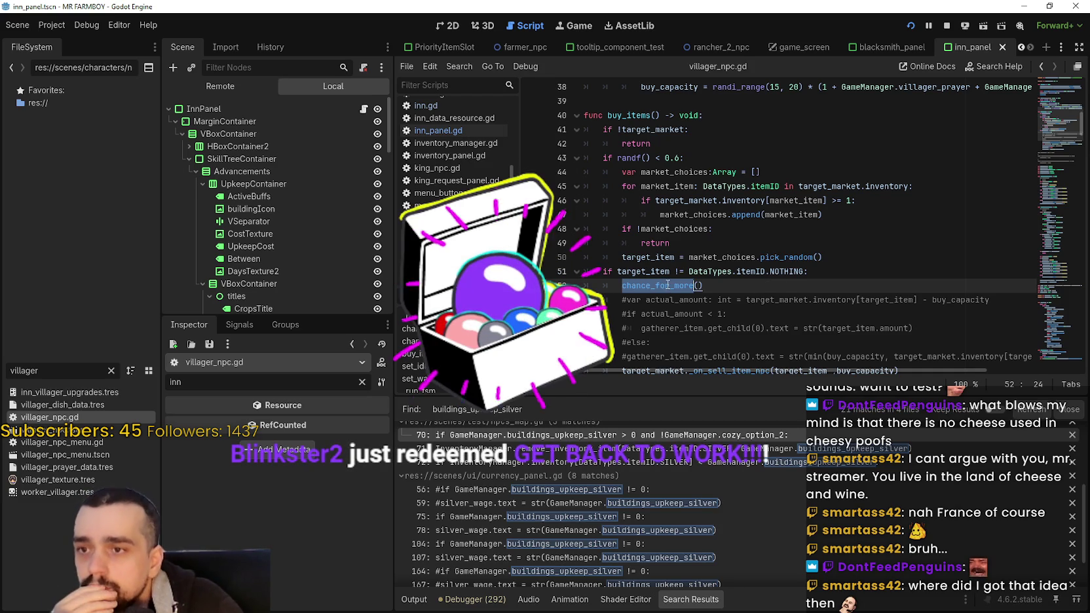
- Scroll down to the state match and bring up the context menu on the _state_work_on_task() call
scroll(668, 284, "up", 2)
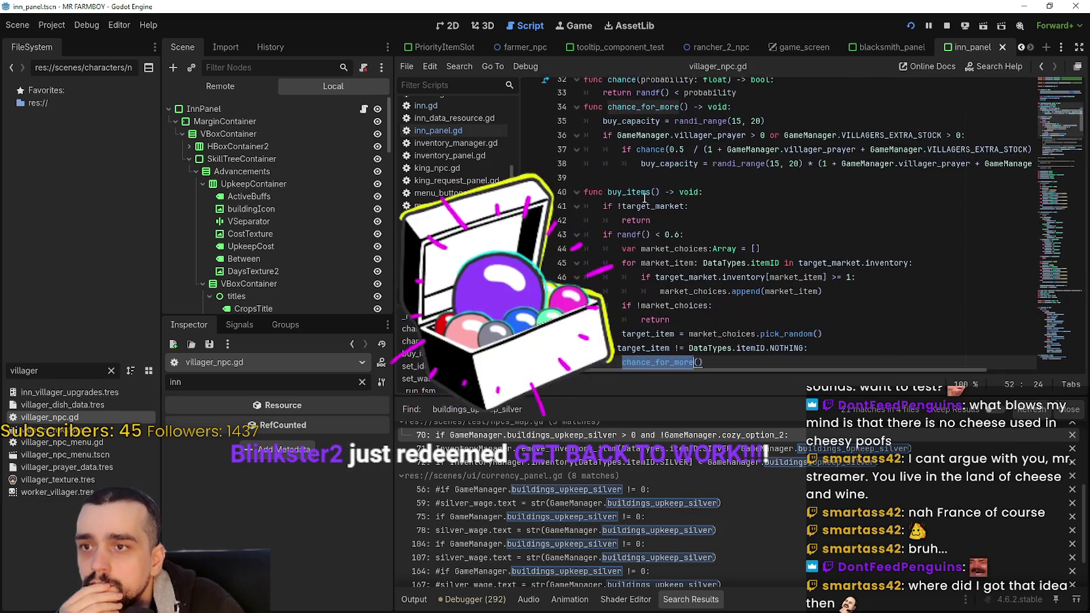
scroll(645, 198, "up", 4)
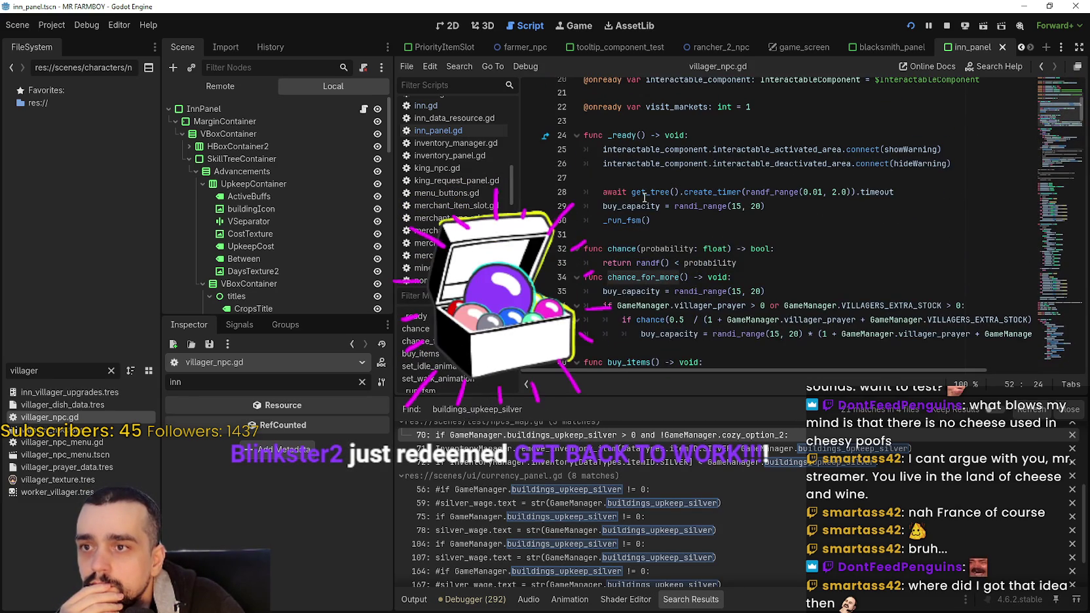
scroll(645, 198, "down", 10)
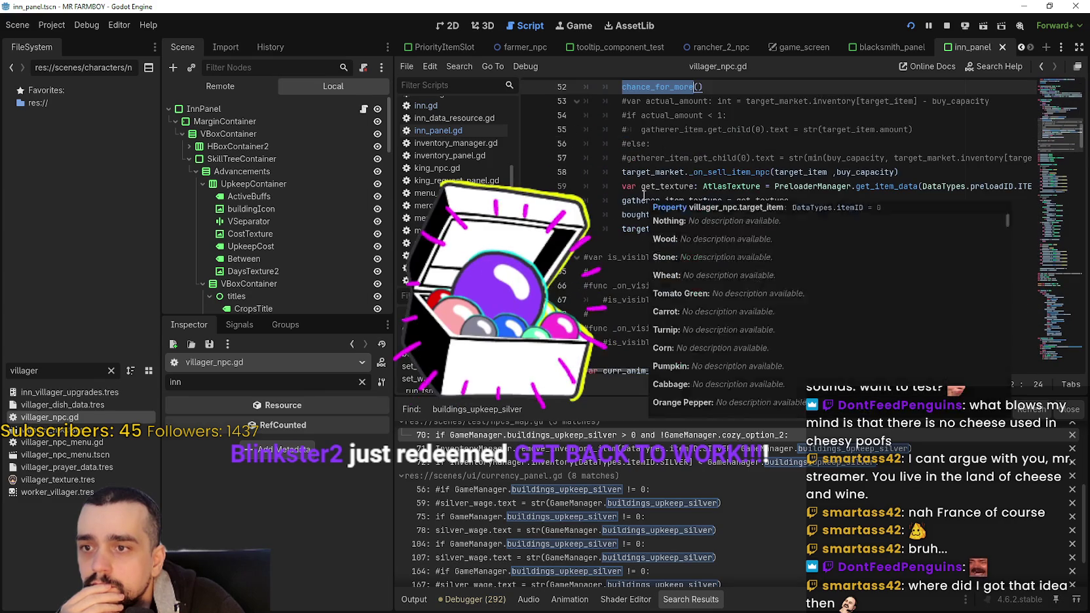
scroll(644, 195, "down", 3)
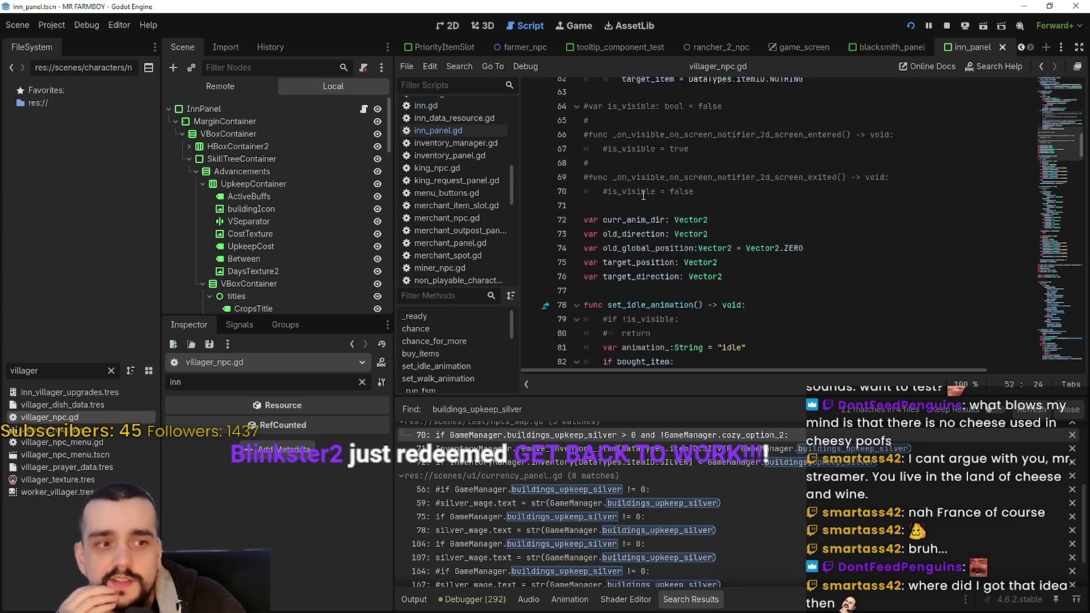
scroll(645, 195, "down", 9)
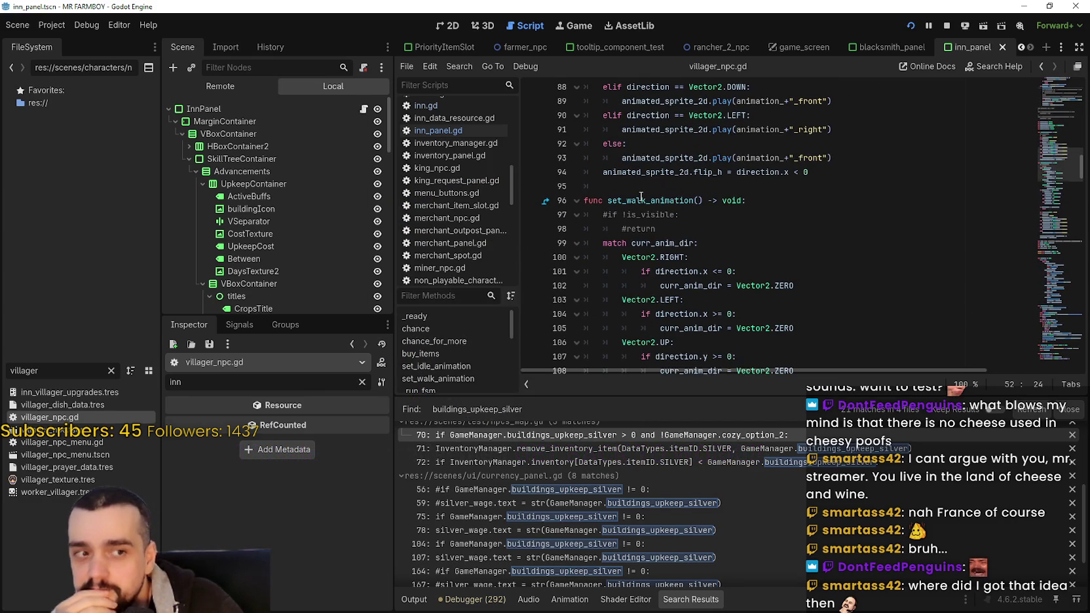
scroll(642, 197, "down", 1)
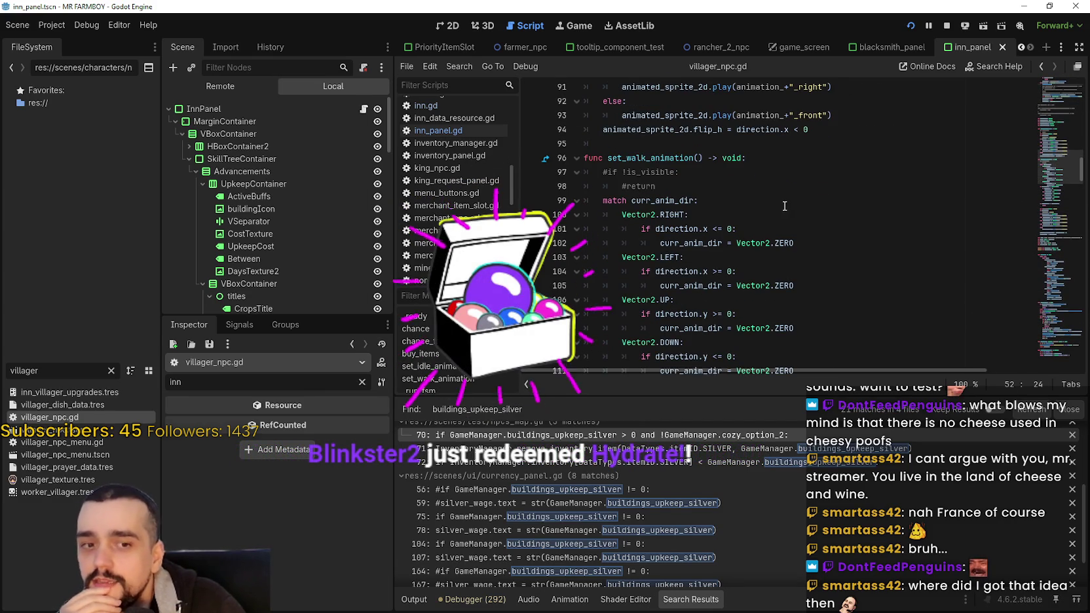
scroll(779, 205, "down", 1)
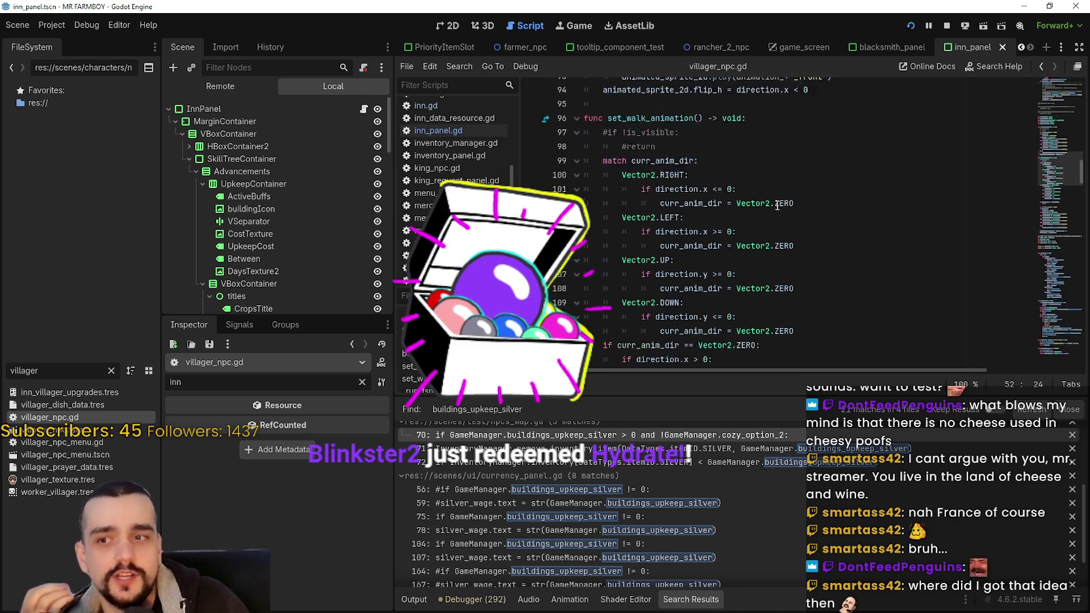
scroll(777, 206, "down", 6)
mouse_move(1042, 185)
left_mouse_down()
mouse_move(1037, 215)
mouse_move(1022, 224)
left_mouse_up()
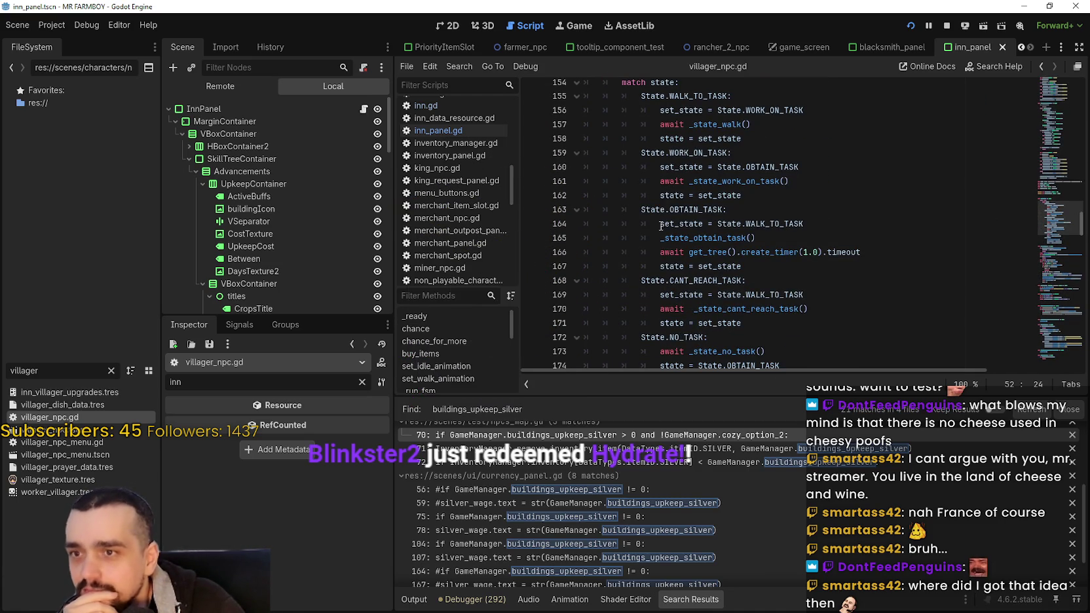
right_click(747, 186)
left_click(782, 274)
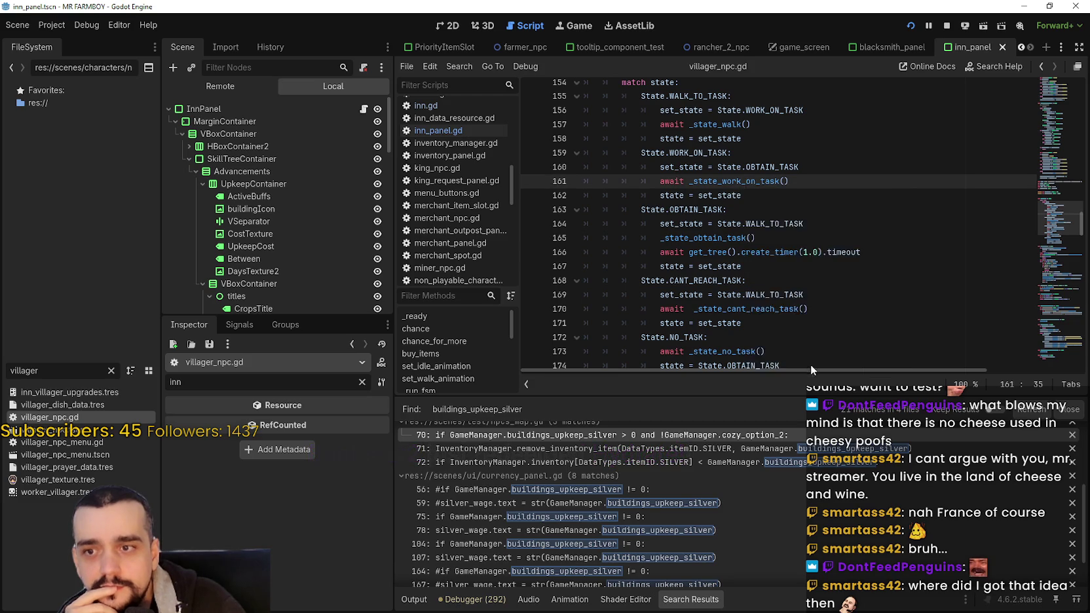
scroll(782, 274, "up", 2)
scroll(784, 275, "down", 4)
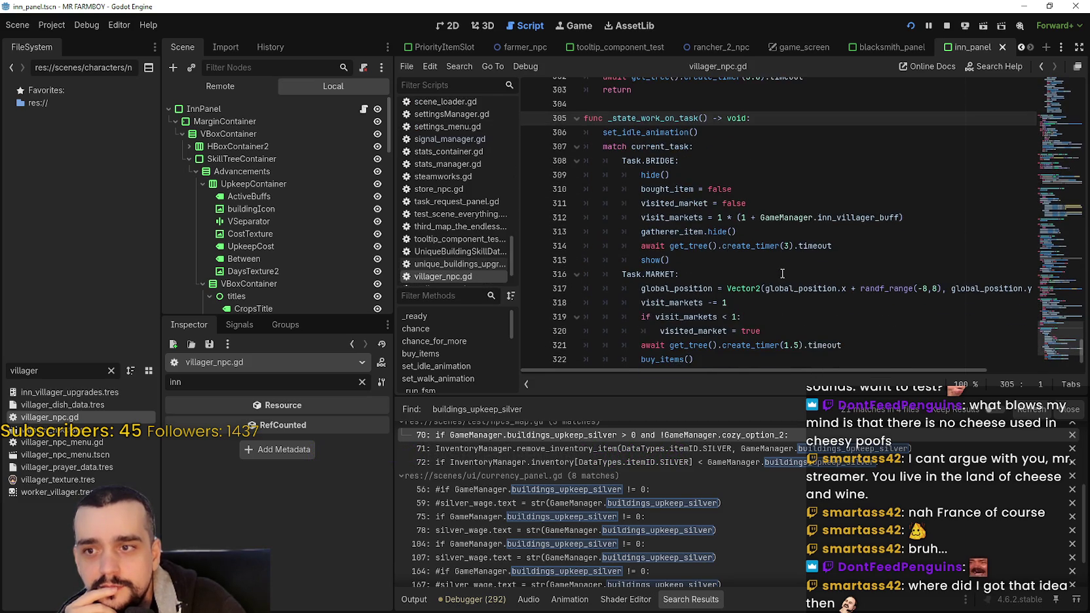
scroll(790, 278, "down", 2)
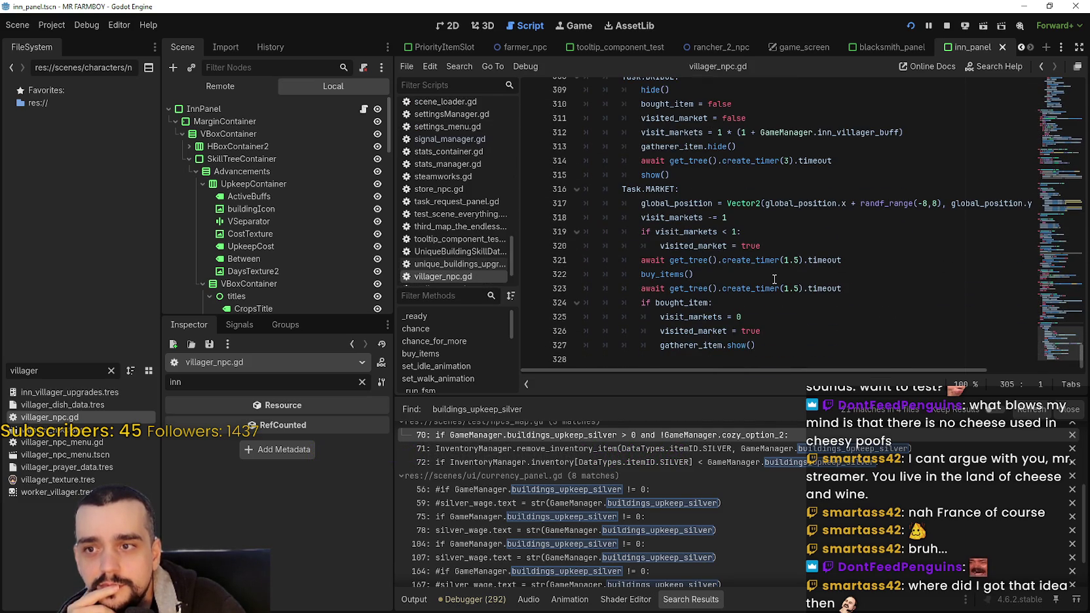
scroll(737, 262, "up", 3)
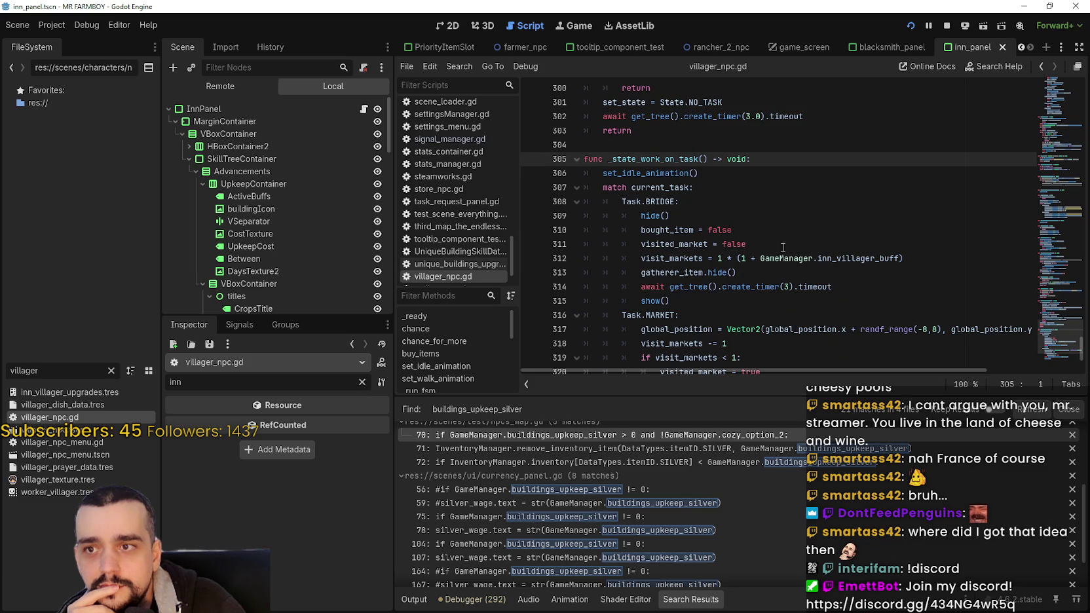
scroll(1042, 336, "down", 3)
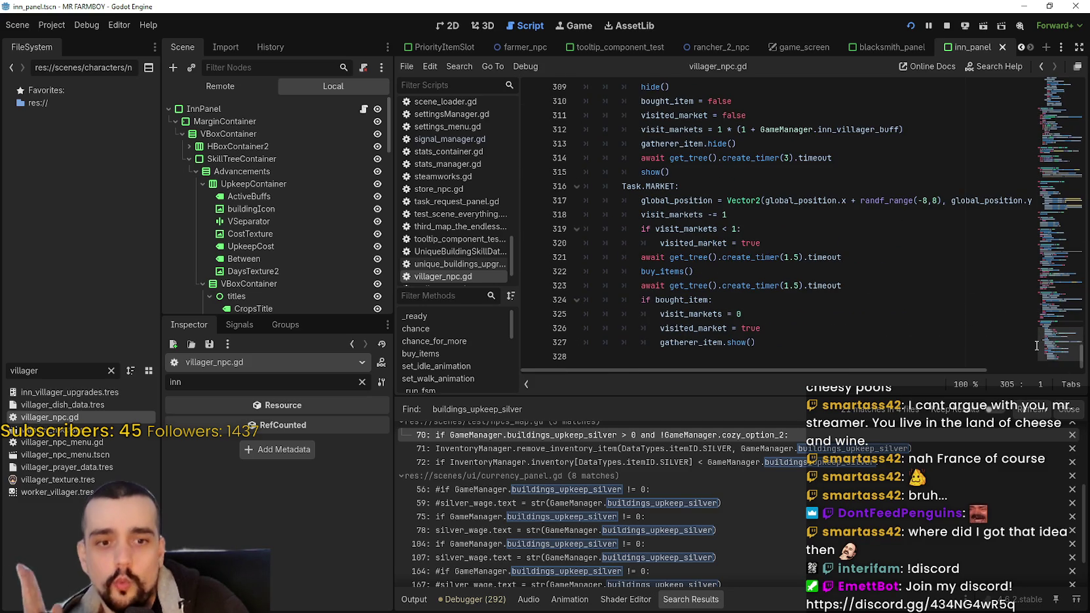
scroll(777, 265, "up", 4)
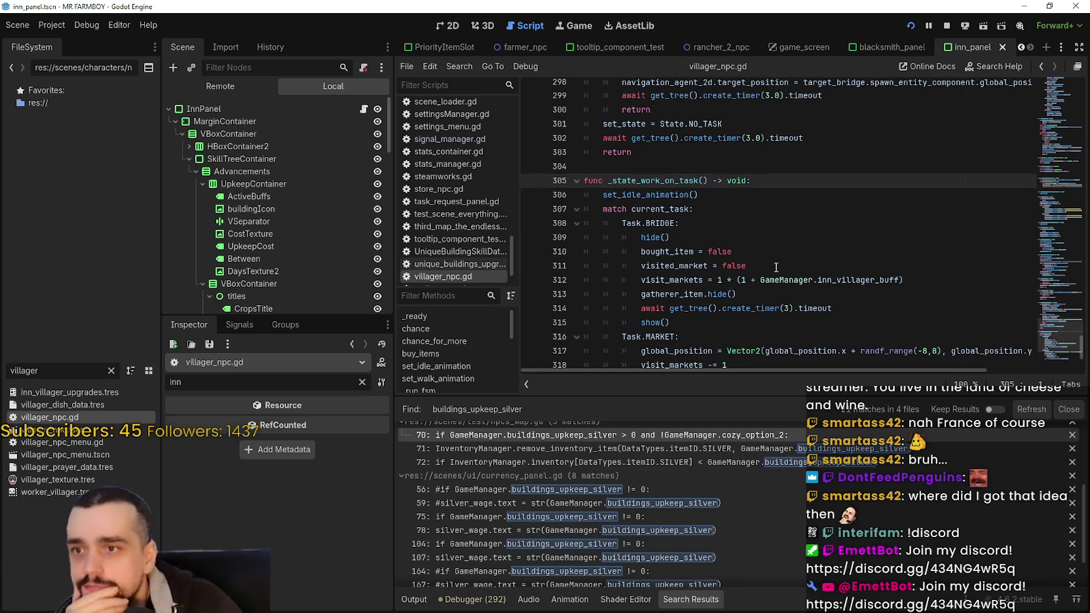
scroll(777, 265, "up", 2)
scroll(773, 264, "down", 3)
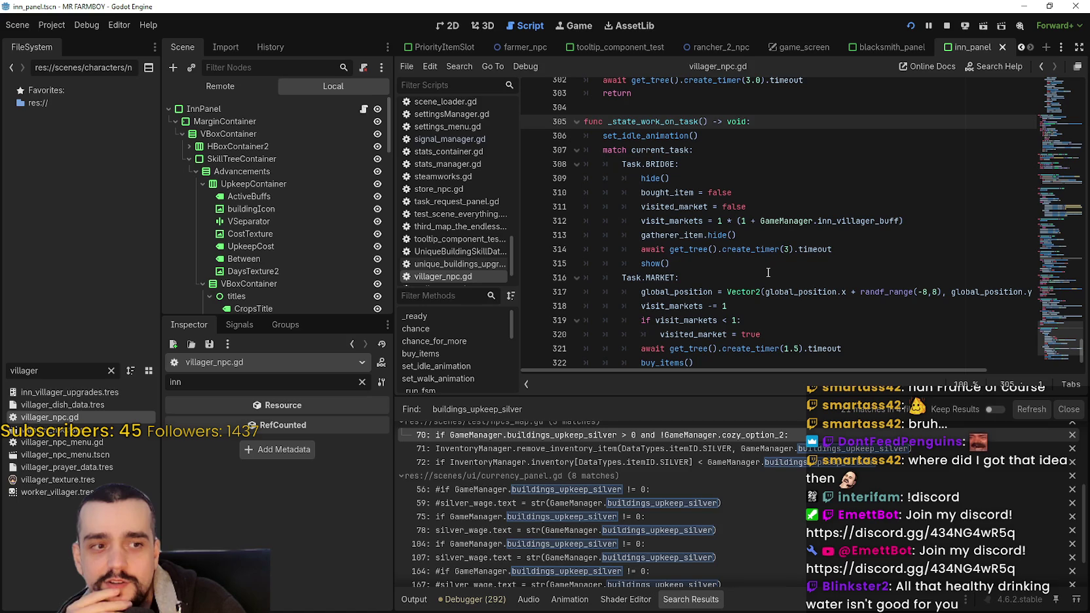
scroll(768, 272, "up", 7)
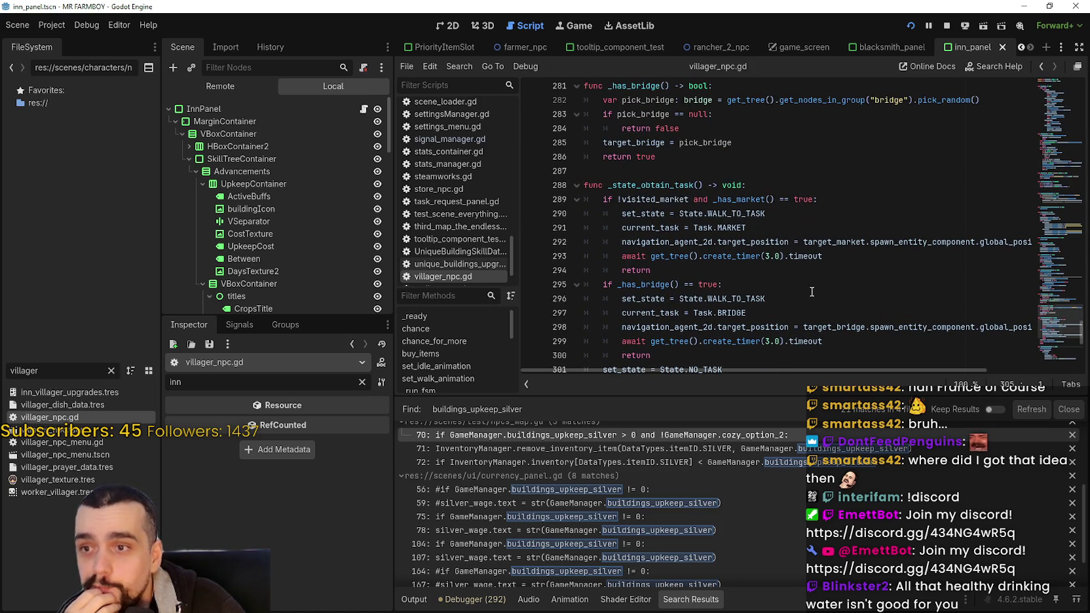
scroll(812, 291, "up", 3)
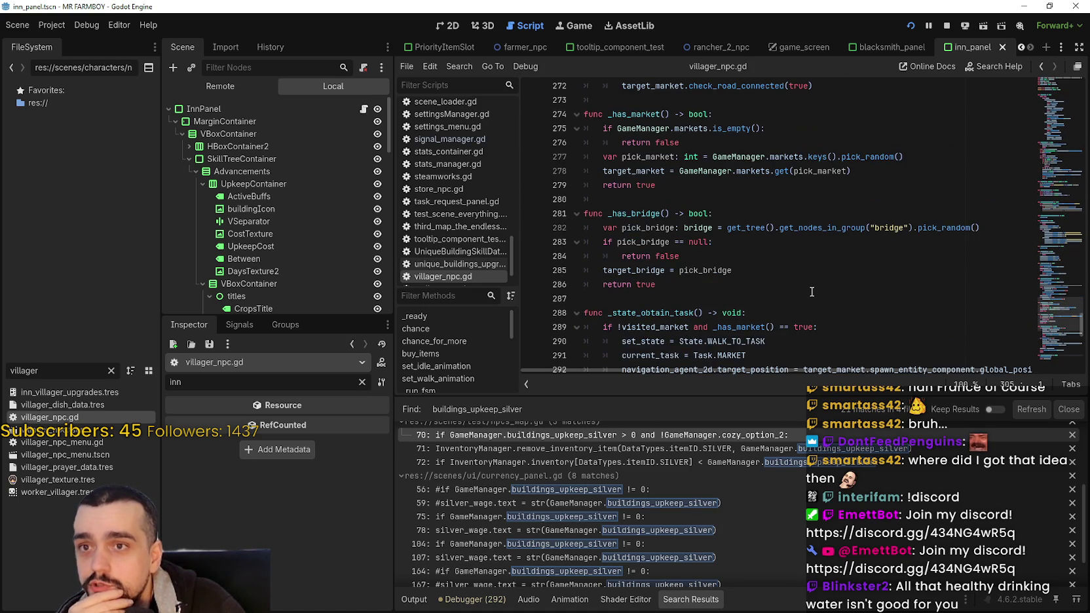
scroll(812, 291, "up", 4)
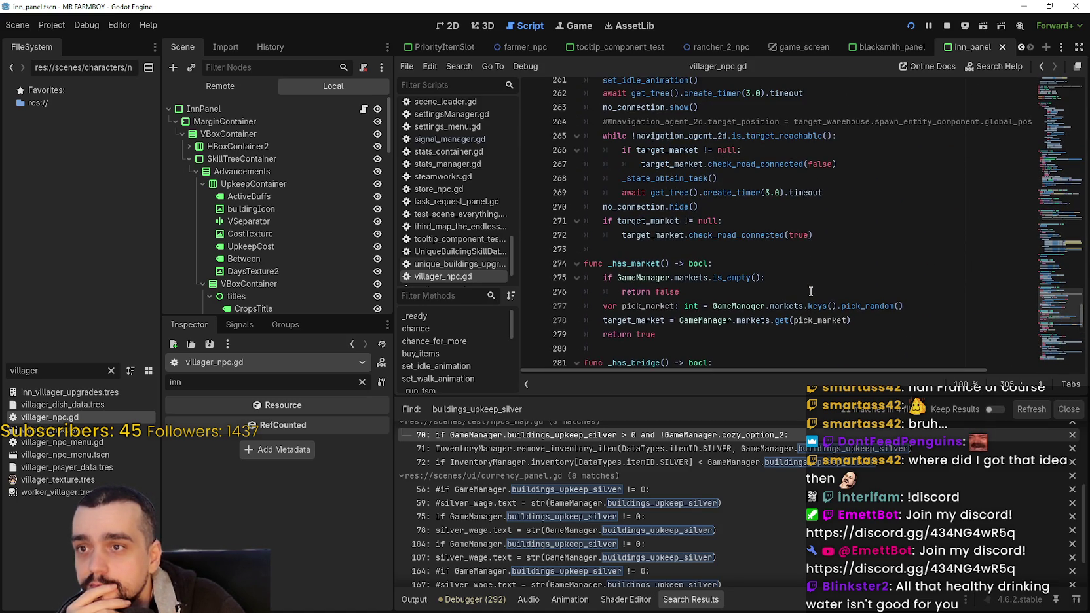
scroll(811, 291, "up", 3)
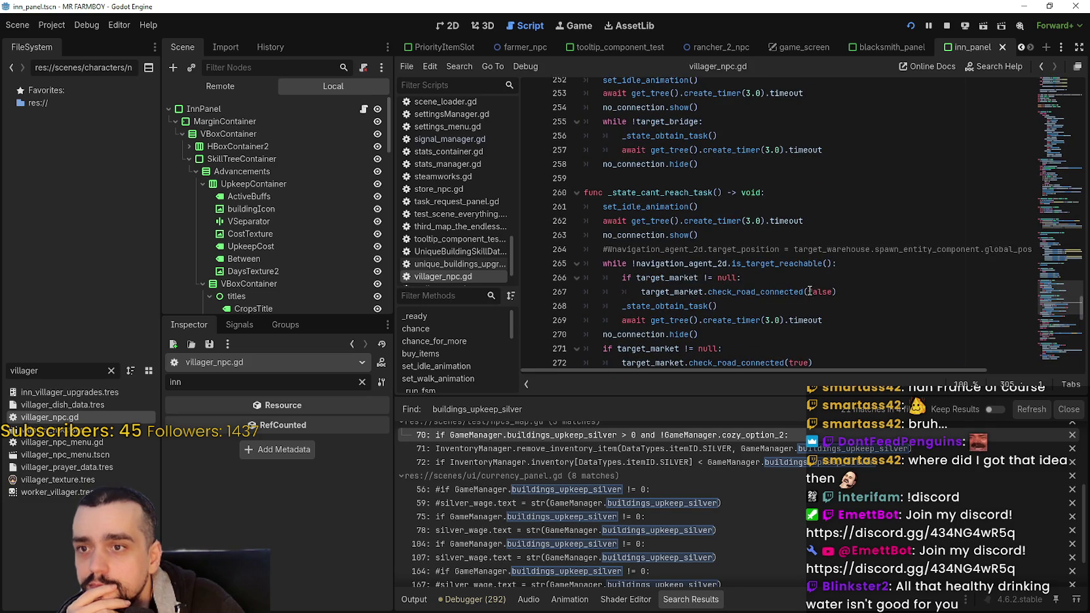
scroll(811, 291, "up", 3)
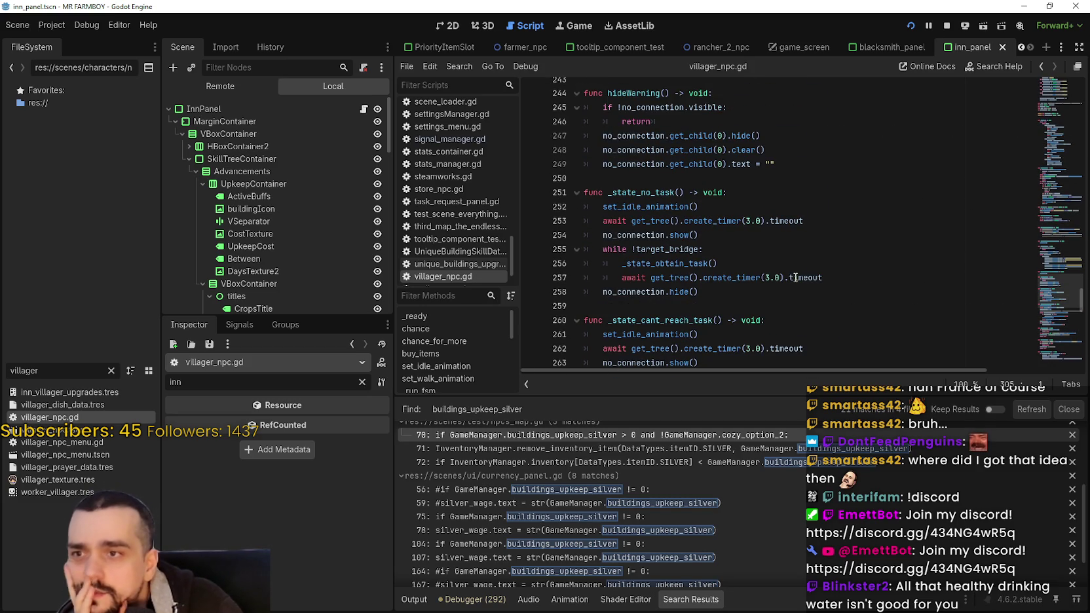
scroll(796, 278, "up", 13)
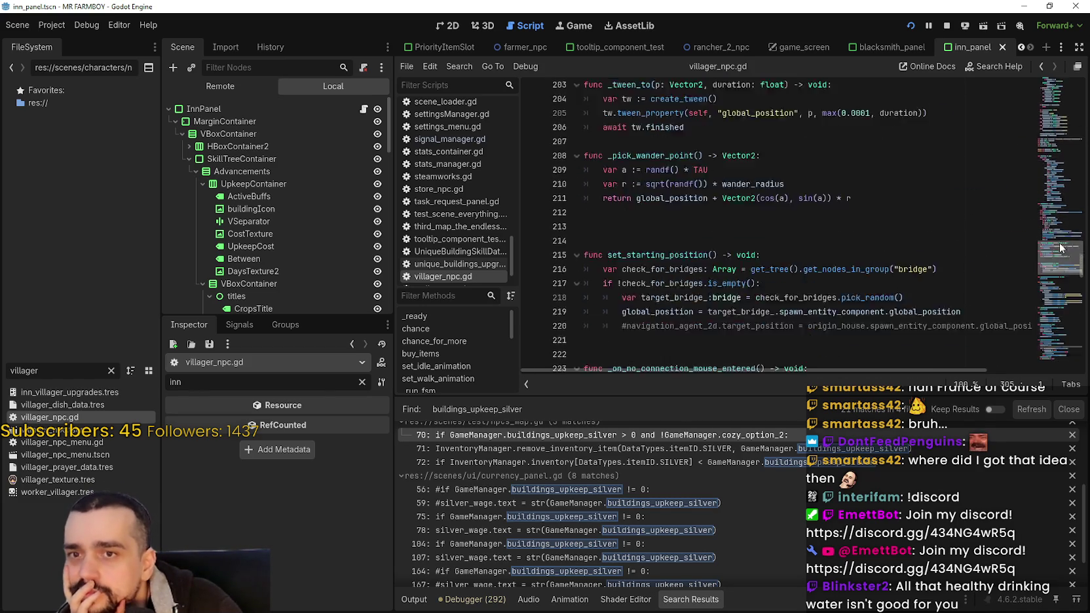
mouse_move(1061, 248)
left_mouse_down()
mouse_move(1038, 87)
mouse_move(1030, 100)
left_mouse_up()
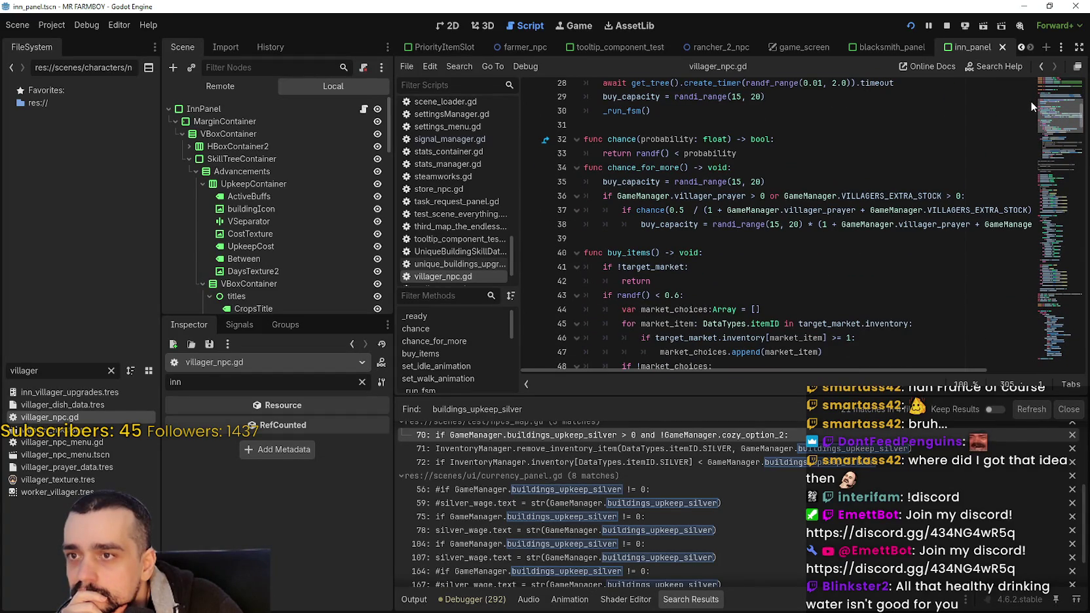
double_click(626, 140)
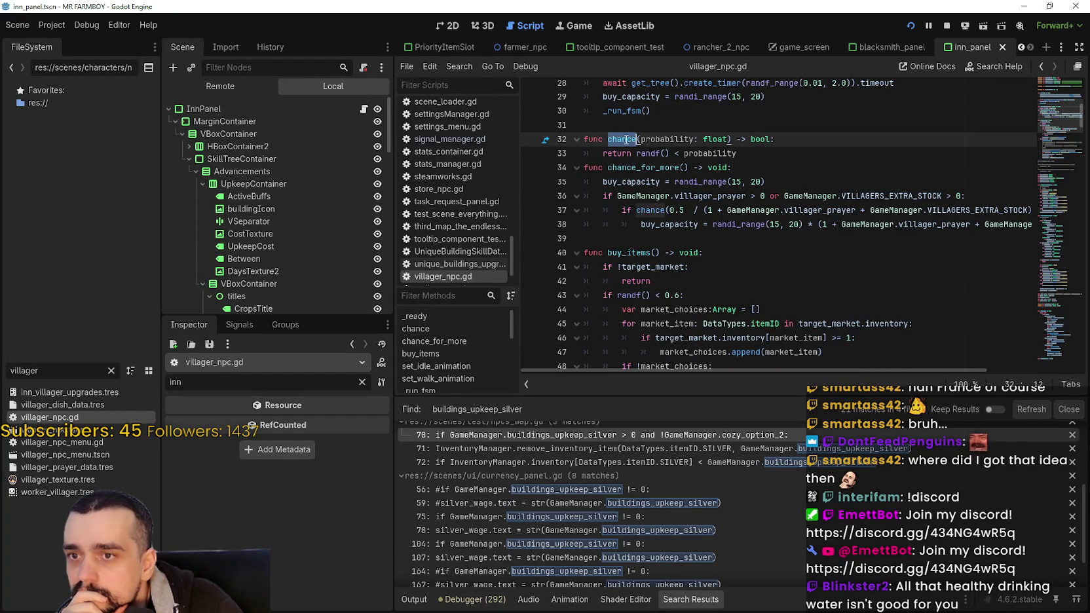
double_click(830, 211)
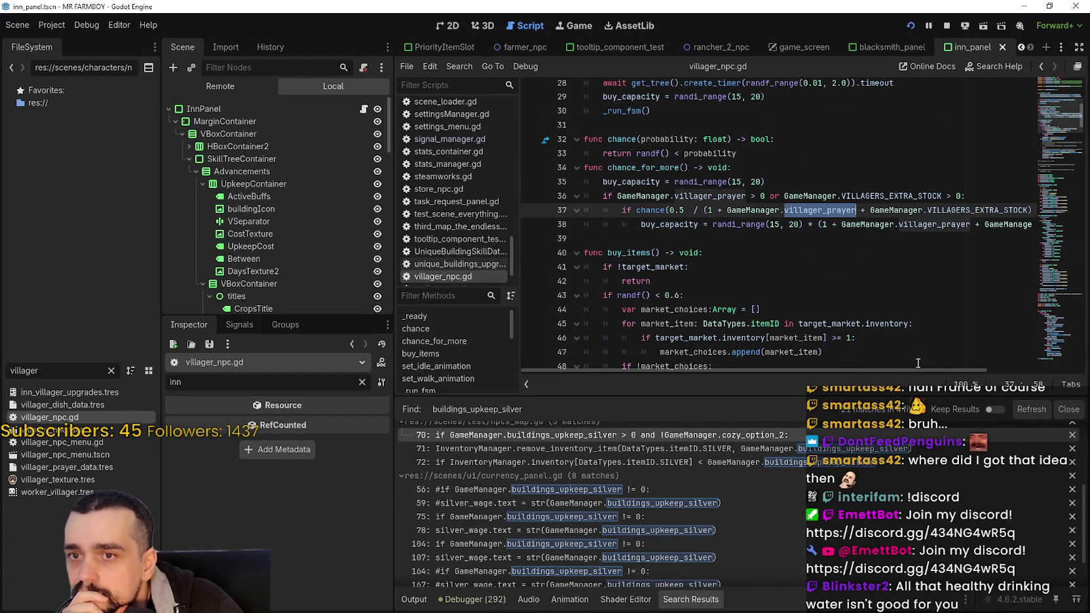
left_click(842, 287)
key("ctrl+shift+f")
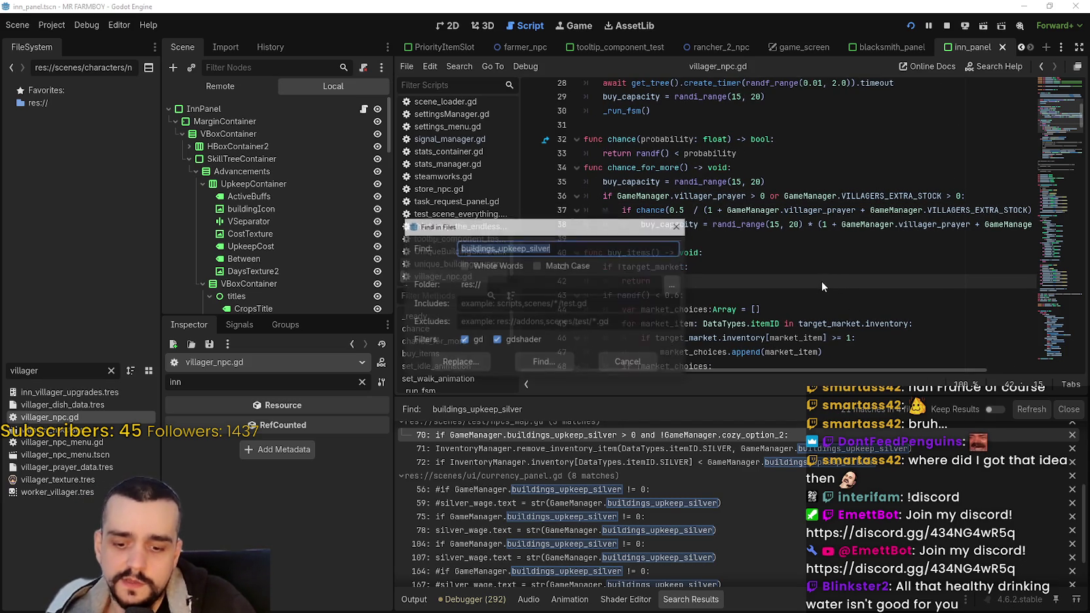
key("Return")
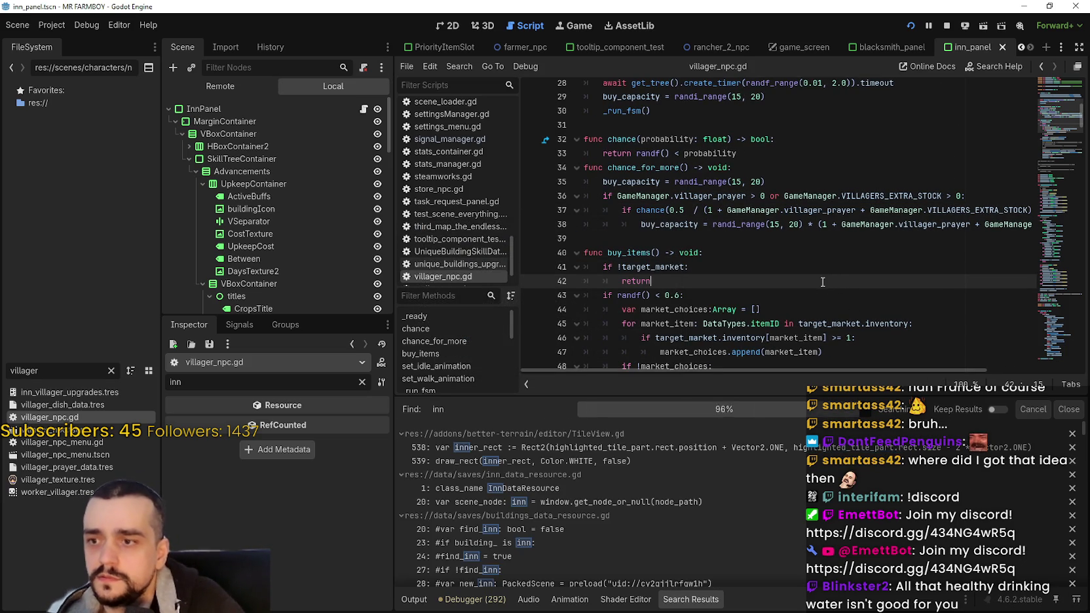
key("ctrl+f")
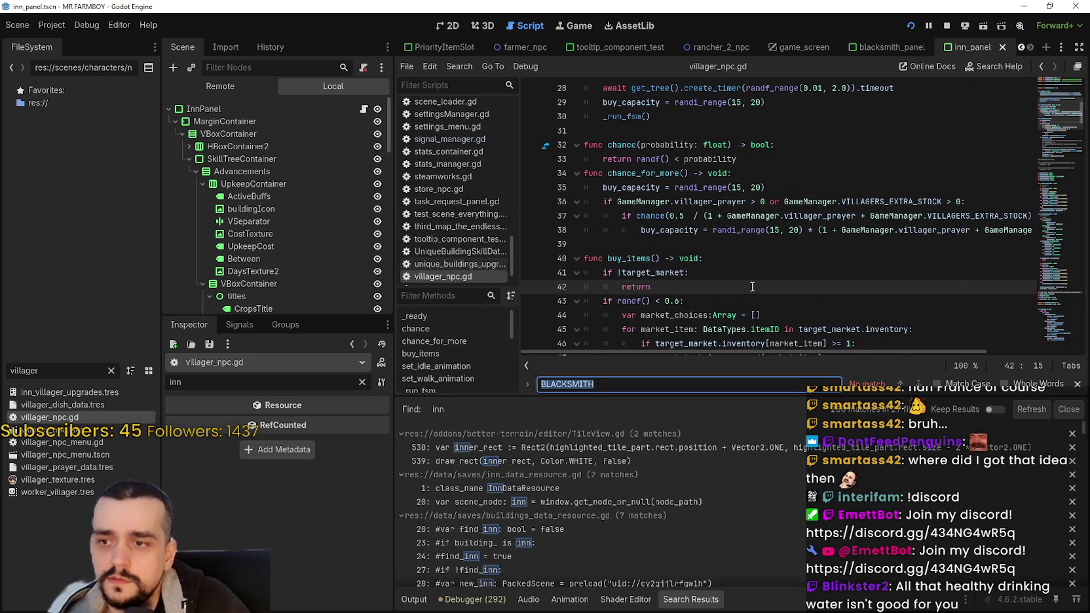
type("inn")
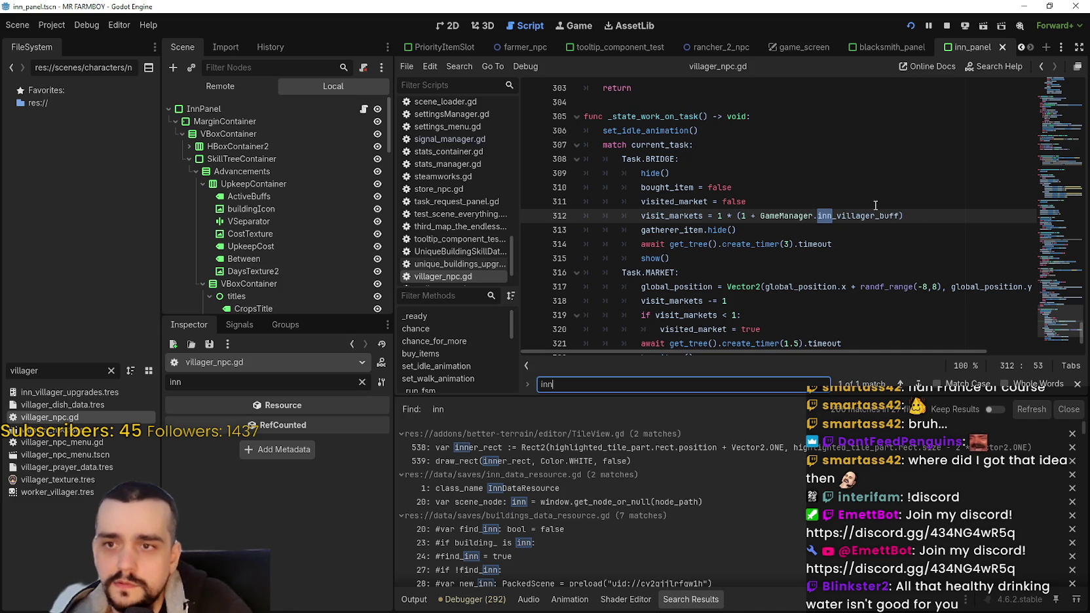
left_click_drag(901, 216, 641, 216)
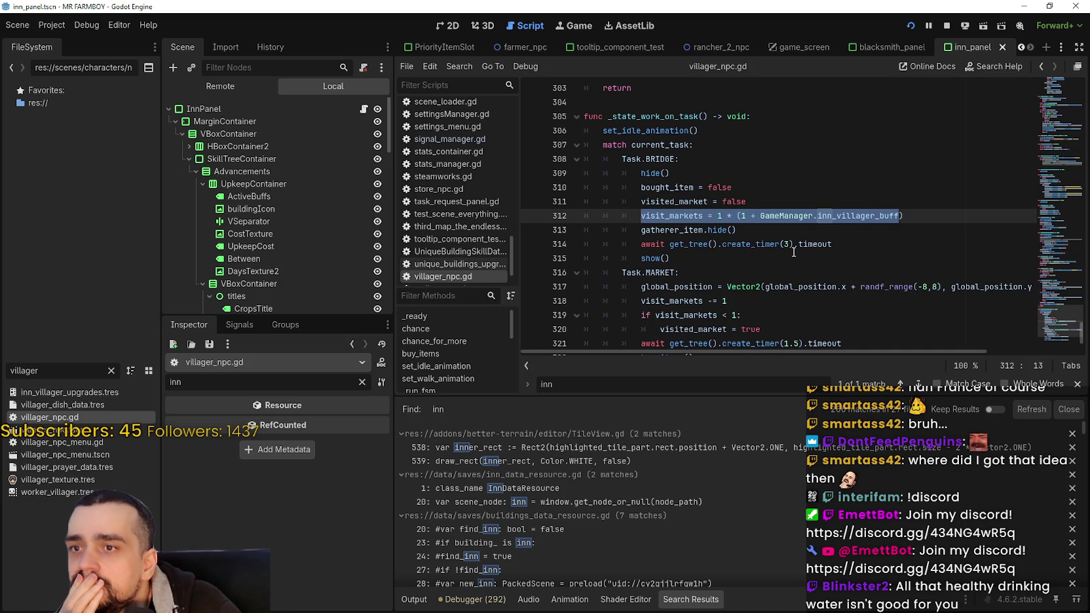
double_click(679, 204)
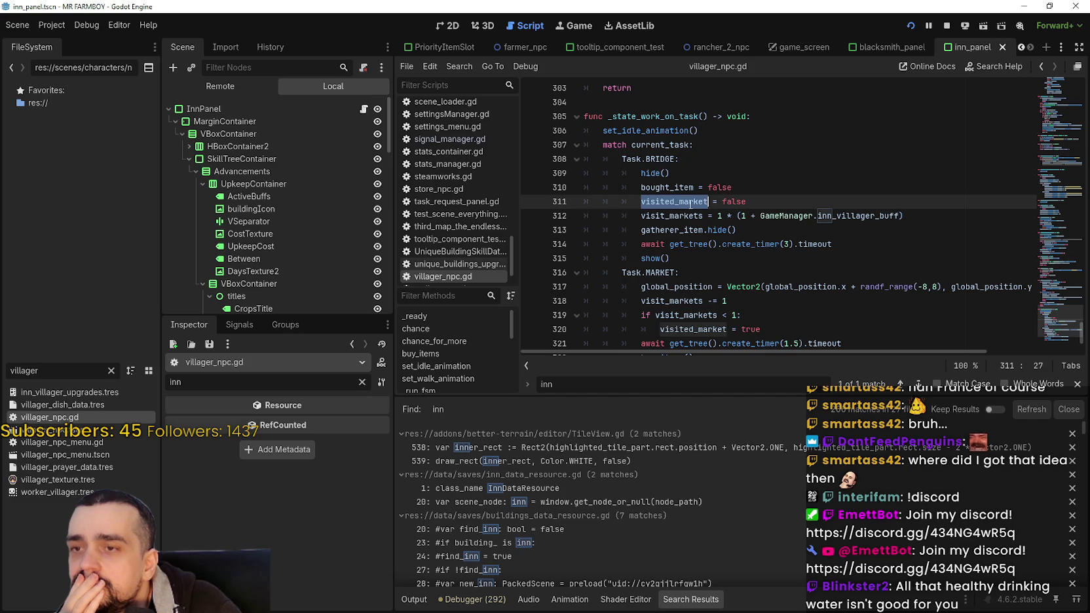
scroll(859, 234, "down", 2)
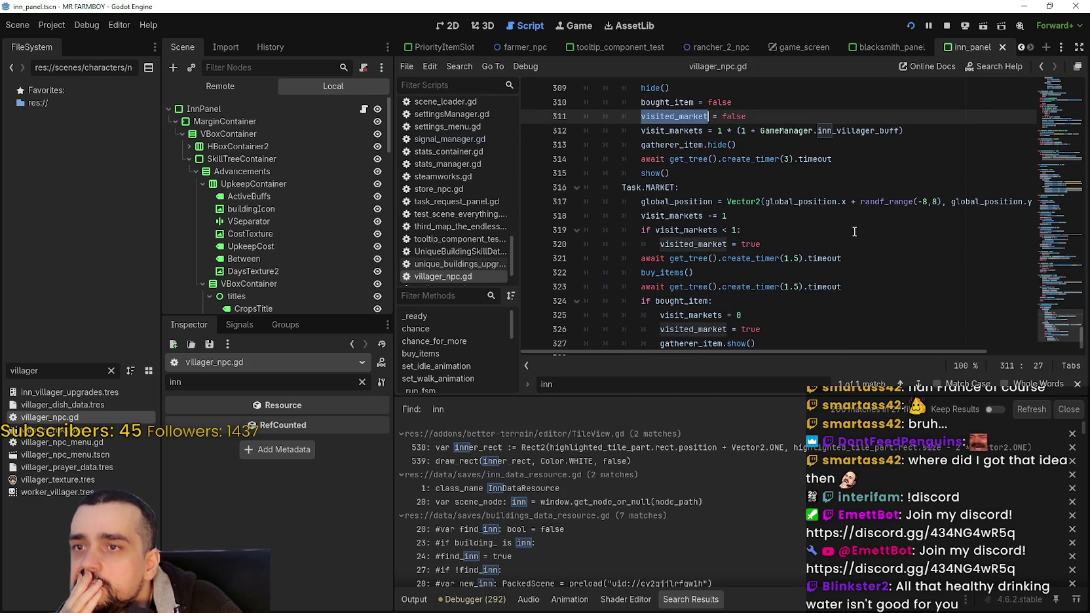
scroll(854, 230, "up", 1)
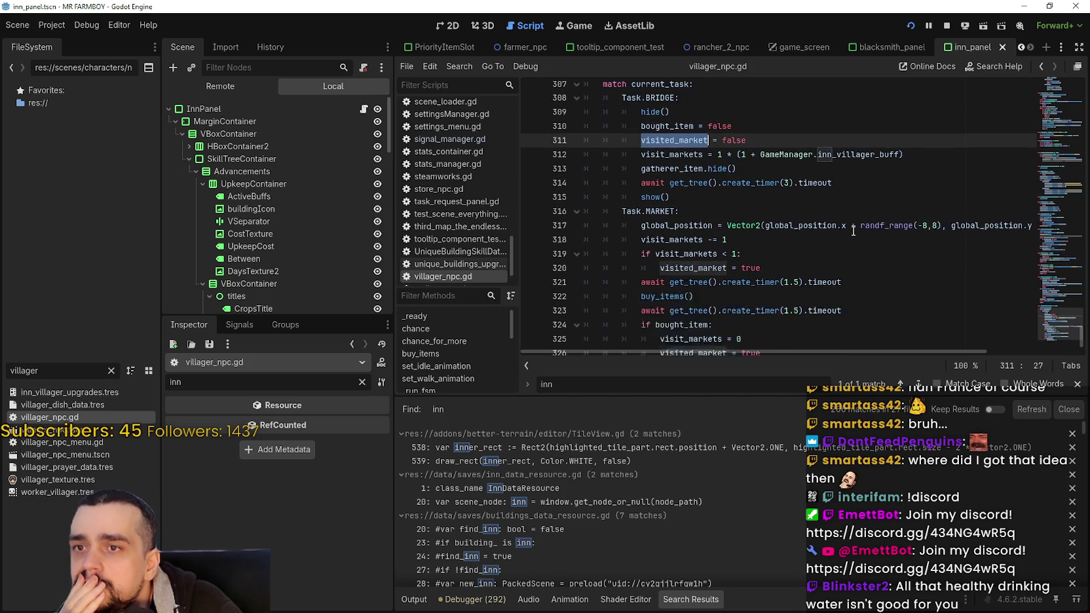
double_click(858, 175)
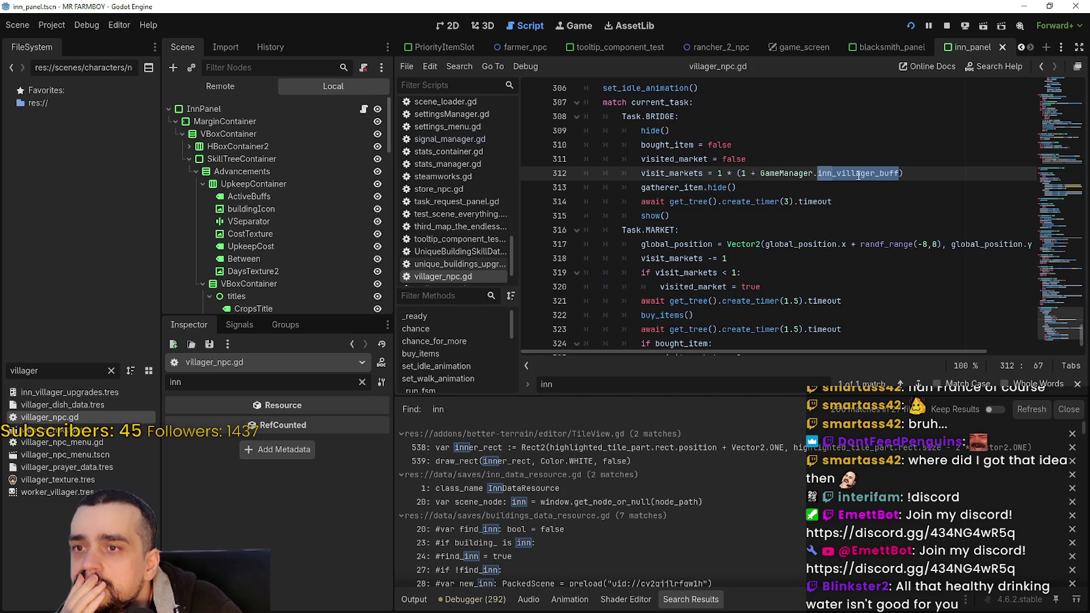
mouse_move(858, 174)
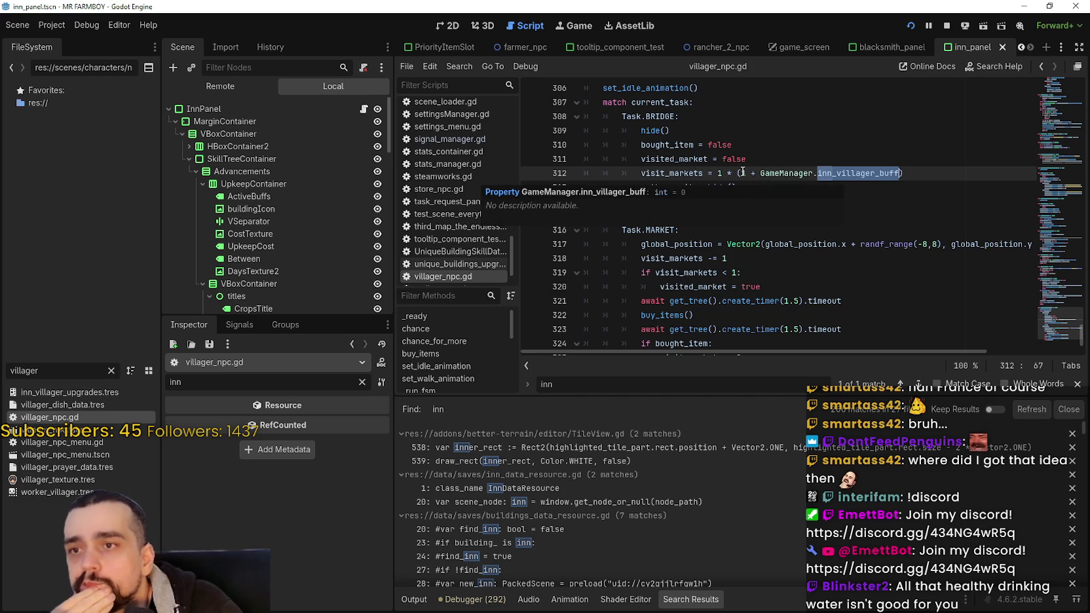
double_click(682, 162)
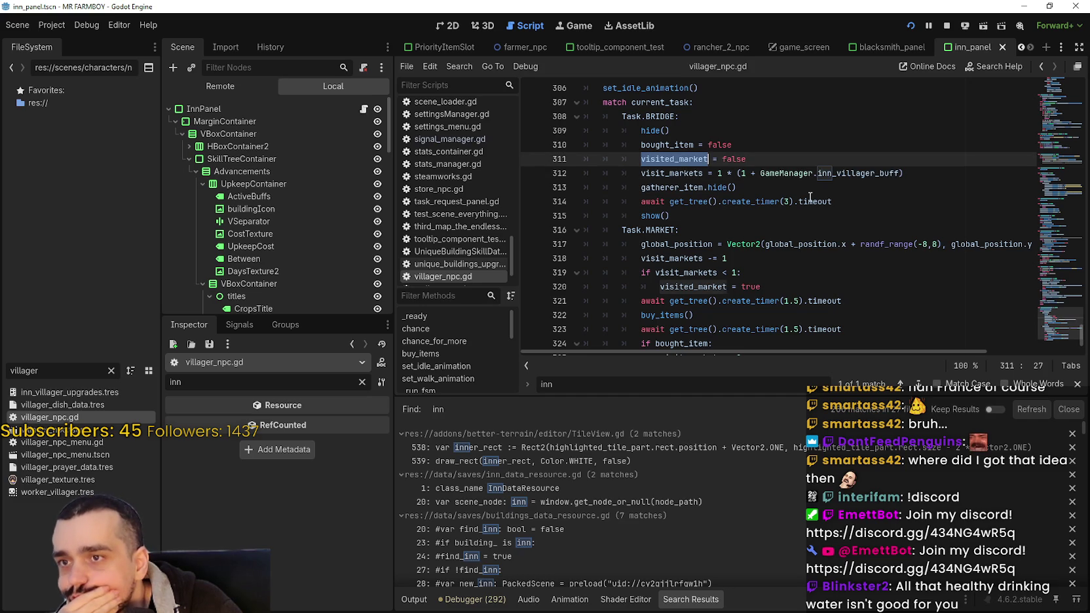
double_click(697, 174)
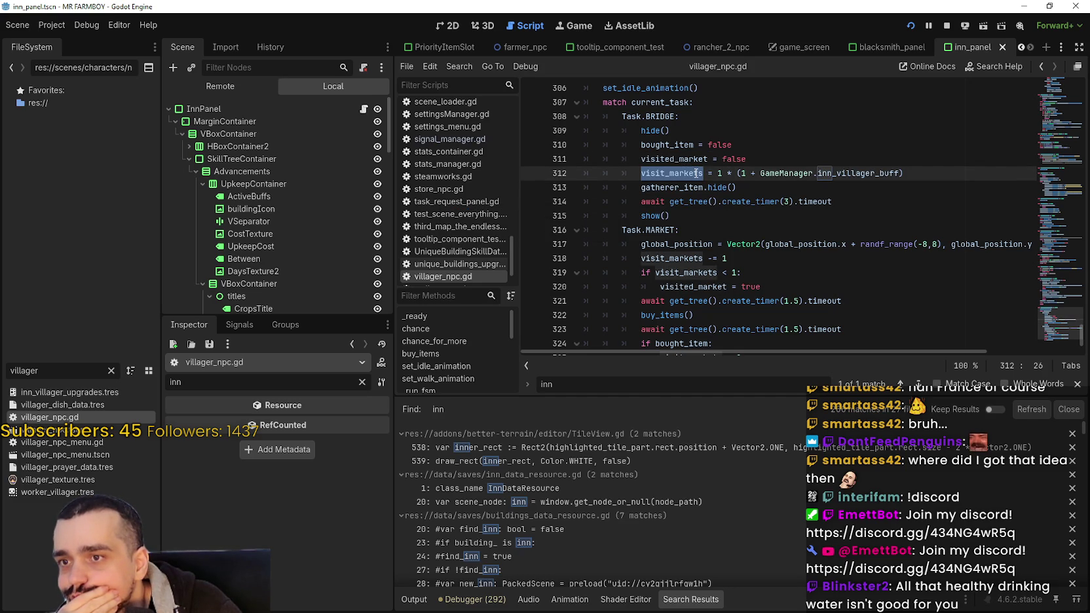
scroll(930, 239, "down", 1)
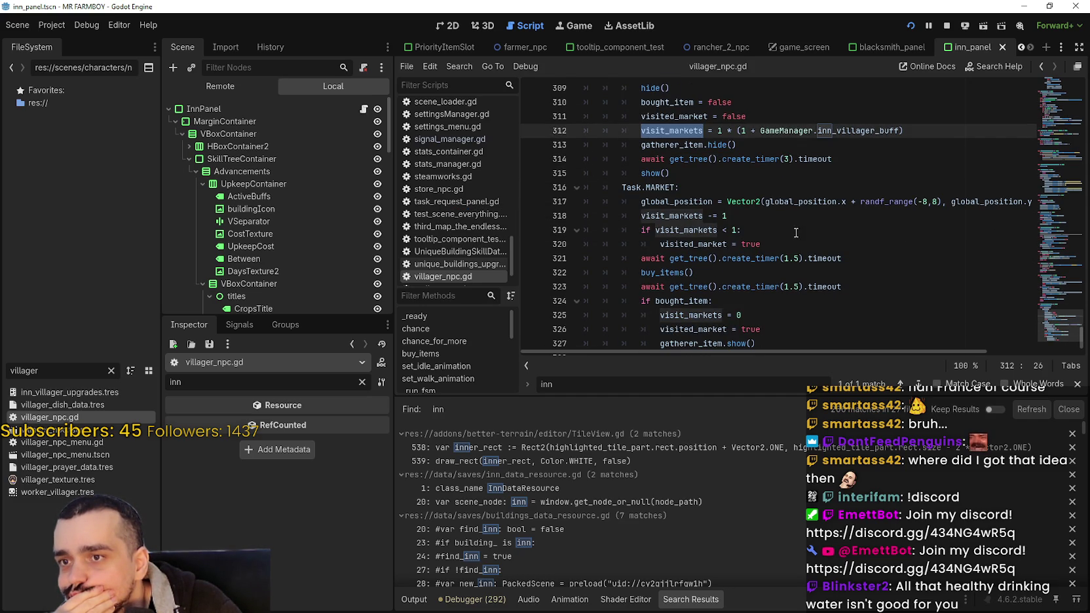
left_click_drag(656, 230, 760, 246)
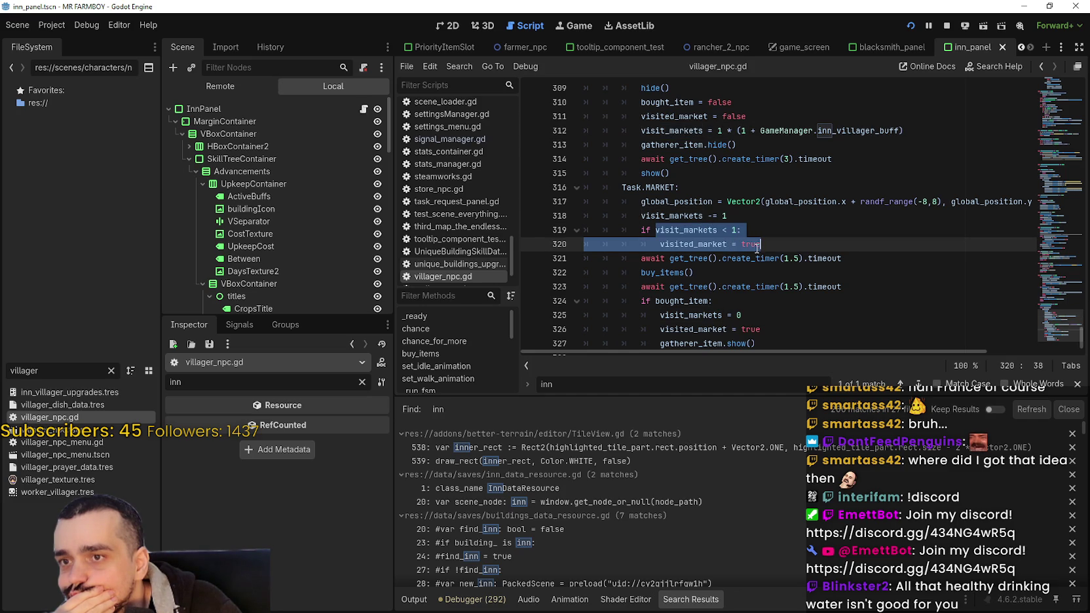
double_click(720, 243)
left_click_drag(719, 244, 753, 244)
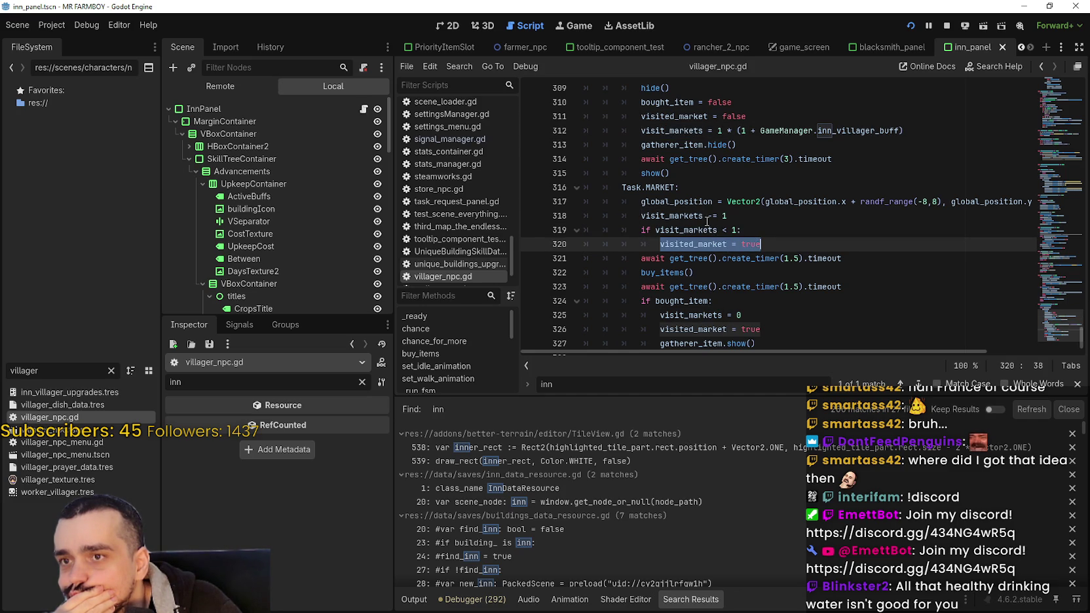
double_click(672, 203)
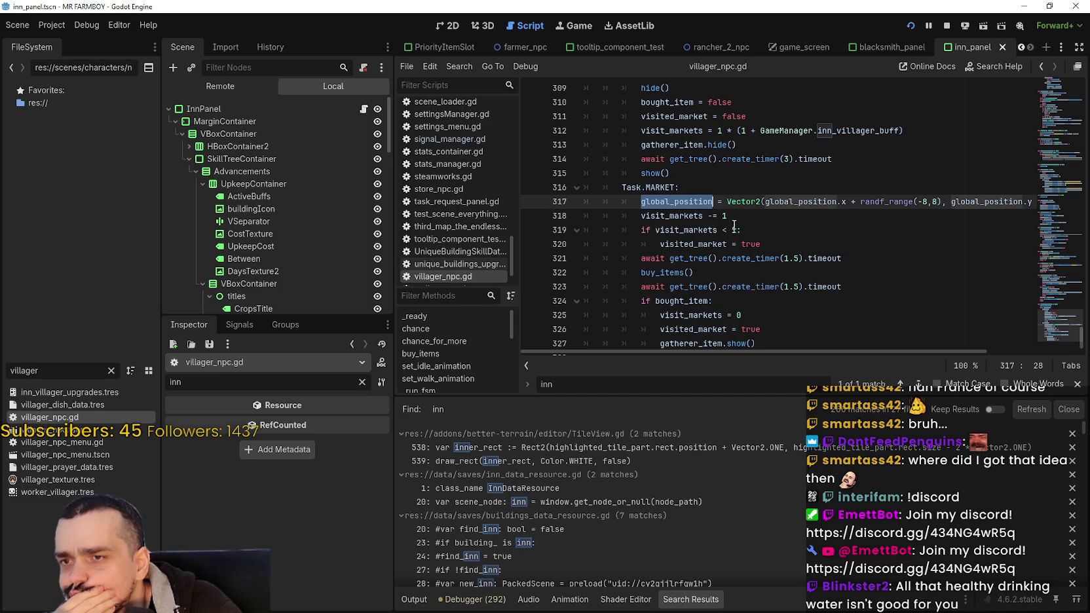
double_click(697, 216)
scroll(831, 247, "down", 1)
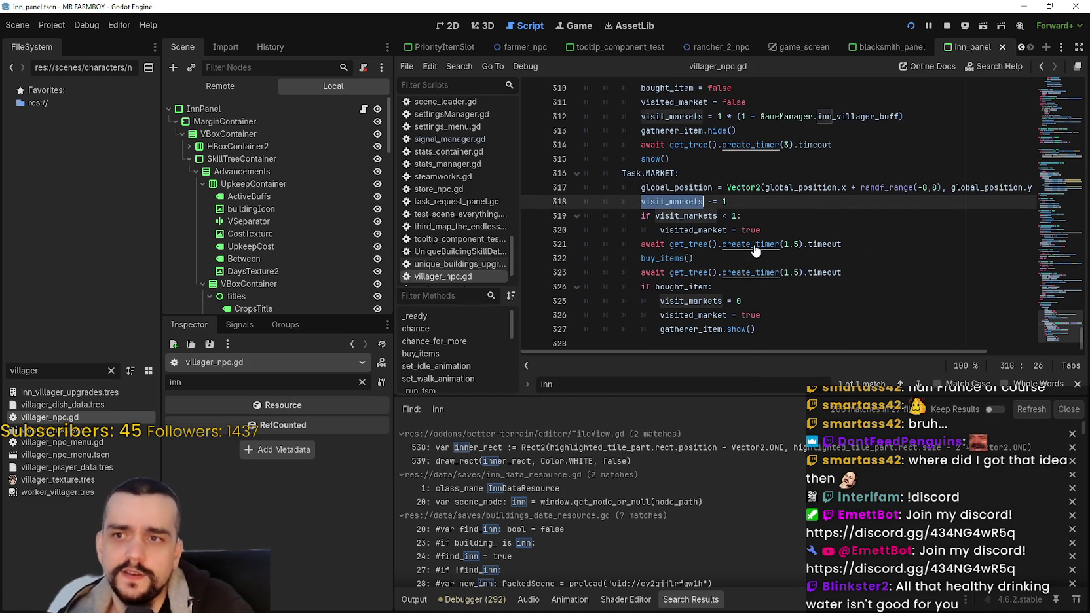
key("ctrl+f")
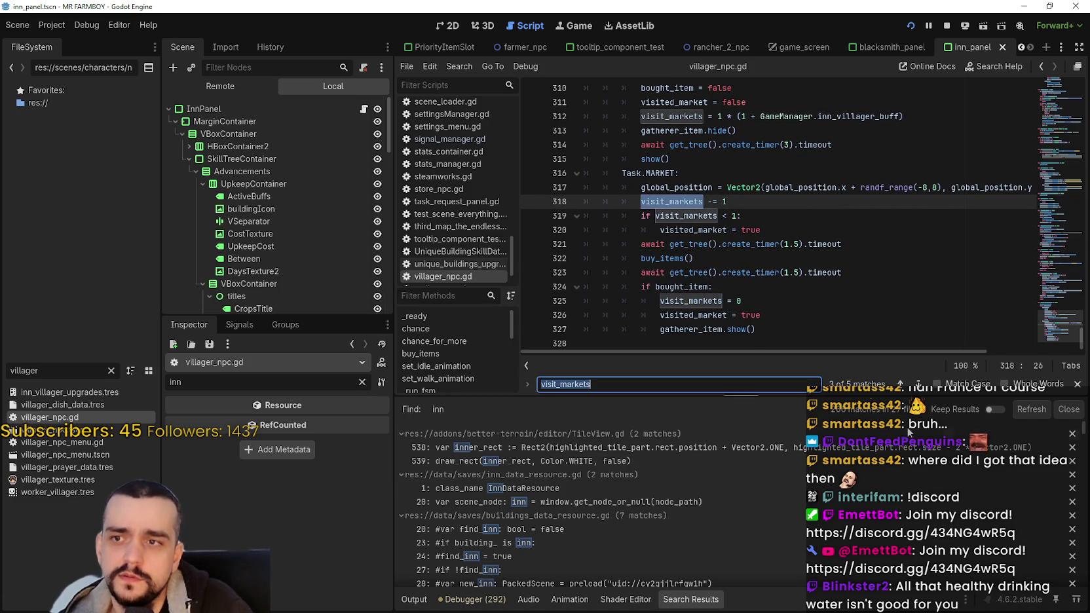
key("Return")
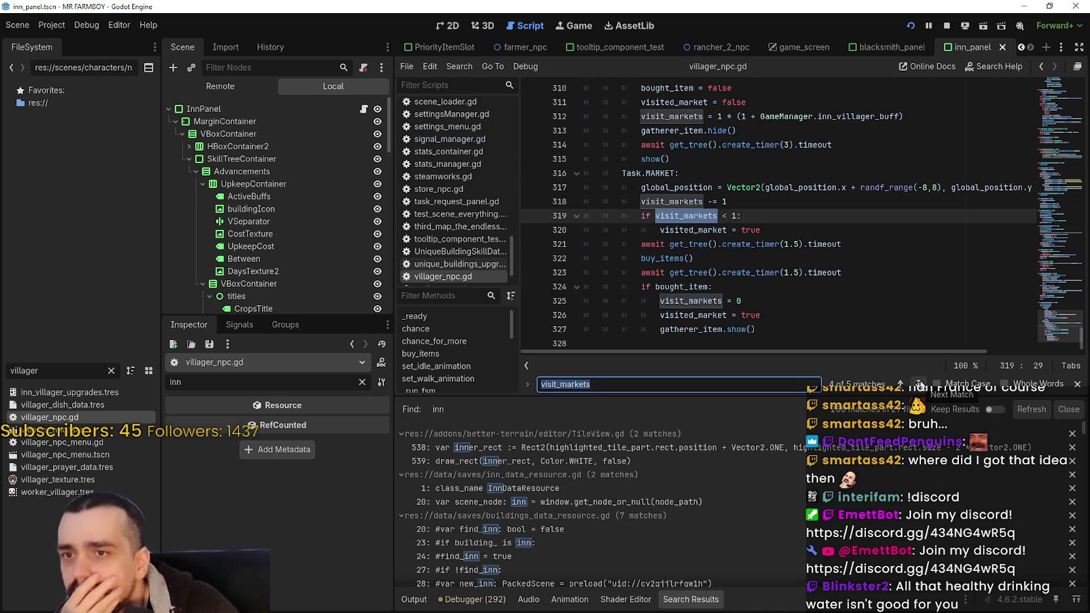
left_click(920, 384)
left_click(920, 385)
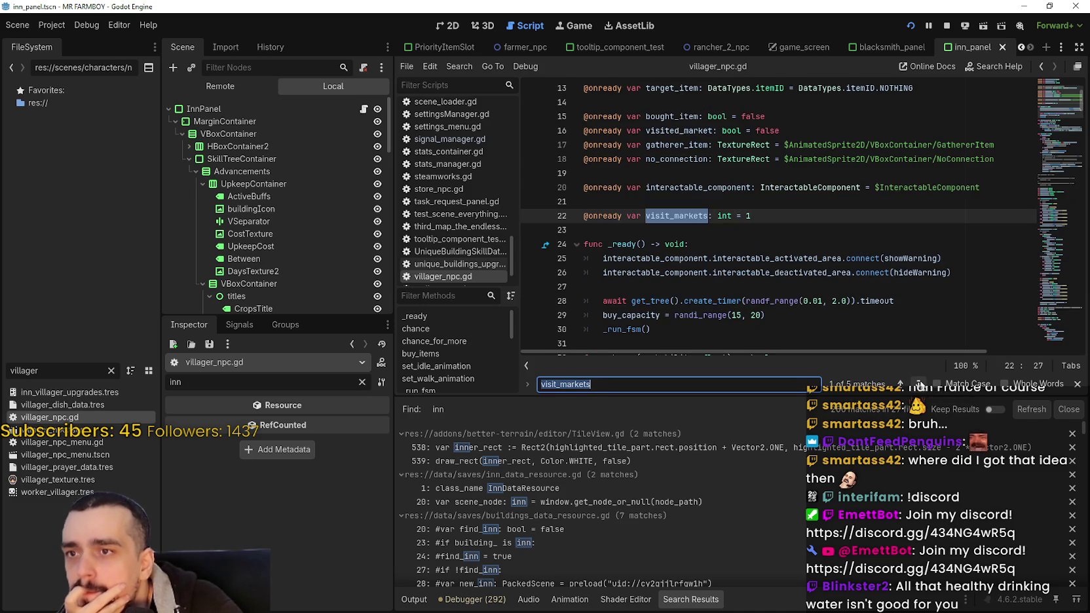
left_click(920, 386)
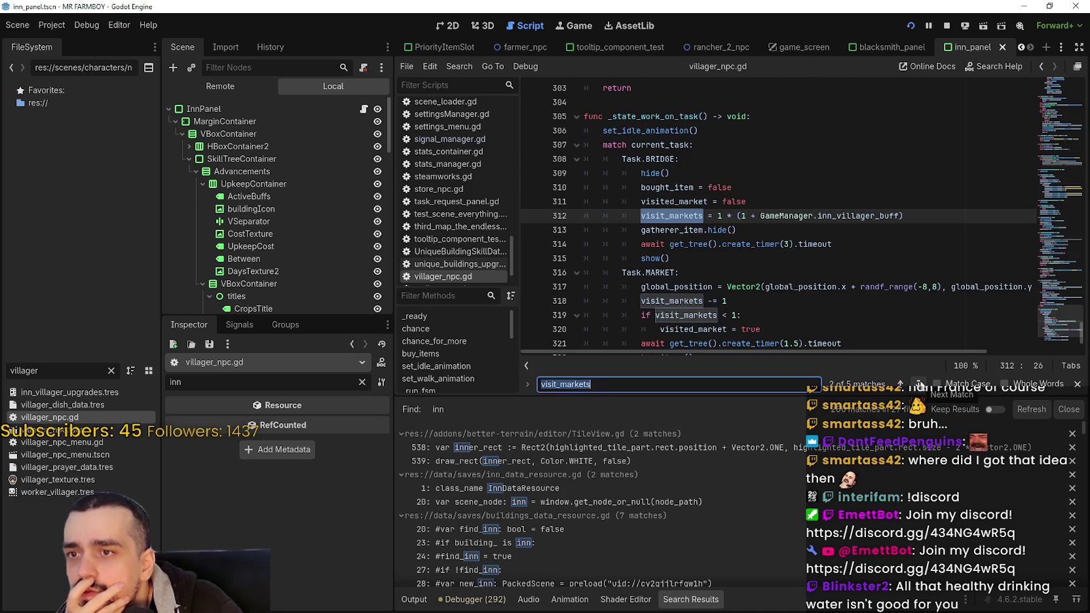
left_click(737, 301)
key("shift+Home")
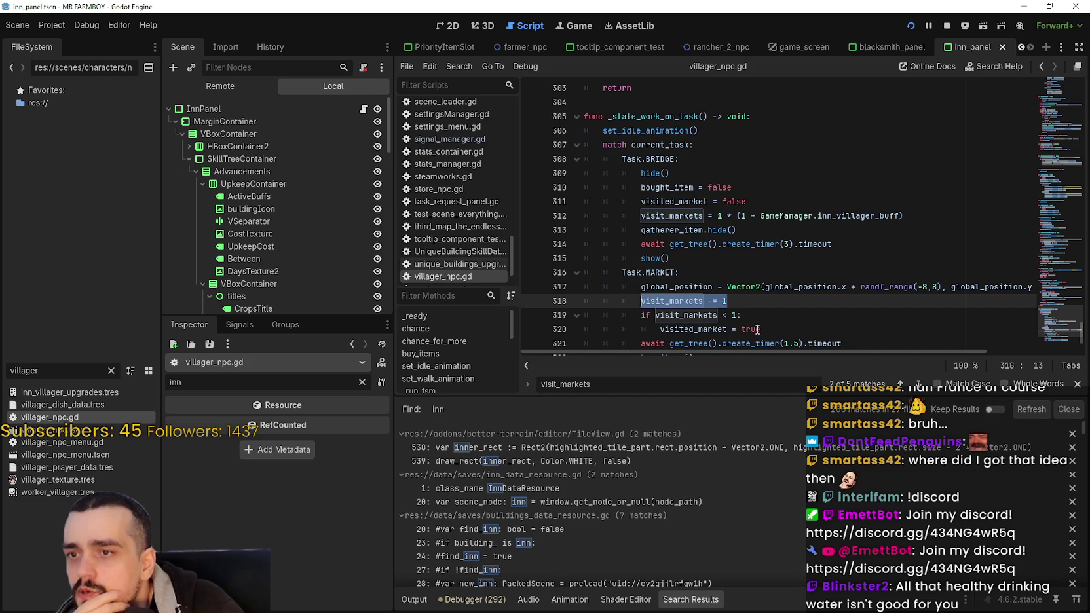
mouse_move(741, 319)
left_mouse_down()
mouse_move(664, 314)
mouse_move(776, 329)
left_mouse_up()
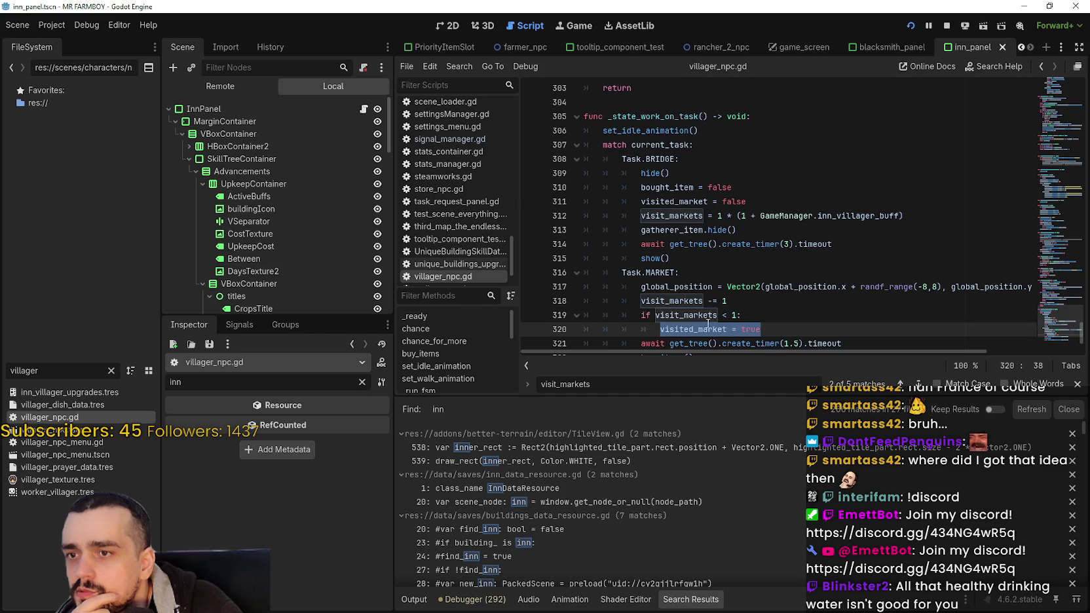
scroll(708, 323, "down", 2)
scroll(720, 236, "down", 1)
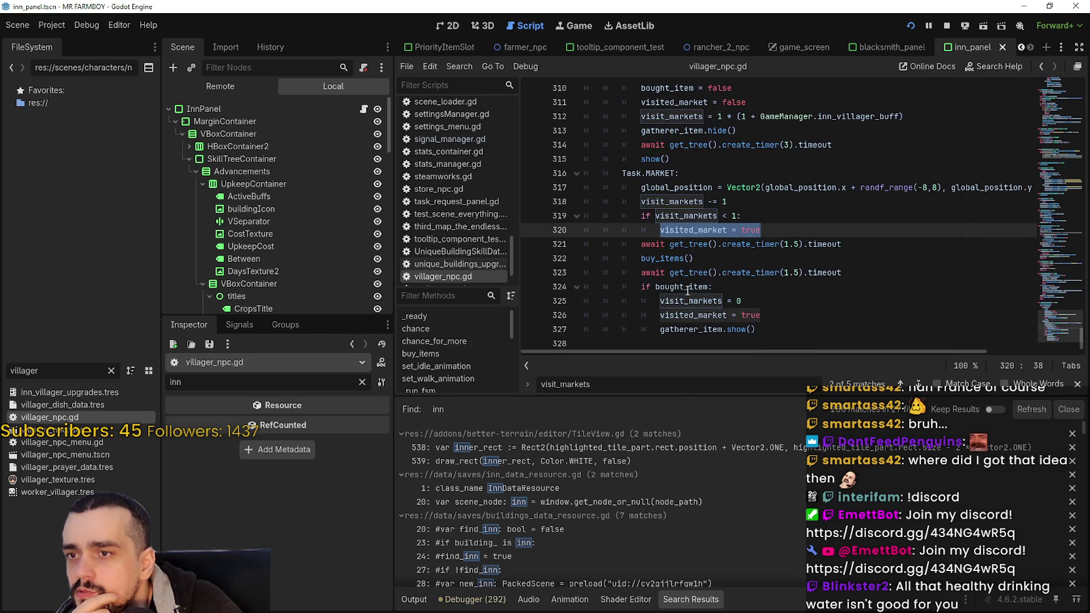
double_click(682, 287)
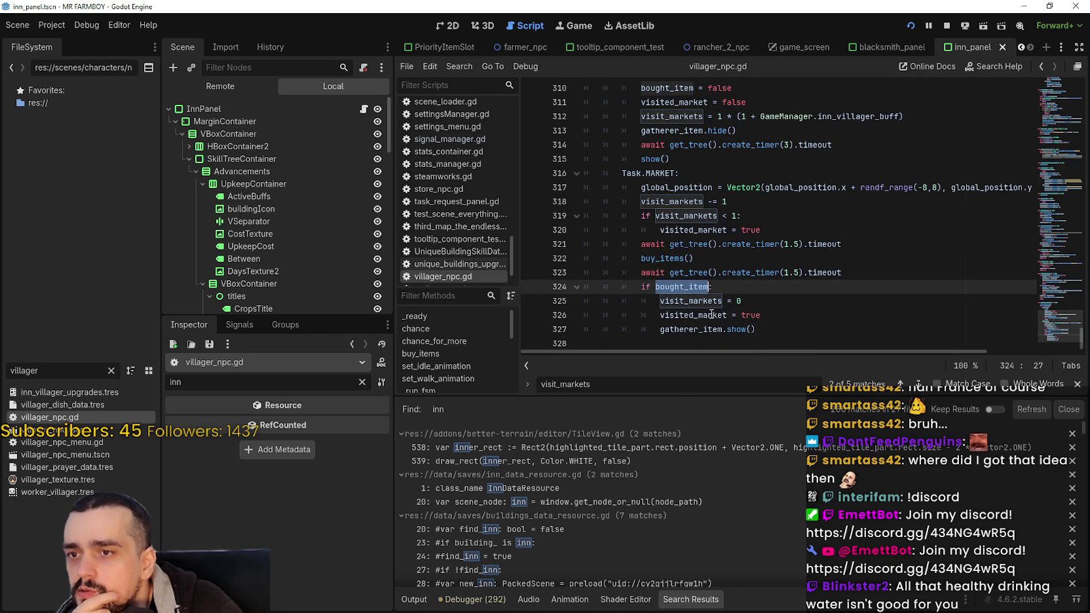
double_click(712, 316)
left_click(766, 316, "shift")
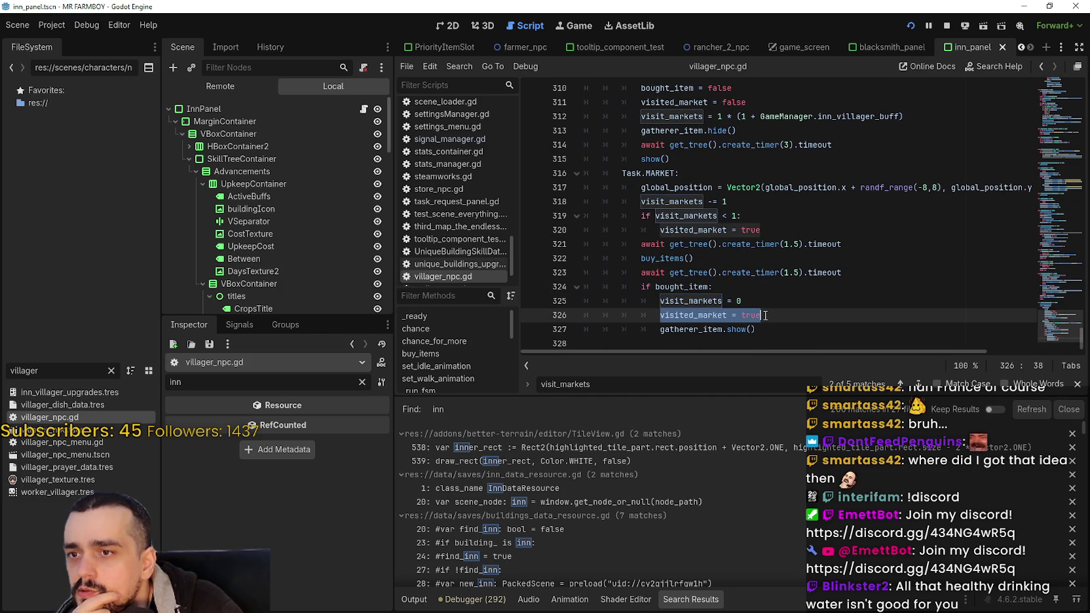
key("shift+F3")
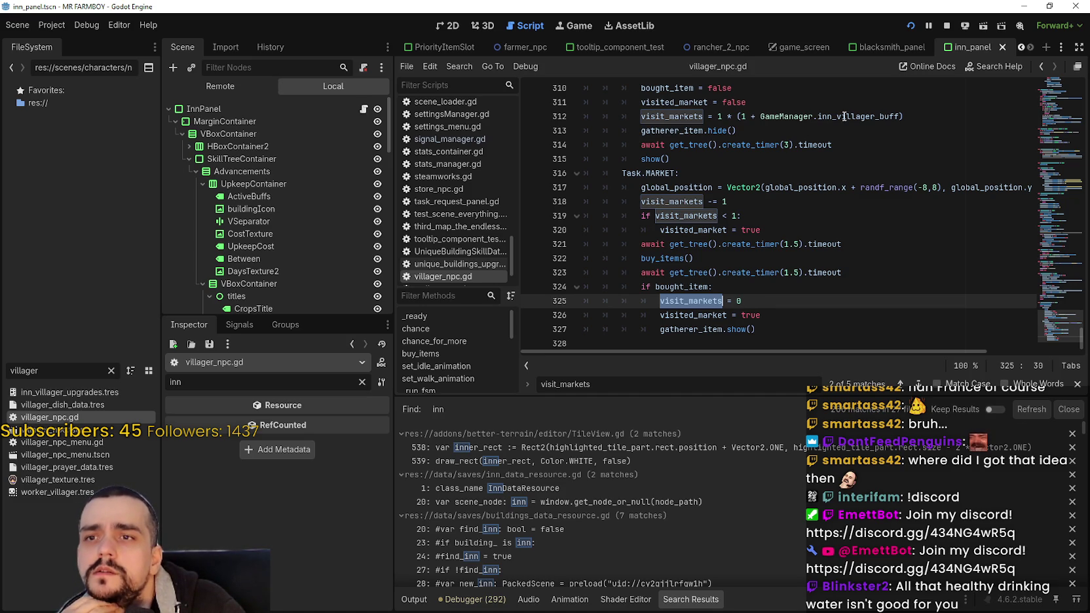
mouse_move(844, 116)
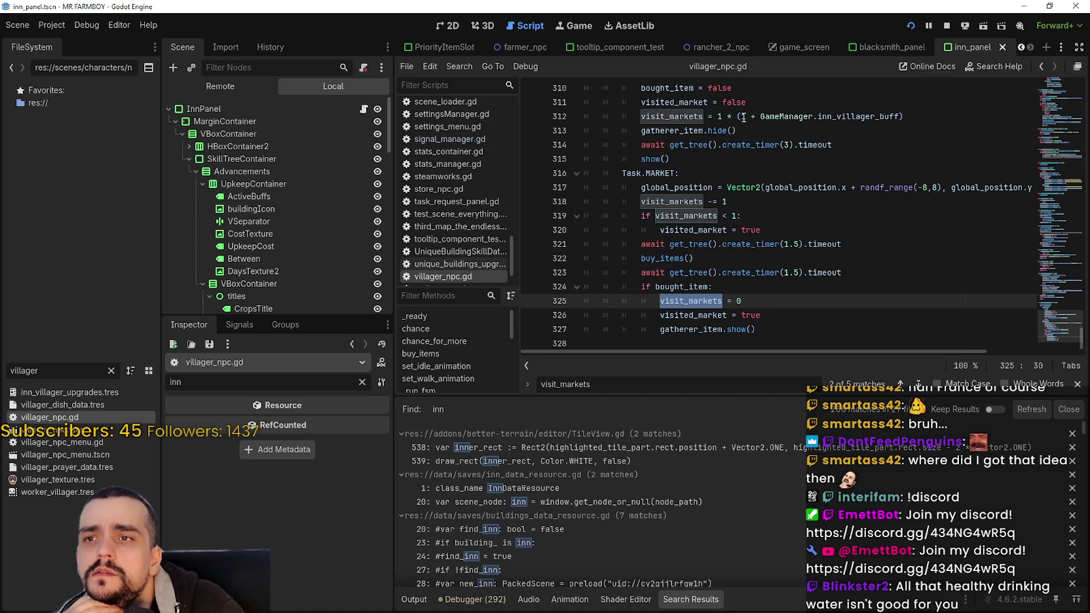
left_click_drag(743, 116, 706, 116)
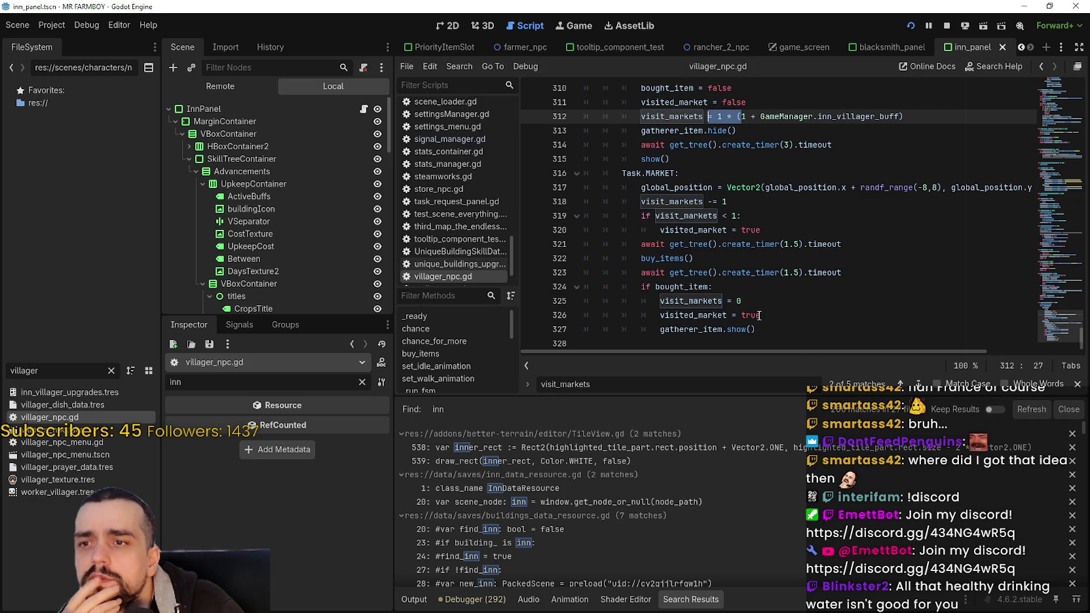
left_click(918, 384)
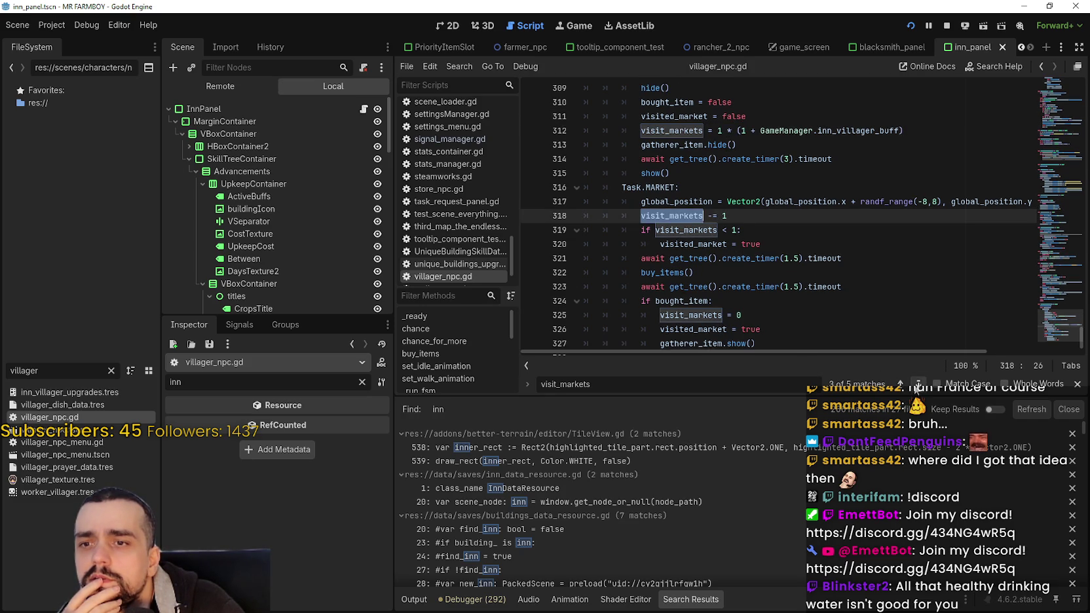
left_click(918, 384)
left_click(918, 385)
left_click(918, 385)
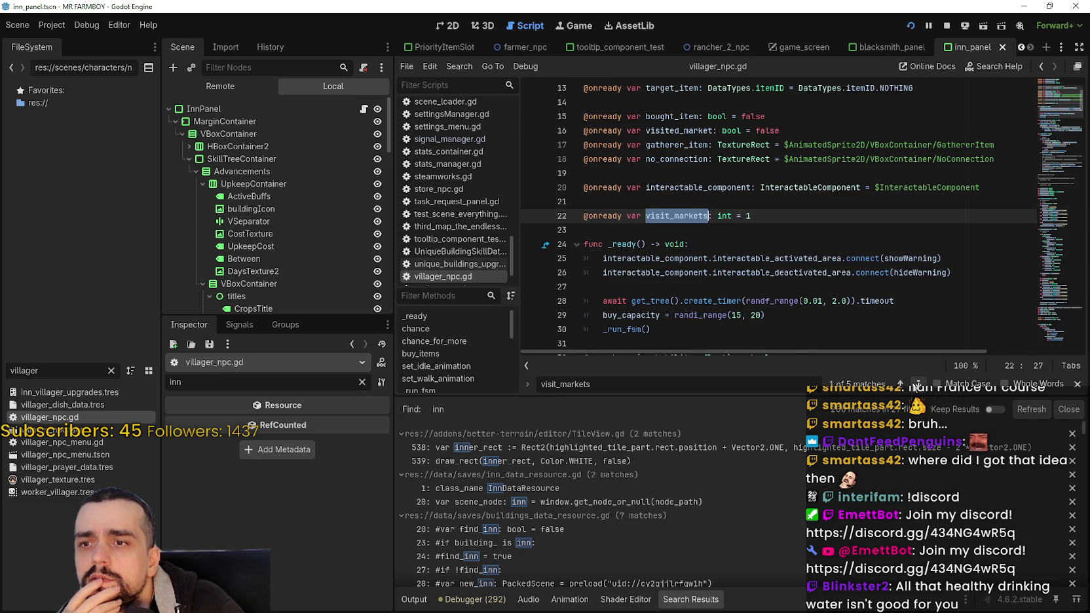
left_click(918, 385)
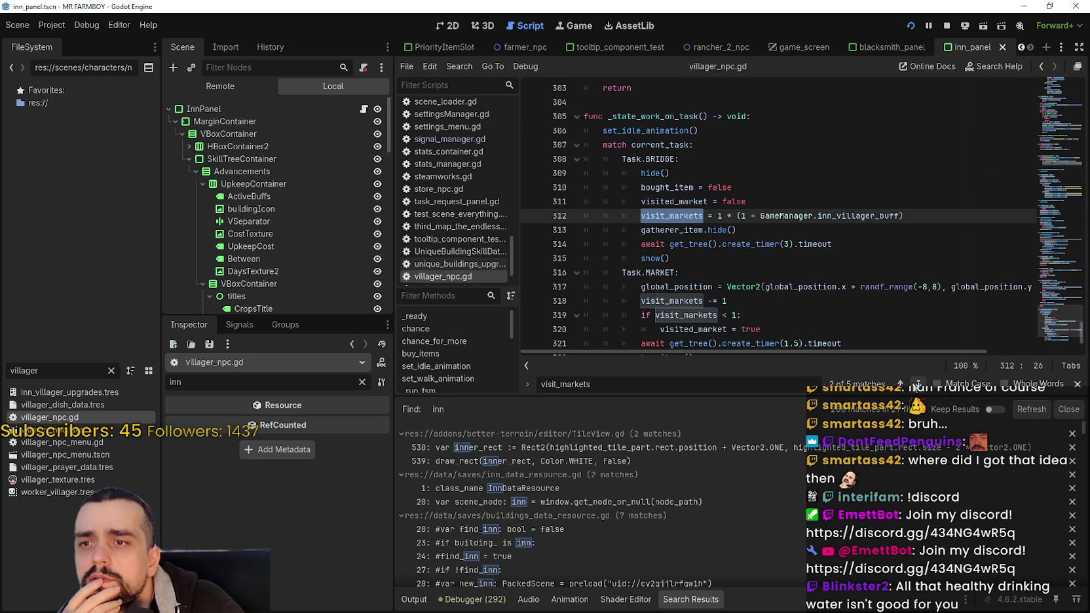
double_click(690, 203)
- Search the script for visited_market and step through matches to the line 289 check
key("ctrl+f")
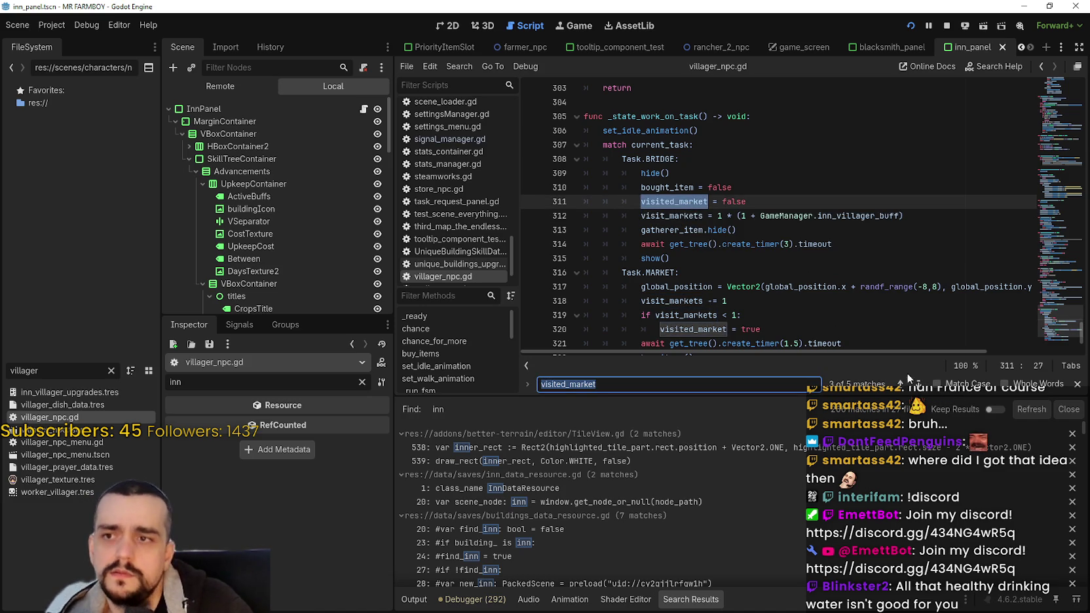
left_click(918, 384)
left_click(918, 384)
left_click(918, 384)
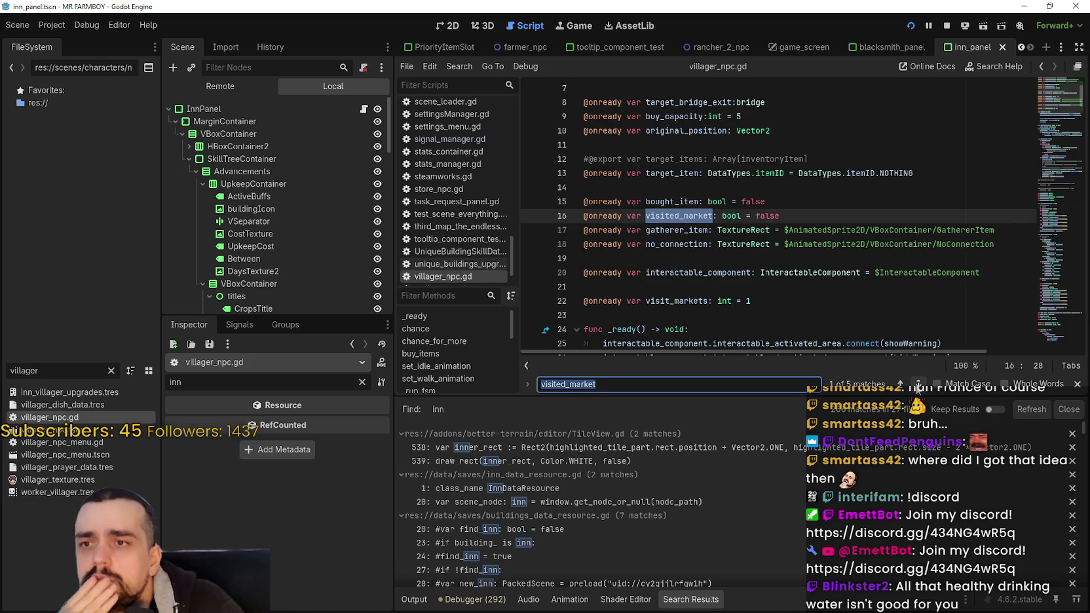
left_click(918, 387)
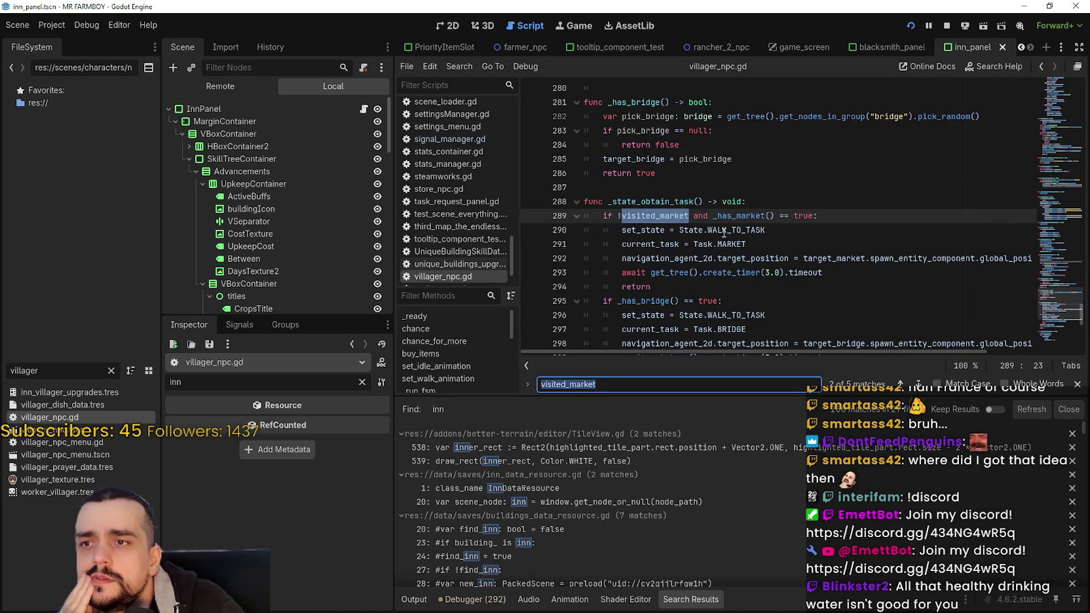
mouse_move(652, 217)
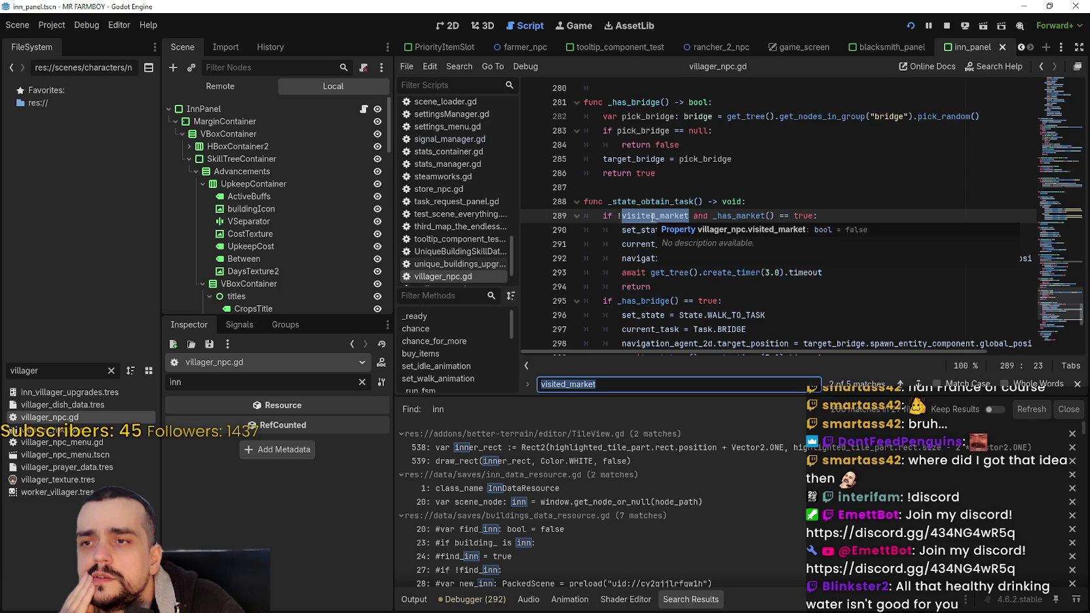
scroll(924, 292, "down", 2)
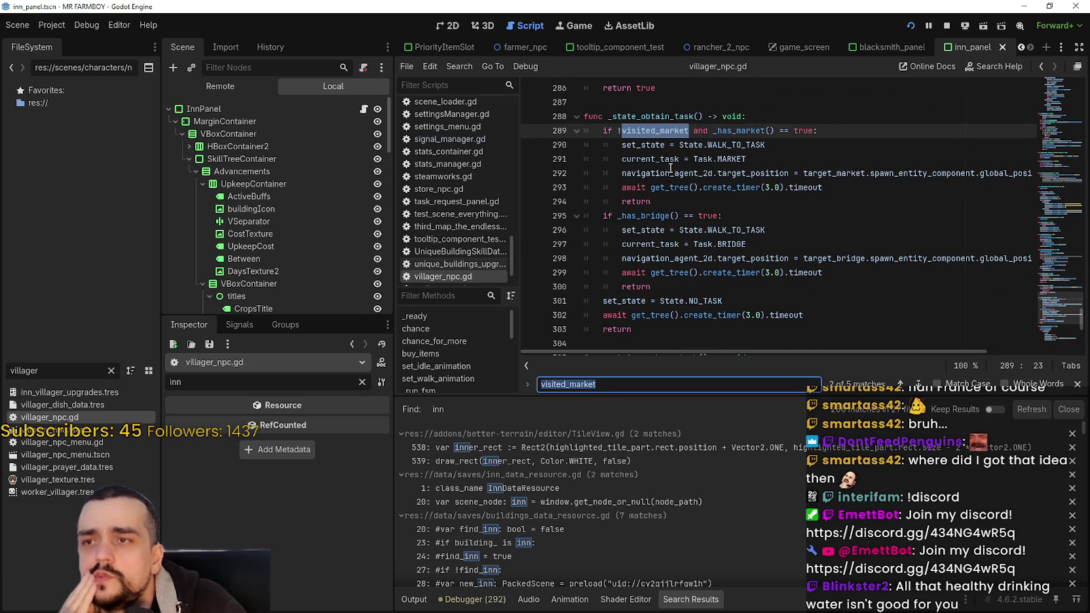
- Jump to the _has_market definition from line 289, then return and advance to the next visited_market match
right_click(741, 131)
left_click(803, 327)
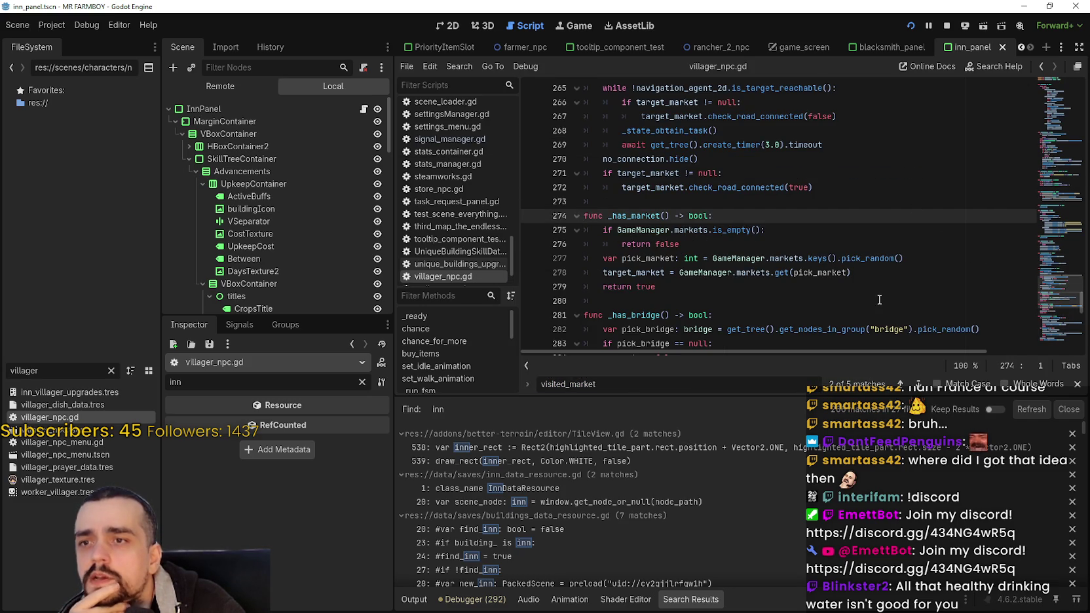
left_click(919, 385)
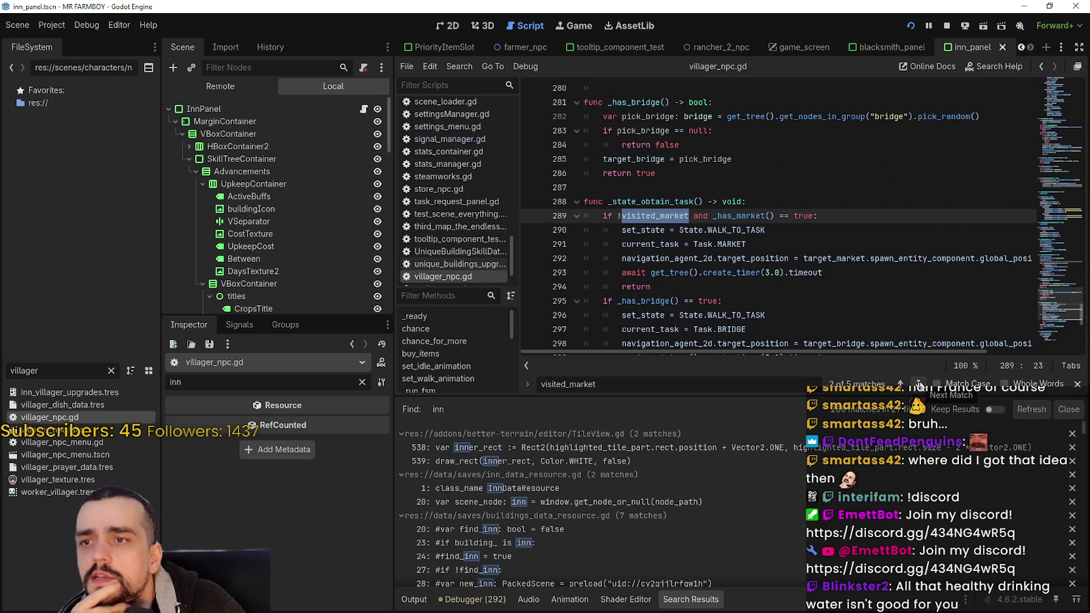
left_click(918, 385)
- Inspect GameManager.inn_villager_buff on lines 312–314 and select visit_markets on line 325
scroll(673, 215, "down", 2)
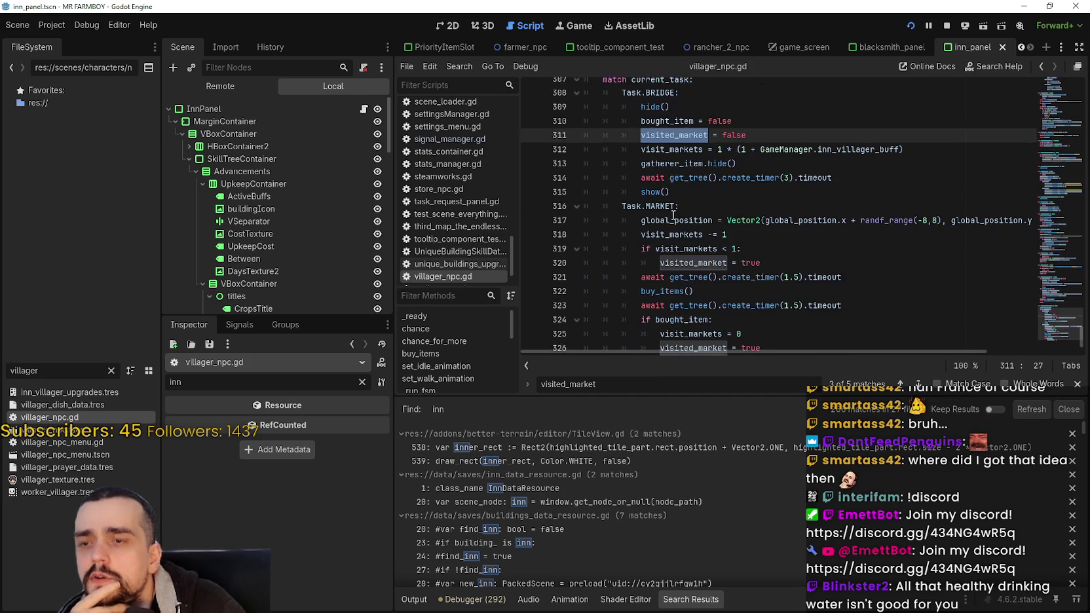
left_click(878, 173)
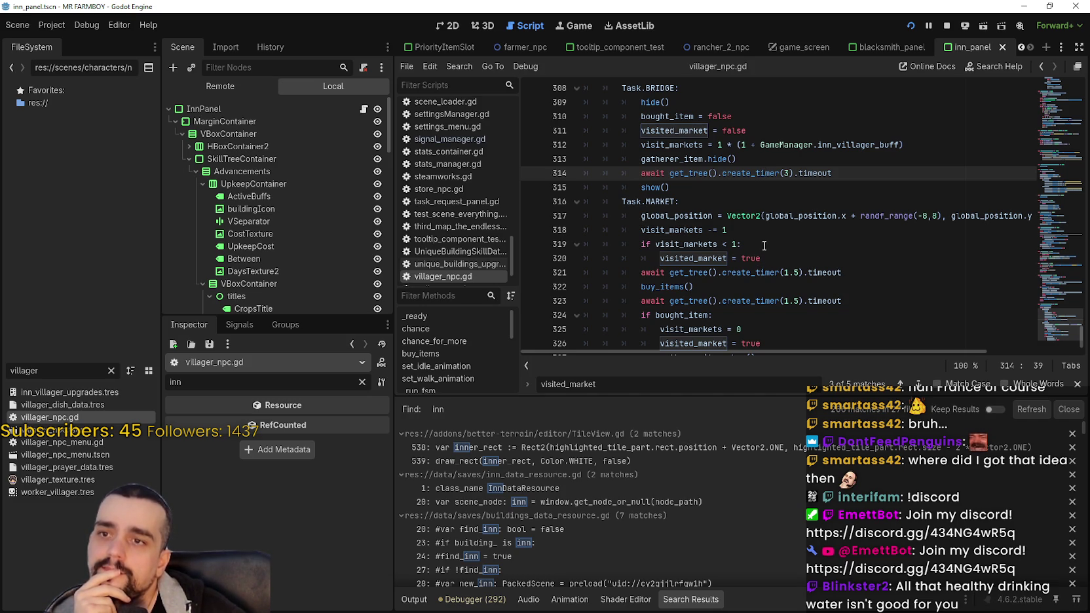
left_click(846, 155)
left_click_drag(853, 145, 786, 141)
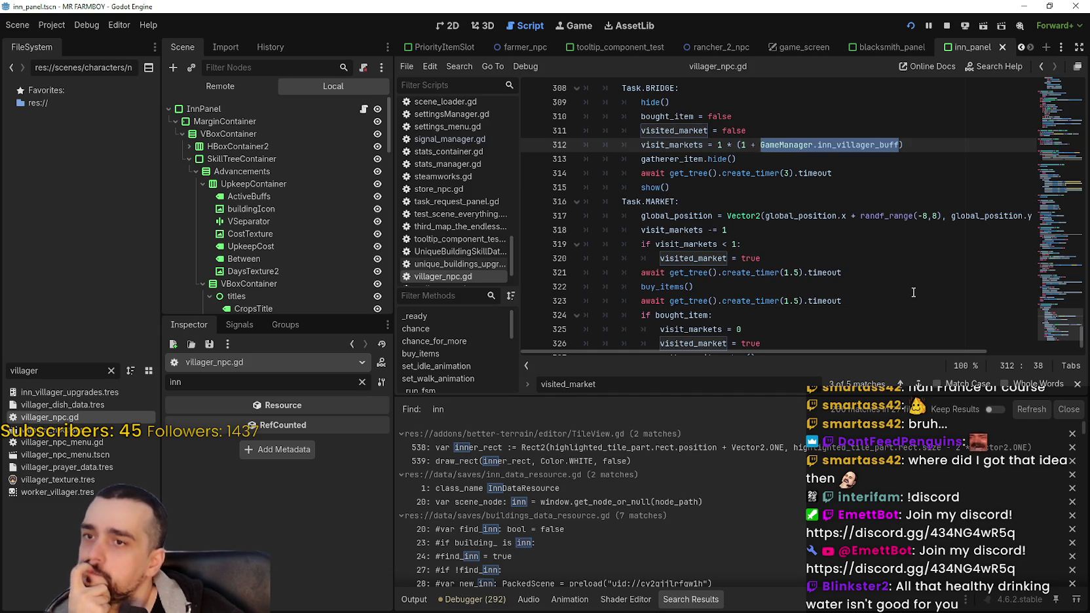
scroll(912, 288, "down", 1)
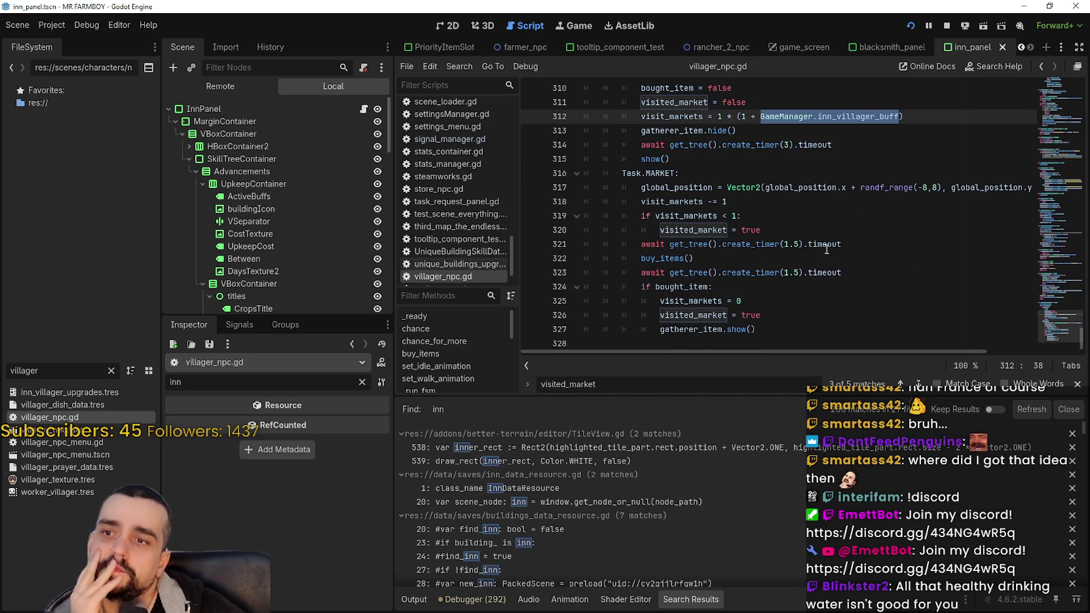
left_click_drag(639, 287, 721, 287)
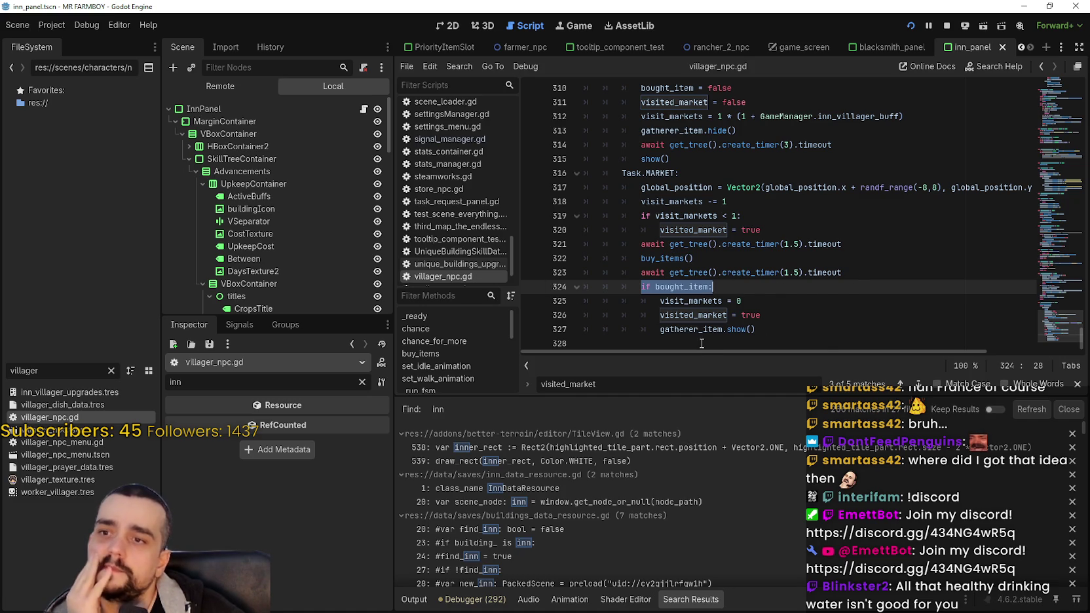
double_click(691, 301)
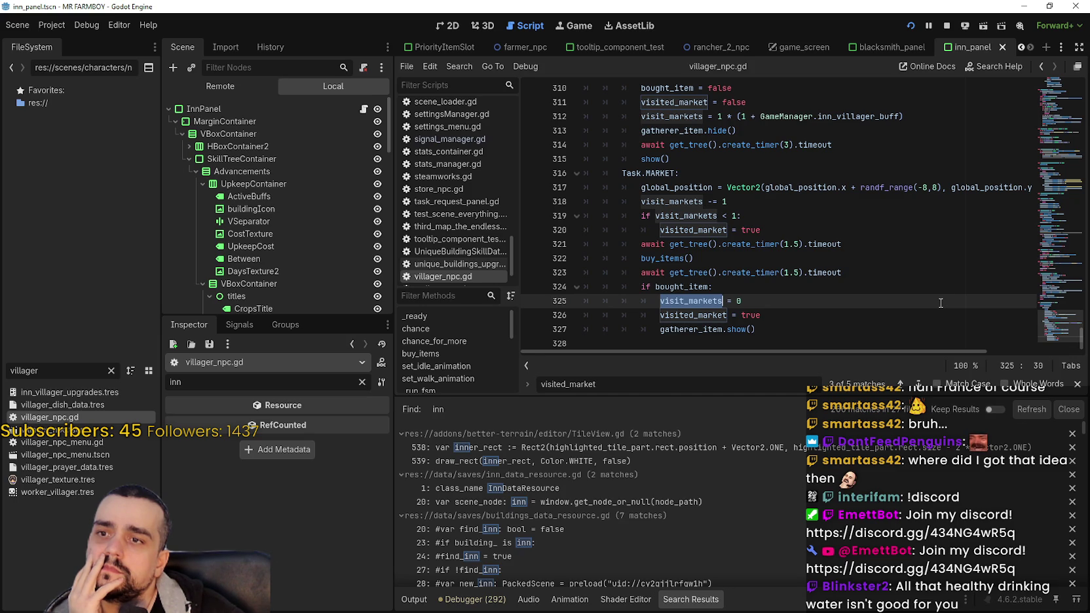
- Select lines 318–320, the visit_markets < 1 condition, visited_market = true, and the if bought_item block (324–327)
left_click_drag(792, 229, 573, 199)
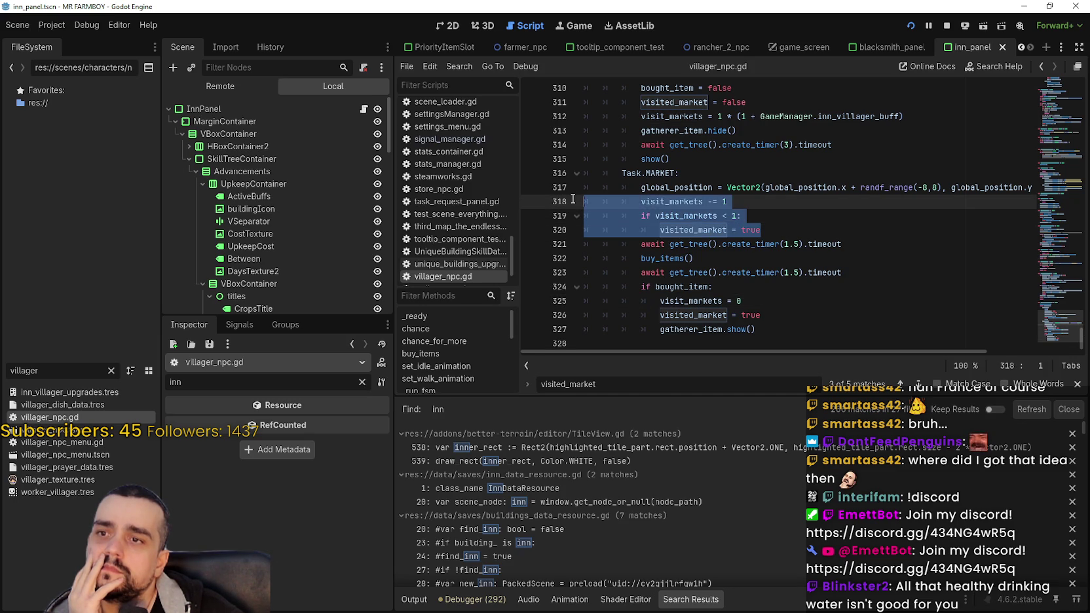
left_click_drag(786, 329, 580, 286)
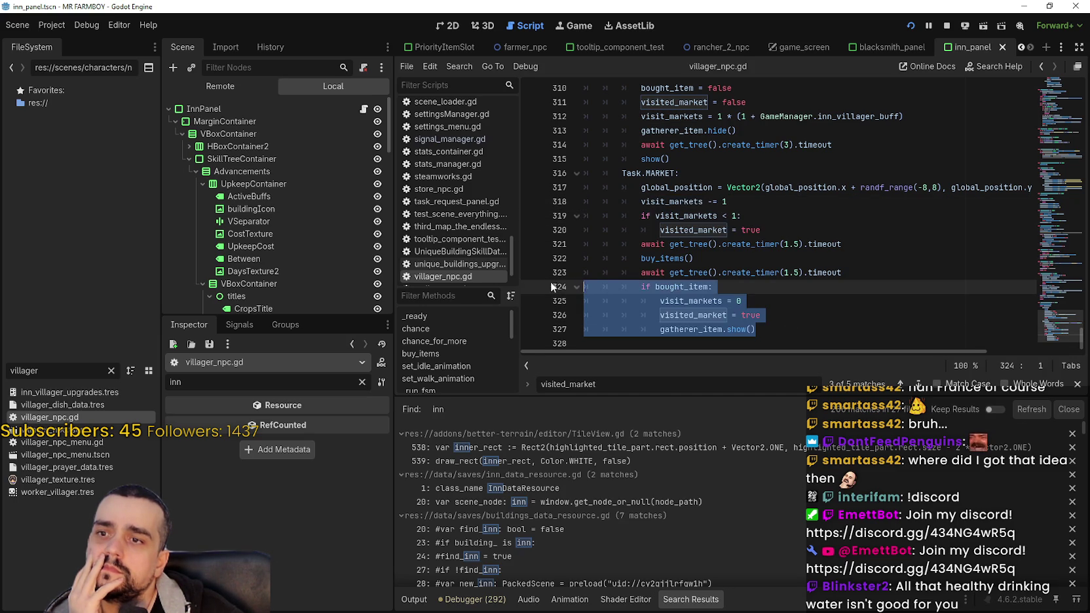
left_click_drag(761, 230, 580, 201)
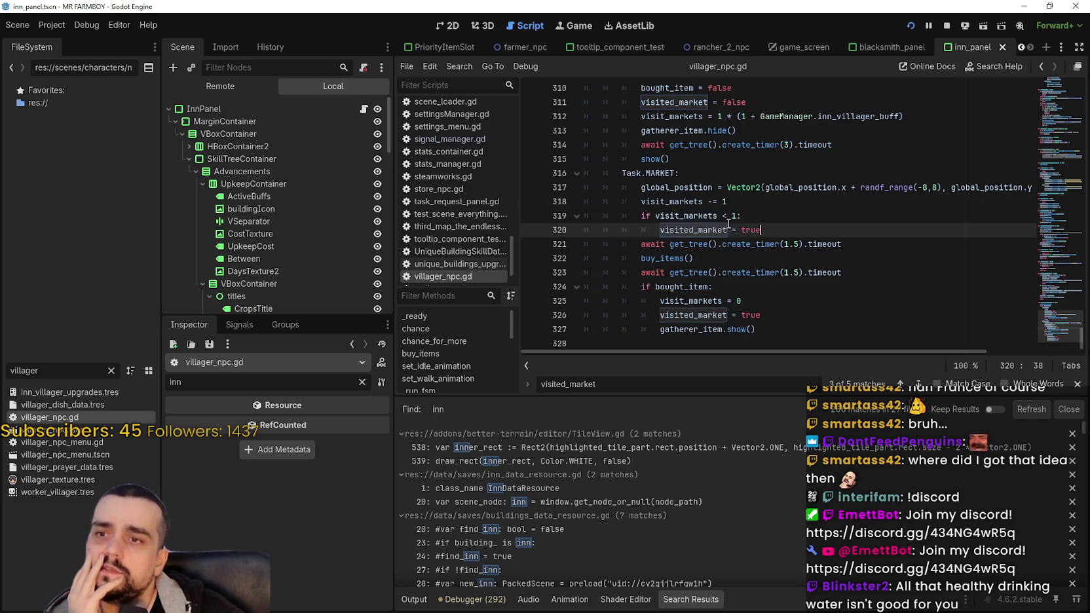
left_click_drag(760, 230, 658, 230)
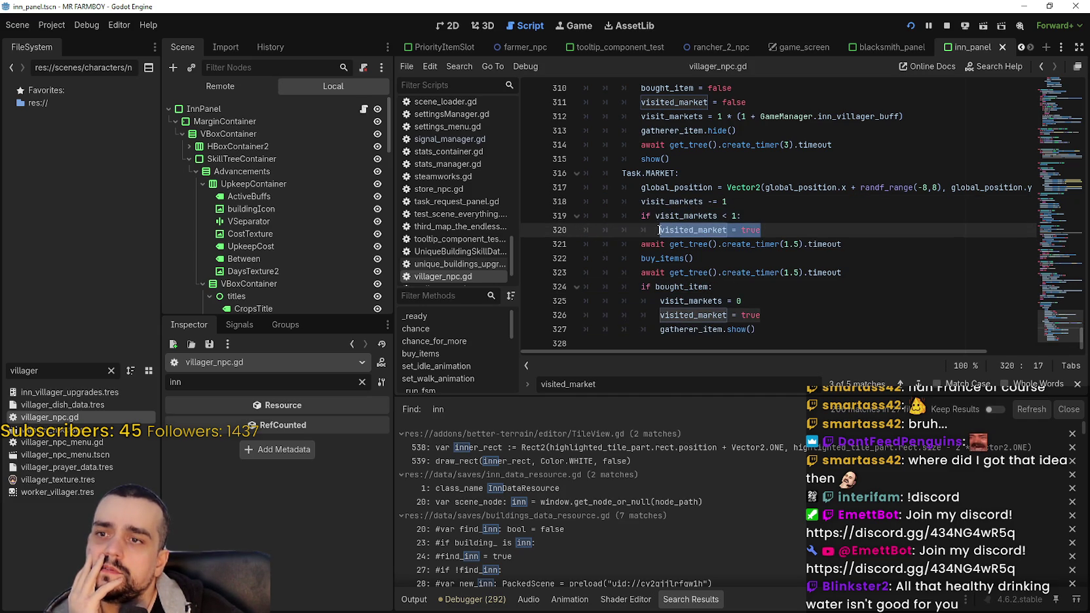
left_click_drag(760, 230, 659, 230)
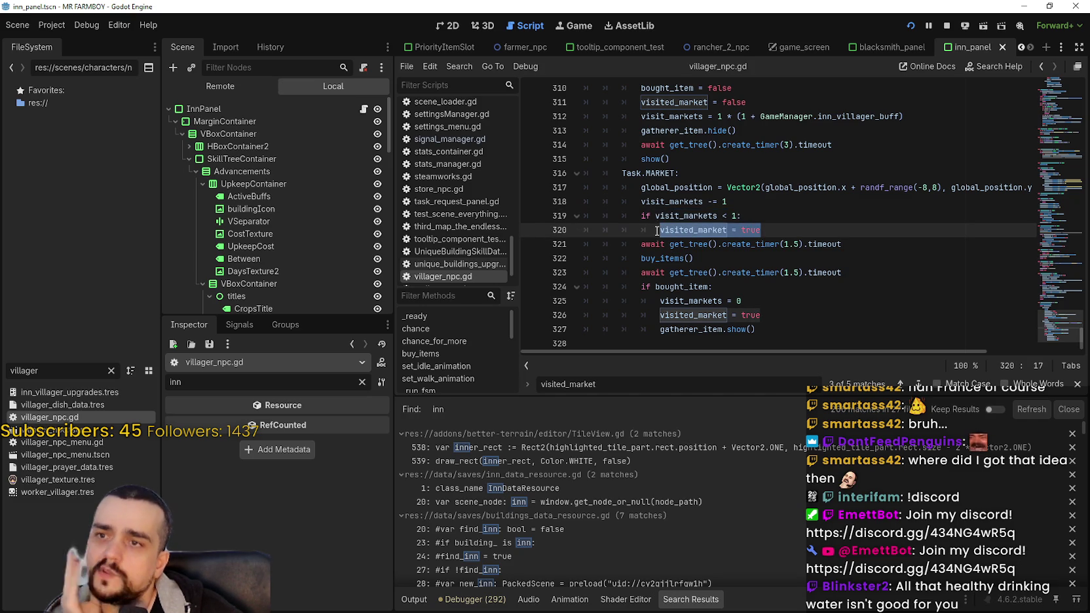
mouse_move(701, 231)
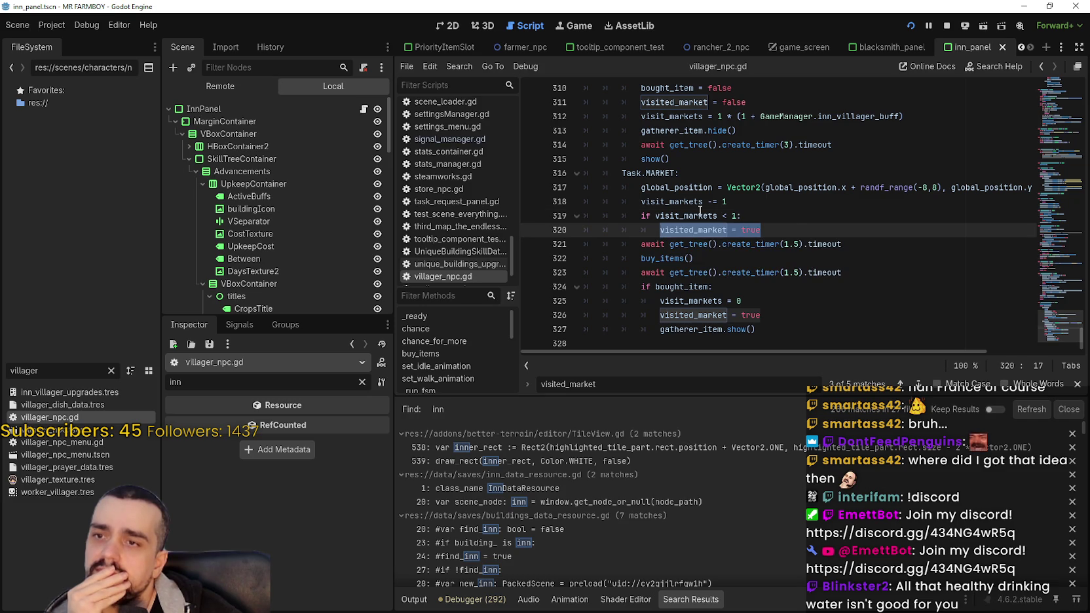
left_click_drag(655, 216, 738, 215)
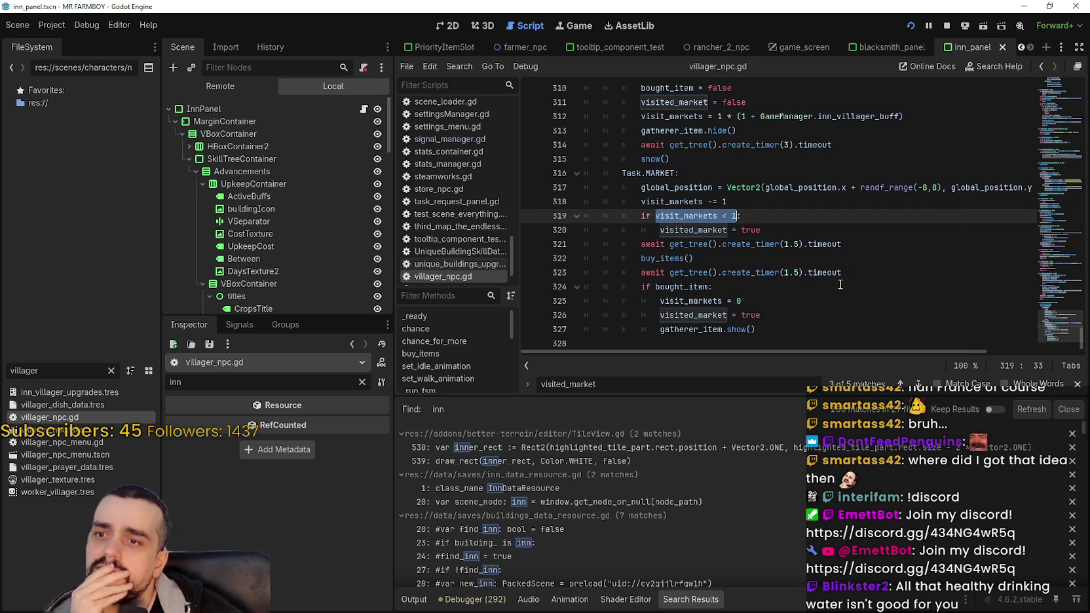
mouse_move(758, 330)
left_mouse_down()
mouse_move(616, 314)
mouse_move(604, 290)
mouse_move(584, 290)
left_mouse_up()
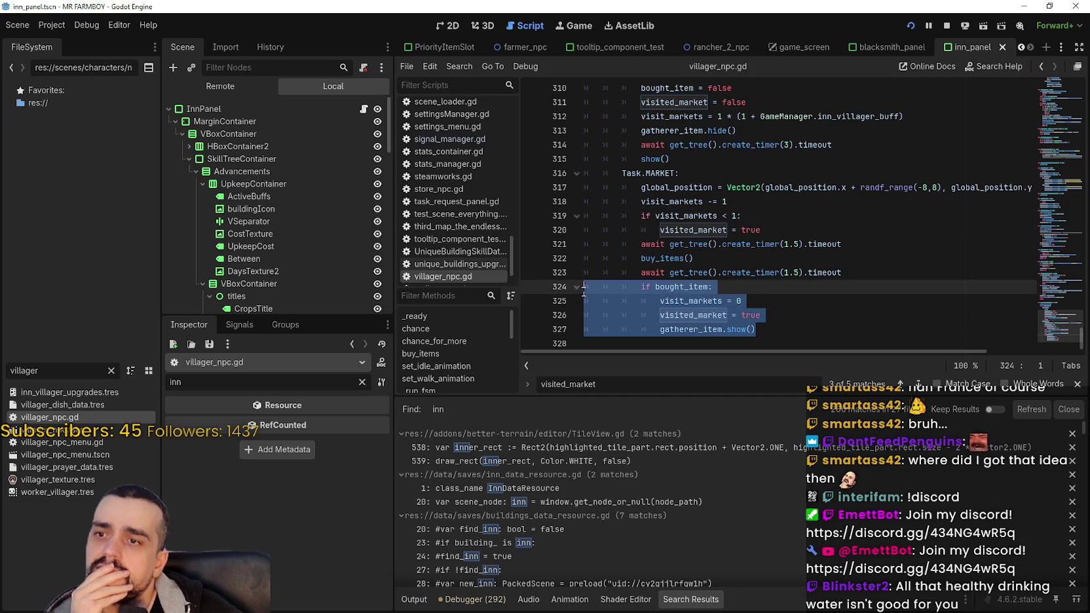
- Close the visited_market find bar, pause the running game with Esc, and return to the editor
left_click(1077, 384)
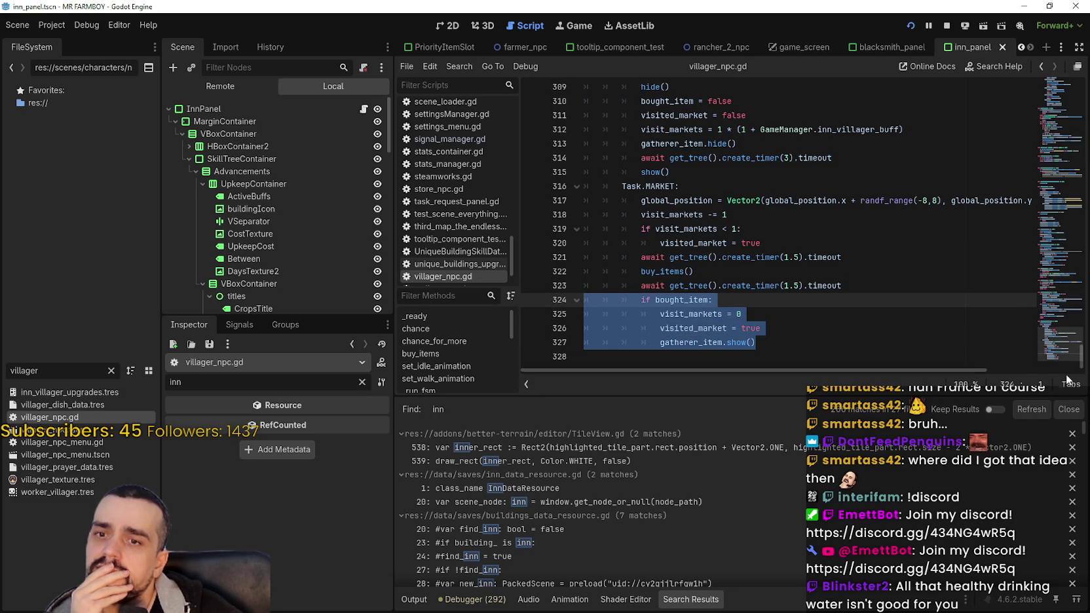
left_click(828, 334)
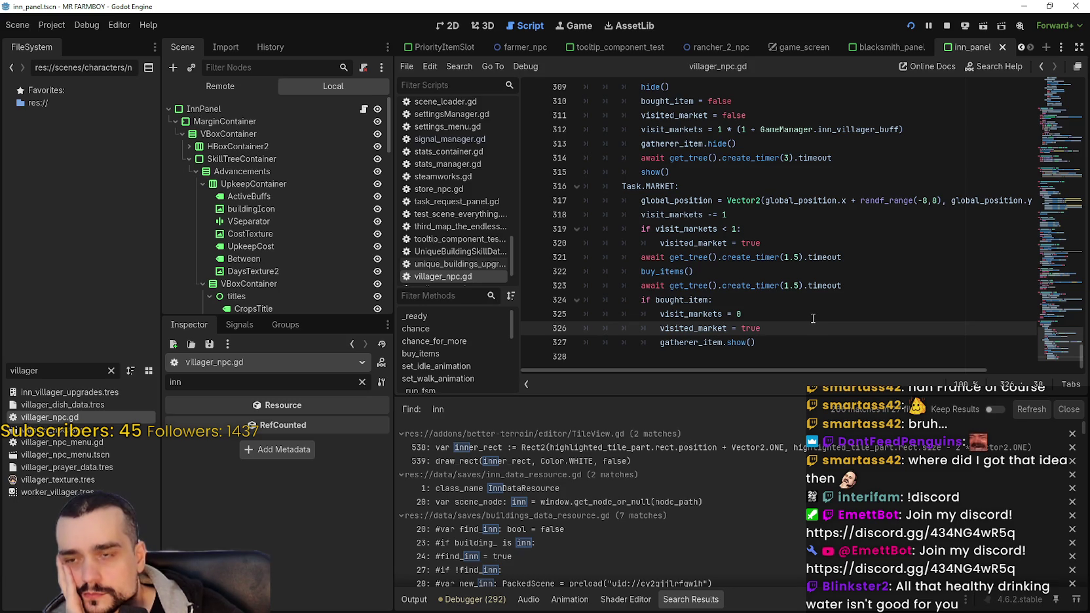
scroll(812, 320, "up", 3)
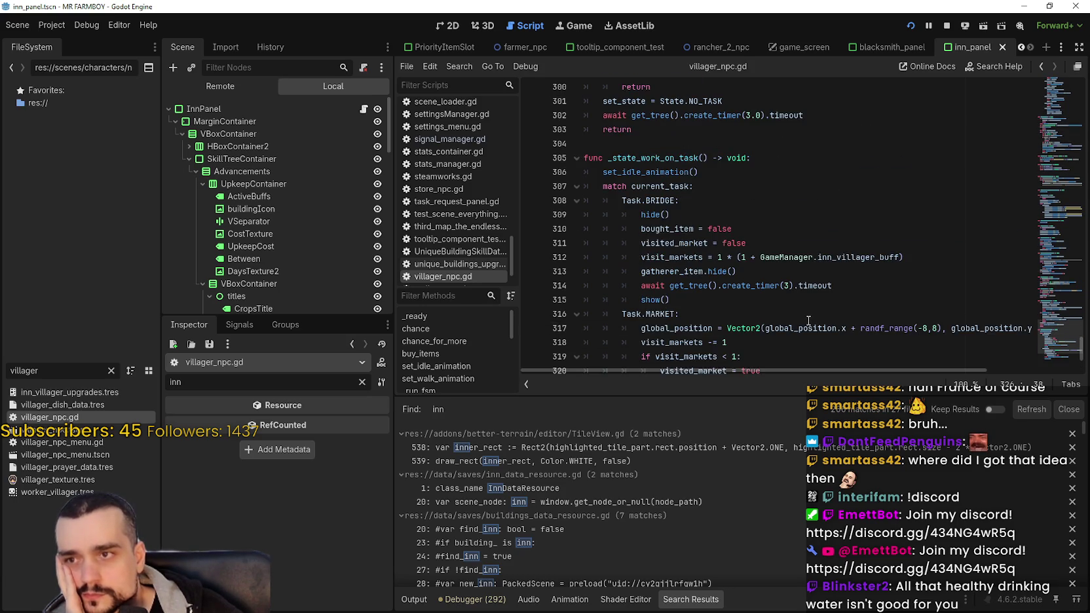
scroll(809, 321, "down", 2)
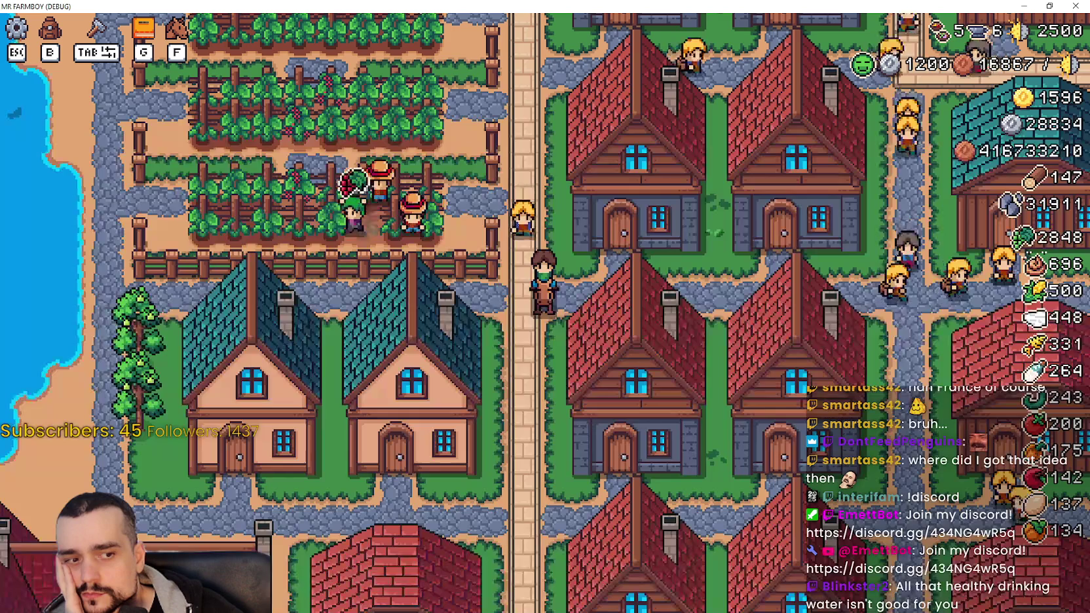
key("Escape")
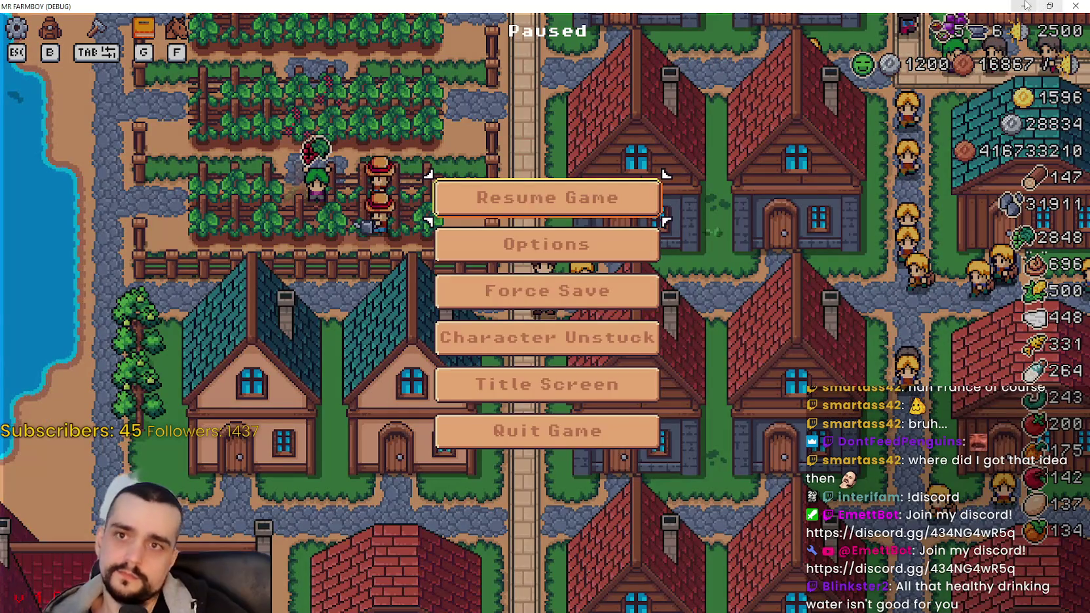
key("alt+Tab")
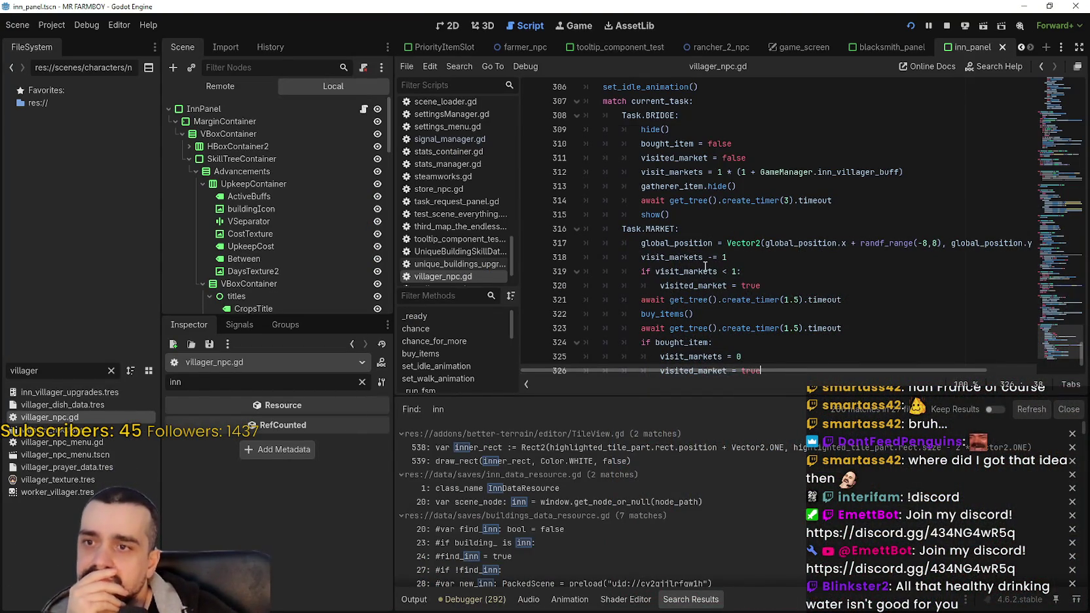
- Select visit_markets on line 318 of the MARKET branch and scroll around it
left_click(686, 247)
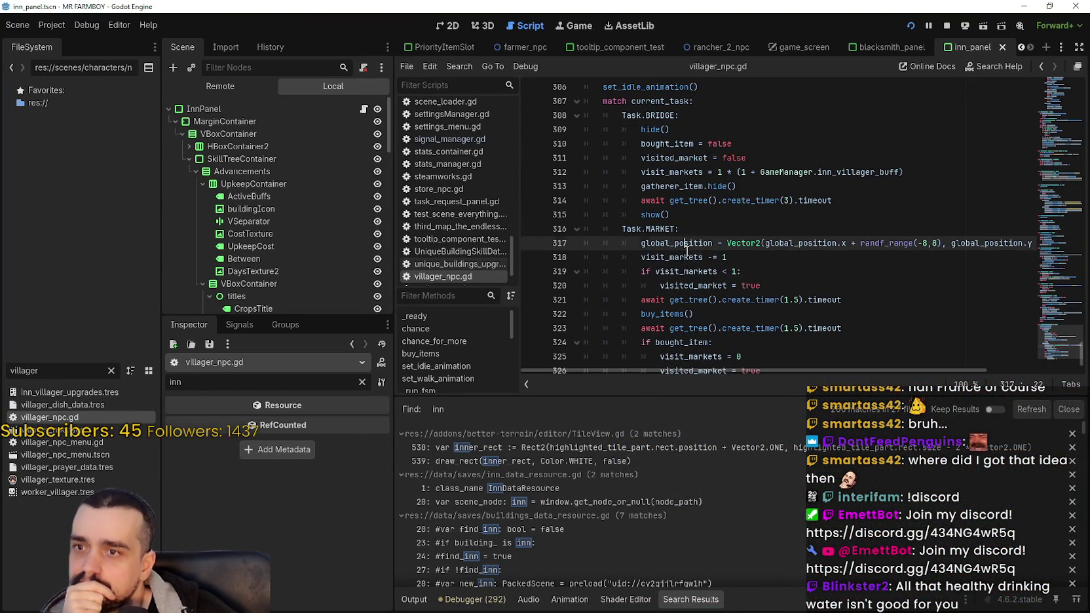
double_click(687, 255)
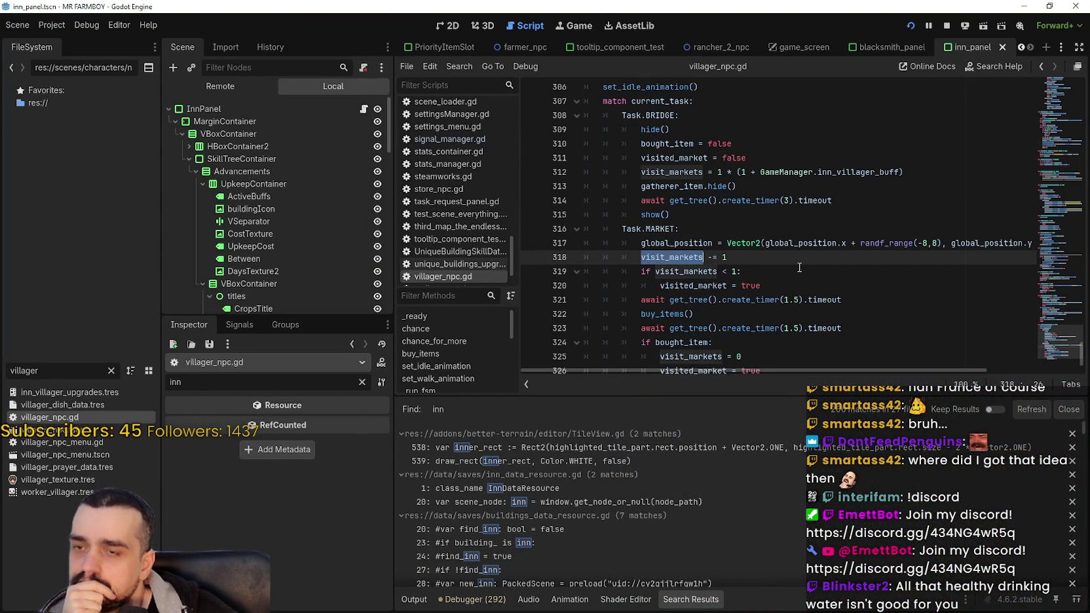
scroll(798, 269, "up", 3)
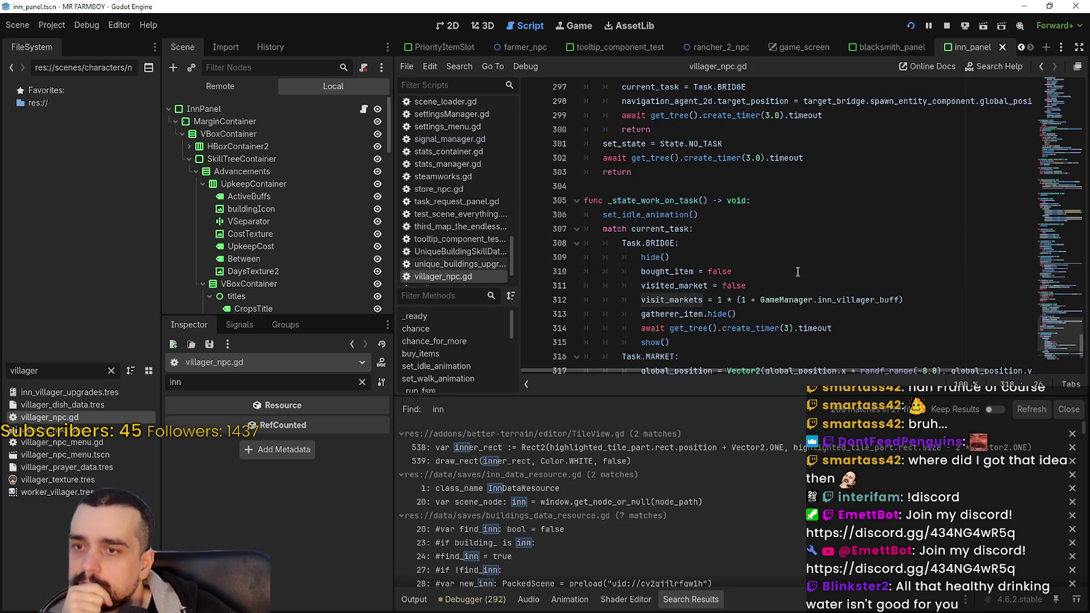
scroll(798, 271, "down", 2)
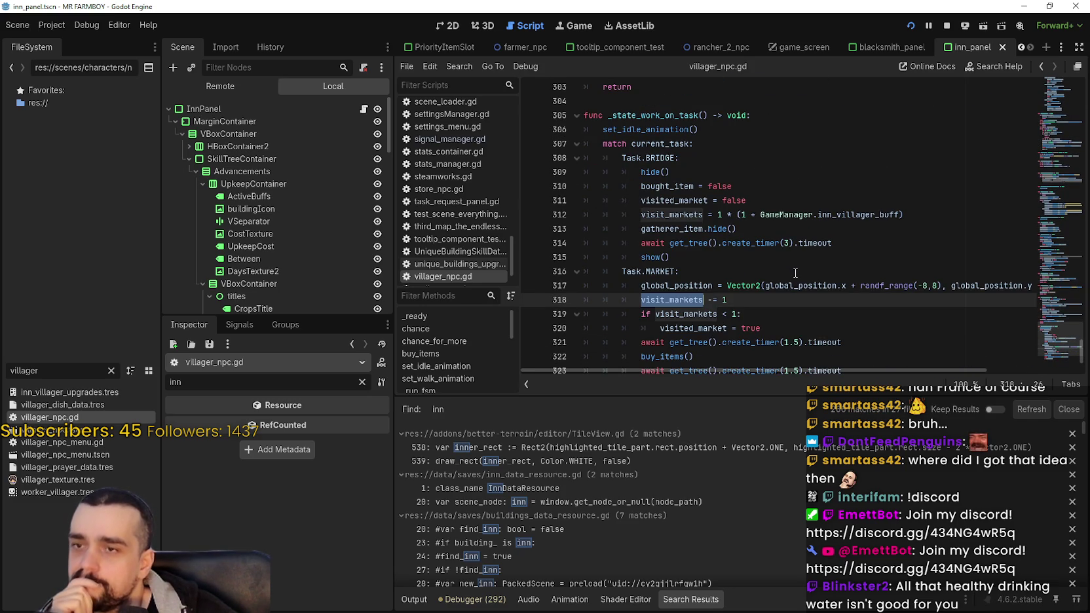
scroll(789, 267, "up", 3)
scroll(783, 264, "up", 2)
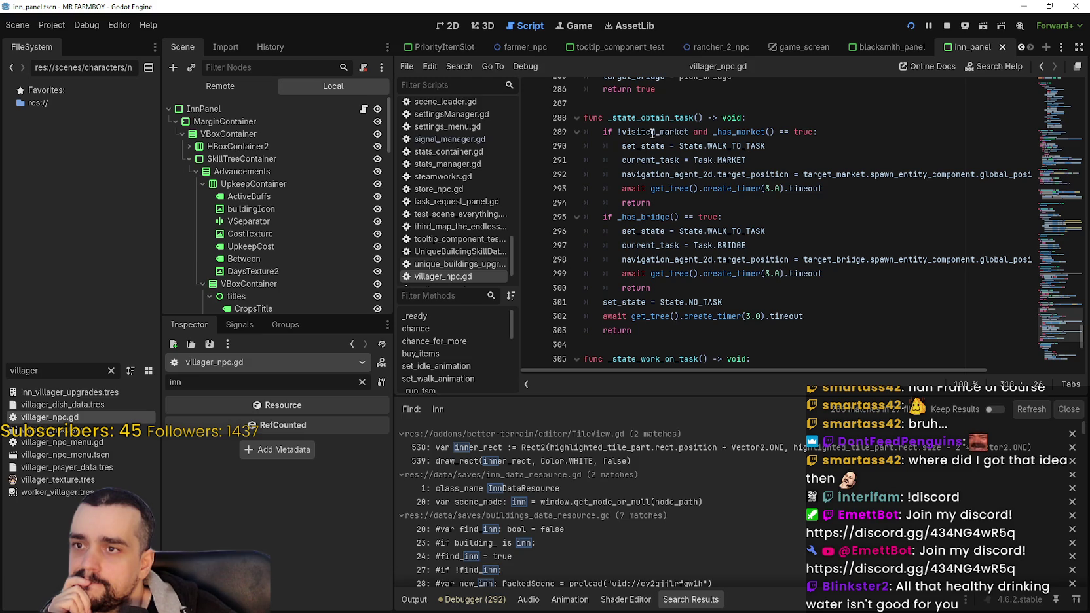
- Highlight visit_markets, visited_market and bought_item uses, then bring up the context menu on buy_items() on line 322
mouse_move(653, 134)
scroll(756, 262, "down", 2)
scroll(757, 261, "down", 4)
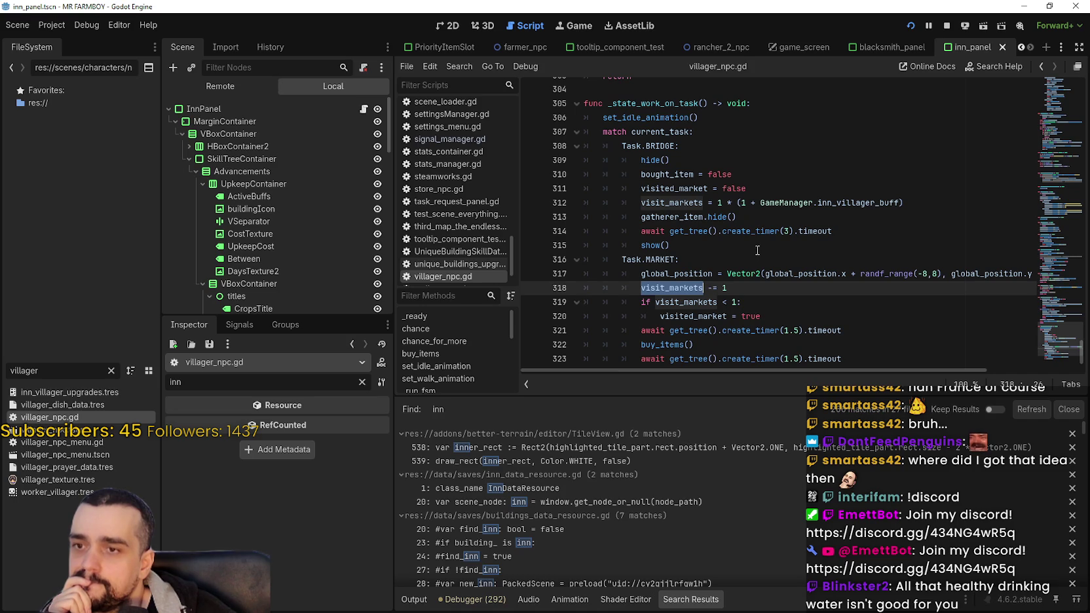
scroll(758, 251, "down", 2)
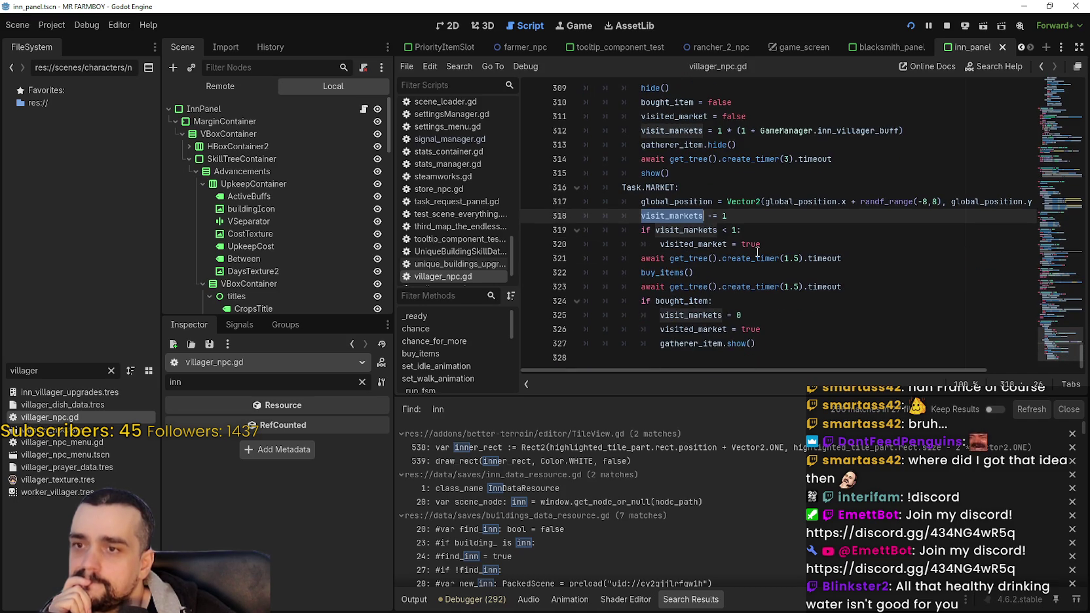
mouse_move(758, 251)
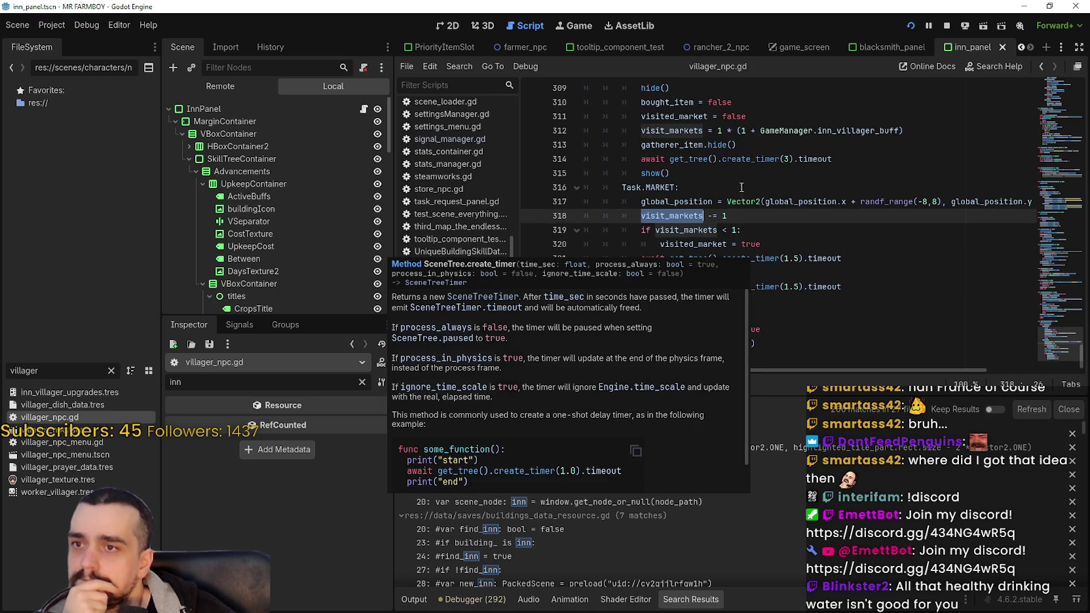
double_click(678, 131)
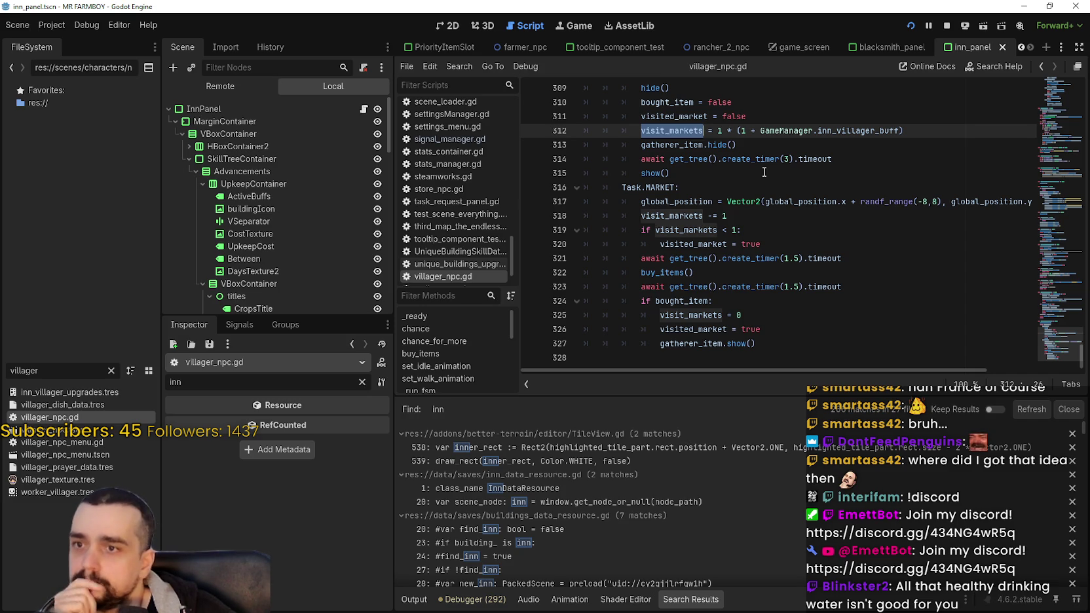
double_click(695, 243)
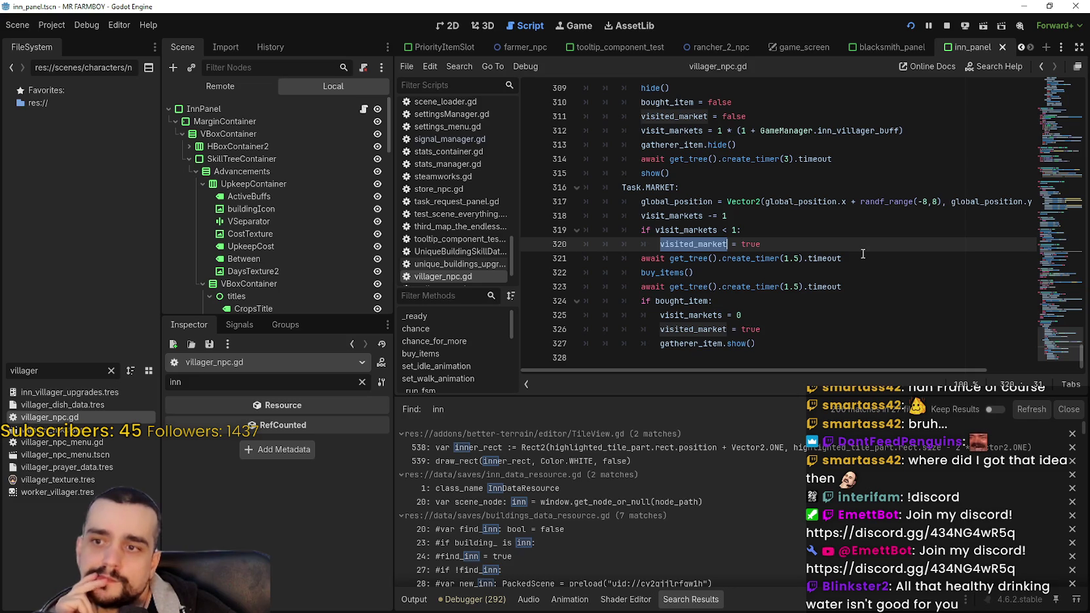
double_click(685, 300)
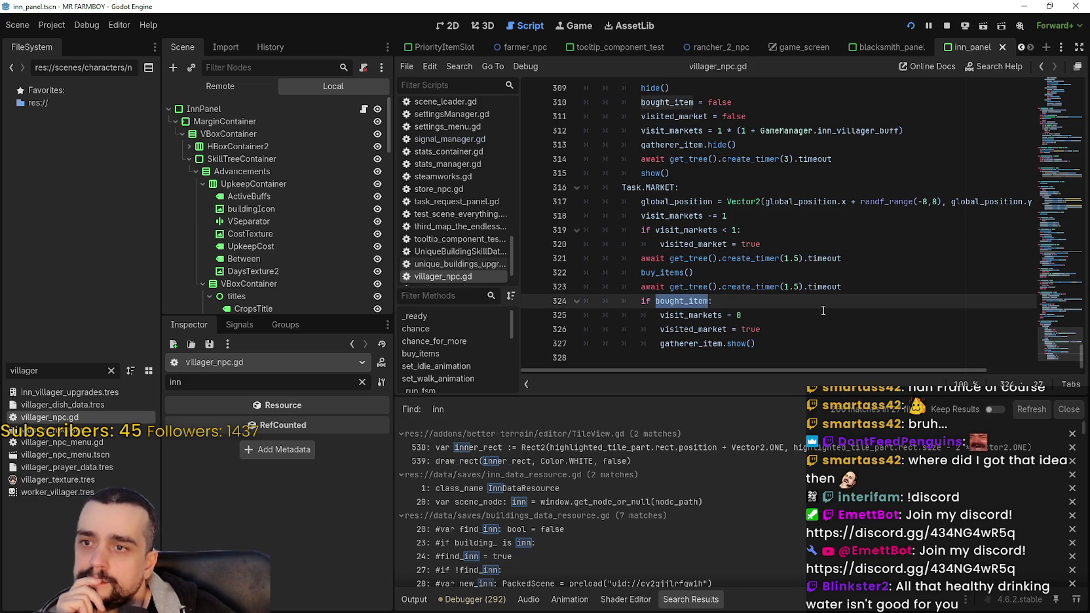
right_click(688, 273)
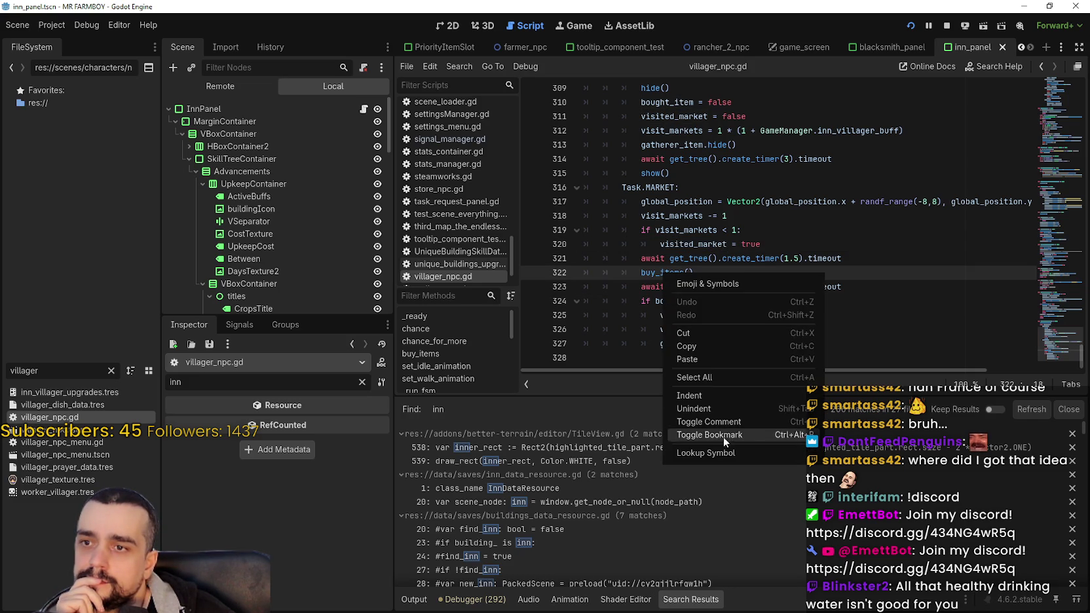
- Jump to the buy_items() definition, select its bought_item = true line, then go back to MARKET lines 309–328
left_click(735, 446)
scroll(757, 260, "down", 1)
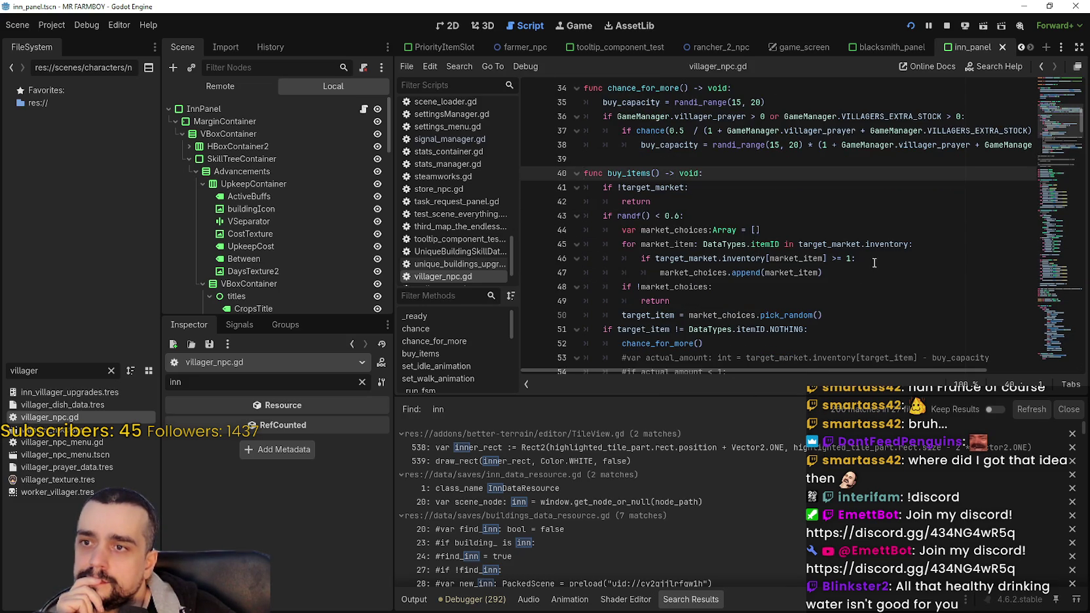
scroll(872, 260, "down", 2)
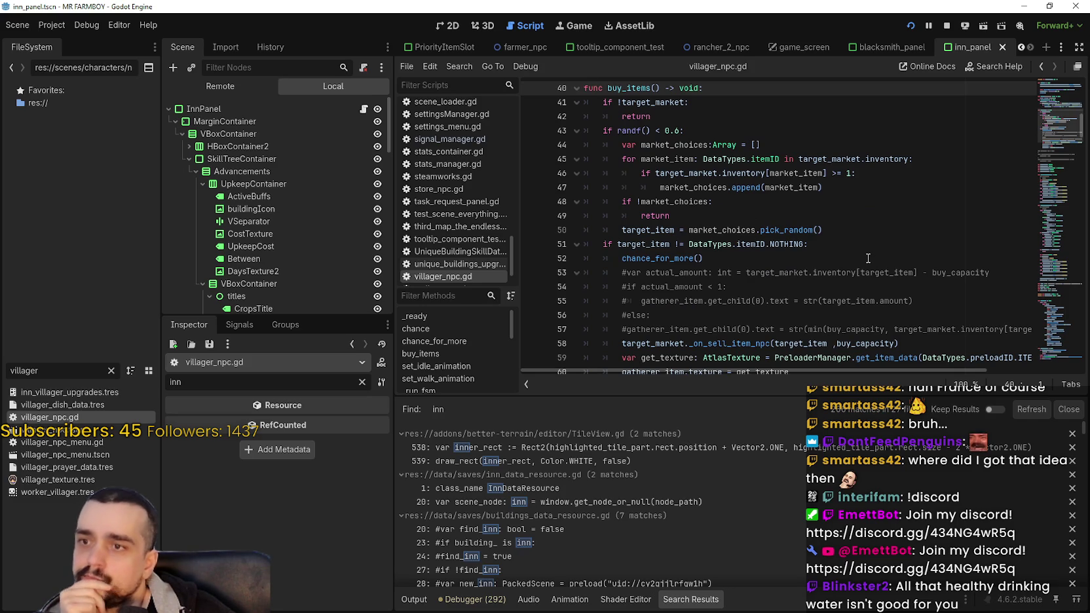
scroll(867, 257, "down", 2)
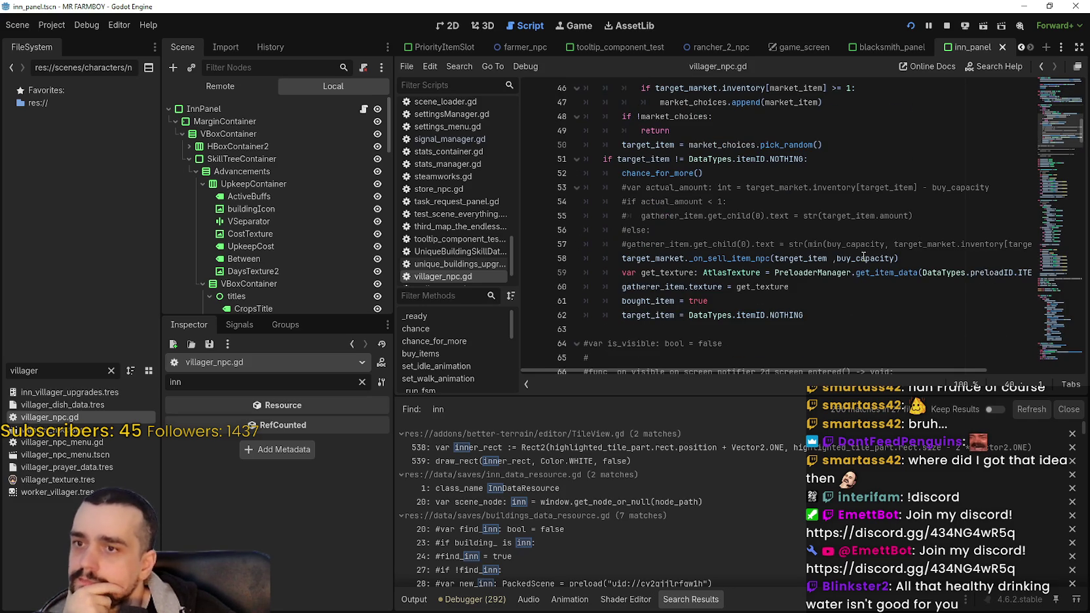
left_click_drag(622, 300, 710, 300)
left_click(1041, 70)
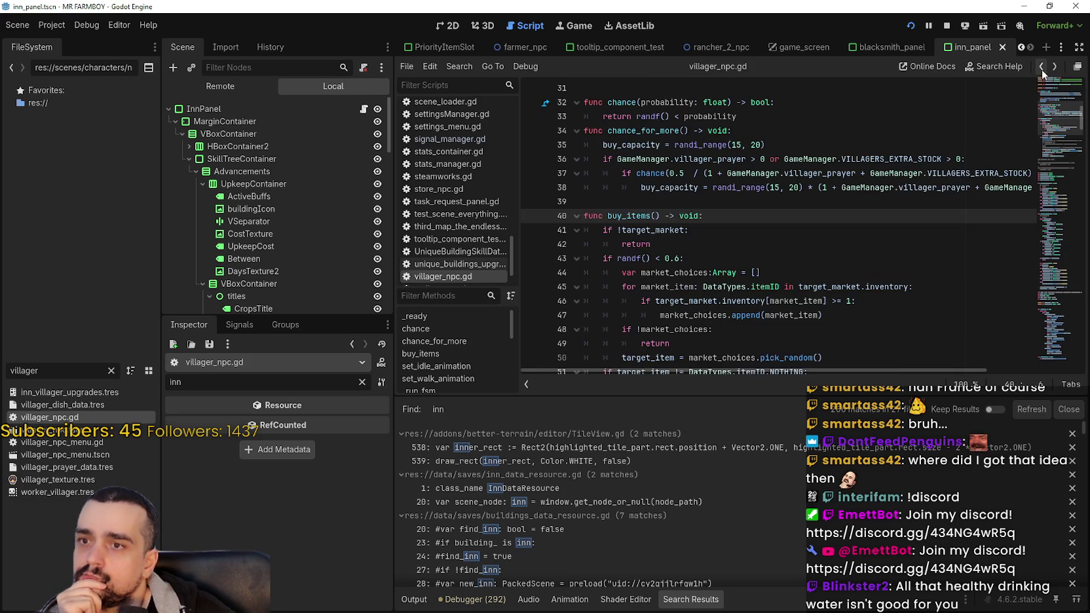
left_click(1041, 68)
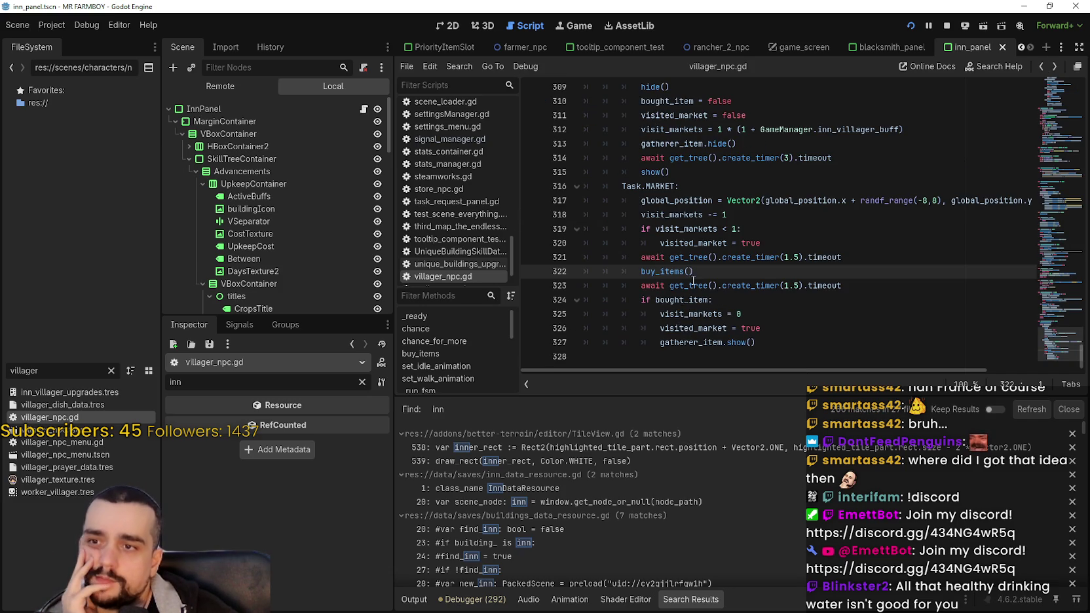
mouse_move(624, 257)
left_mouse_down()
mouse_move(721, 304)
mouse_move(759, 352)
left_mouse_up()
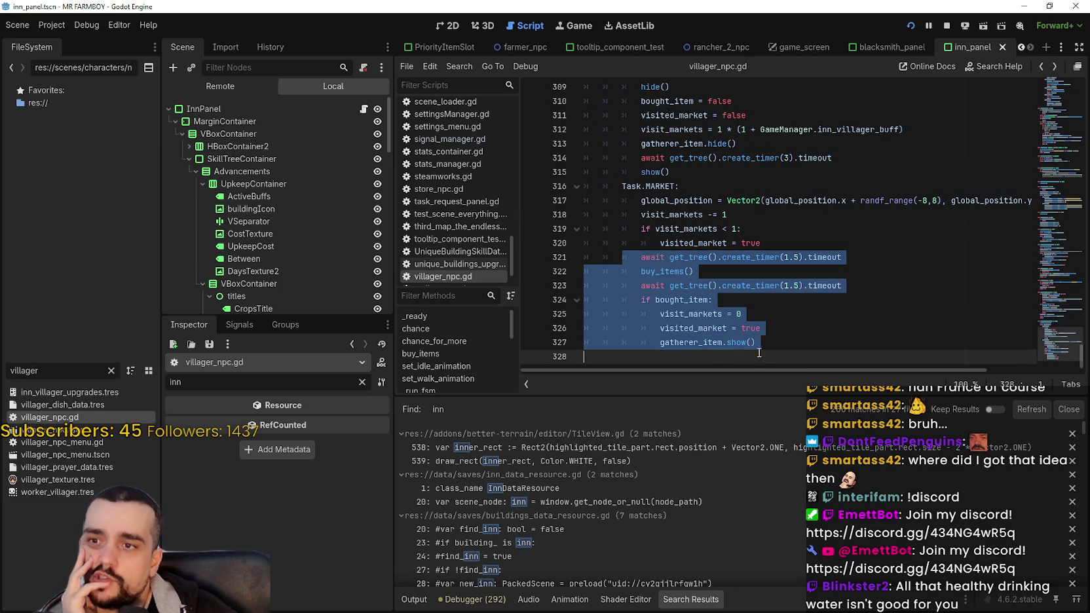
left_click(835, 335)
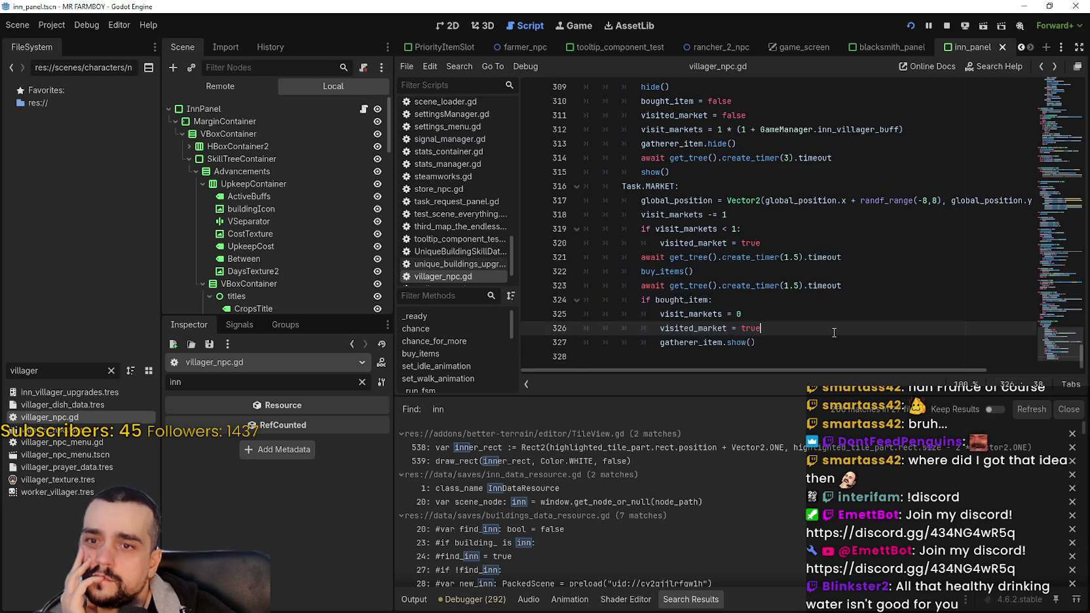
scroll(833, 331, "up", 4)
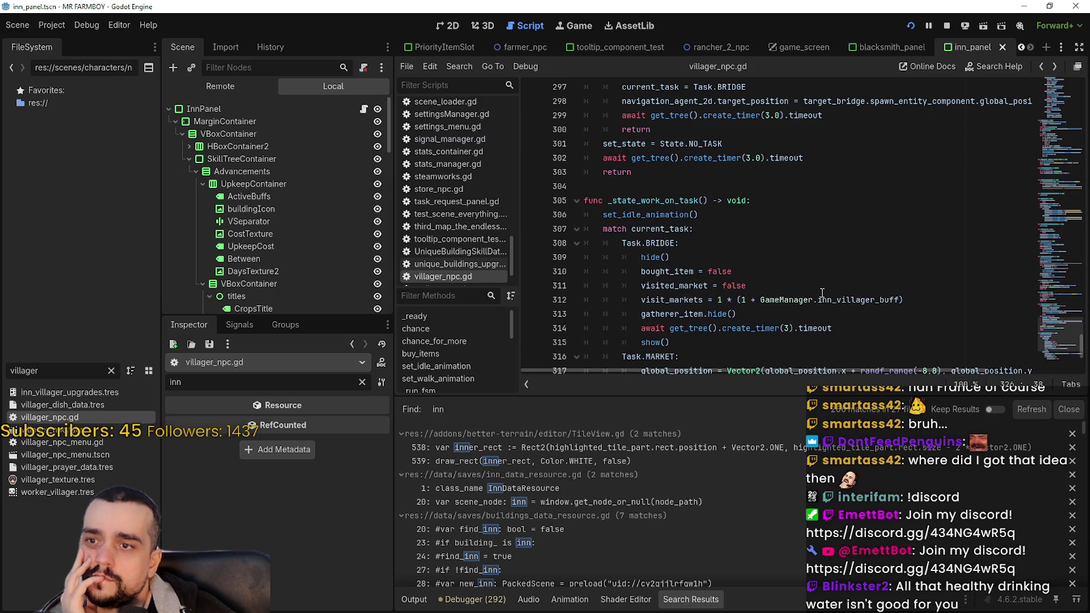
scroll(822, 293, "up", 3)
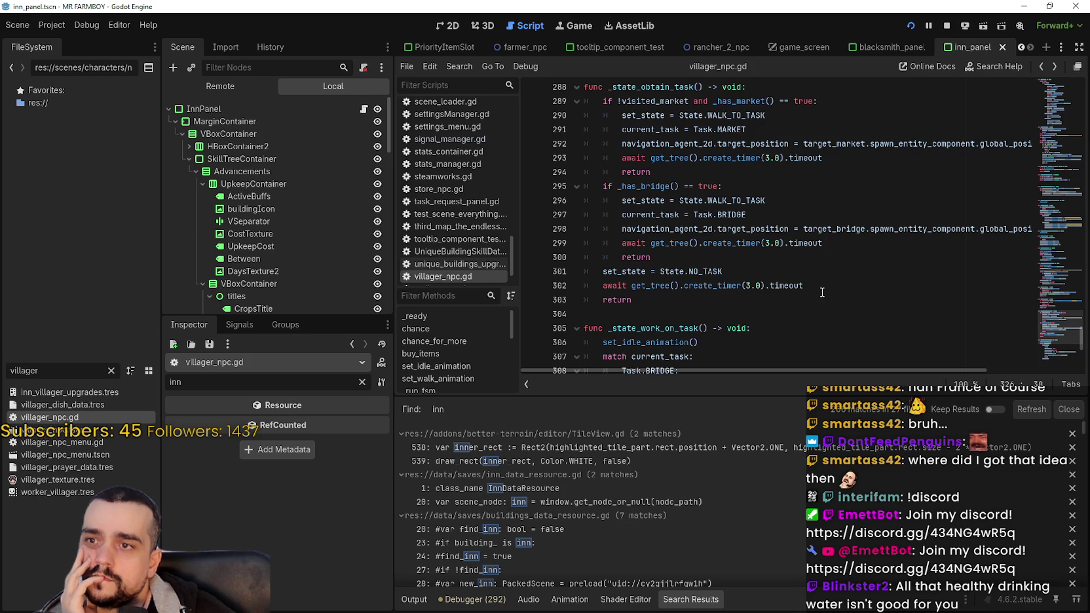
double_click(679, 103)
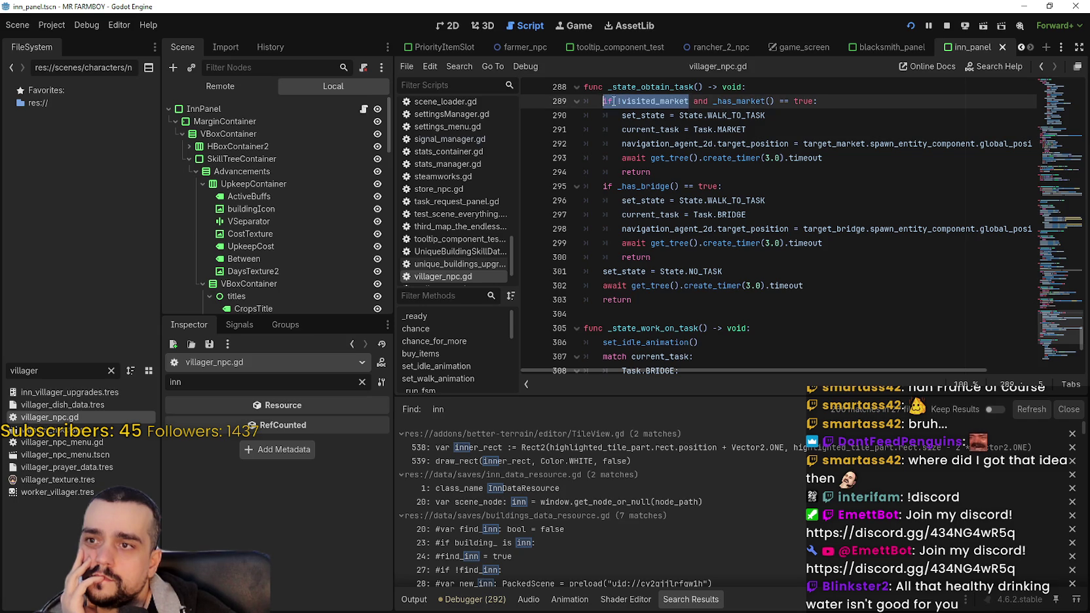
scroll(708, 263, "down", 5)
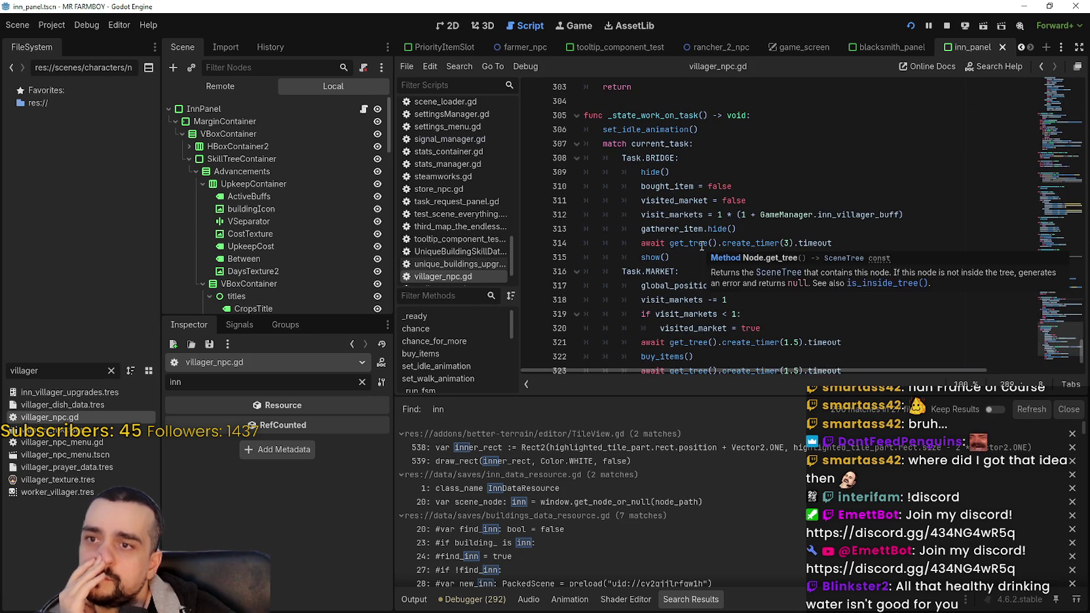
scroll(702, 246, "down", 1)
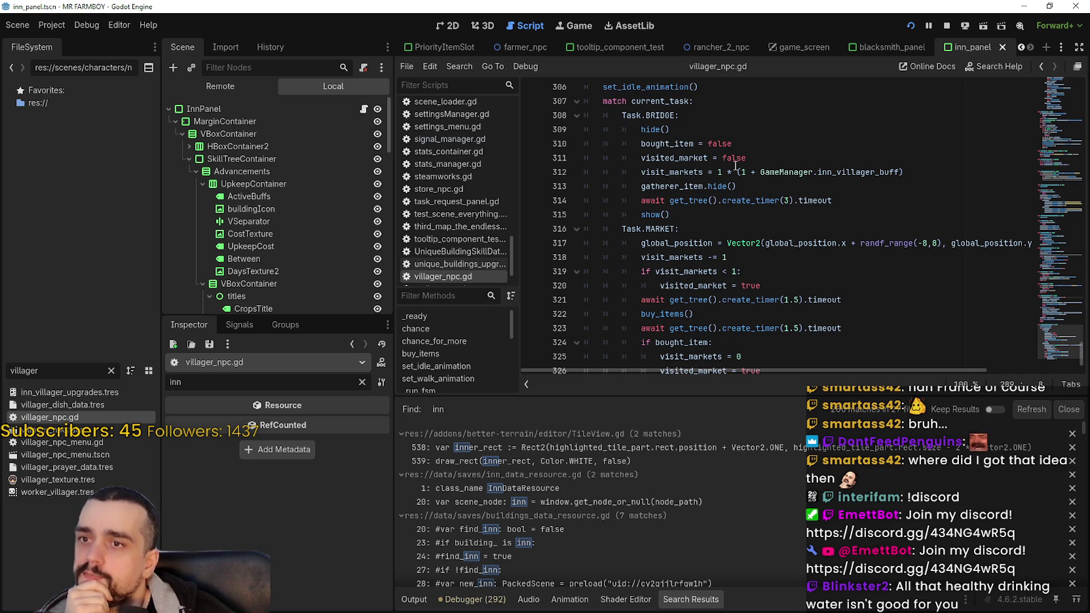
- Select the (1 + GameManager.inn_villager_buff) expression, then copy GameManager from line 312
left_click_drag(737, 172, 921, 174)
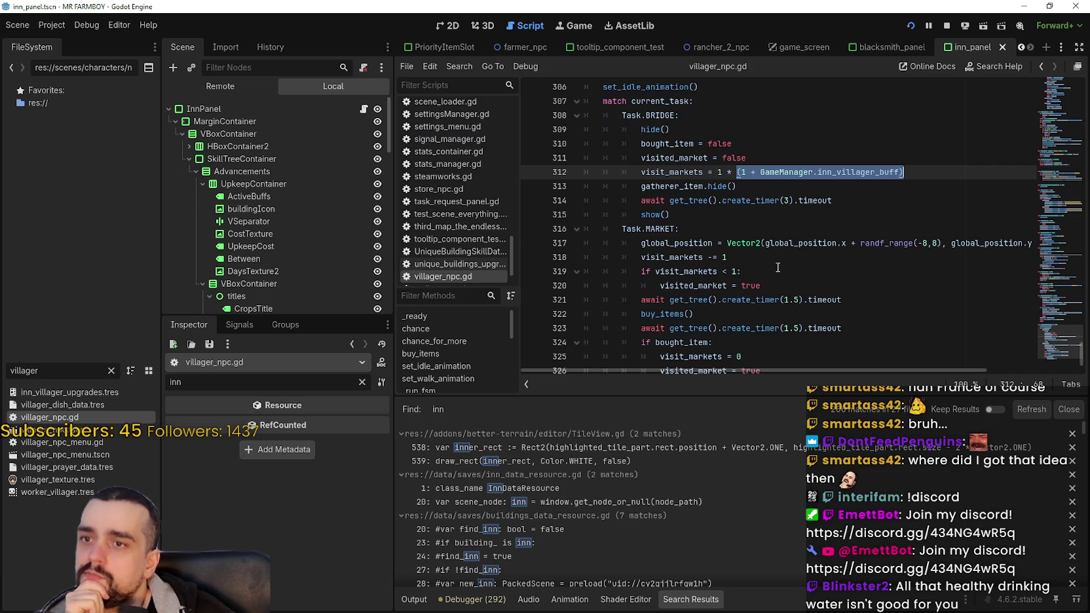
scroll(777, 268, "down", 1)
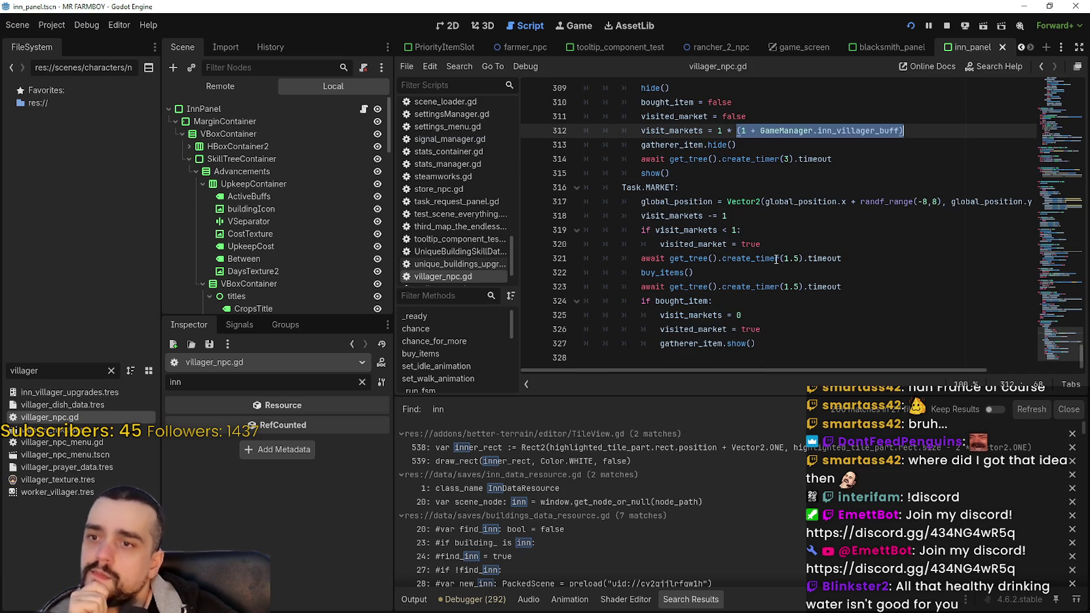
mouse_move(776, 260)
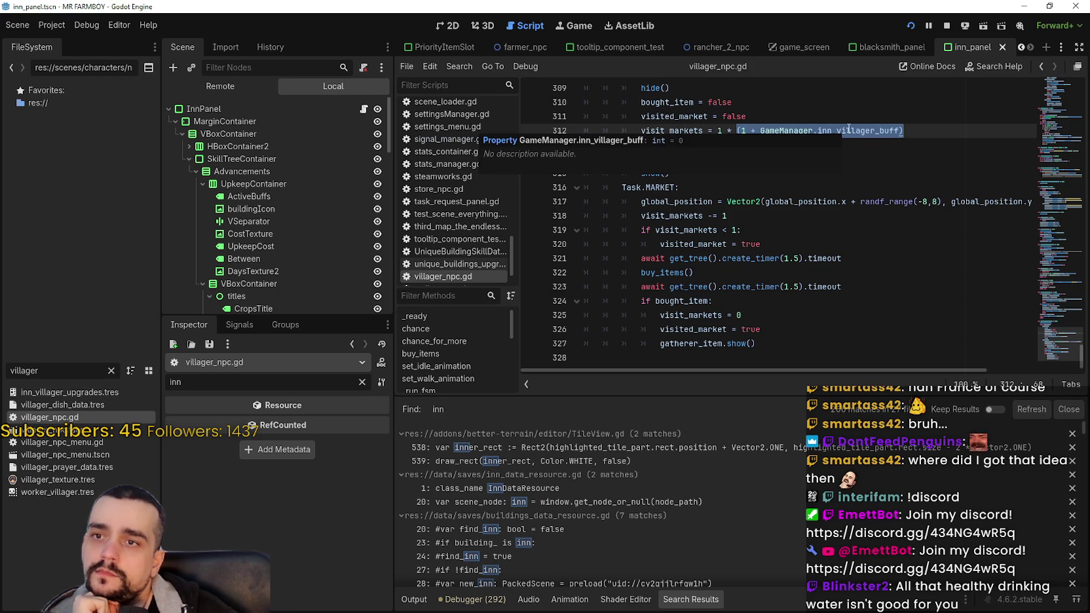
double_click(803, 131)
right_click(803, 131)
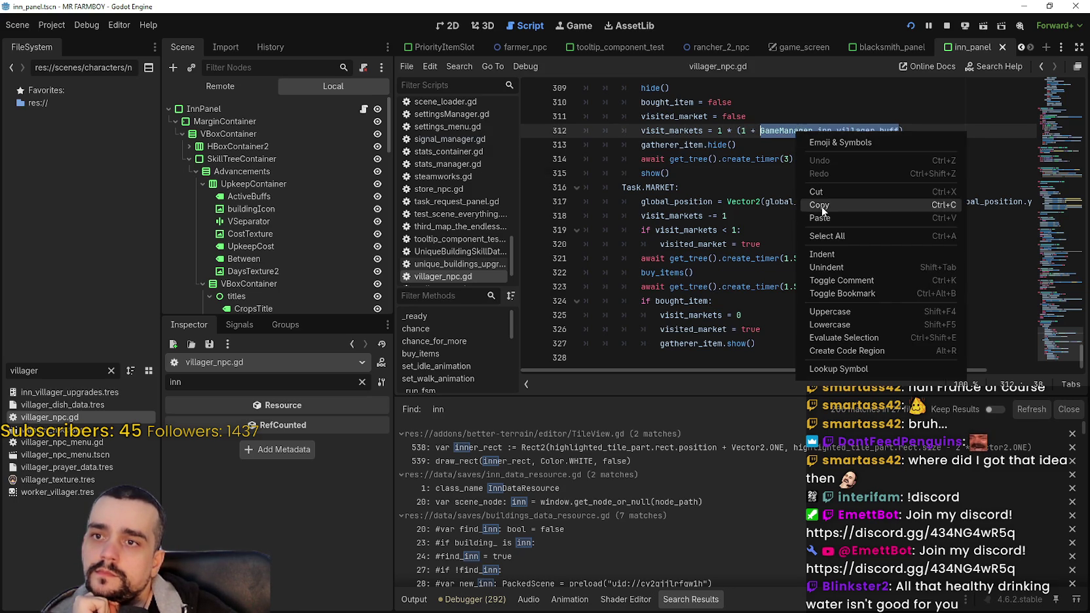
left_click(819, 208)
- Check visited_market on line 320 and the visit_markets lines 318–319 of the MARKET branch
scroll(801, 362, "up", 1)
scroll(801, 363, "down", 1)
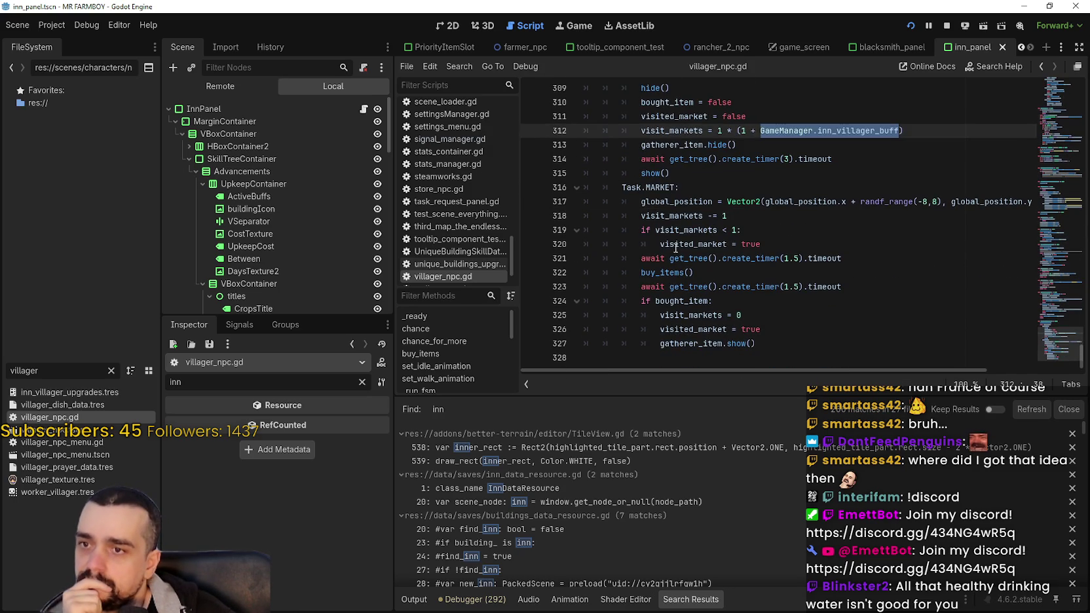
double_click(675, 245)
left_click(682, 232)
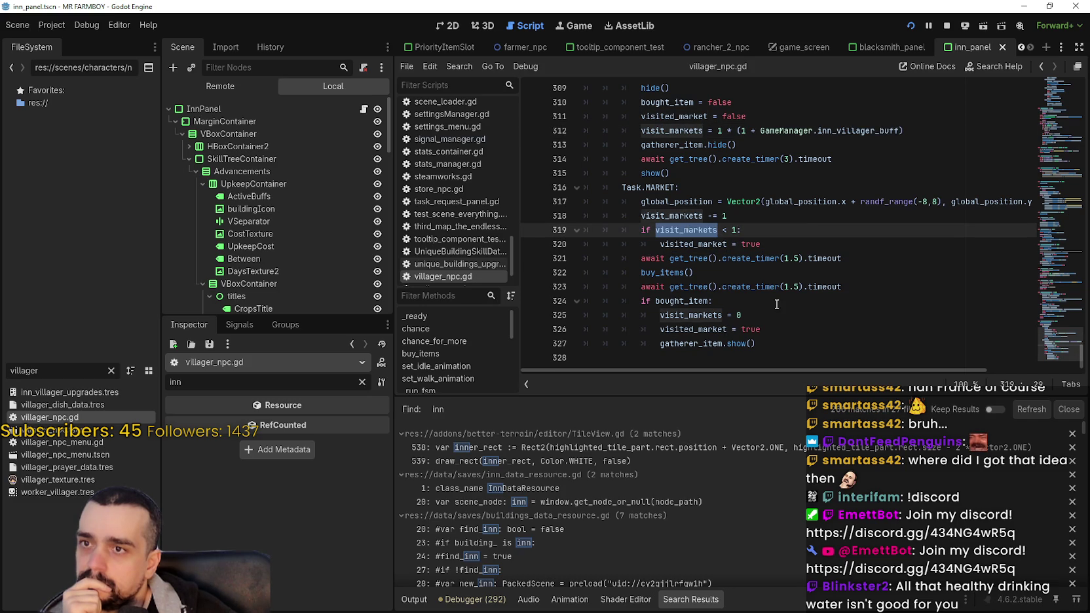
left_click(751, 216)
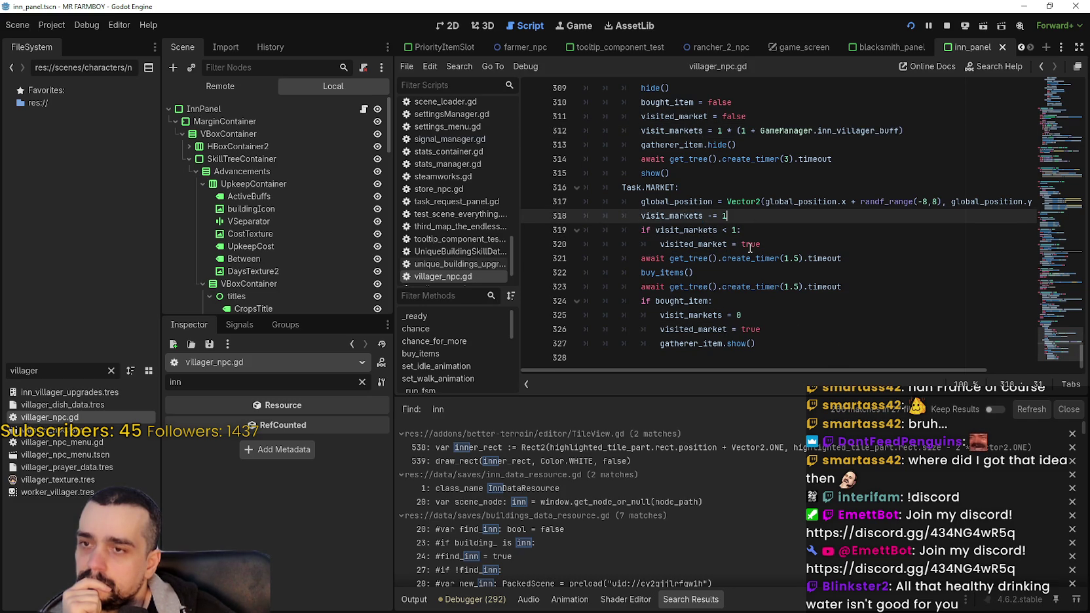
- Review the bought_item block on lines 324–327 and add a blank line after gatherer_item.show()
mouse_move(715, 300)
left_mouse_down()
mouse_move(760, 344)
mouse_move(785, 331)
left_mouse_up()
left_click(785, 328)
key("Up")
key("Up")
key("Down")
key("Down")
key("Down")
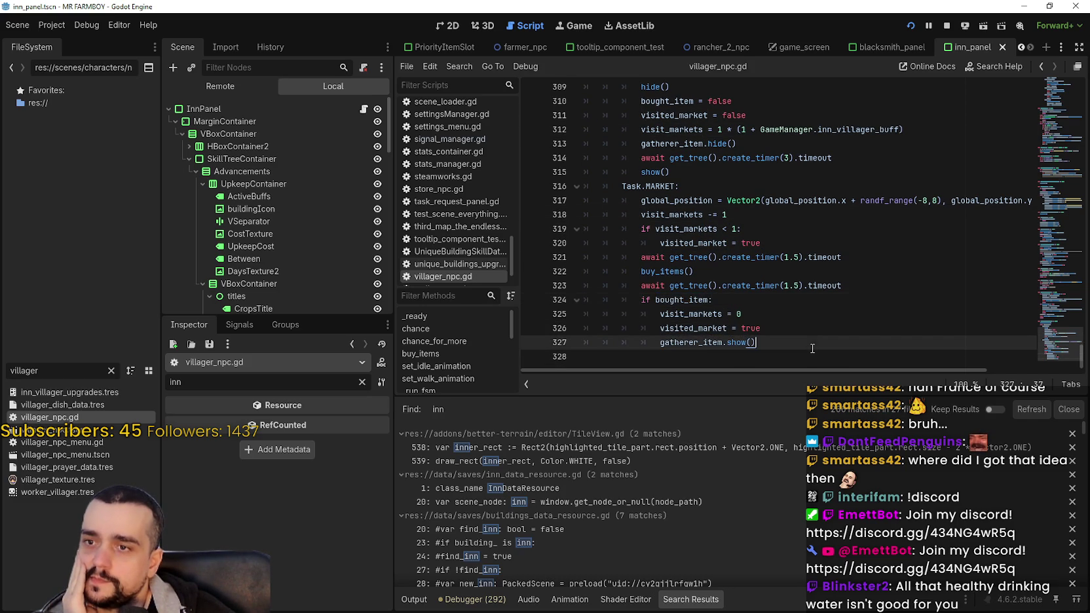
left_click(675, 301)
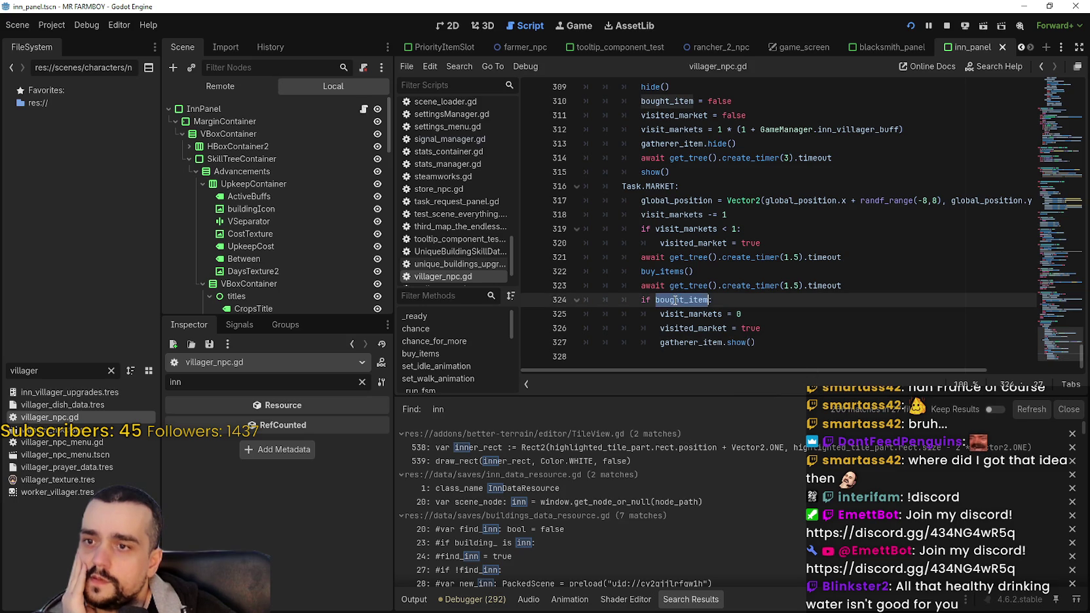
left_click_drag(764, 342, 774, 329)
left_click(768, 342)
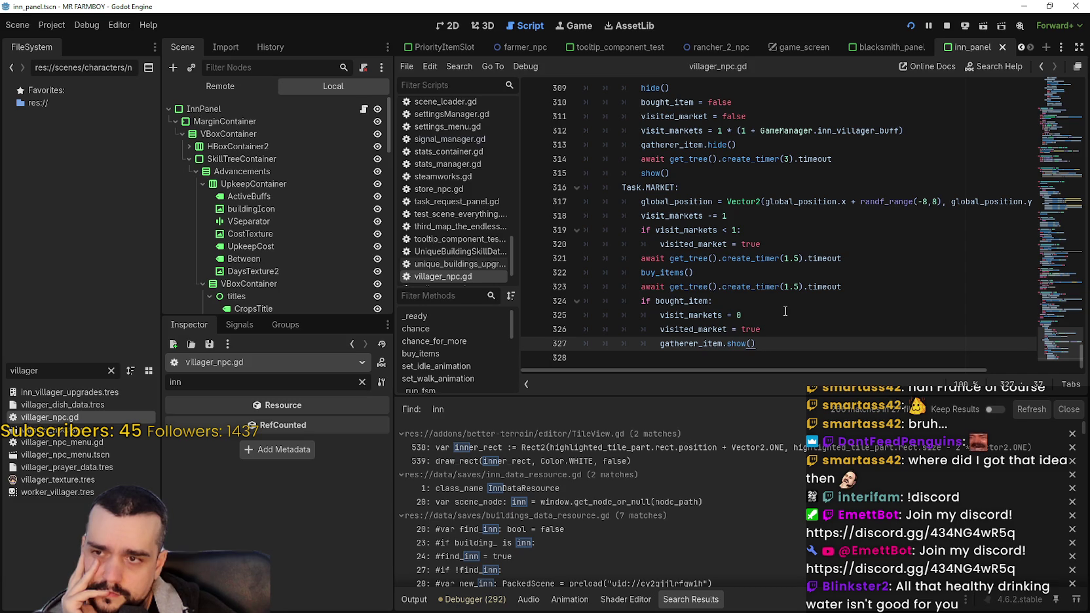
key("Return")
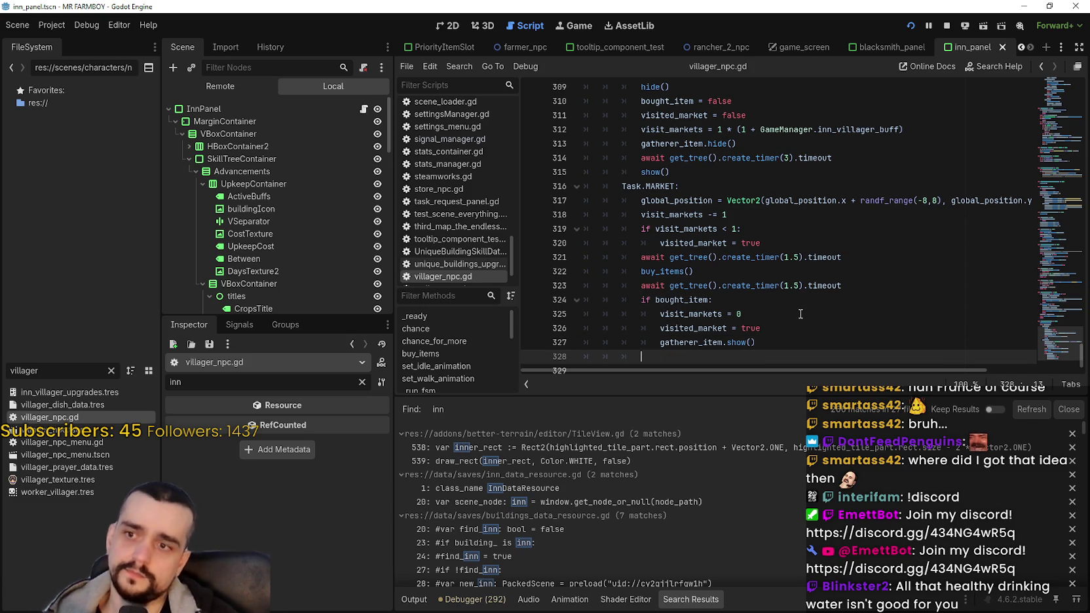
- Replace the else/if lines after the bought_item check with 'elif GameManager.inn_villager_buff > 0:'
type("else:")
key("Return")
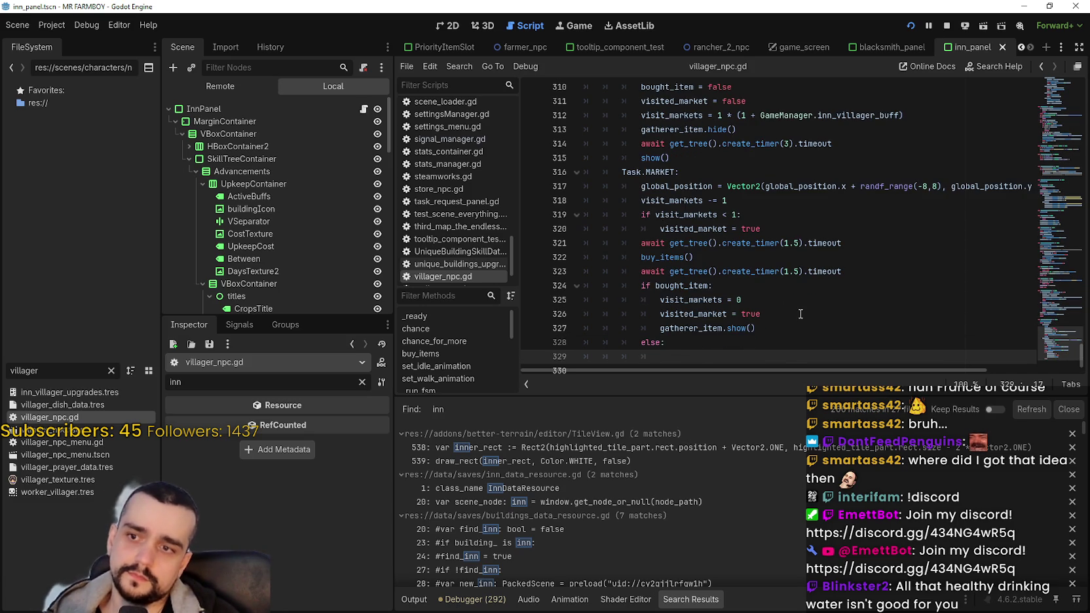
type("GameManager.inn_villager_buff")
key("shift+Home")
key("BackSpace")
type("if")
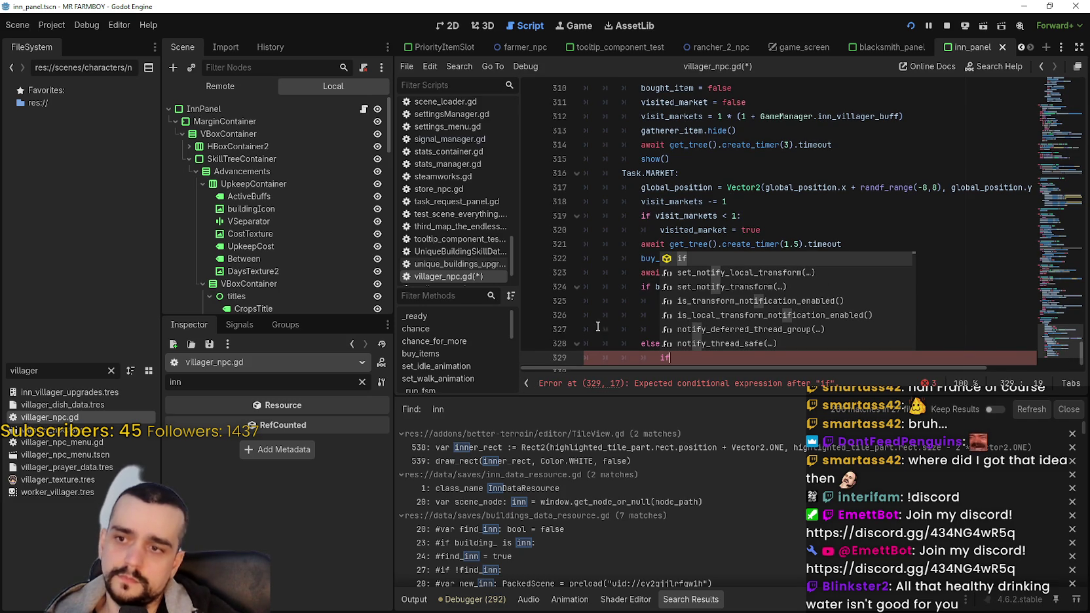
left_click(620, 313)
left_click(708, 342)
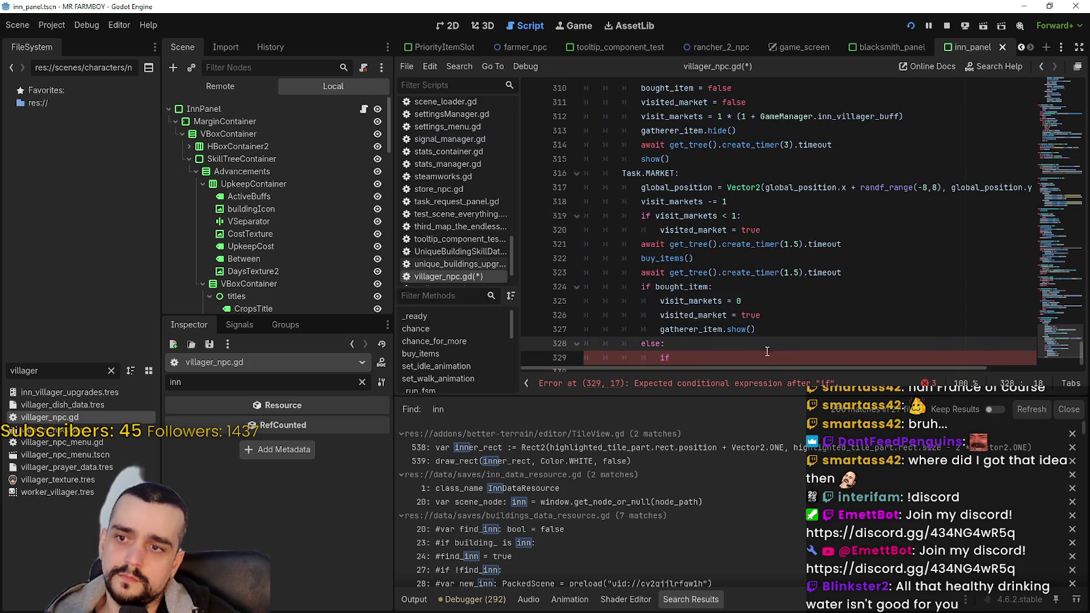
scroll(767, 352, "down", 1)
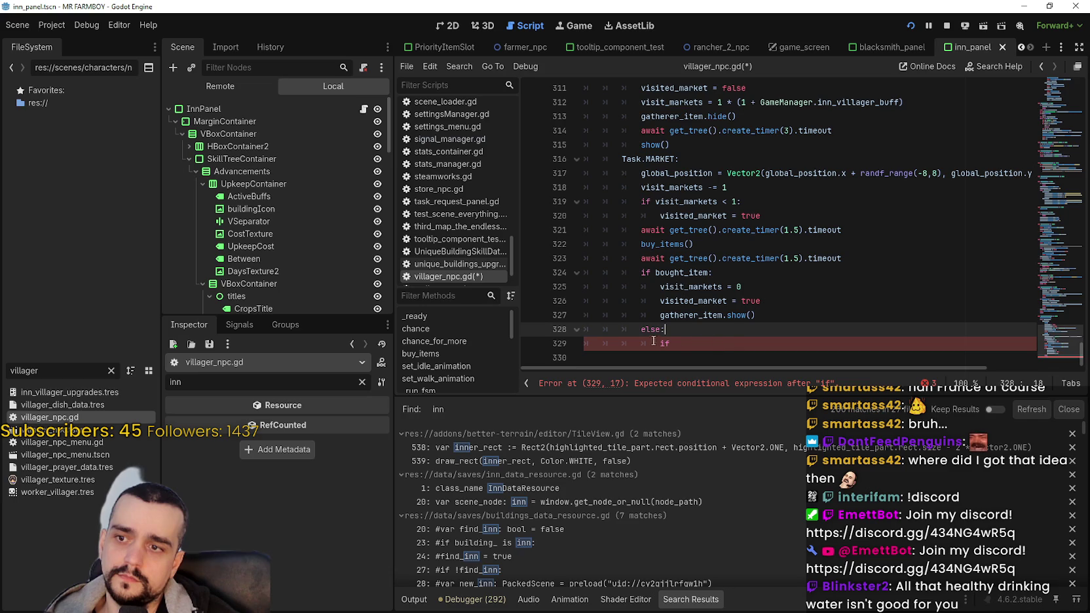
left_click_drag(679, 343, 642, 329)
type("elif ")
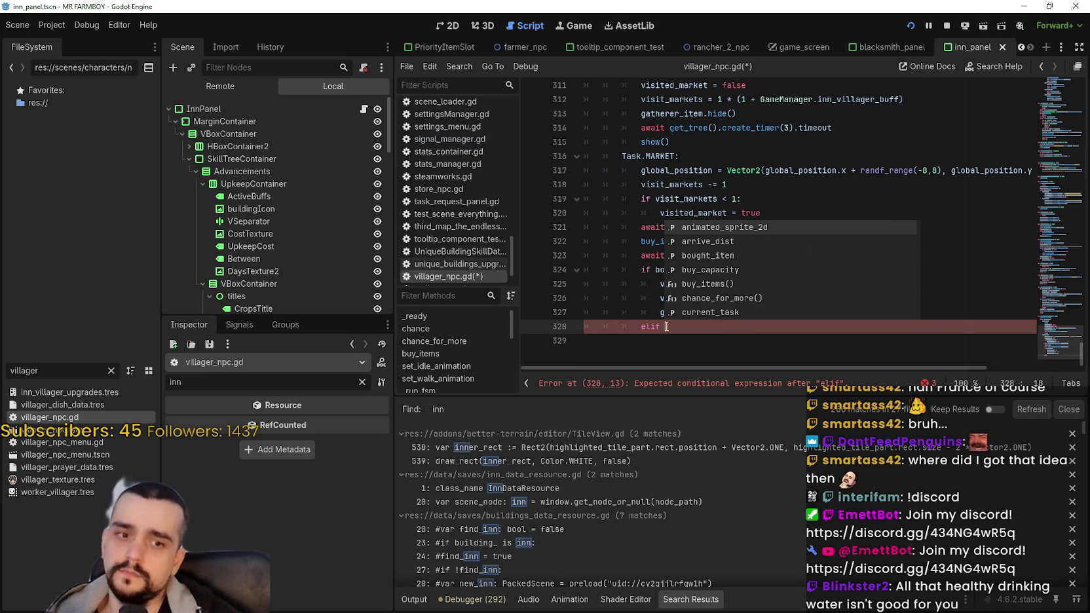
type("GameManager.inn_villager_buff")
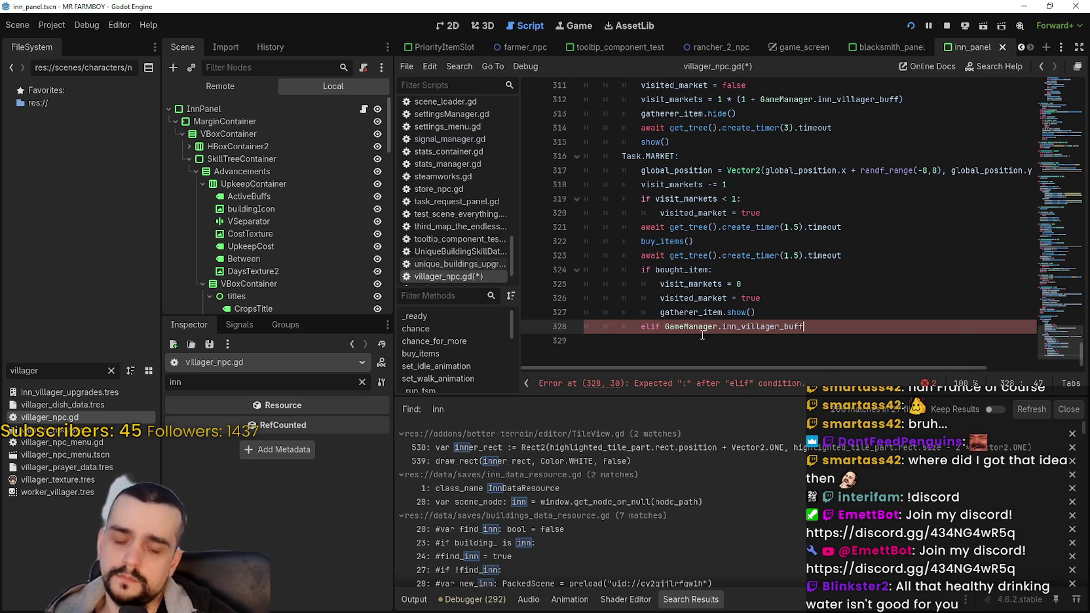
type(" >")
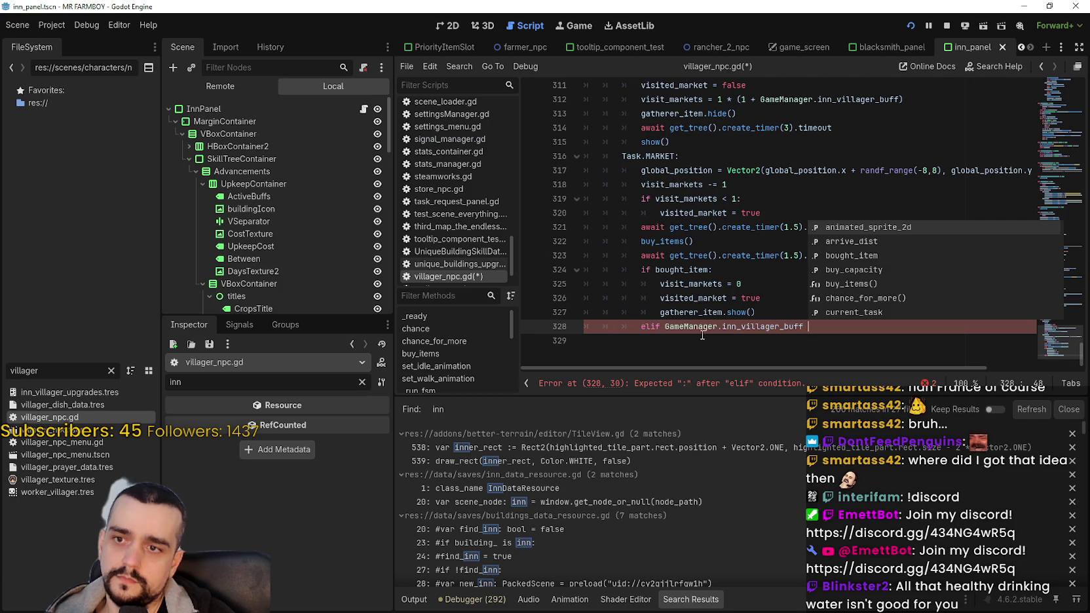
type(" 0:")
key("Return")
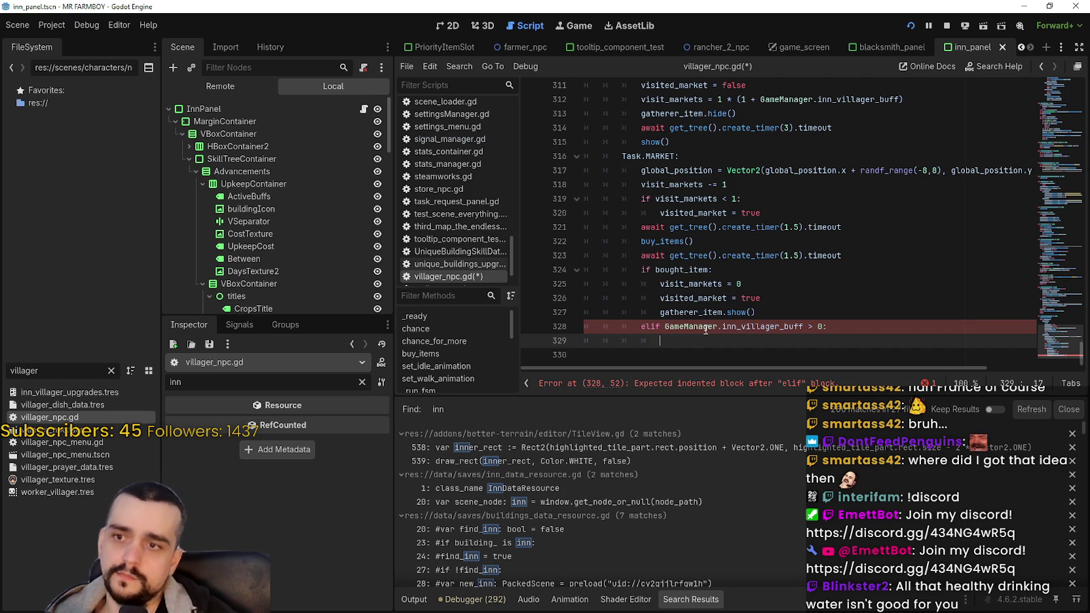
- Copy visited_market from line 326 into the new elif branch's body
left_click(700, 300)
double_click(700, 299)
key("ctrl+c")
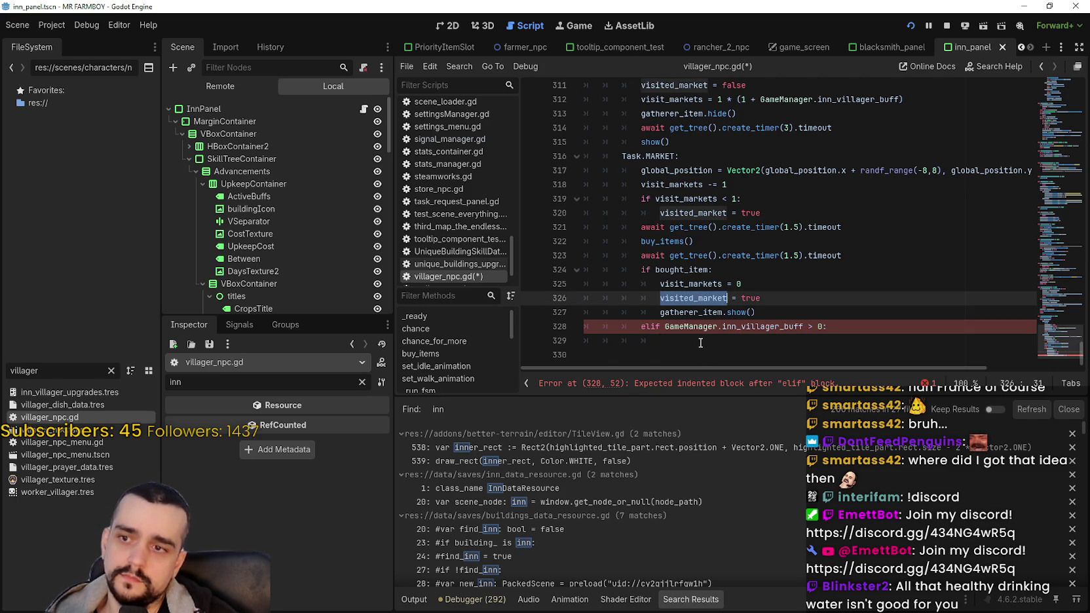
left_click(703, 342)
key("ctrl+v")
- Inspect the visited_market market condition on line 289 in the obtain-task logic
scroll(644, 338, "up", 10)
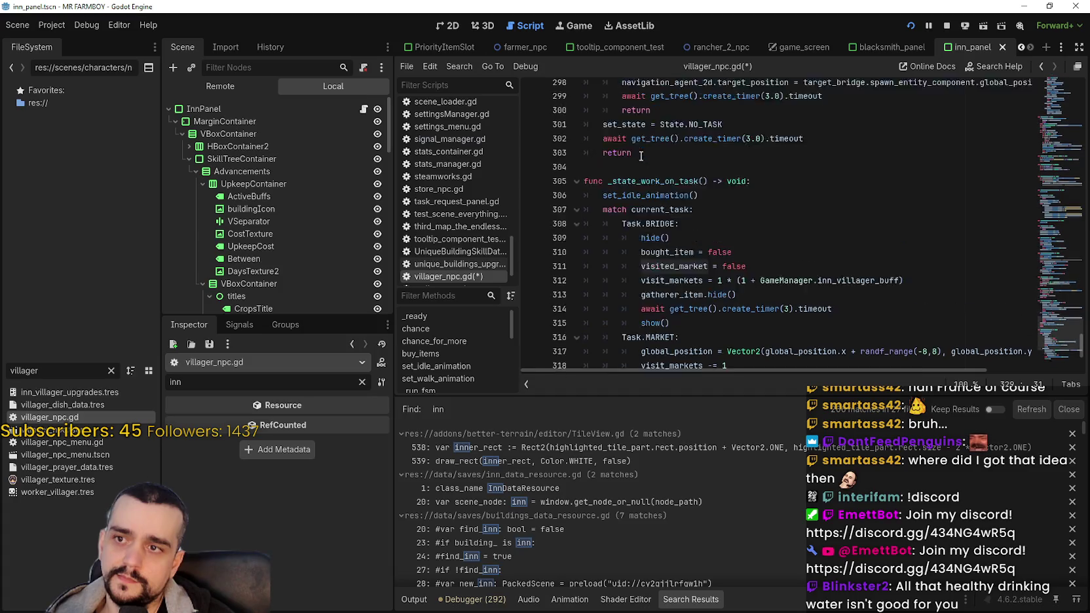
scroll(643, 156, "down", 2)
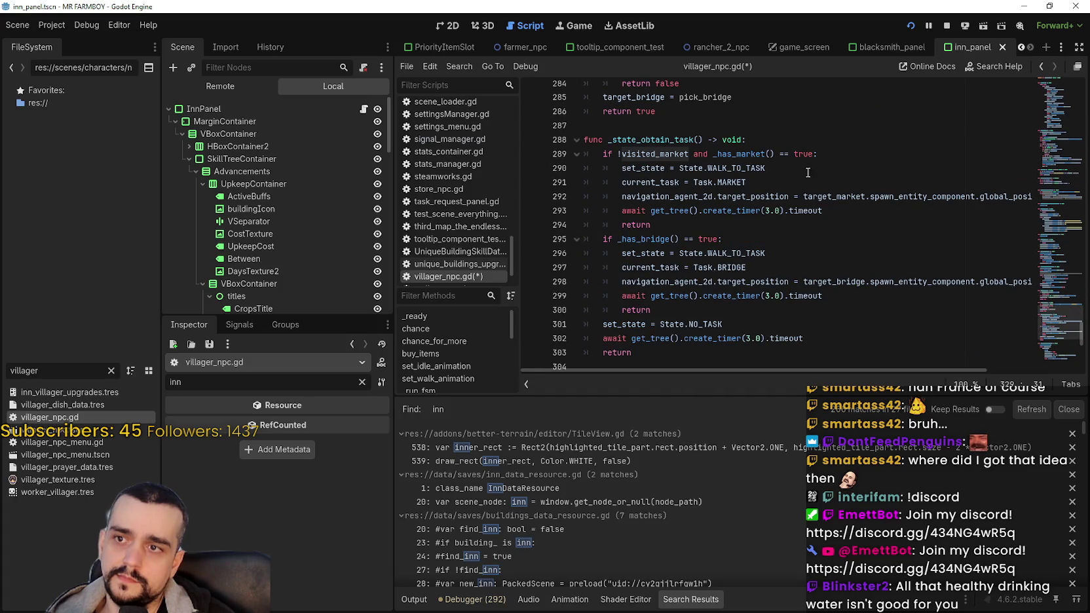
double_click(645, 155)
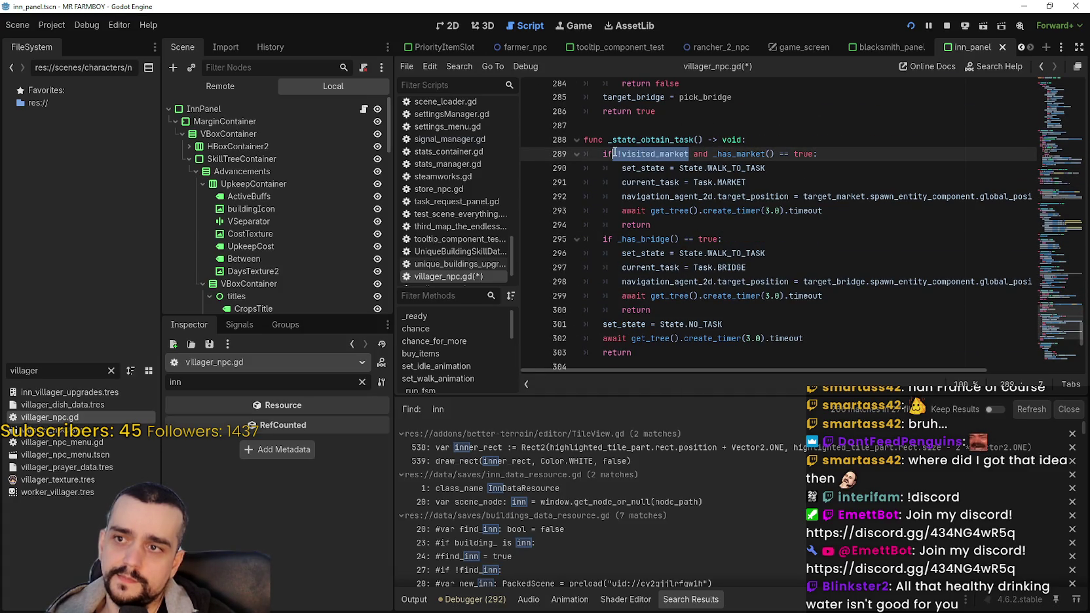
left_click_drag(812, 154, 604, 151)
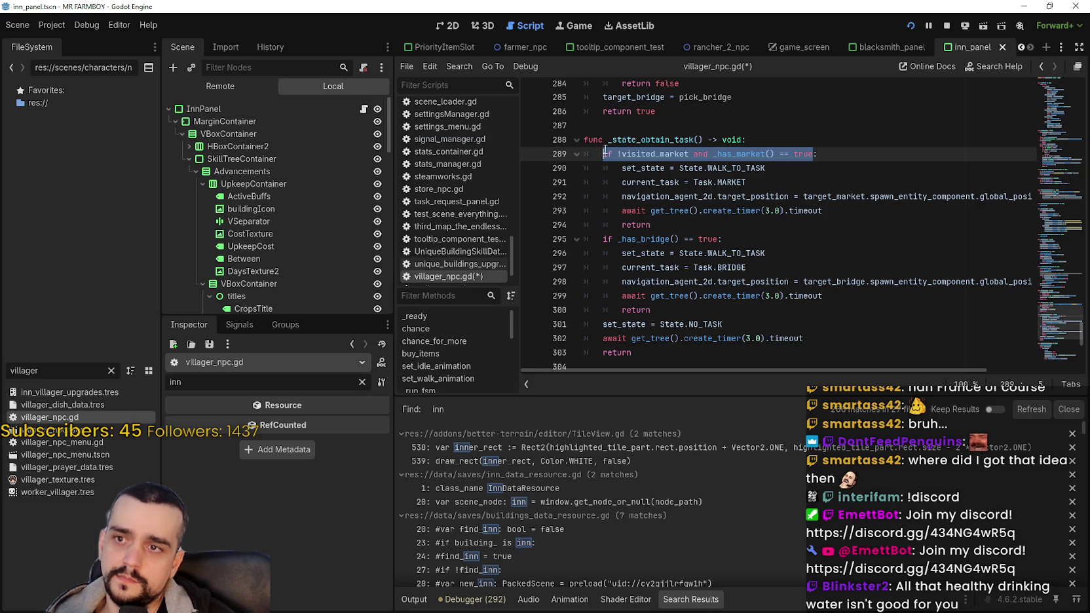
scroll(695, 213, "down", 7)
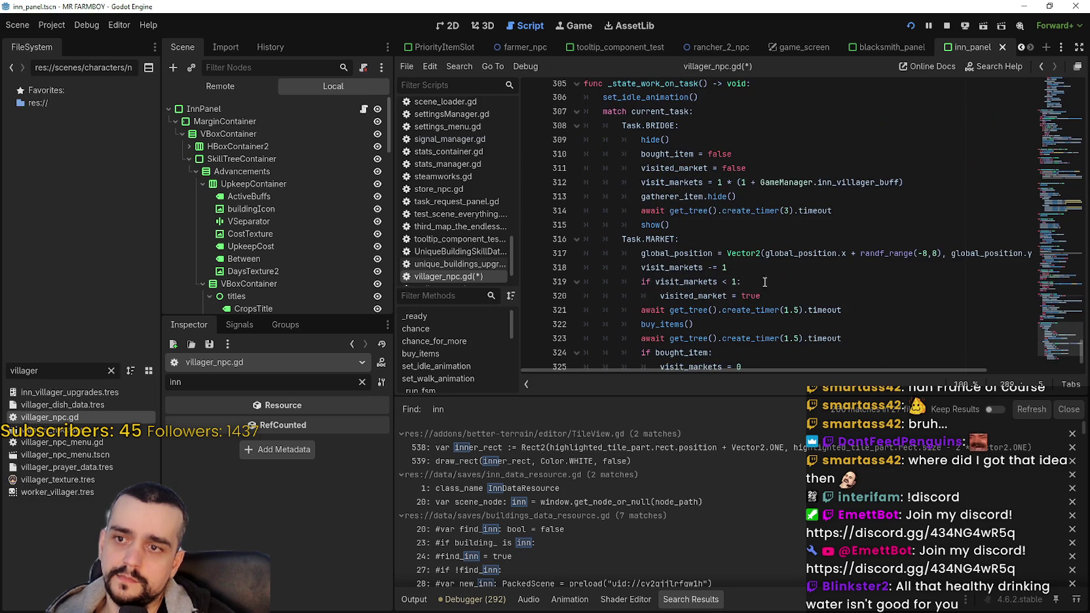
- Add a new line under 'elif GameManager.inn_villager_buff > 0:' on line 328 and type 'if'
left_click(667, 240)
scroll(667, 244, "down", 2)
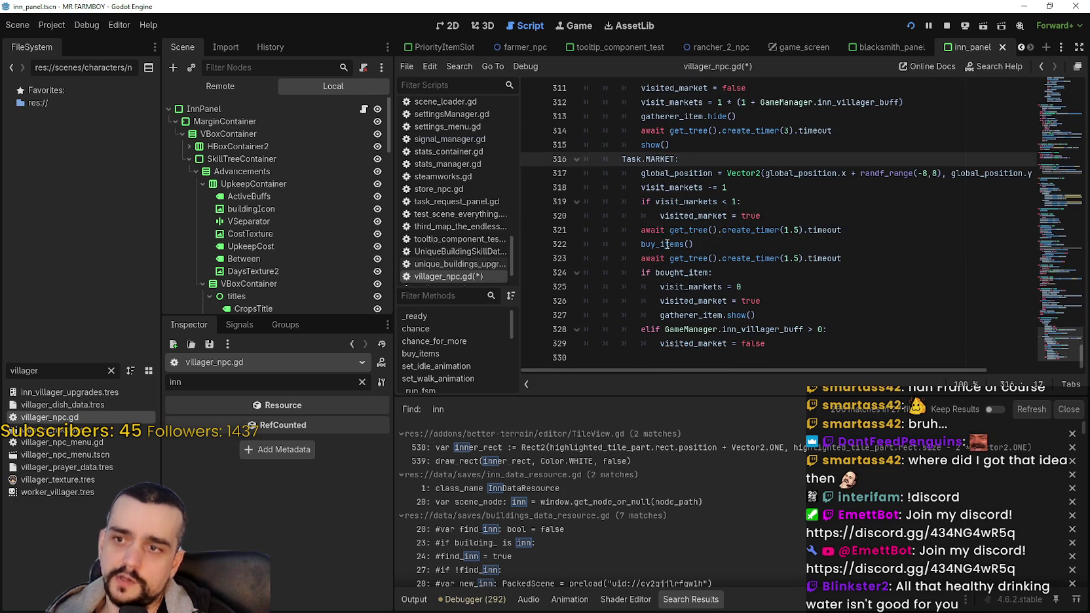
left_click(761, 340)
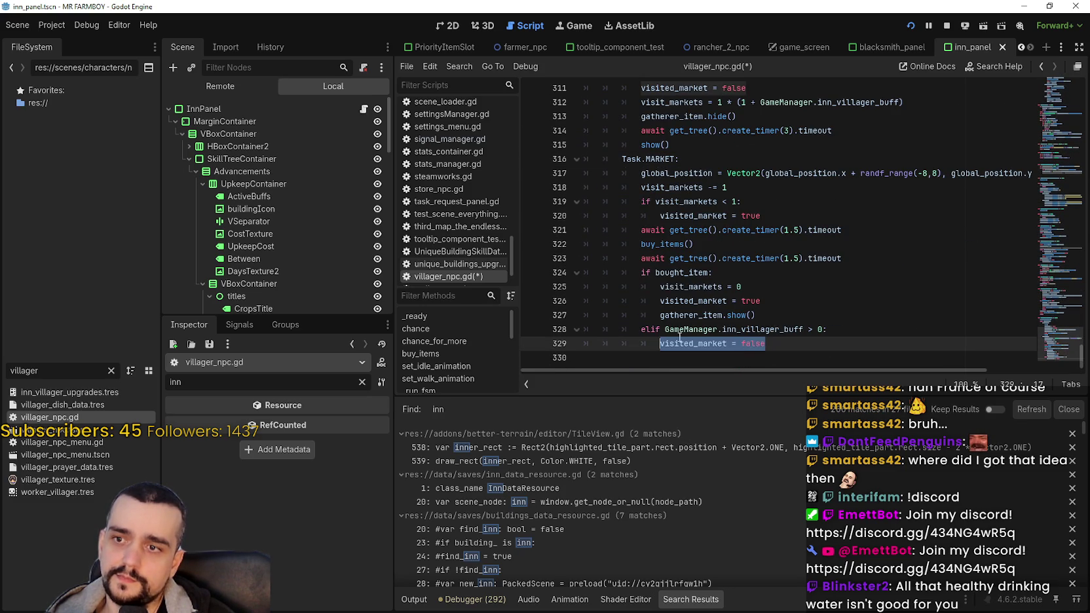
key("shift+Home")
left_click(839, 330)
key("Return")
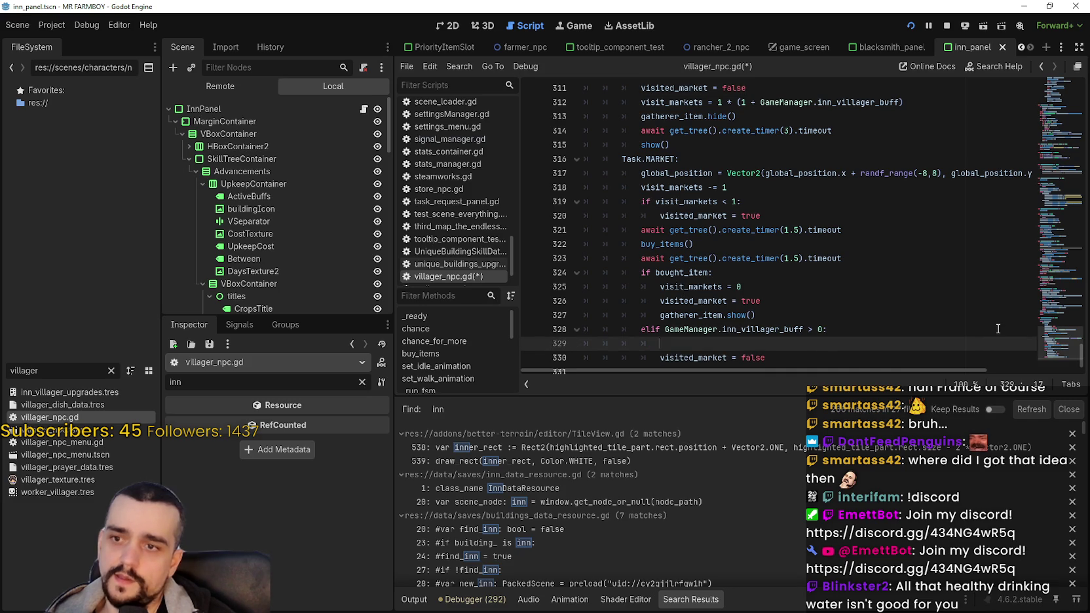
type("if")
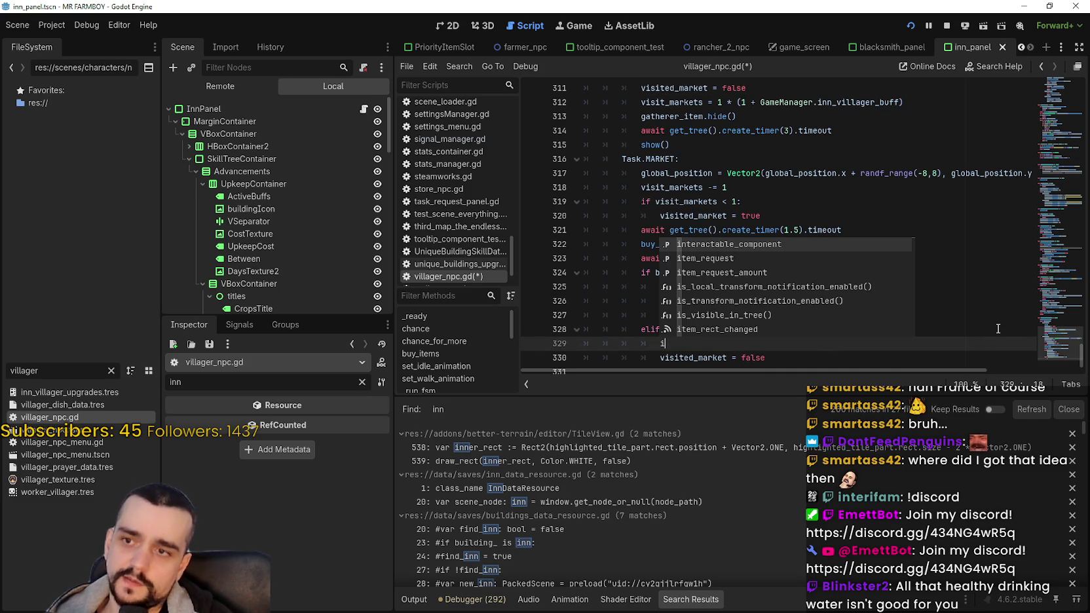
left_click(676, 231)
scroll(735, 260, "down", 1)
left_click(698, 333)
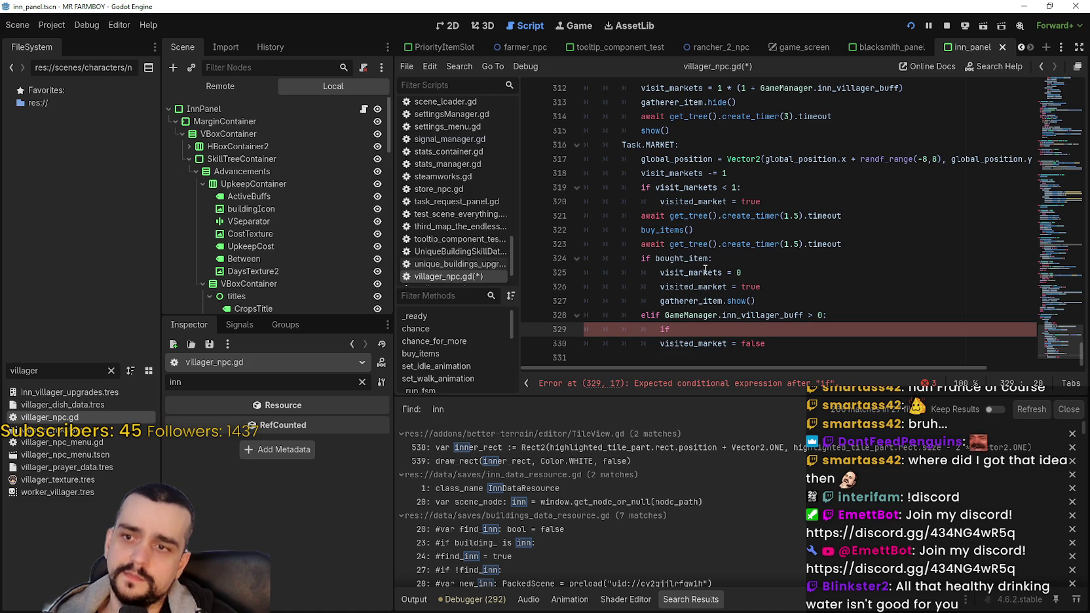
right_click(668, 230)
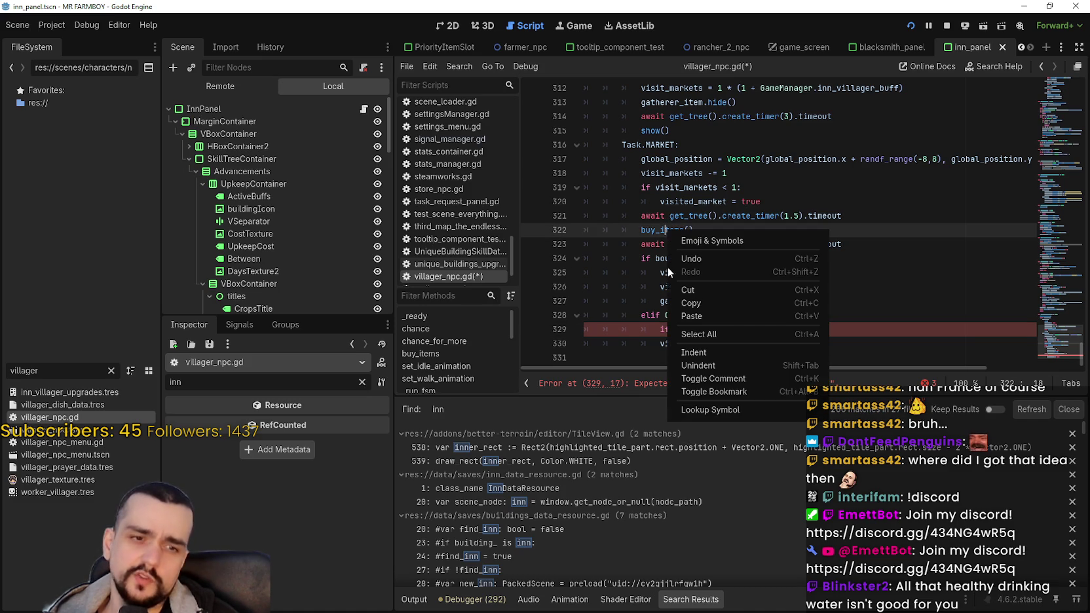
left_click(695, 410)
scroll(675, 243, "down", 2)
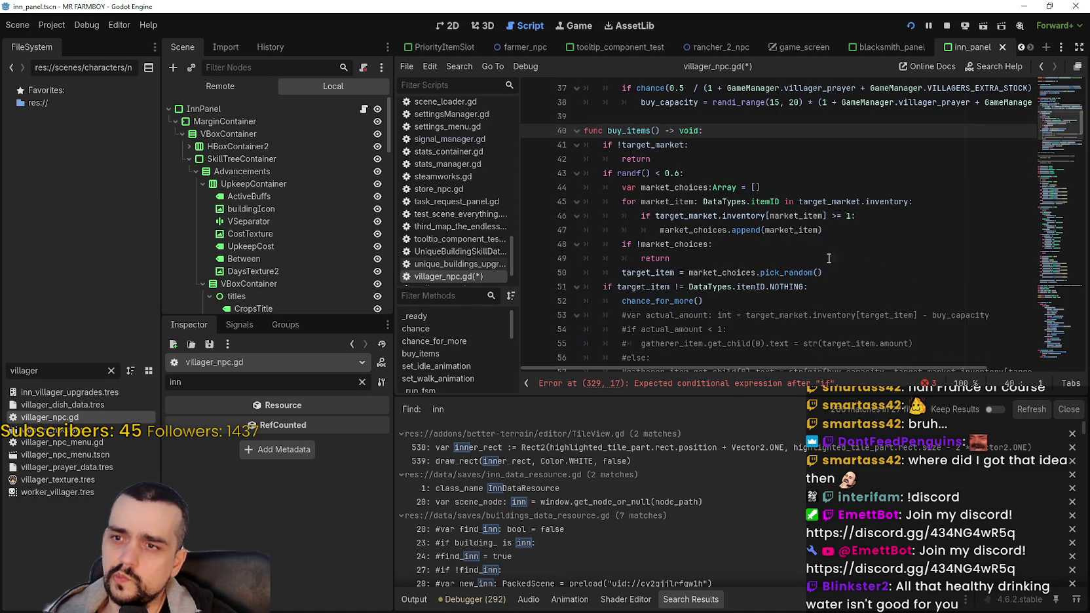
mouse_move(630, 173)
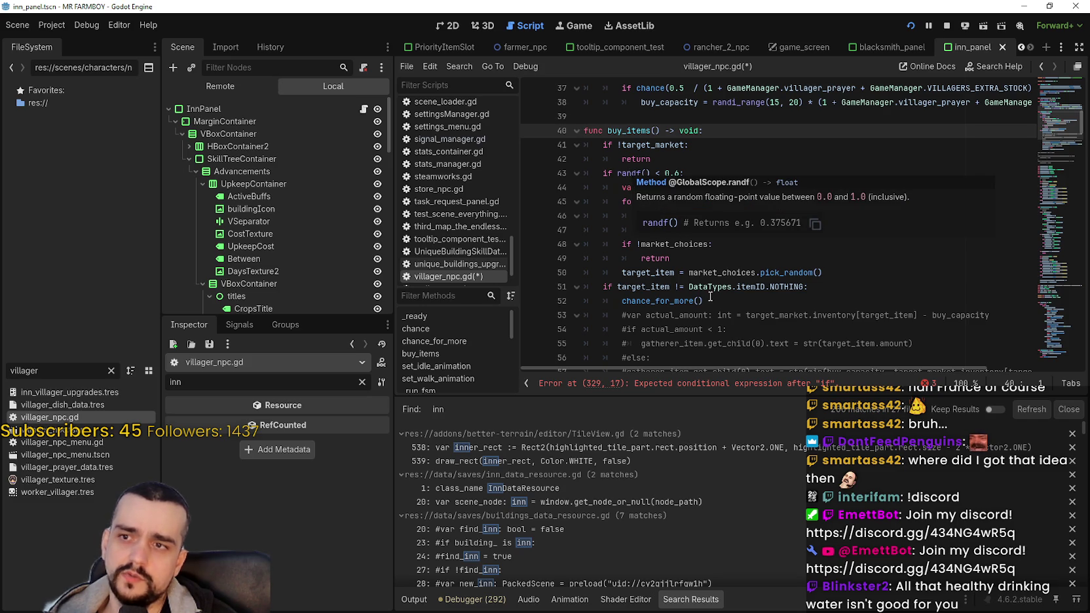
left_click(629, 173)
key("End")
key("shift+Left")
key("shift+Left")
key("shift+Left")
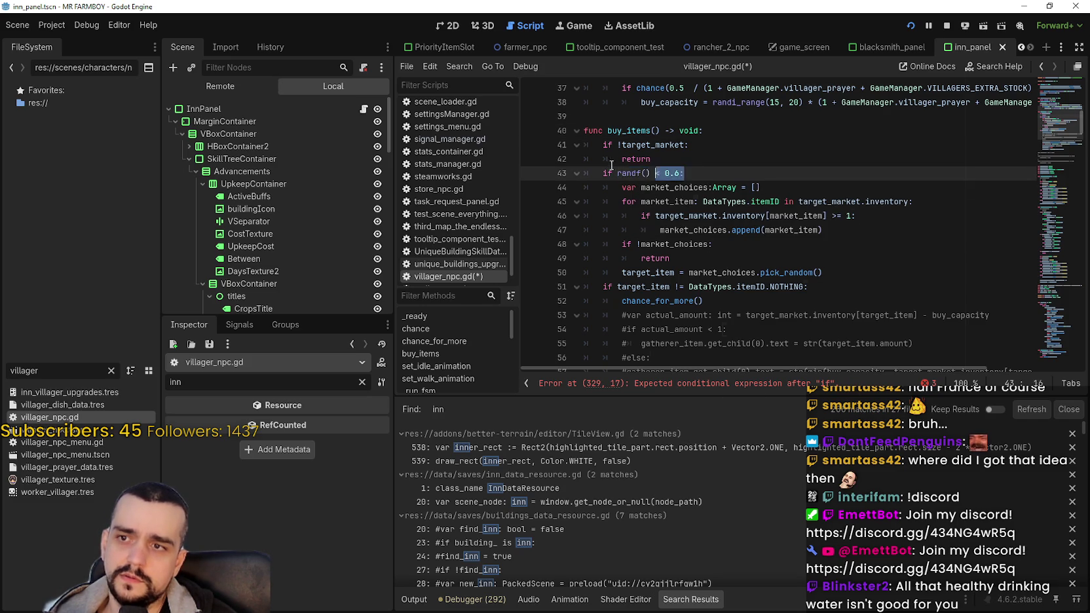
left_click(603, 173, "shift")
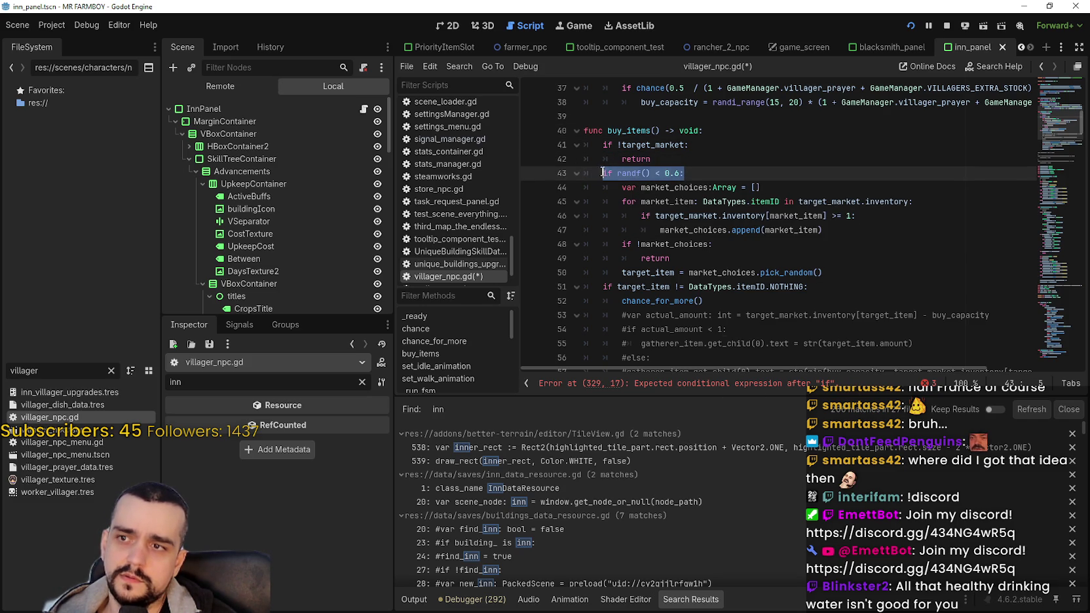
left_click(766, 252)
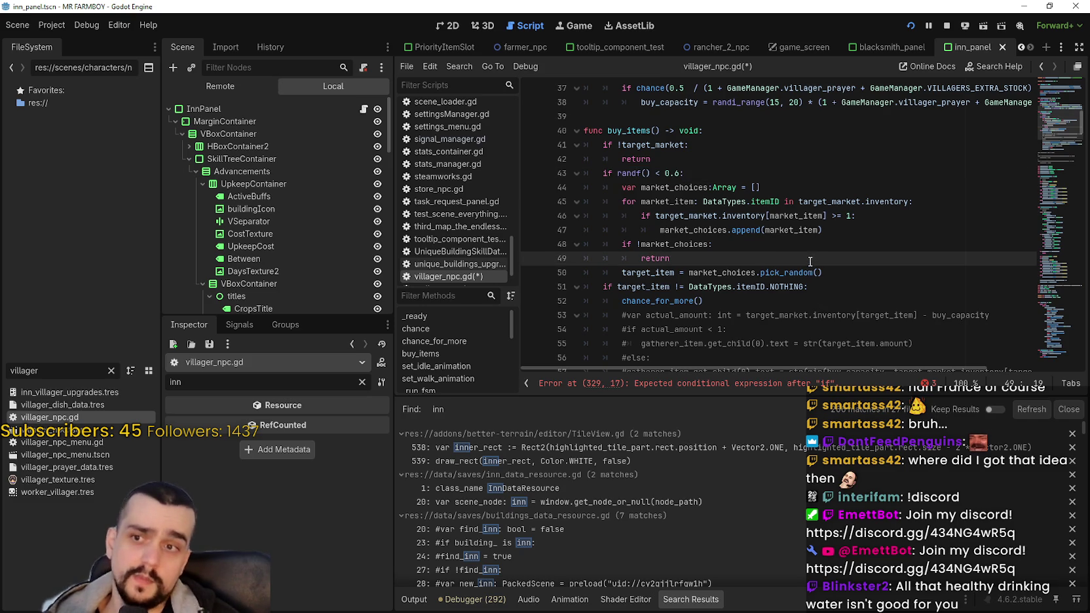
scroll(906, 292, "down", 4)
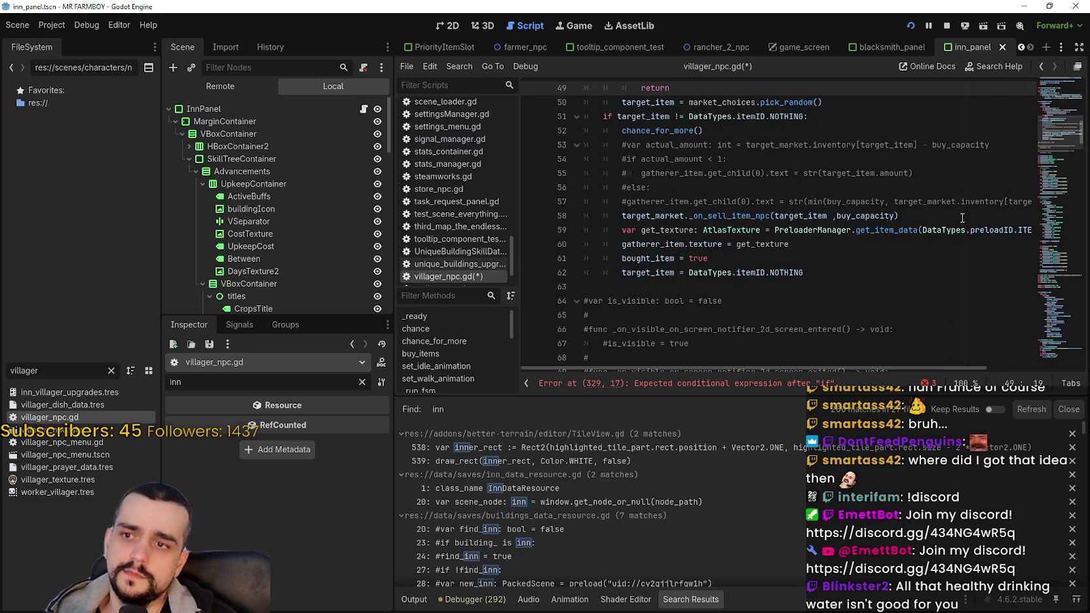
left_click(1042, 67)
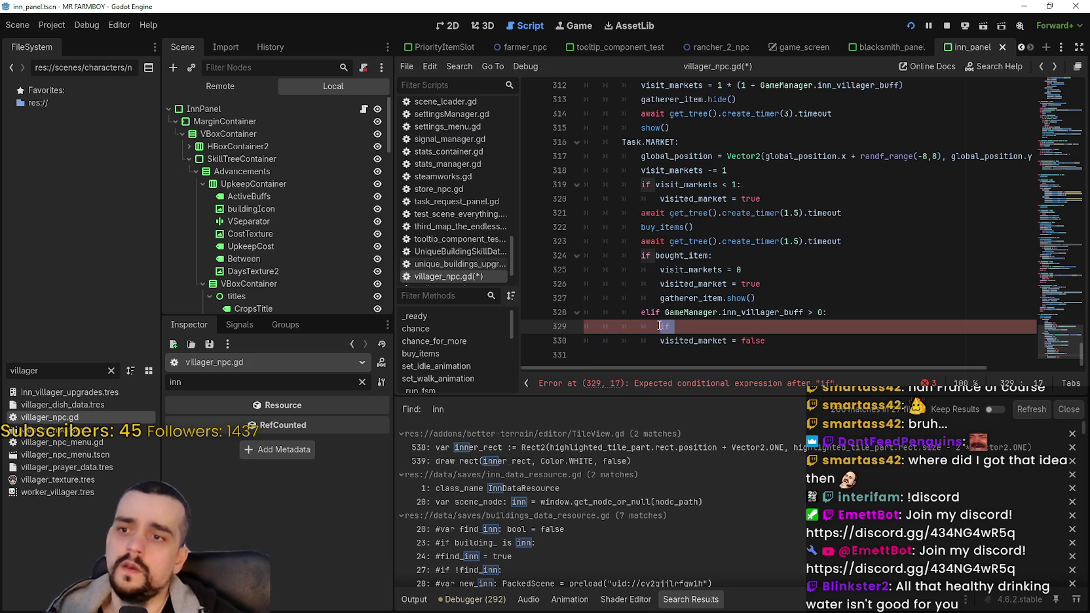
- Finish line 329 as 'if randf() < 0.6:', briefly trying inn_villager_buff as threshold before restoring 0.6
type("randf() < 0.6:")
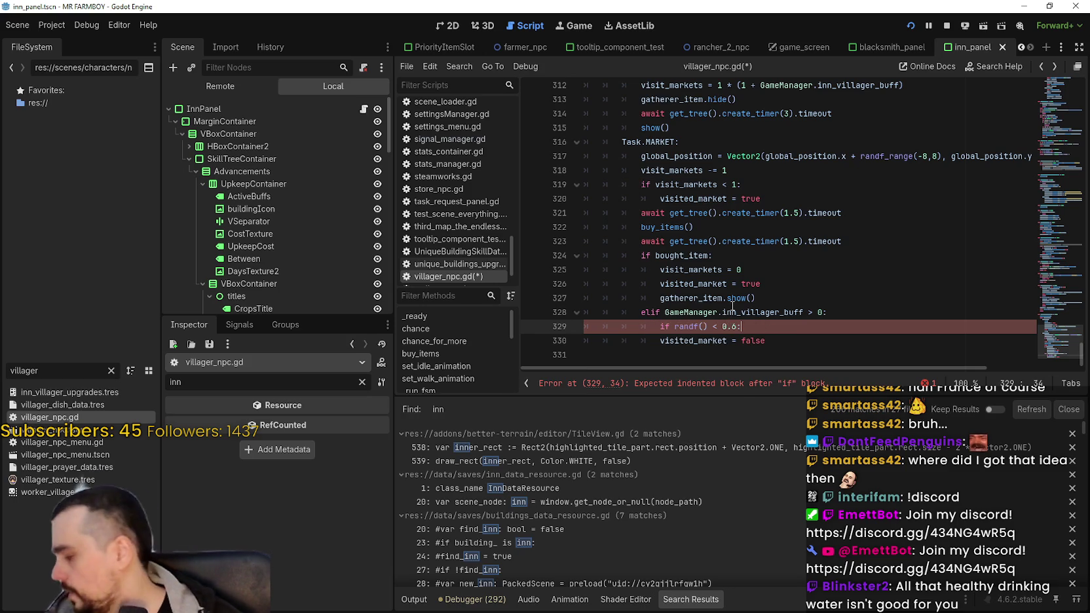
mouse_move(722, 318)
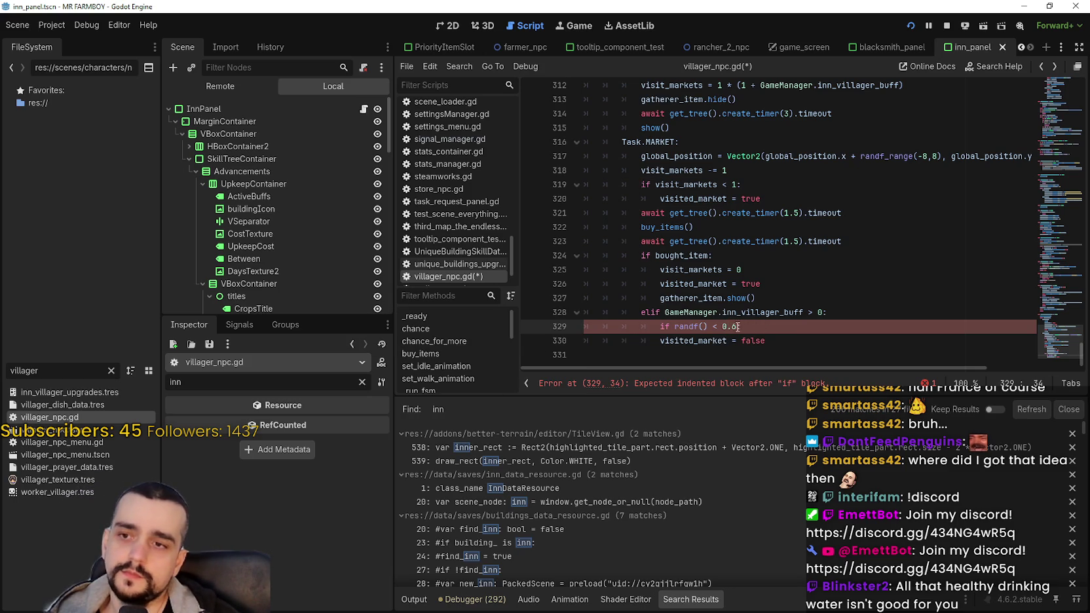
left_click_drag(738, 327, 724, 327)
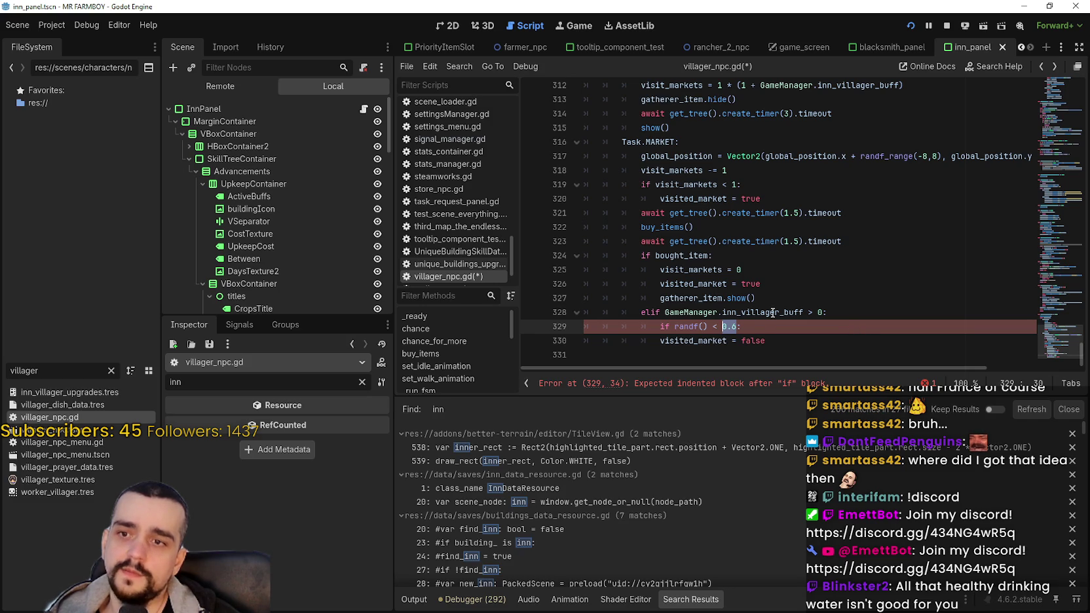
double_click(773, 312)
left_click_drag(737, 327, 719, 328)
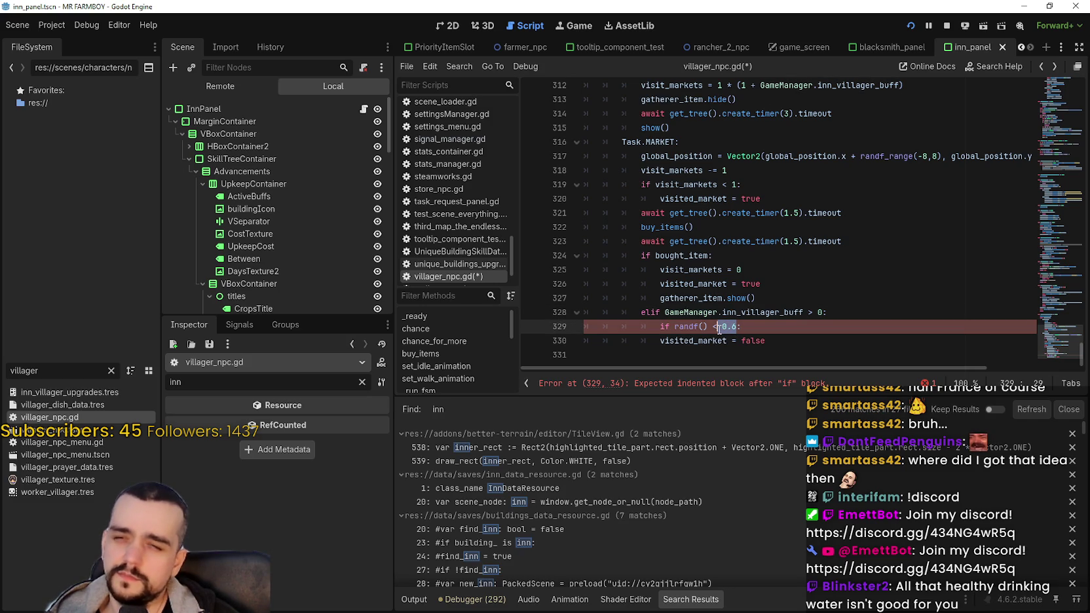
type("GameManager.inn_villager_buff")
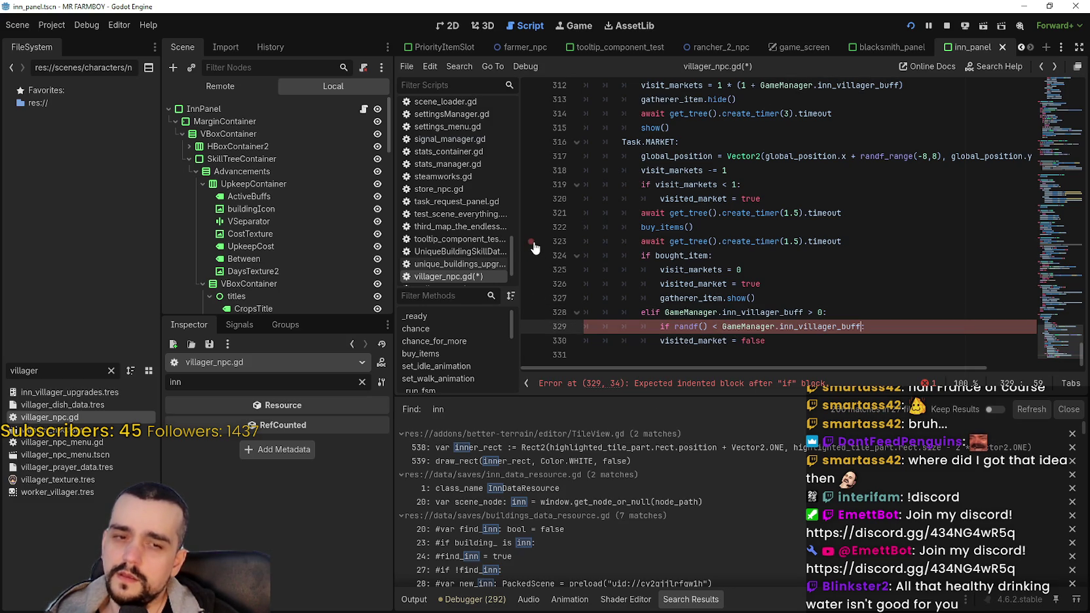
type(":")
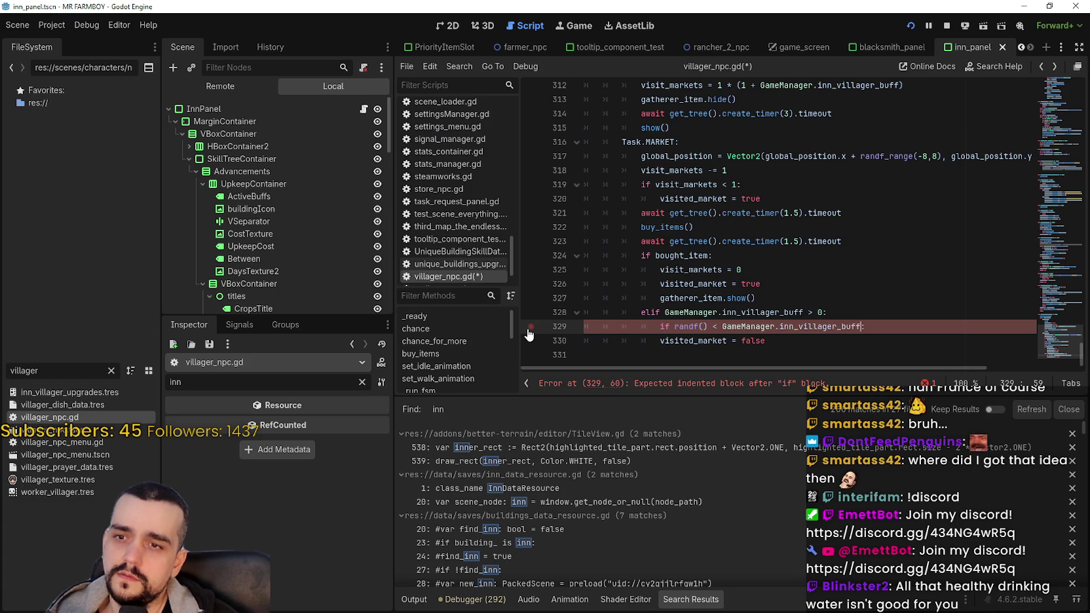
left_click_drag(723, 326, 863, 326)
key("ctrl+c")
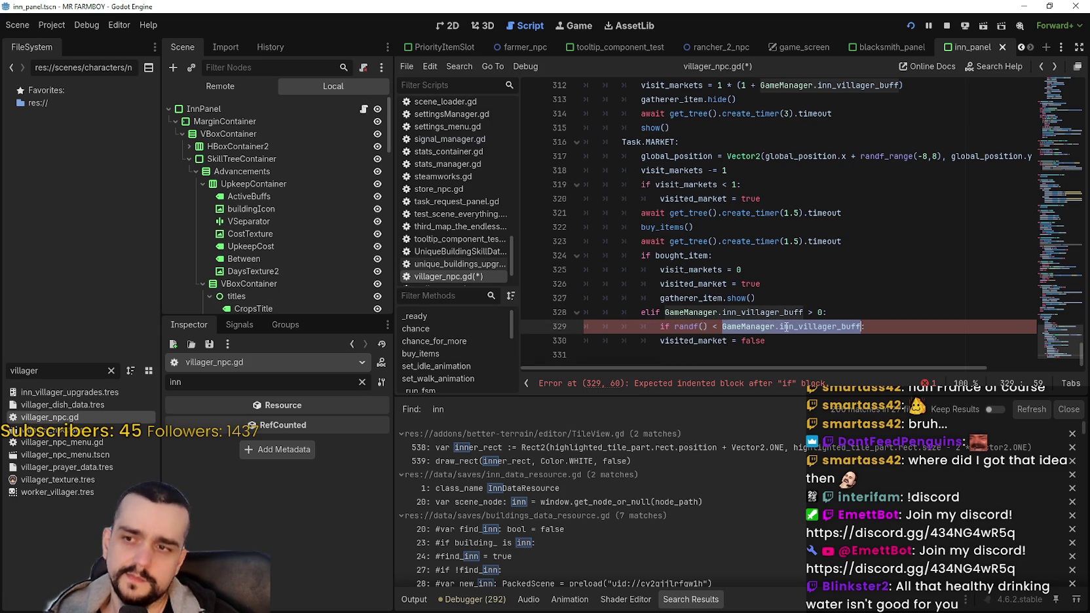
type("0.6:")
left_click_drag(738, 326, 723, 327)
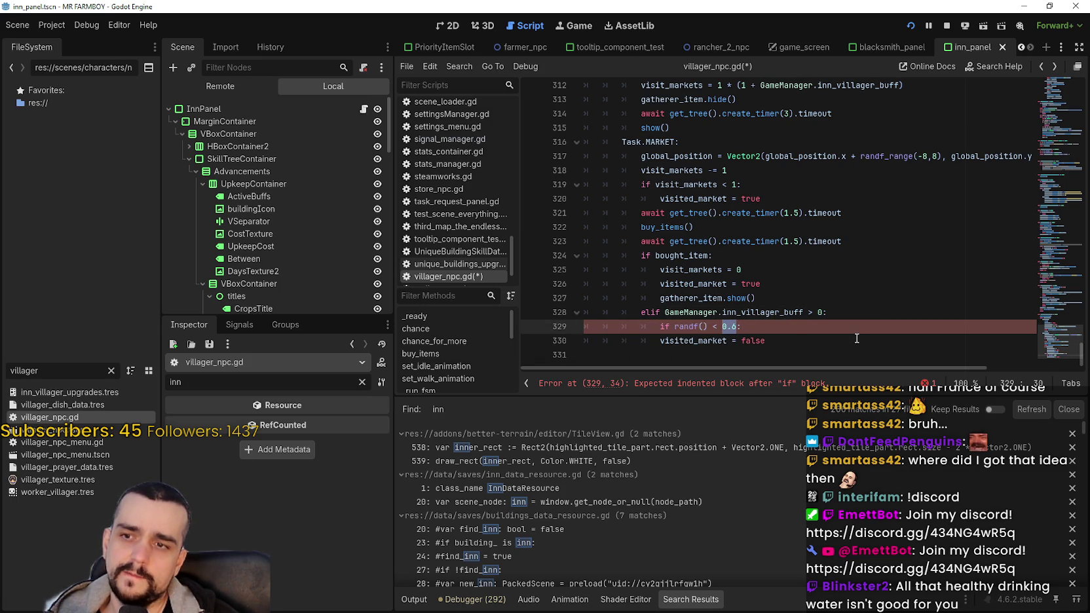
mouse_move(689, 327)
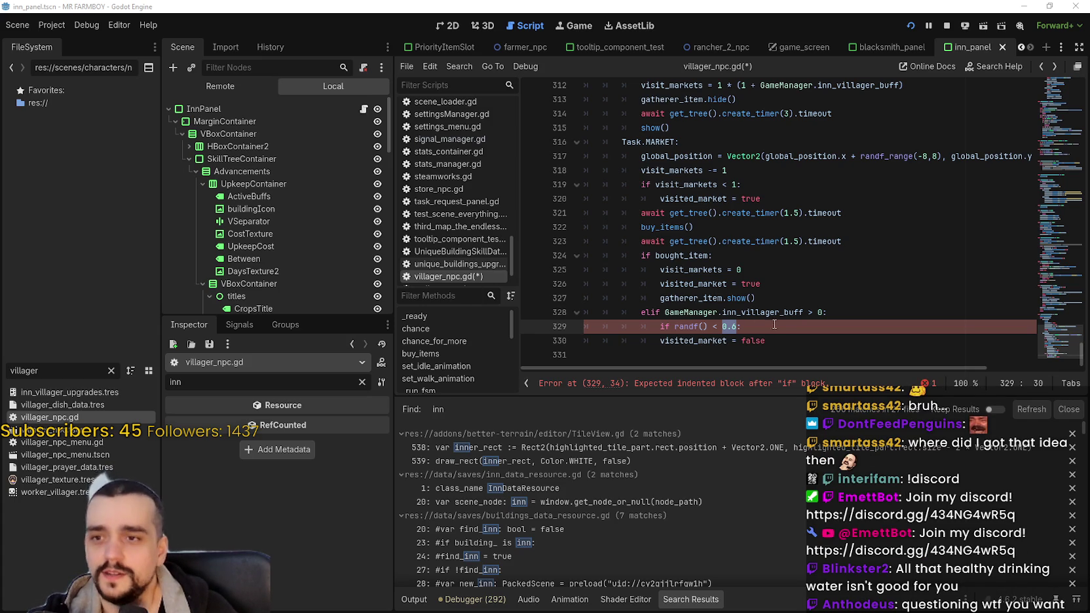
key("End")
left_click(862, 306)
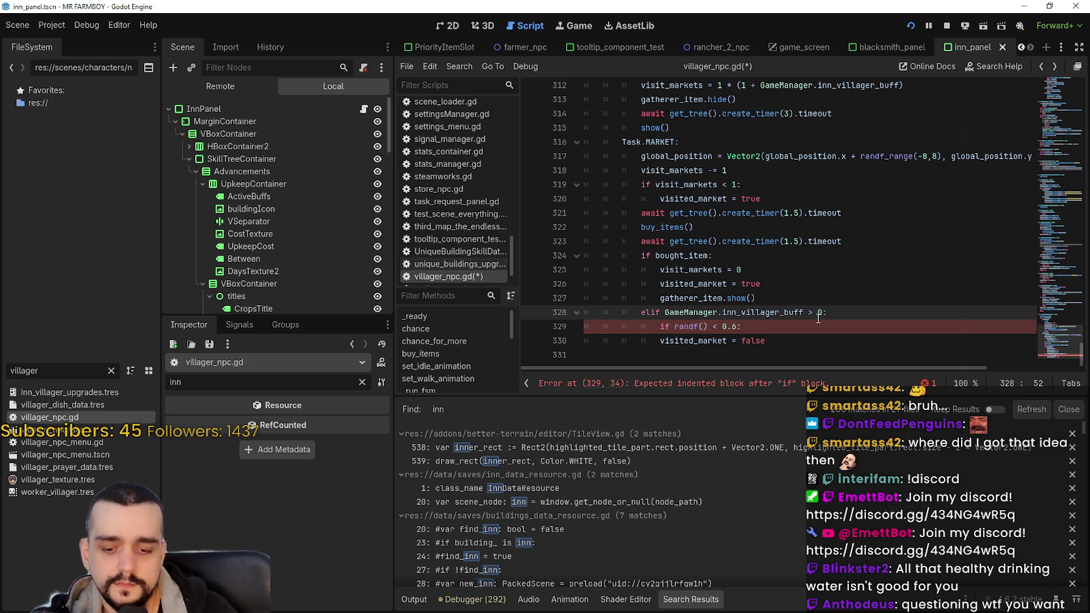
- Add 'var chance_float: float = GameManager.inn_villager_buff / 100' on a new line 329
key("Return")
type("var c")
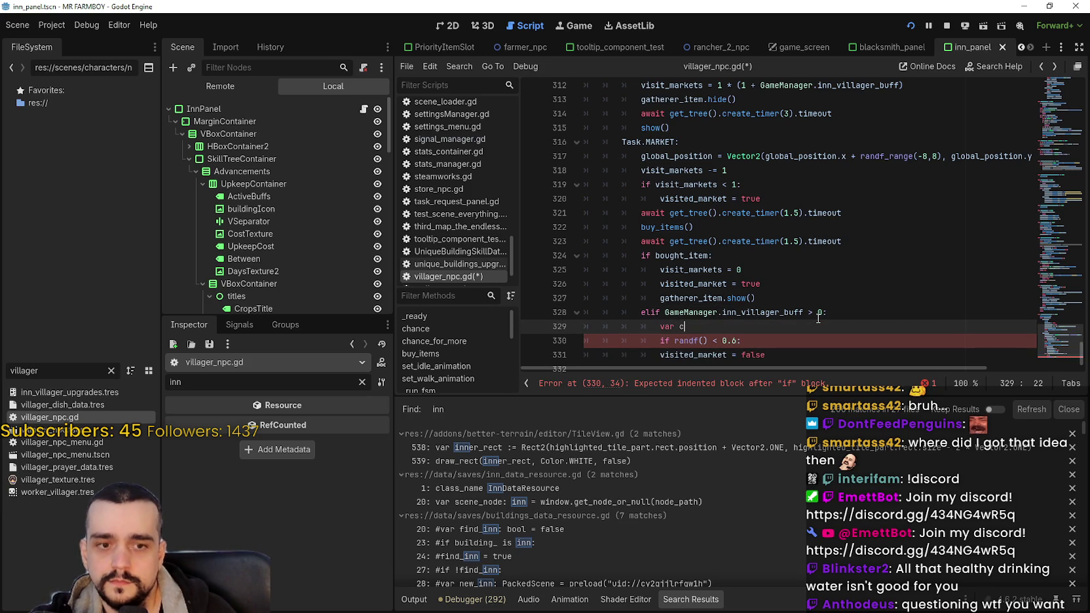
type("heck")
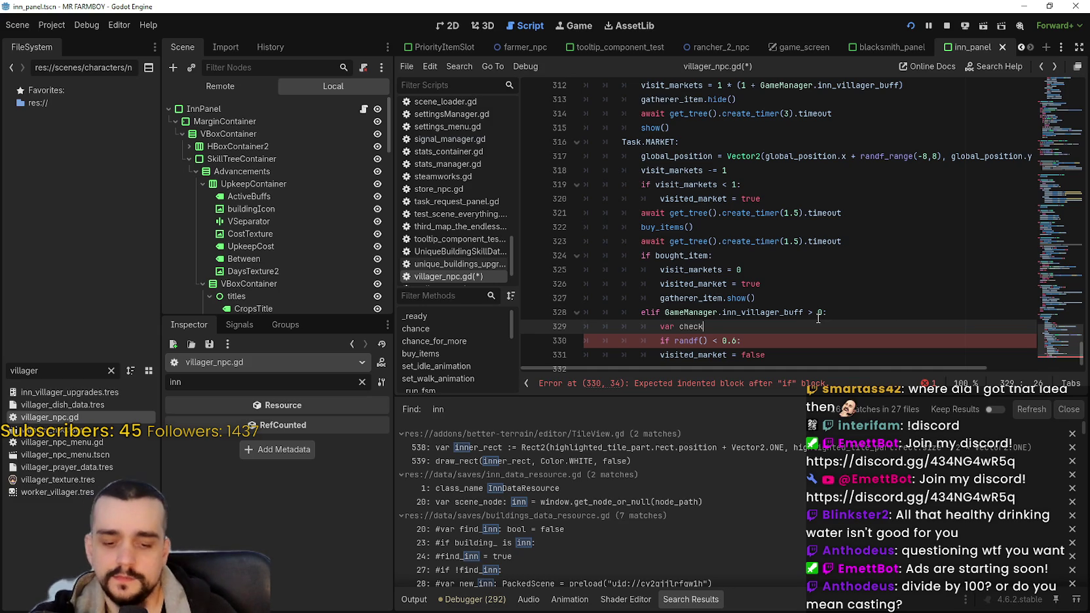
key("BackSpace")
key("BackSpace")
key("BackSpace")
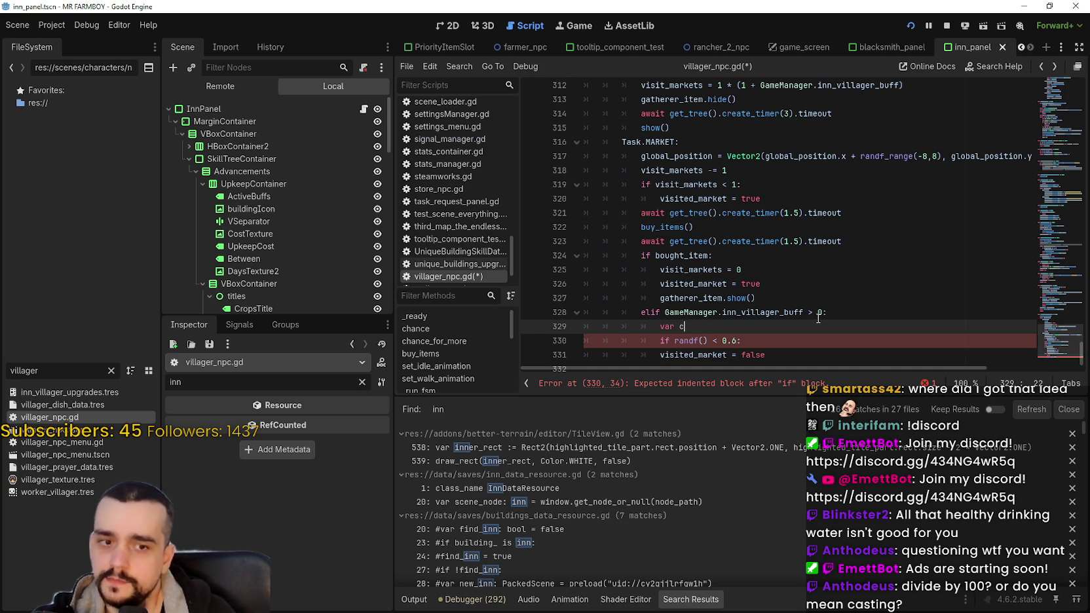
type("fchance_fl")
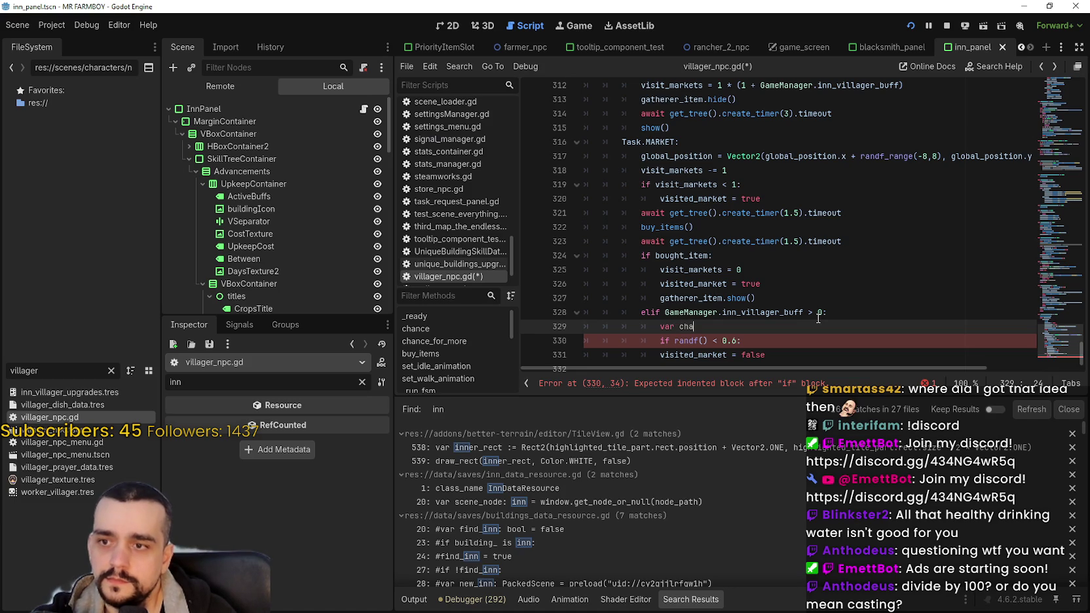
type("oat")
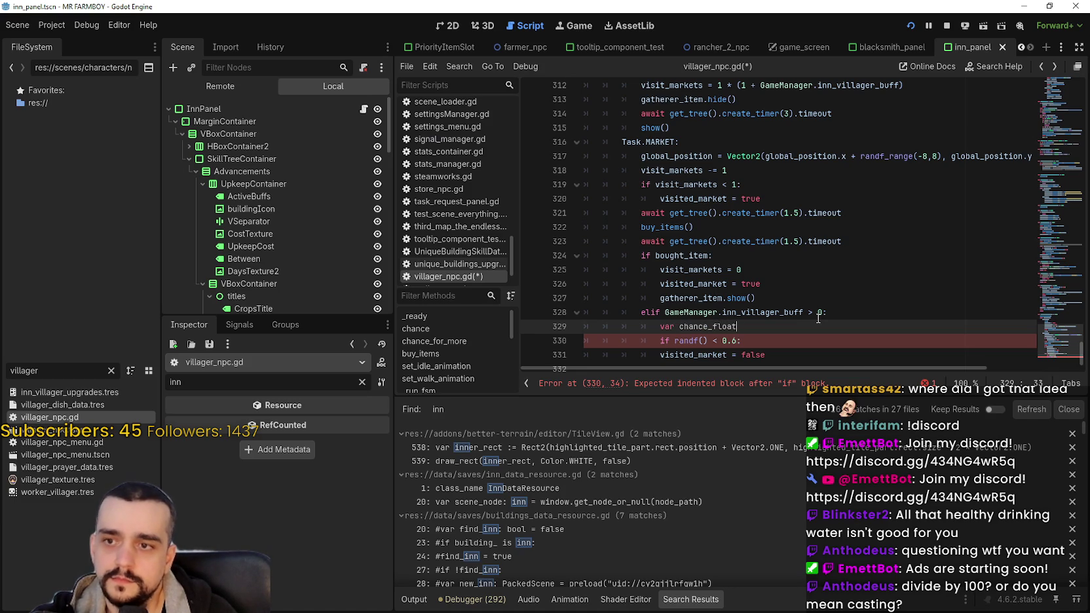
type("\" fl")
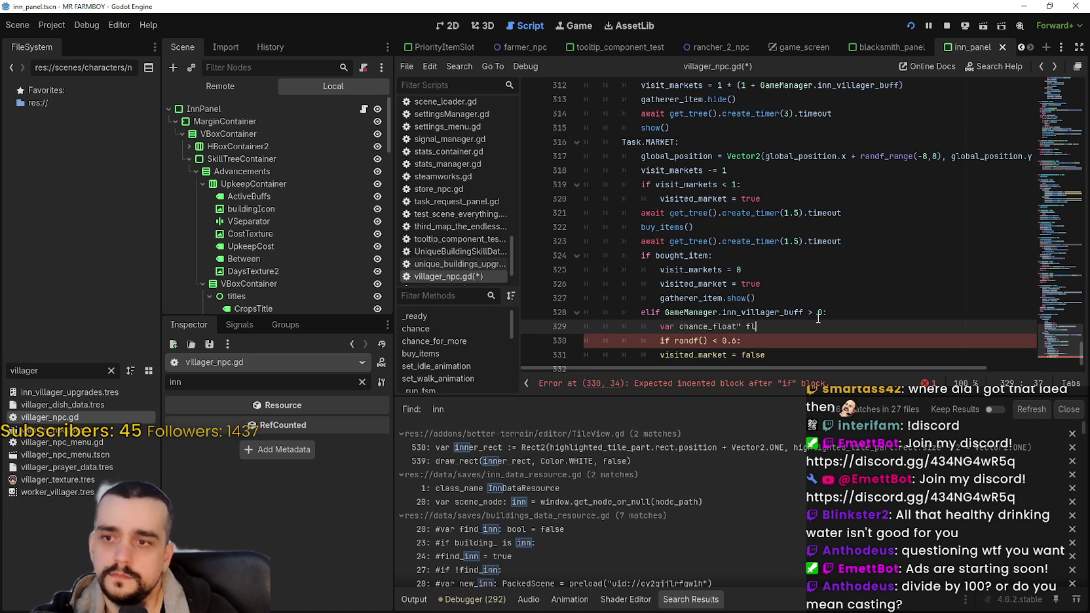
key("BackSpace")
type(": float")
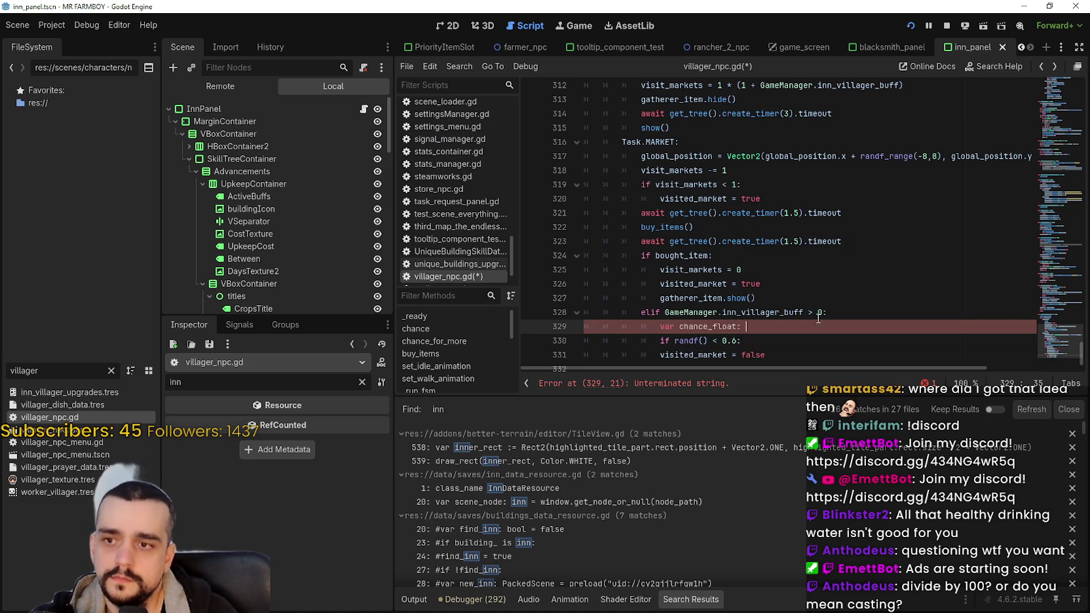
type(" =")
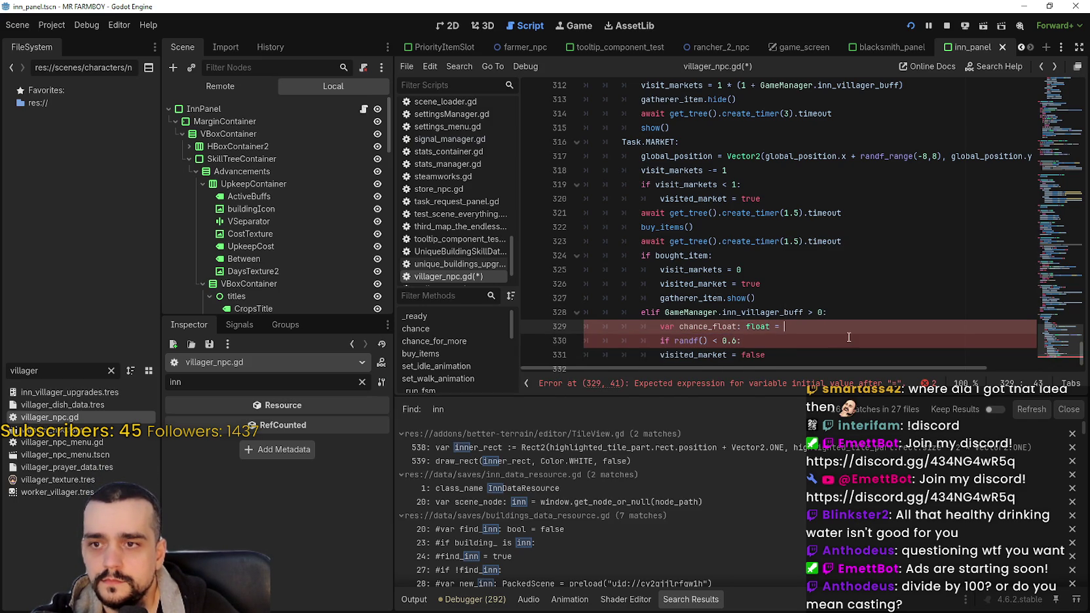
left_click(748, 311)
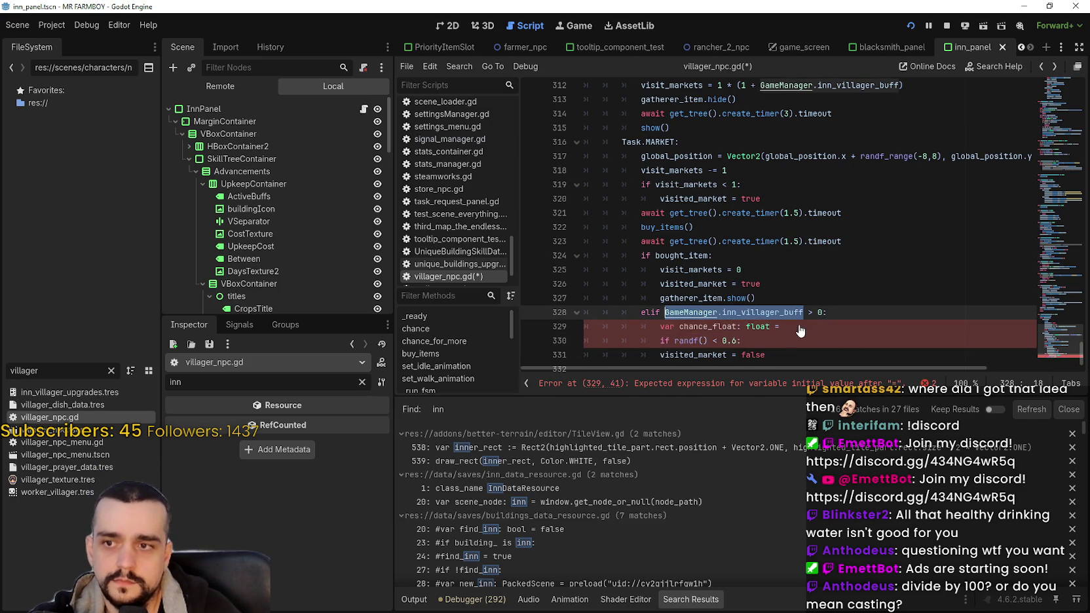
left_click(852, 325)
key("ctrl+v")
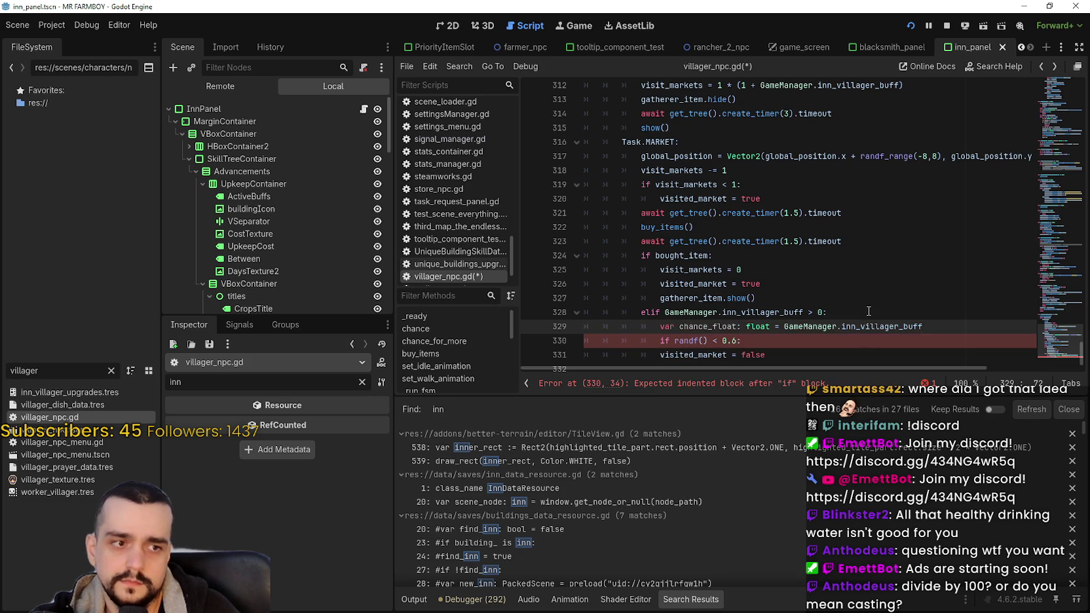
type("/ 100")
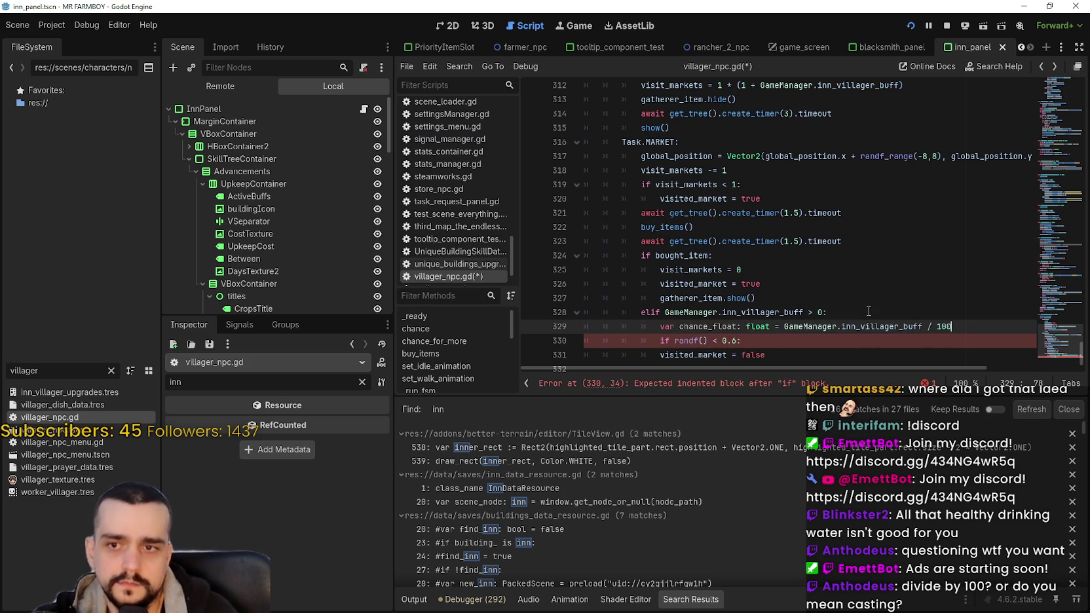
- Replace 0.6 with chance_float in the randf check and indent visited_market = false beneath it
double_click(724, 326)
key("ctrl+c")
double_click(723, 340)
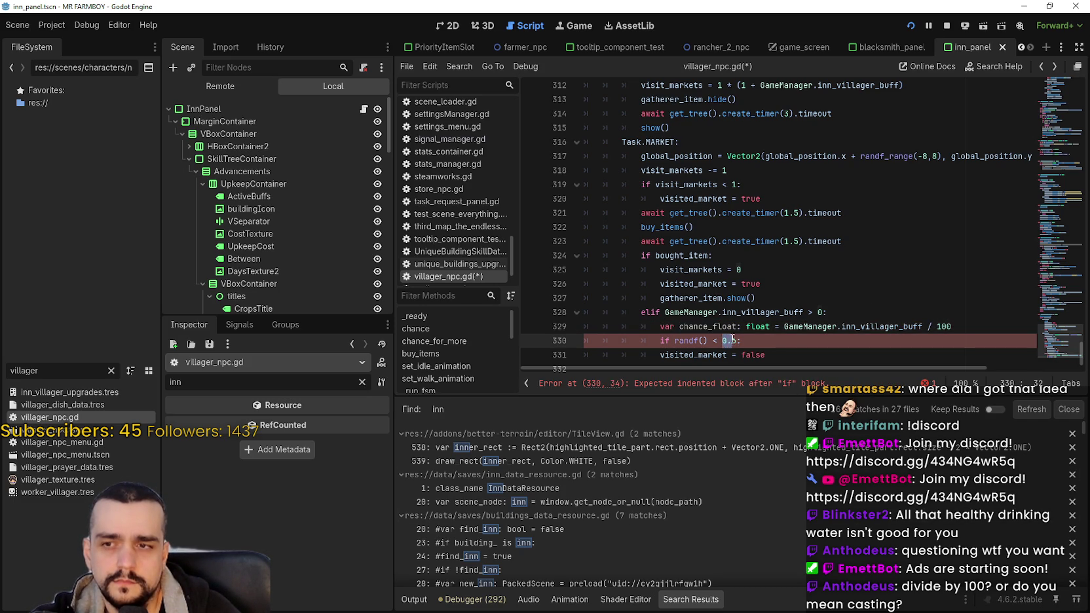
key("ctrl+v")
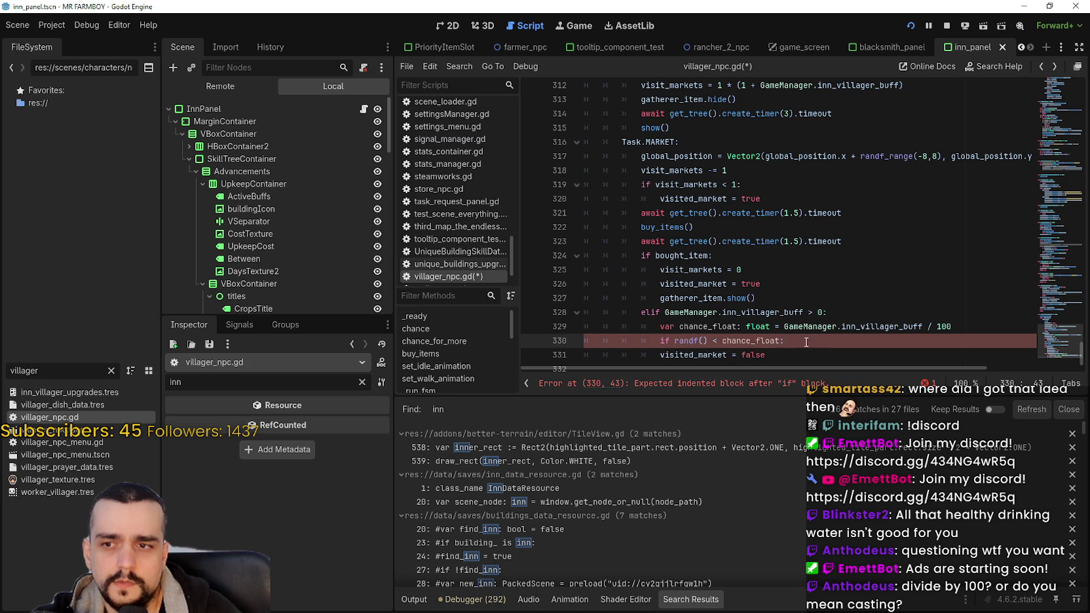
left_click(776, 341)
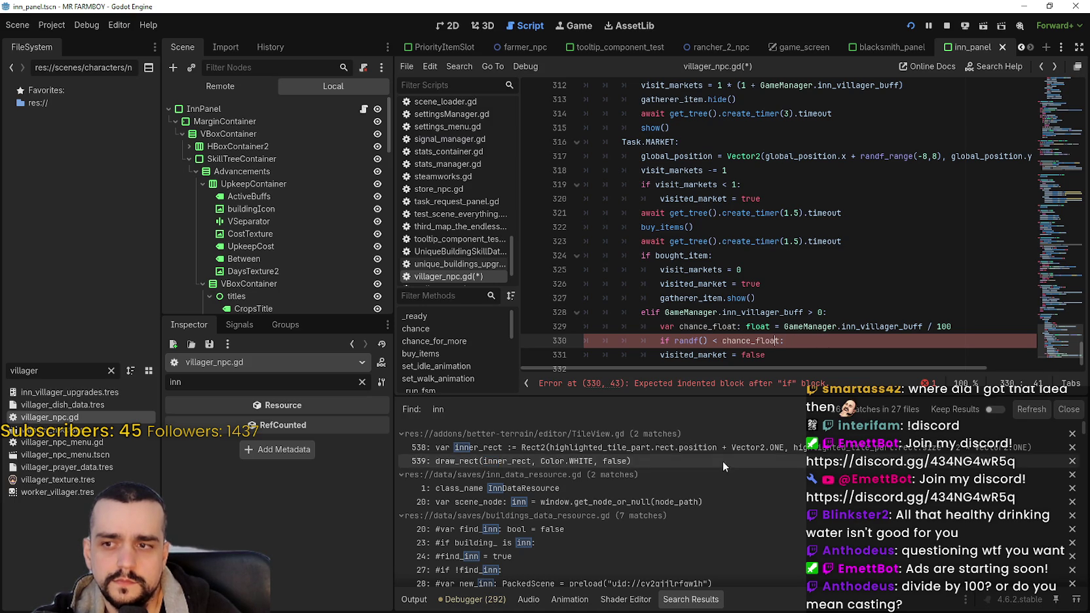
left_click(659, 354)
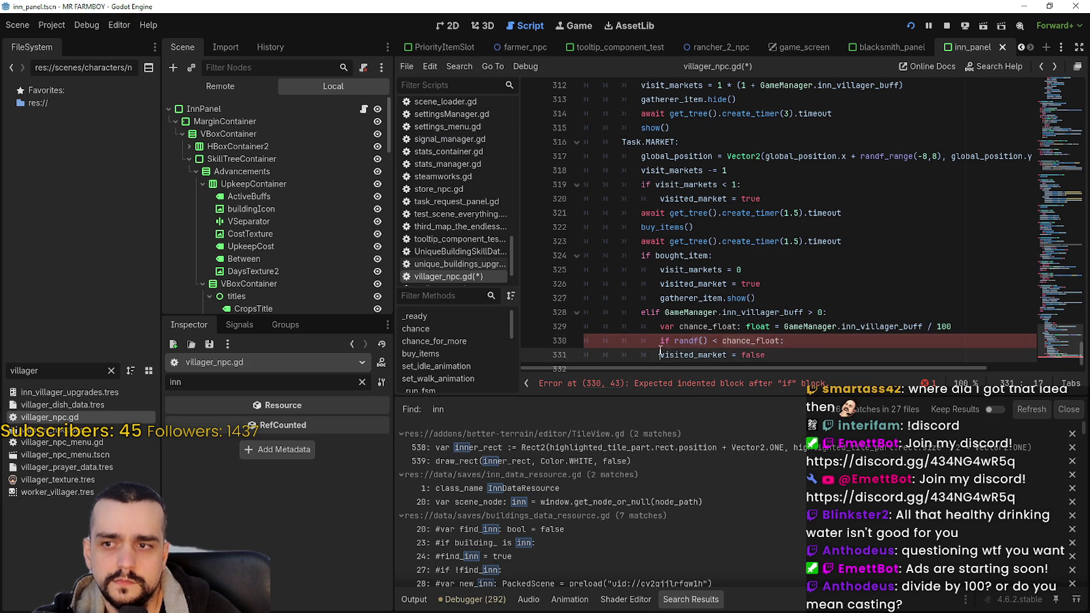
key("Tab")
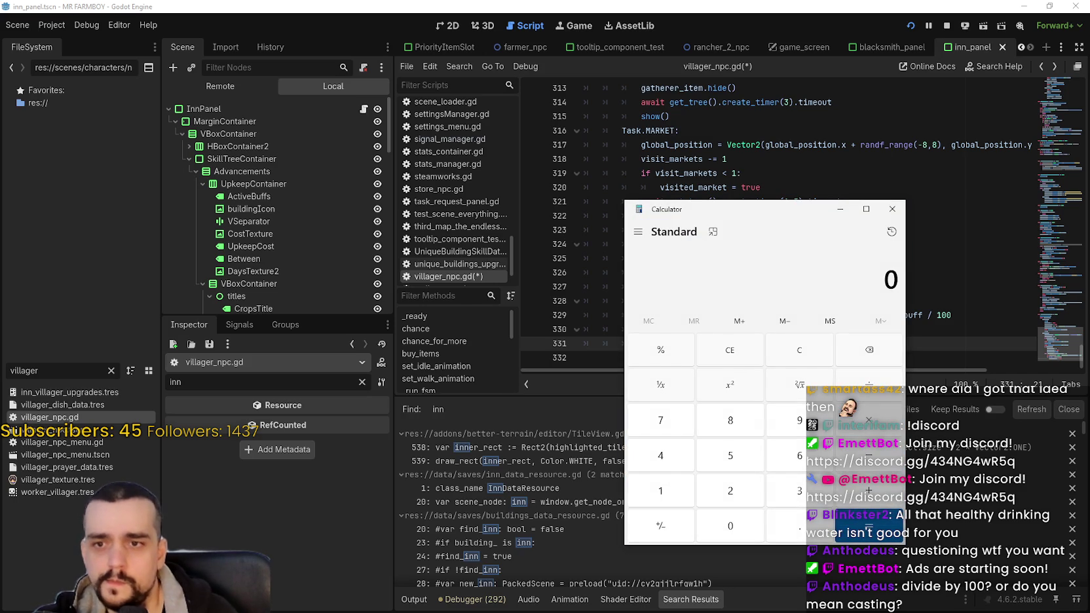
- Work out 60 ÷ 100 = 0.6 and 20 ÷ 100 = 0.2 in Calculator, then close it
type("1")
key("BackSpace")
type("60 ÷ ")
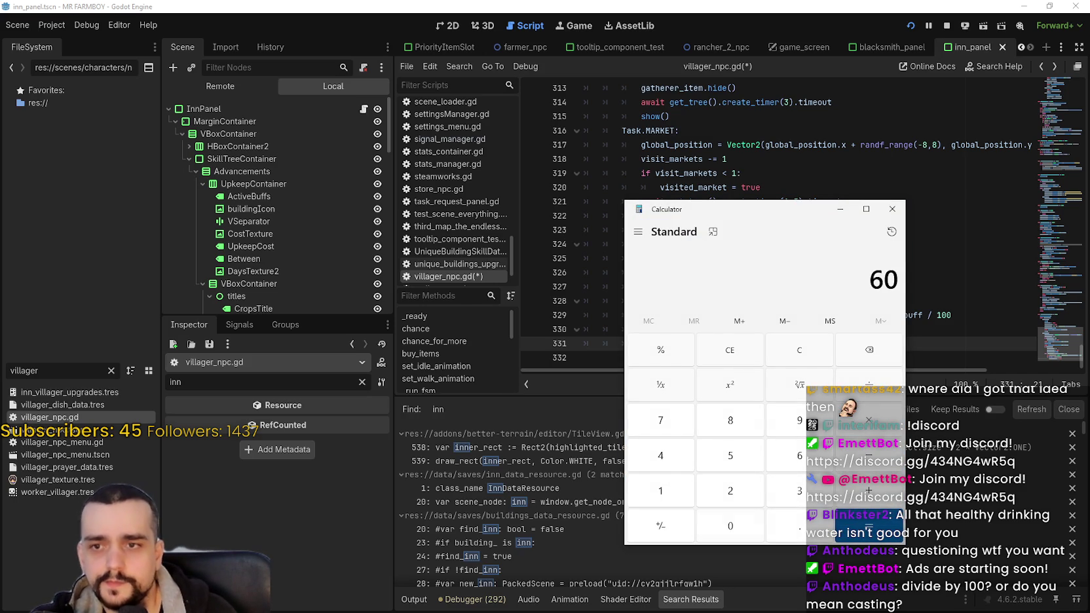
type("100")
key("Return")
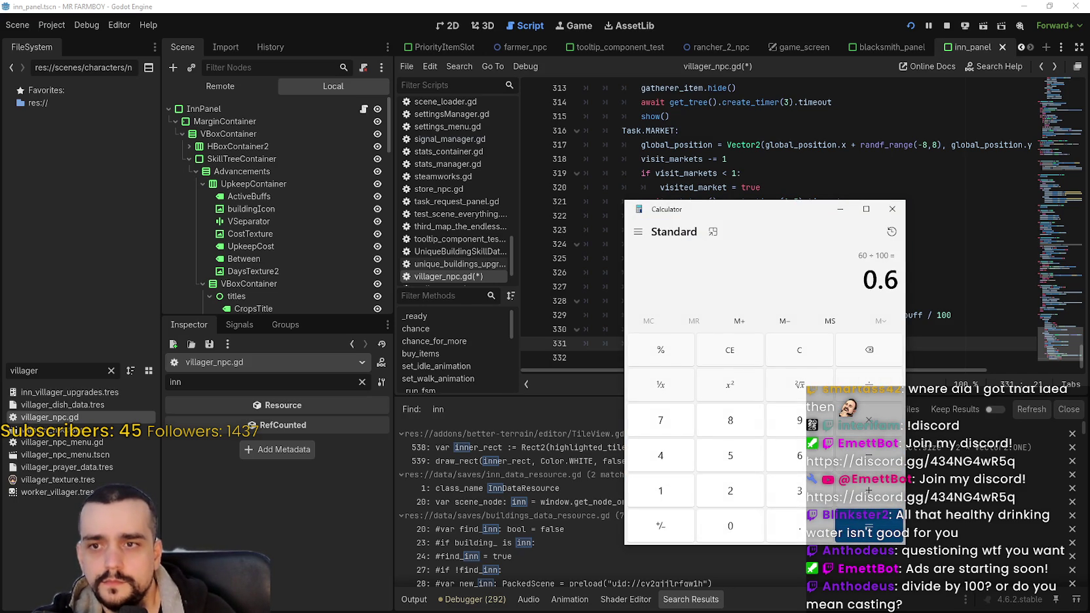
left_click_drag(814, 217, 671, 203)
key("Escape")
type("20")
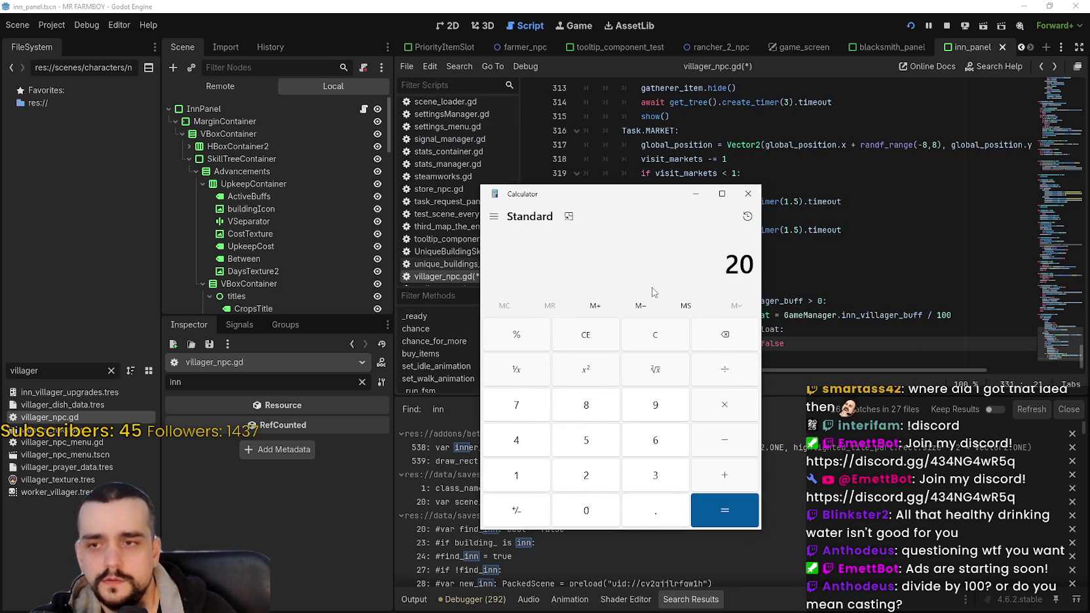
type(" ÷ 100")
key("Return")
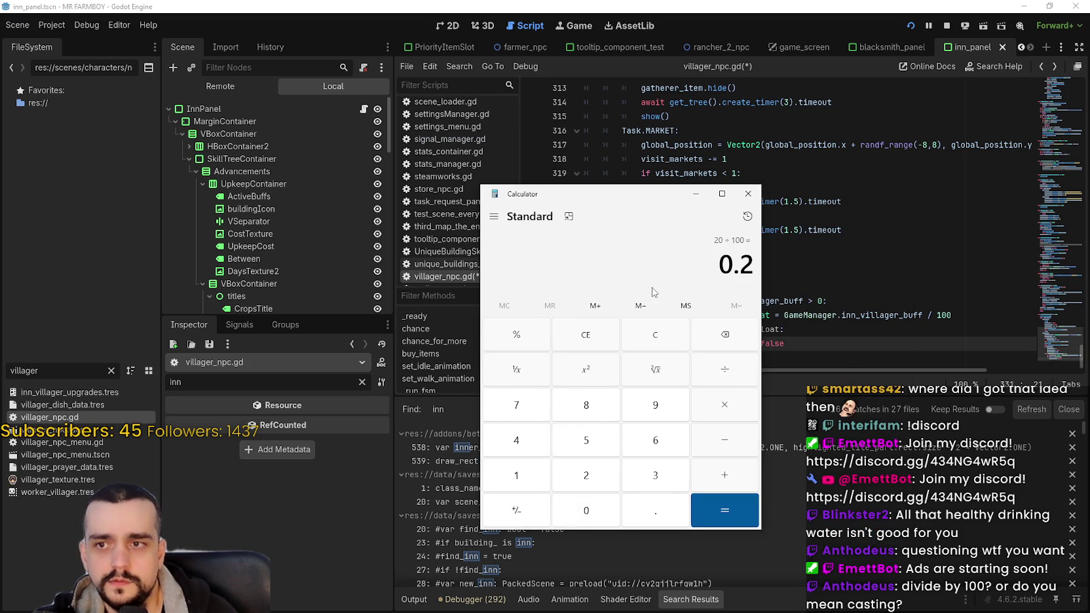
left_click(748, 193)
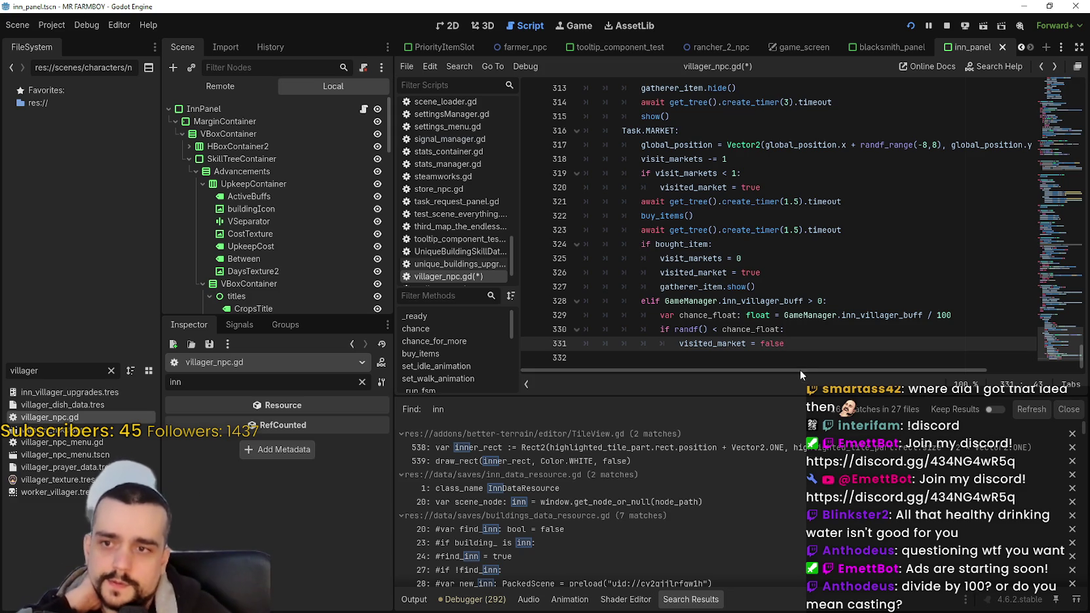
- Wrap 'GameManager.inn_villager_buff / 100' on line 329 in parentheses and save villager_npc.gd
left_click(796, 357)
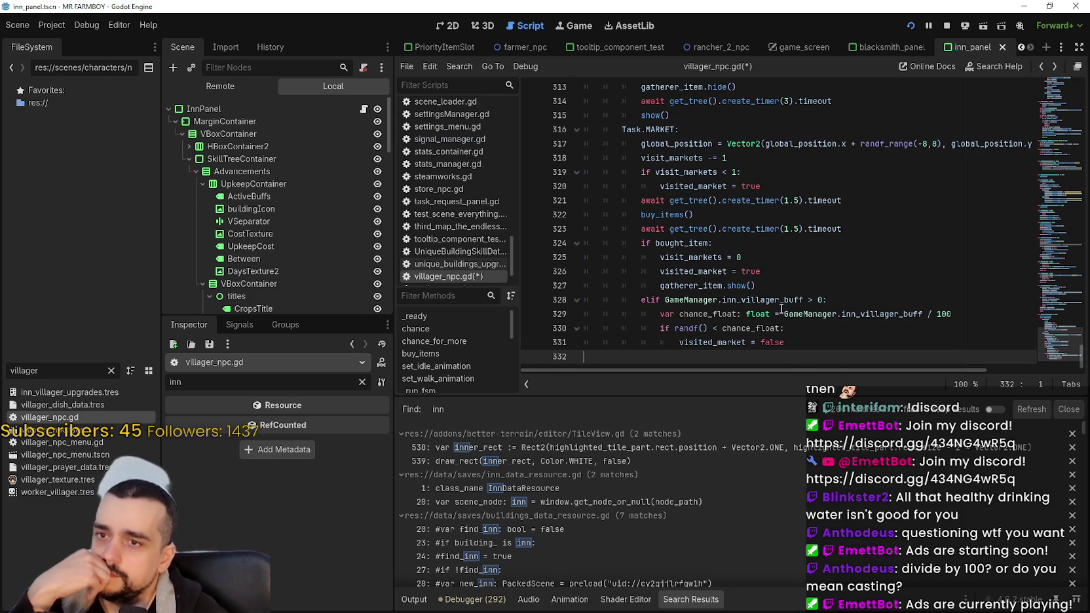
left_click_drag(784, 314, 972, 322)
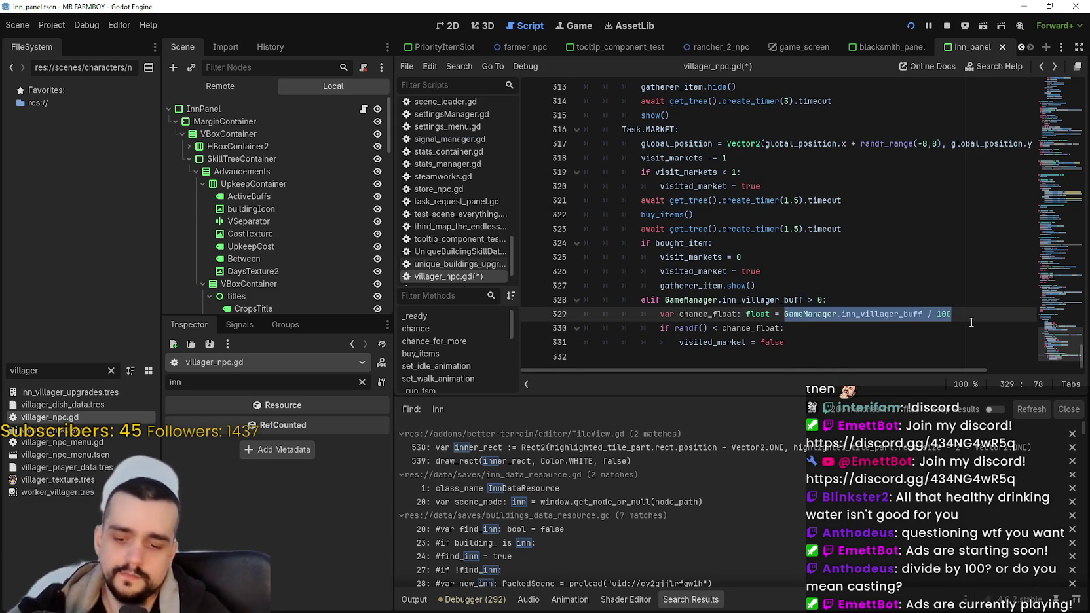
type("(")
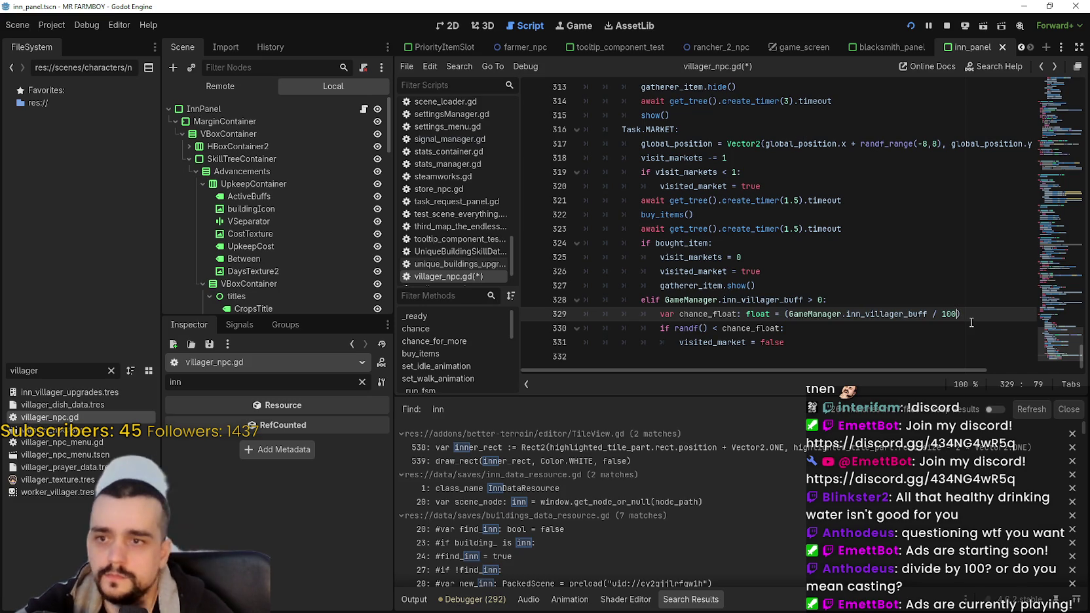
key("Down")
key("ctrl+s")
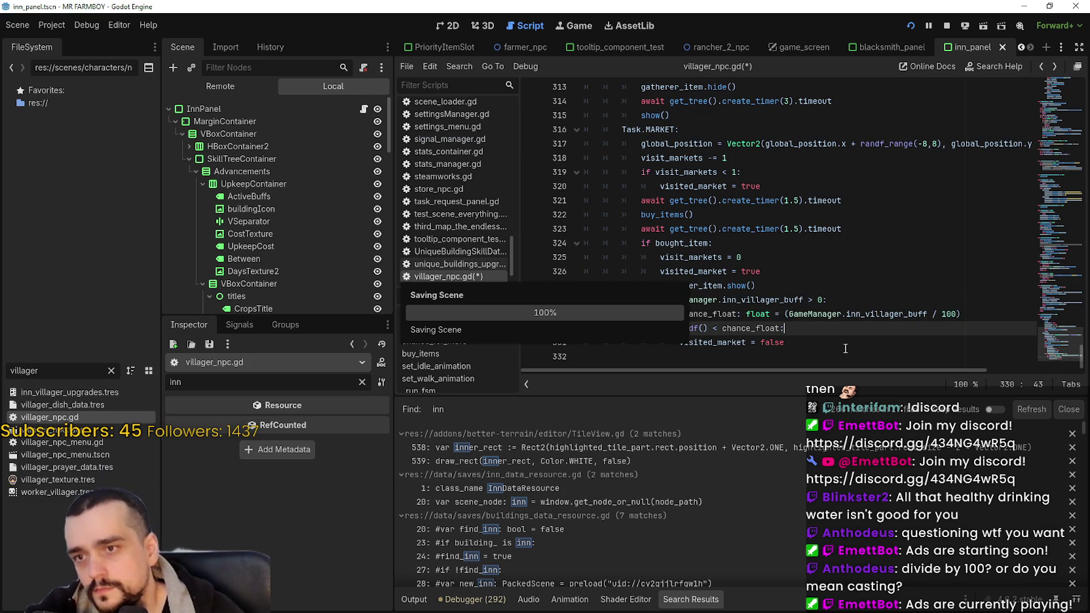
key("Down")
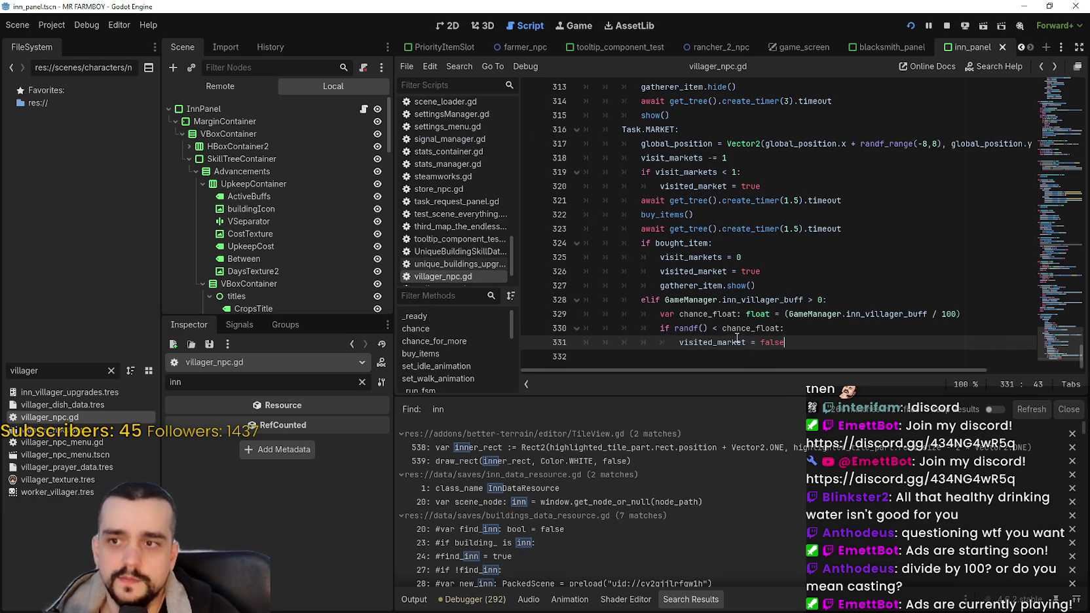
mouse_move(739, 319)
scroll(766, 282, "up", 2)
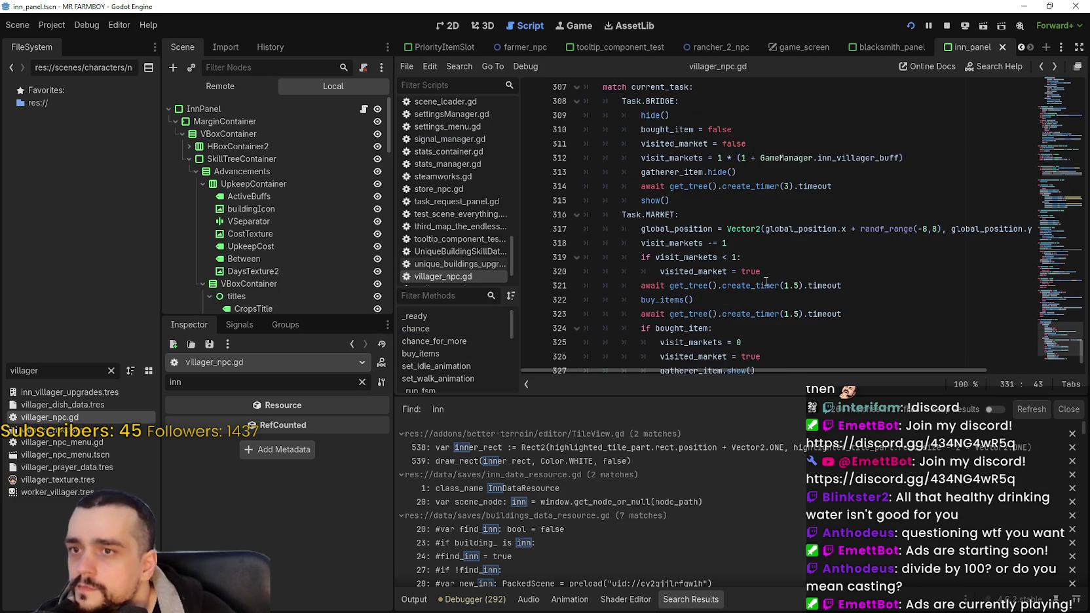
double_click(663, 154)
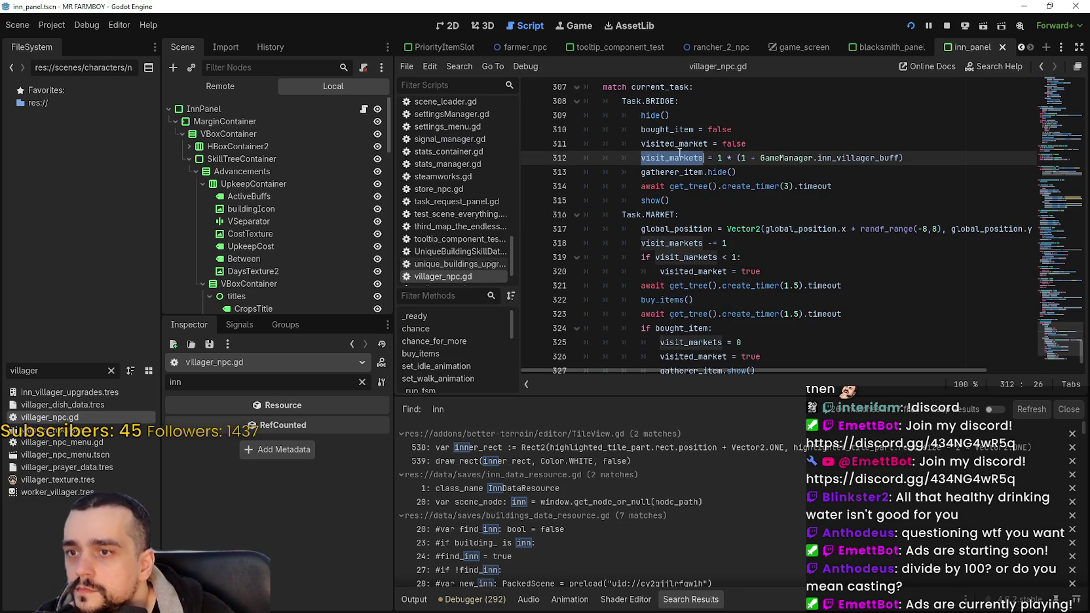
mouse_move(672, 159)
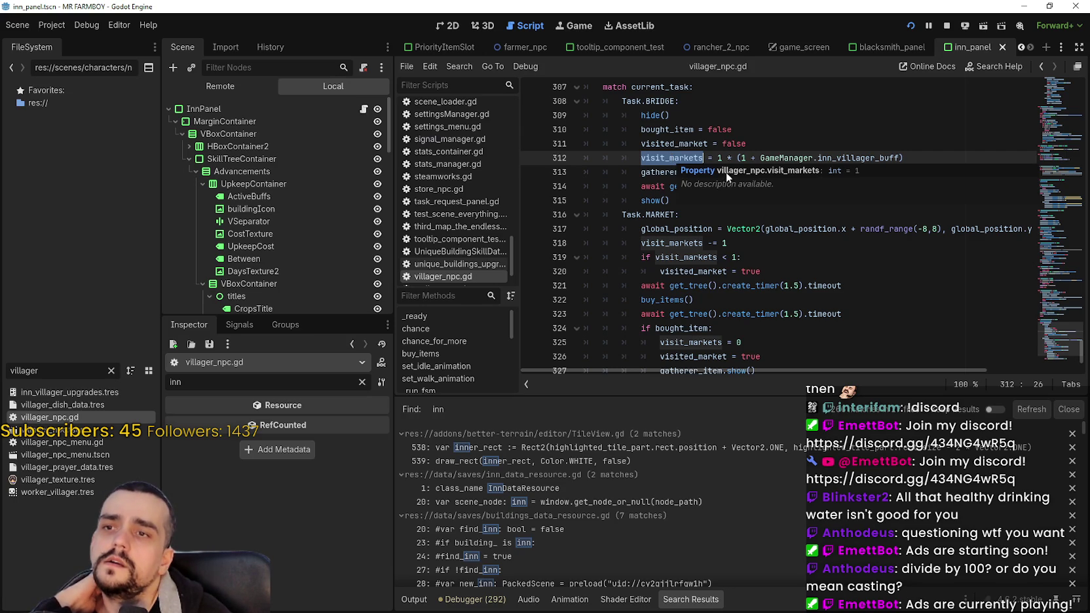
left_click(937, 161)
left_click_drag(937, 162, 730, 158)
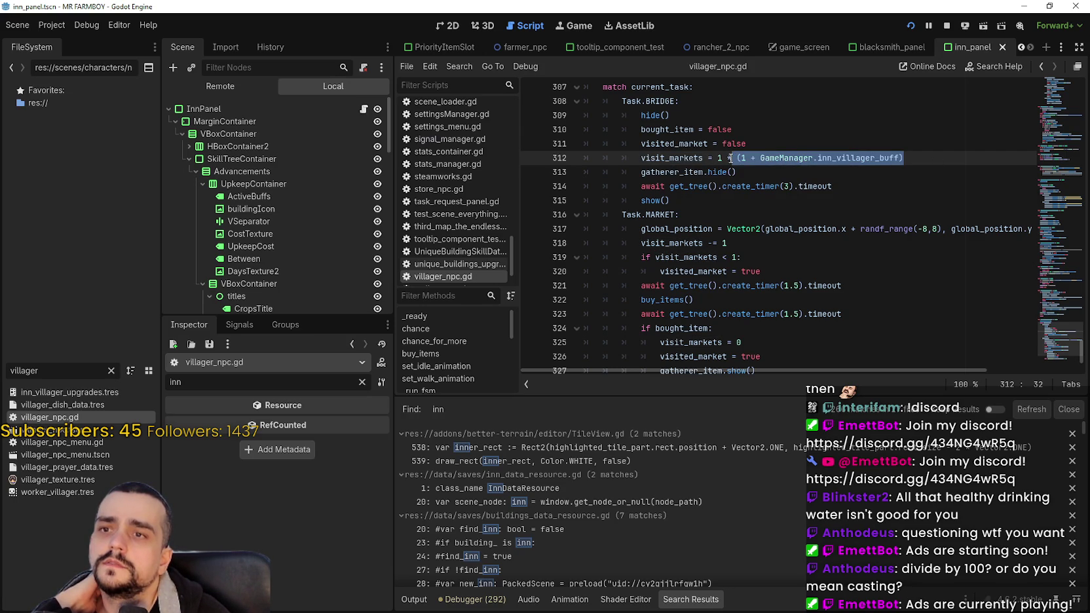
left_click_drag(730, 158, 727, 158)
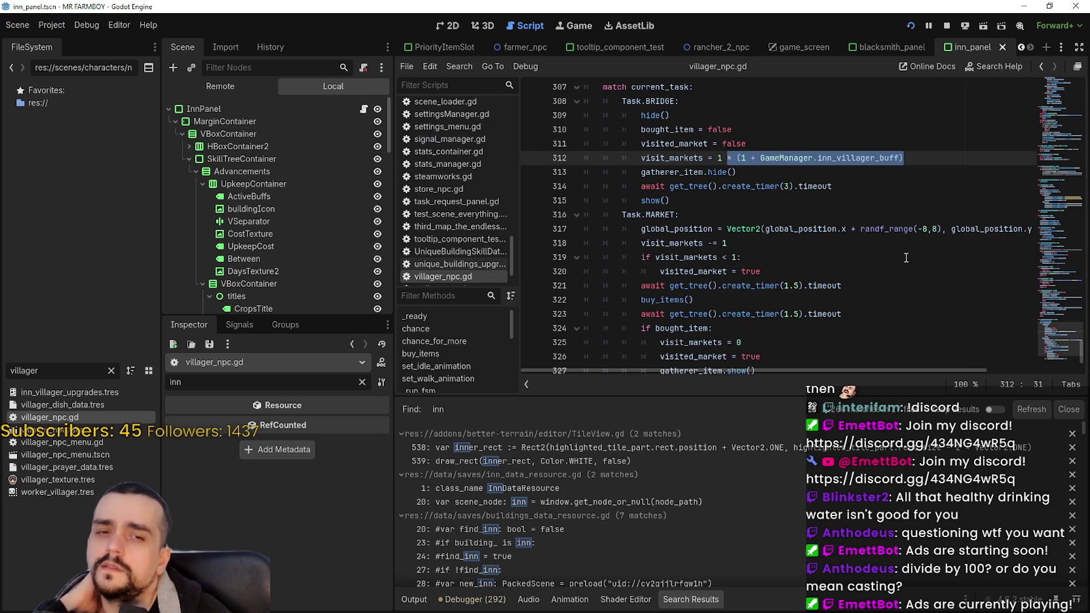
scroll(904, 257, "down", 1)
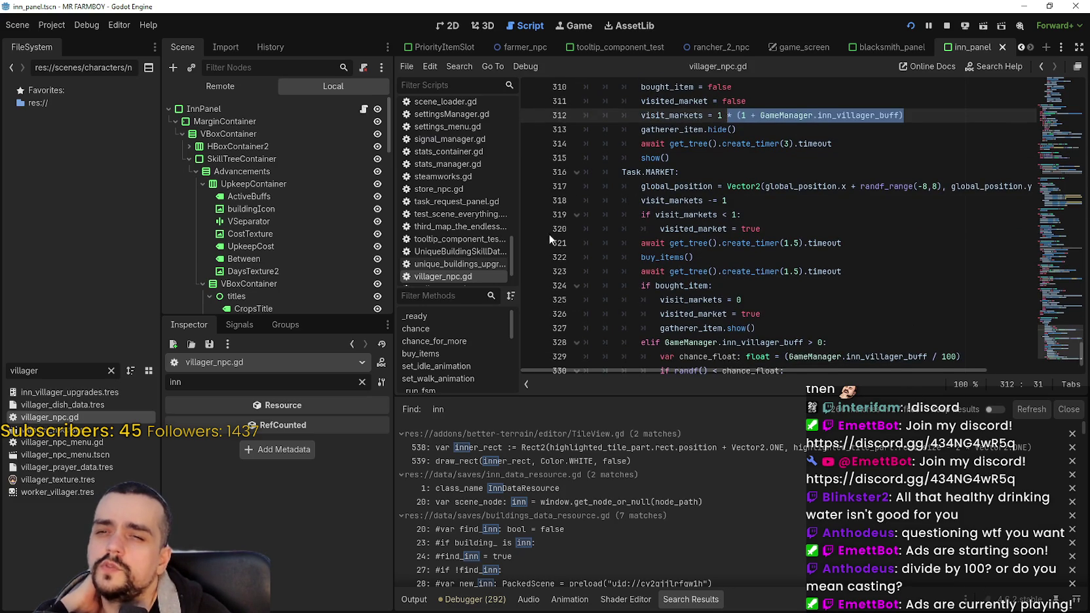
mouse_move(682, 237)
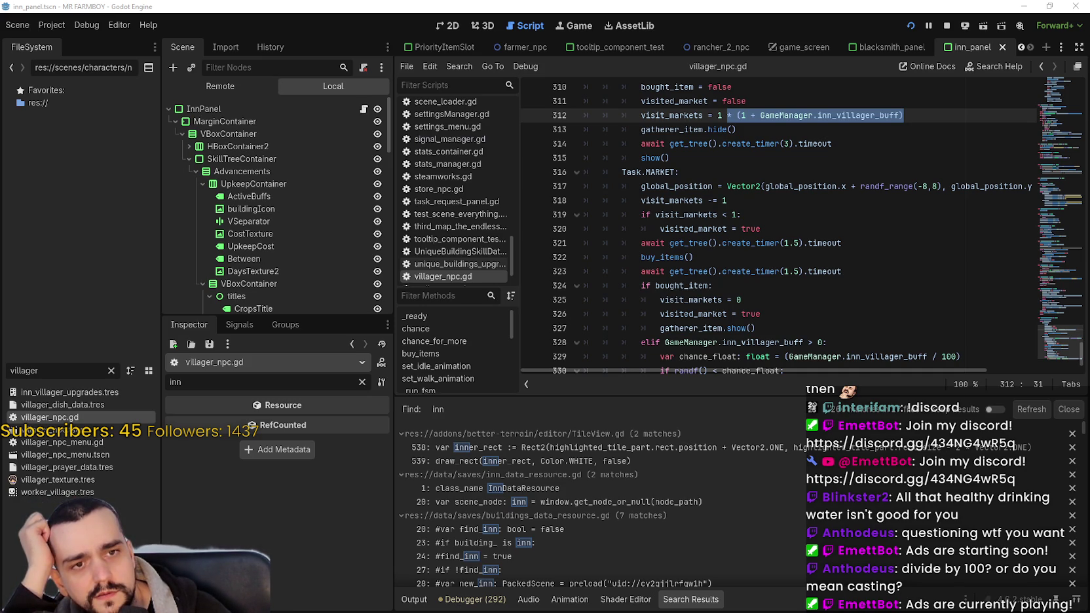
left_click(728, 330)
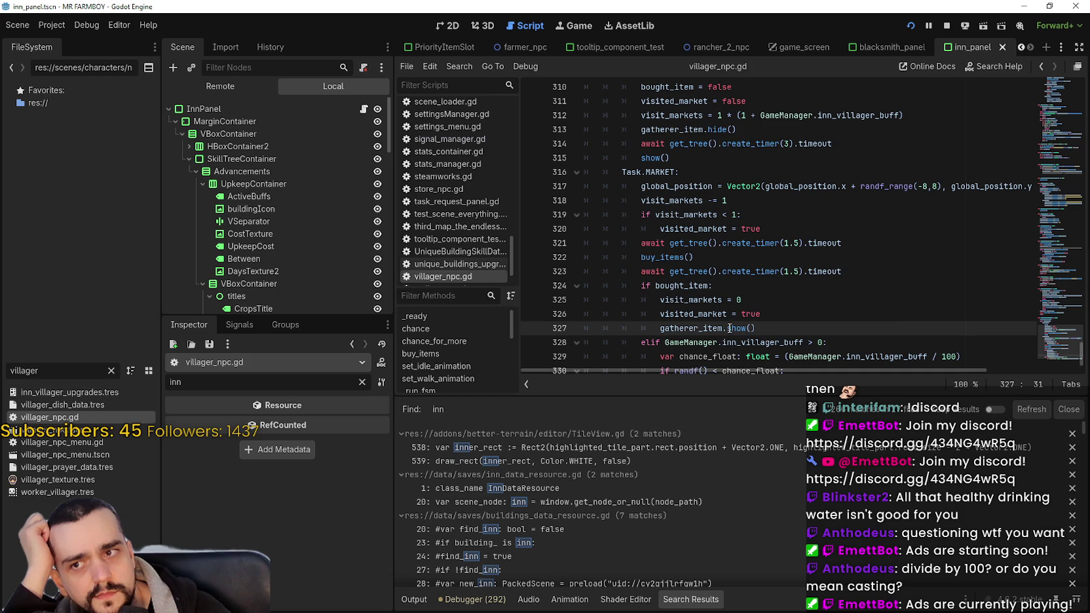
scroll(872, 301, "down", 1)
left_click(871, 296)
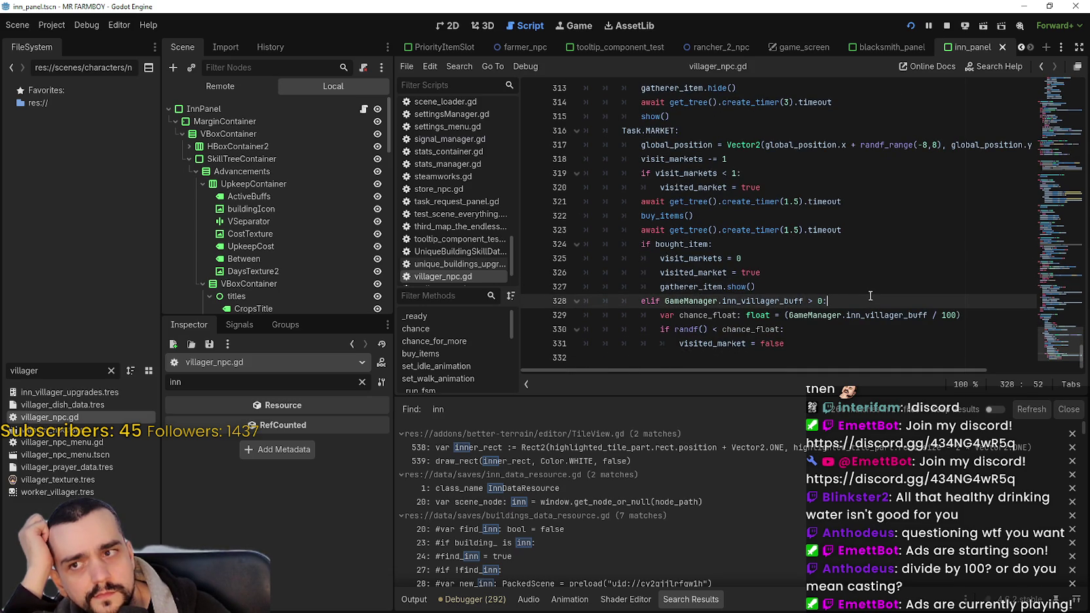
mouse_move(655, 245)
left_mouse_down()
mouse_move(714, 245)
mouse_move(779, 290)
left_mouse_up()
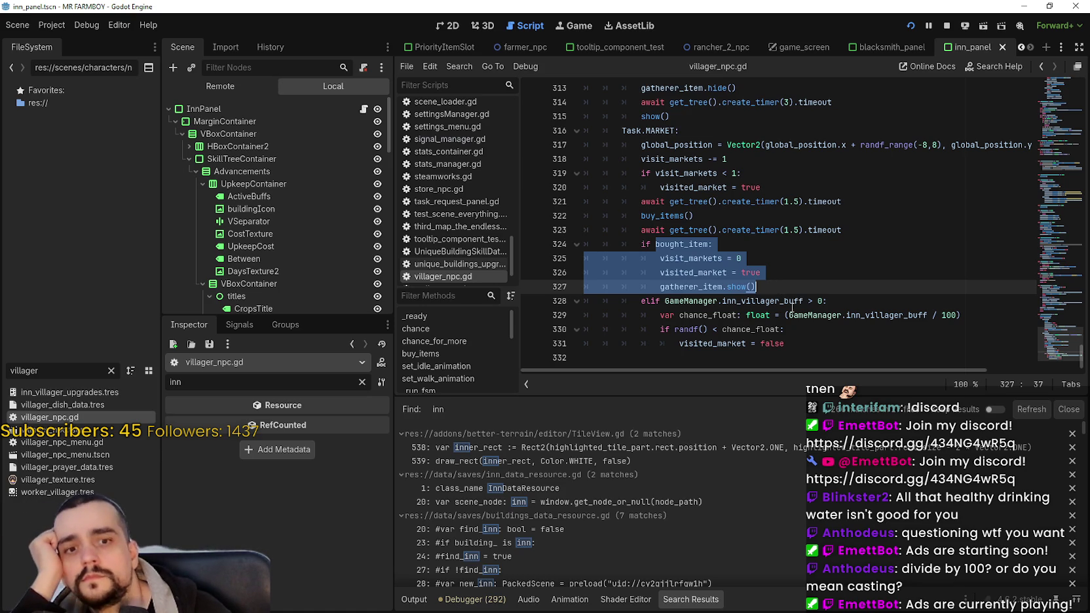
left_click(821, 345)
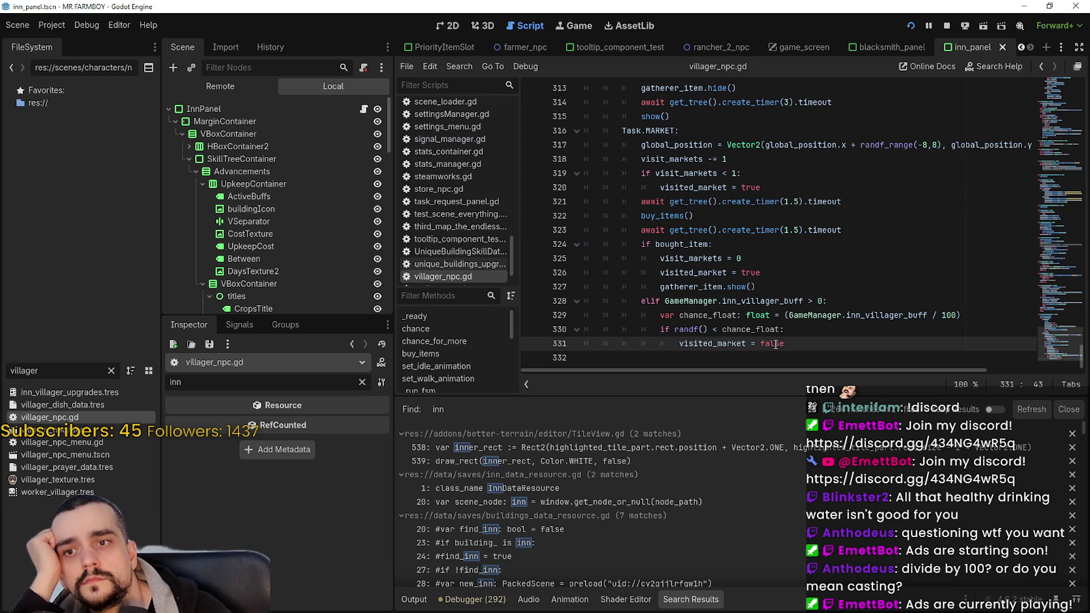
key("shift+Up")
key("shift+Up")
key("shift+Up")
key("shift+Home")
key("shift+Home")
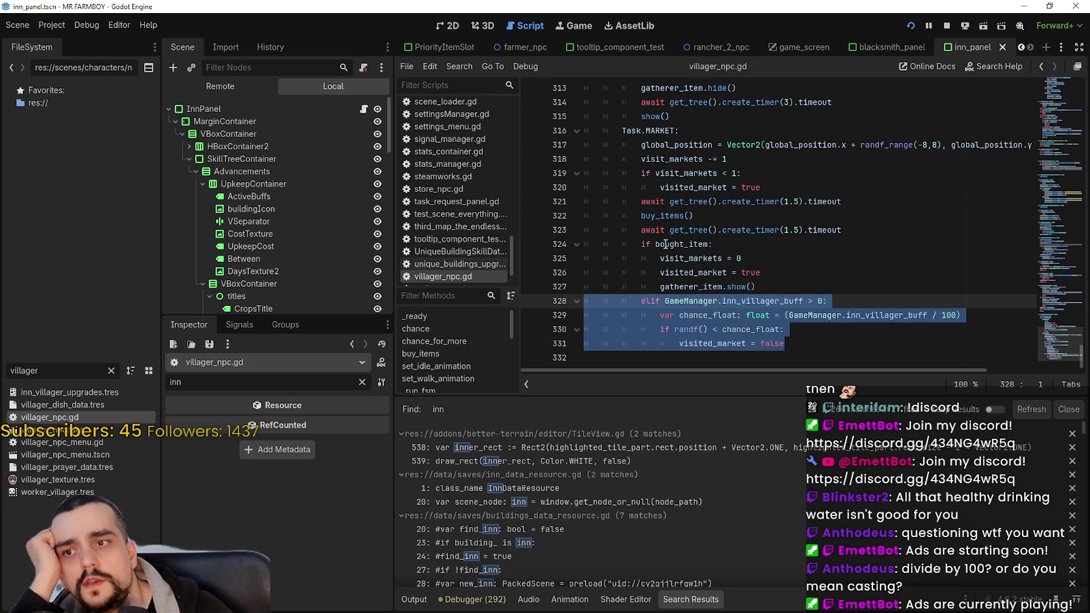
mouse_move(641, 244)
left_mouse_down()
mouse_move(711, 247)
mouse_move(792, 285)
left_mouse_up()
mouse_move(814, 348)
left_mouse_down()
mouse_move(629, 345)
mouse_move(581, 303)
left_mouse_up()
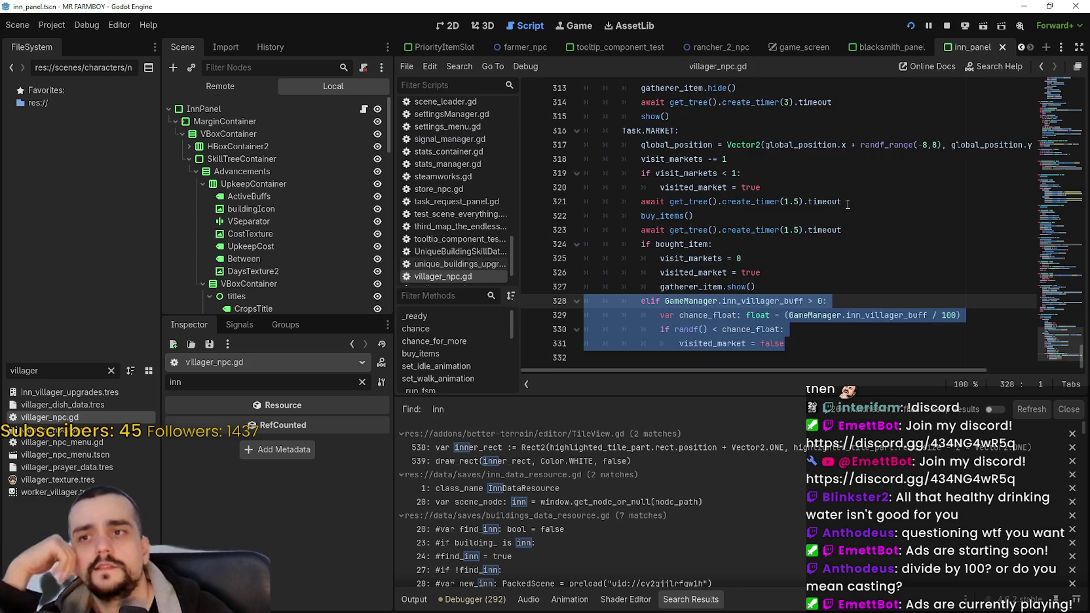
scroll(799, 332, "up", 1)
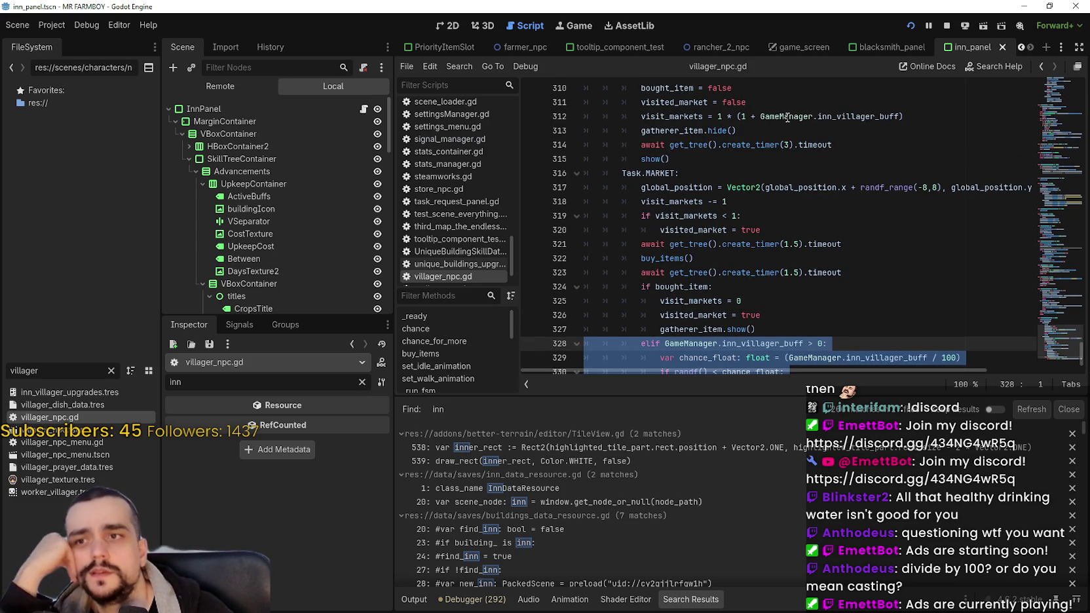
left_click(879, 116)
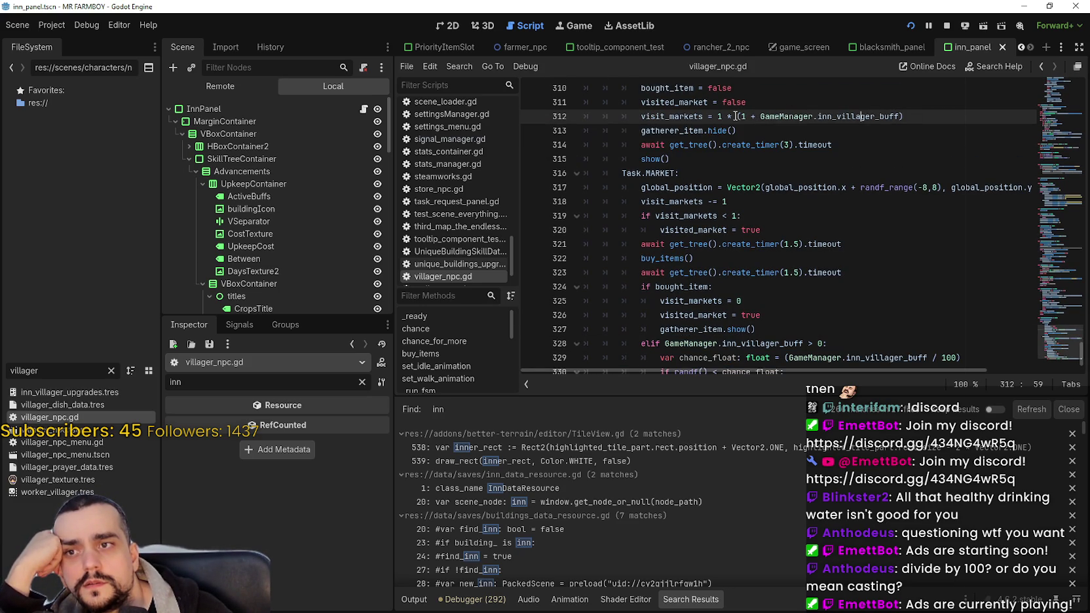
mouse_move(747, 115)
left_mouse_down()
mouse_move(886, 118)
mouse_move(923, 159)
left_mouse_up()
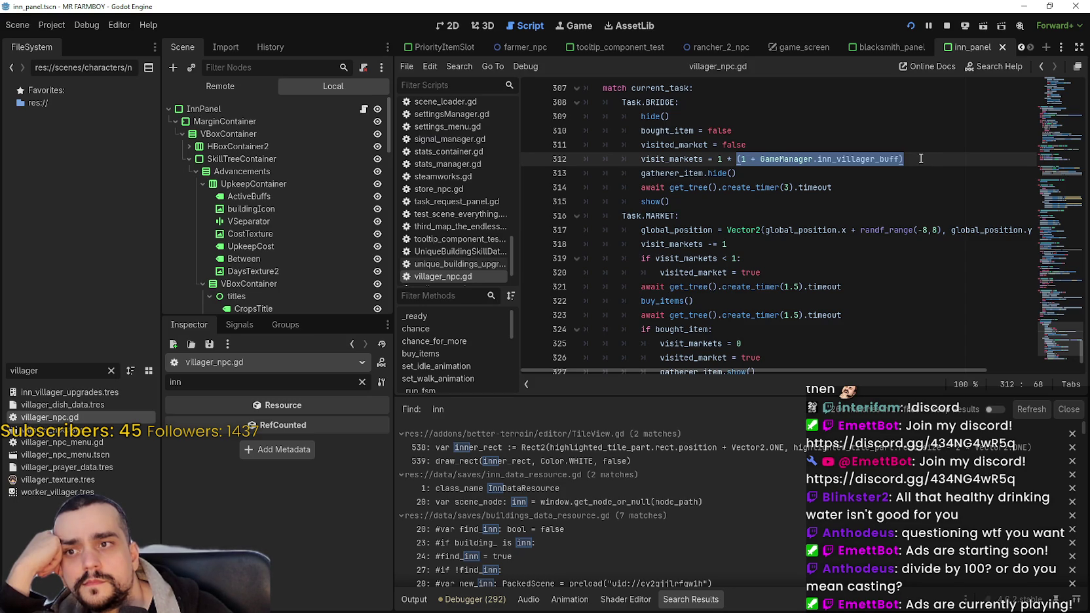
left_click(723, 158)
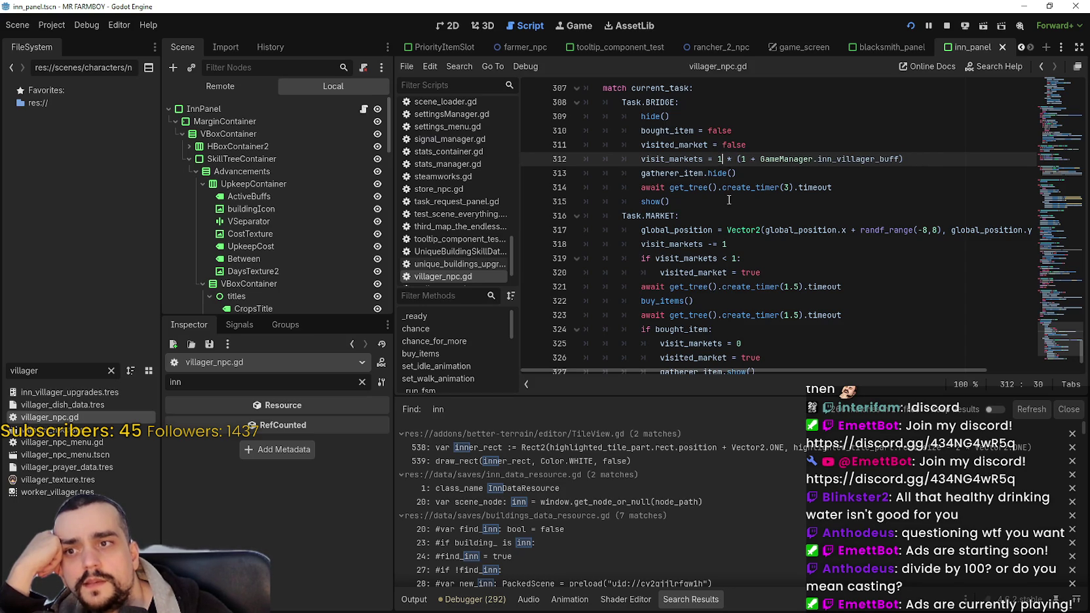
double_click(671, 149)
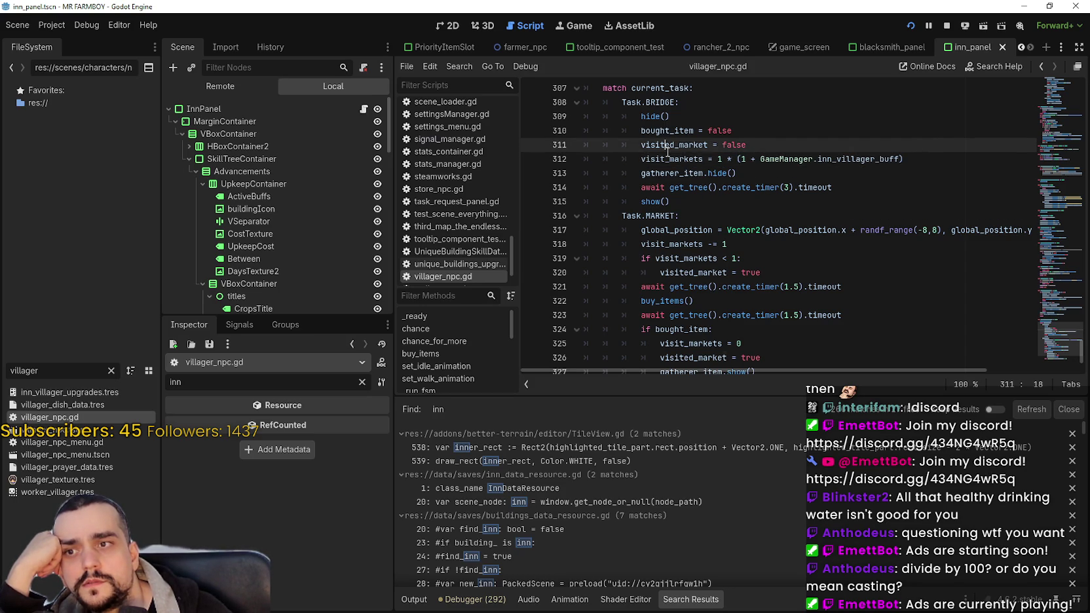
double_click(668, 159)
scroll(865, 254, "down", 2)
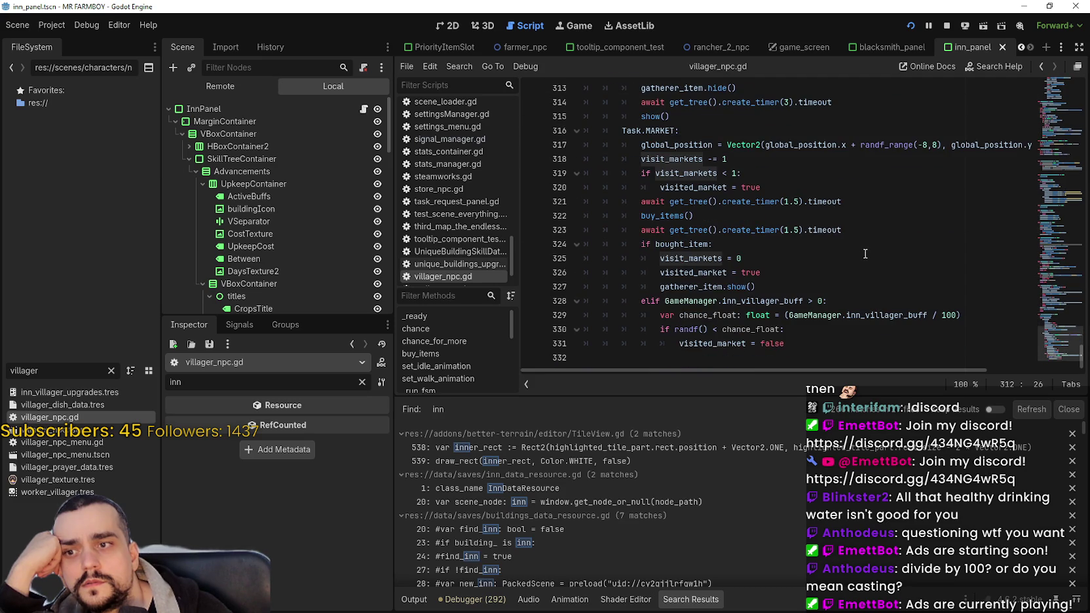
scroll(859, 244, "up", 3)
scroll(856, 240, "down", 3)
scroll(857, 239, "up", 1)
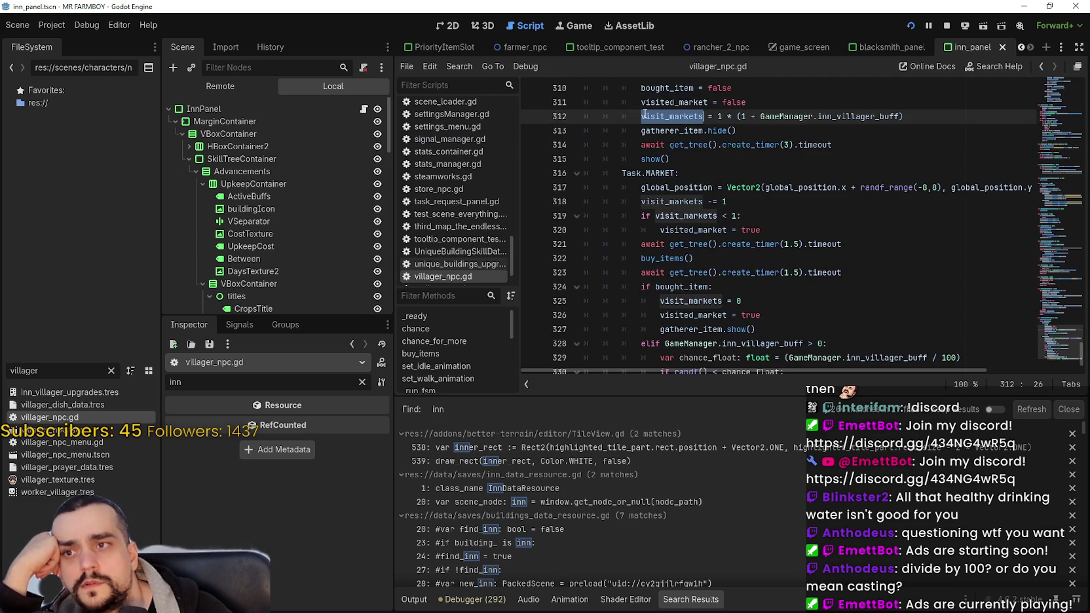
scroll(786, 151, "up", 2)
scroll(852, 220, "down", 3)
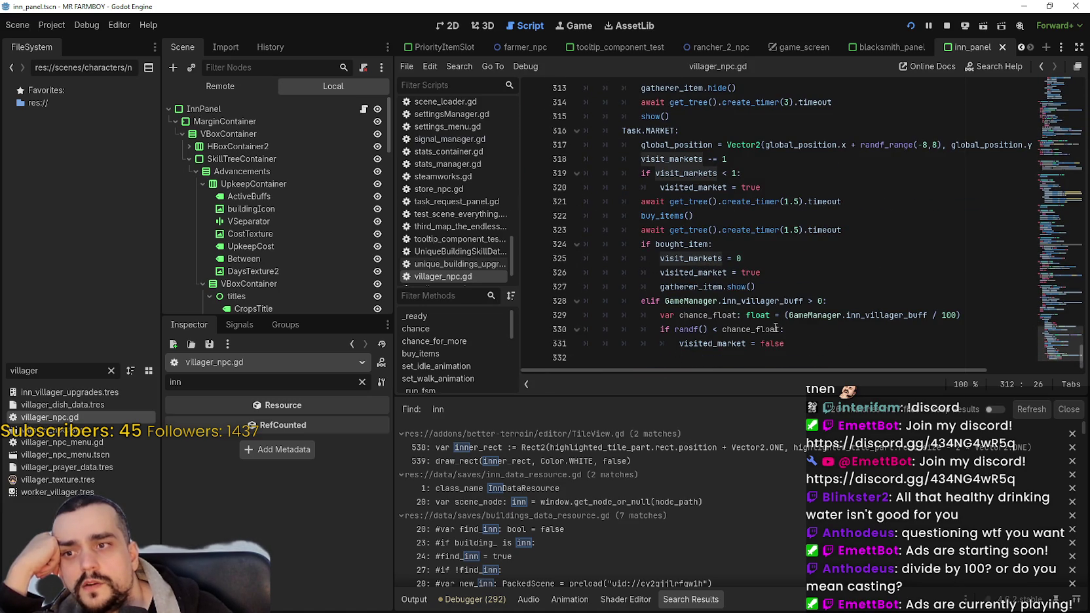
scroll(741, 294, "up", 2)
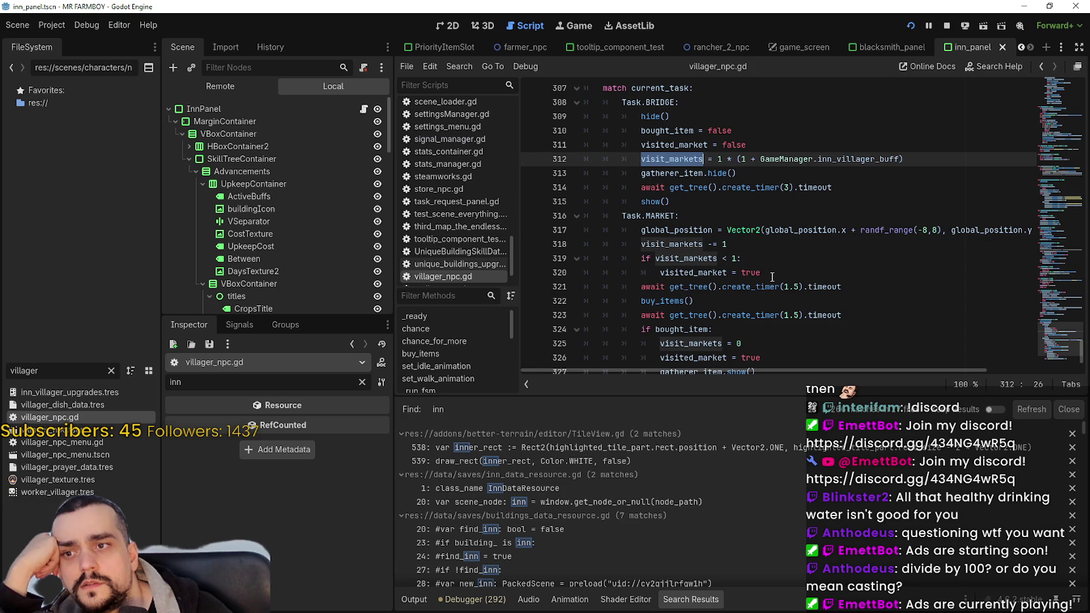
left_click_drag(773, 276, 539, 260)
scroll(793, 301, "down", 1)
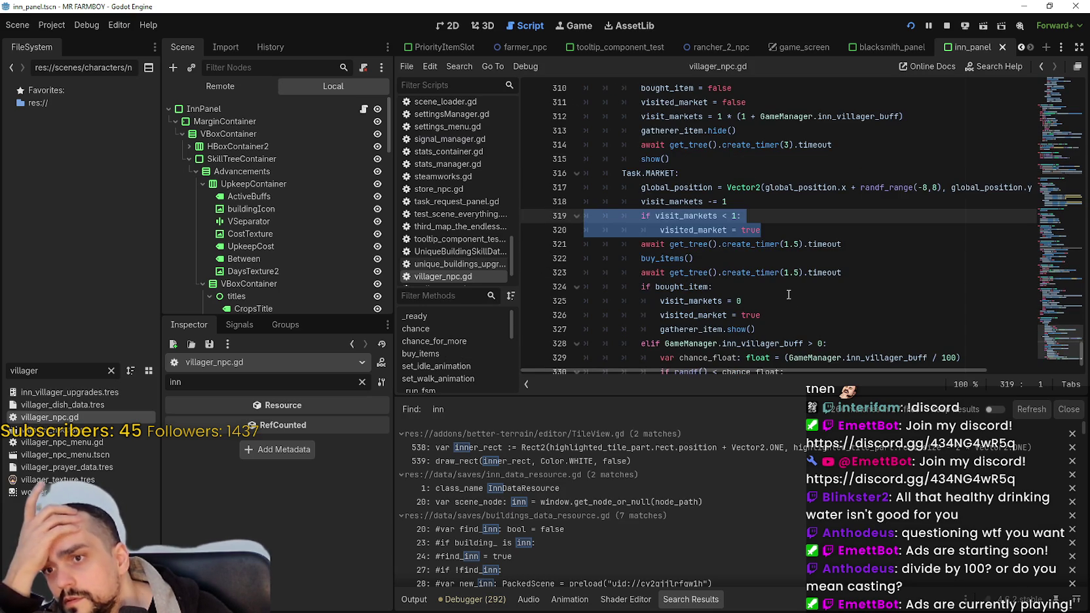
scroll(790, 296, "down", 1)
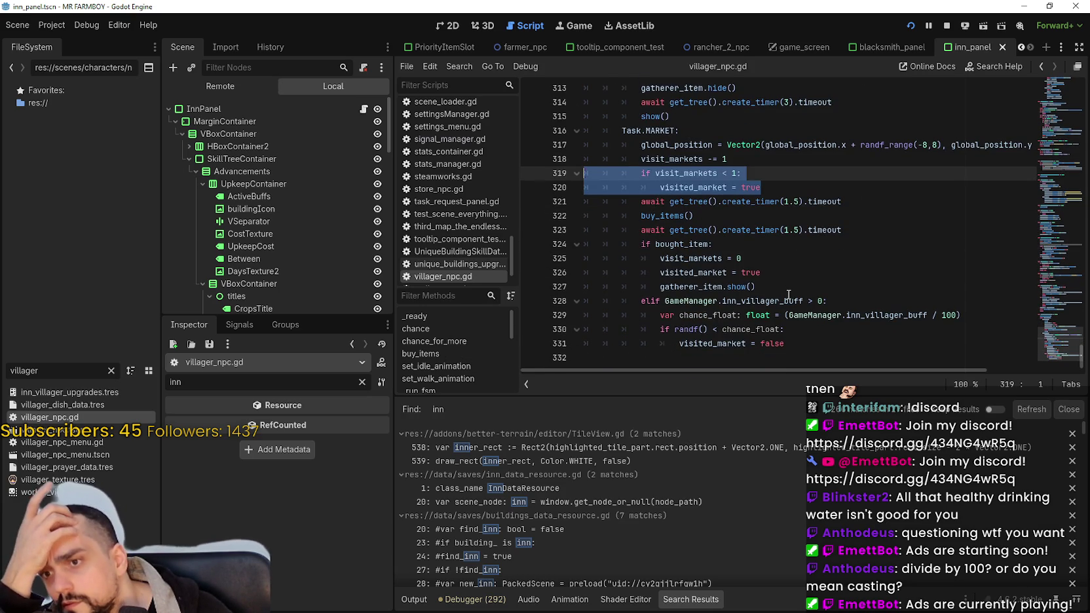
double_click(717, 175)
double_click(713, 188)
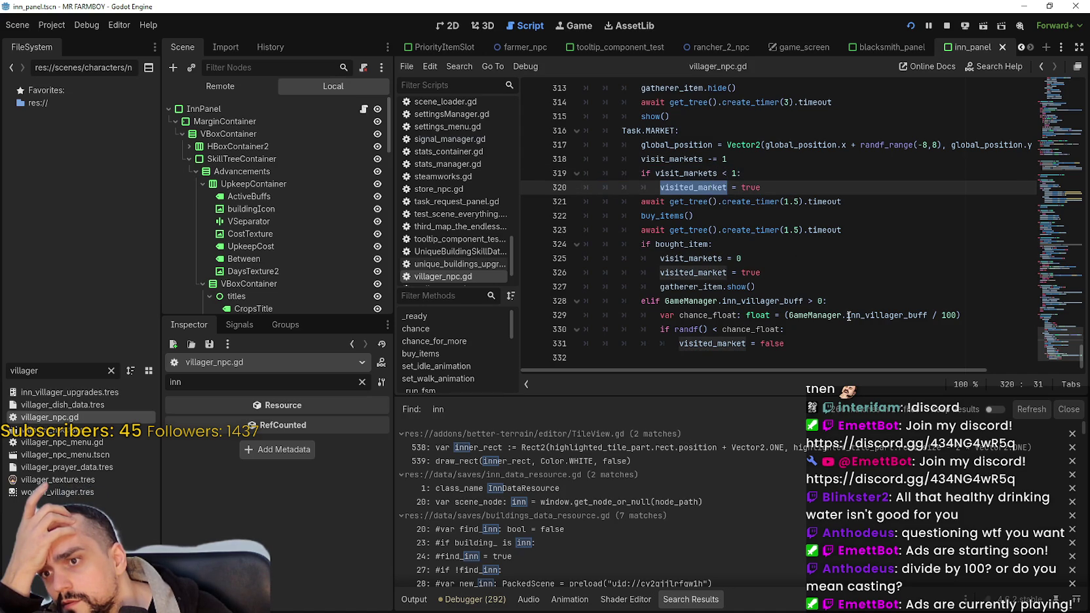
mouse_move(849, 314)
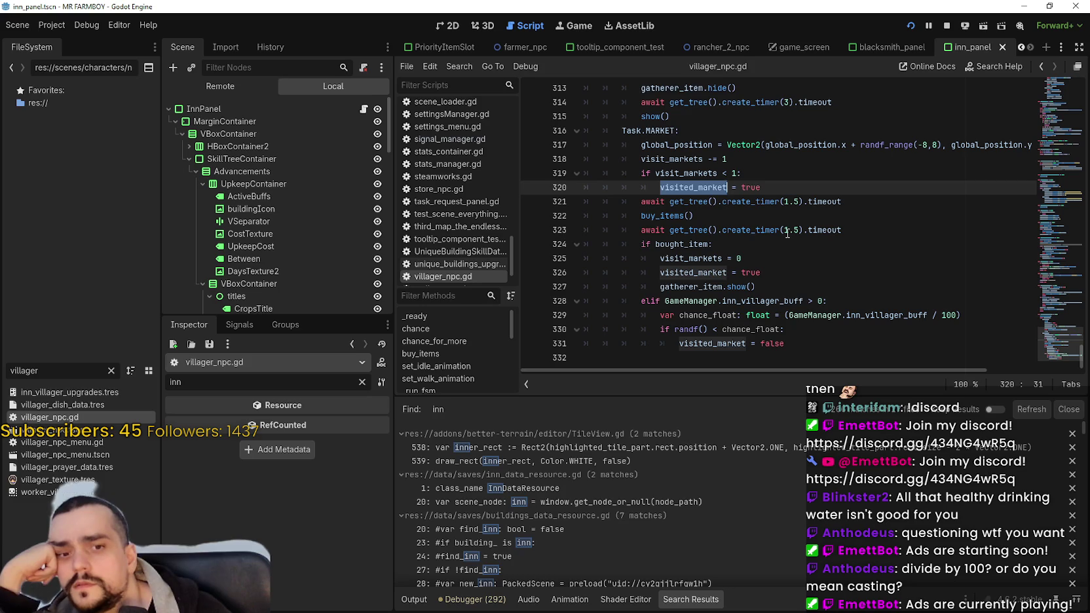
scroll(788, 233, "up", 3)
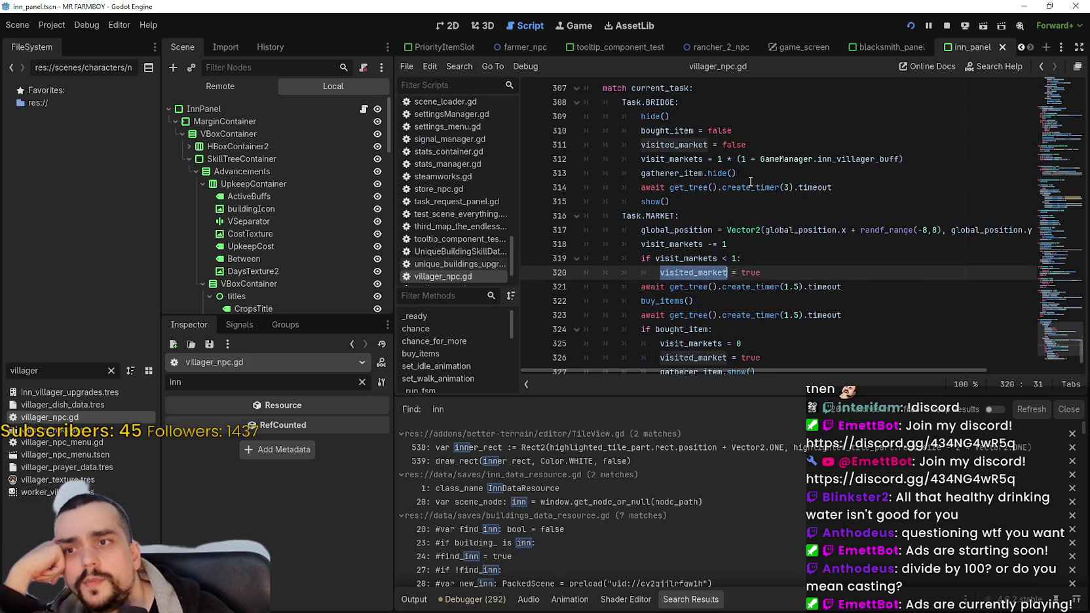
scroll(751, 182, "down", 3)
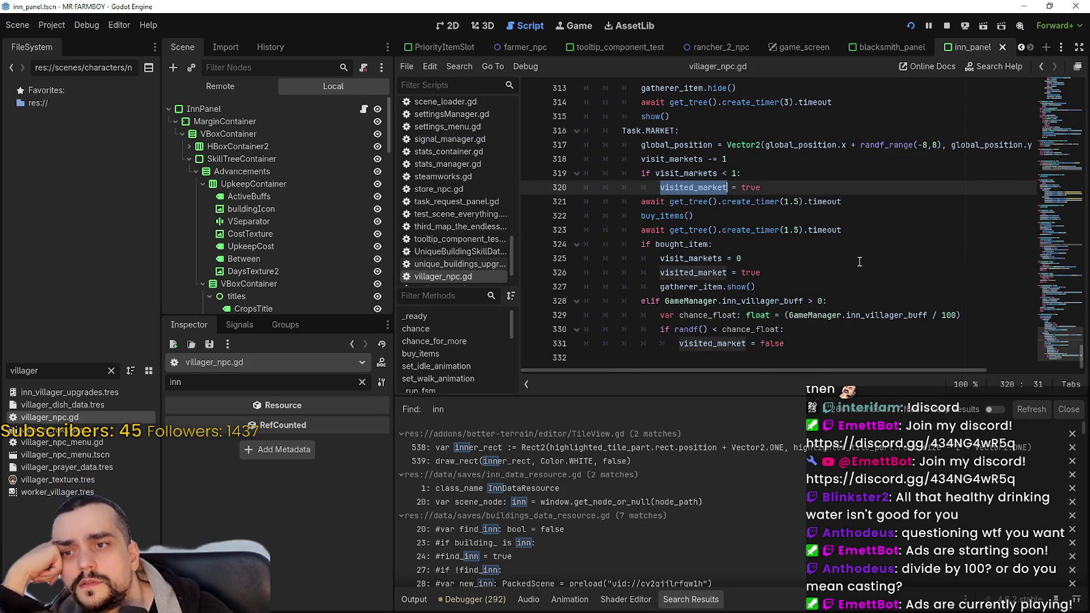
double_click(674, 267)
double_click(686, 244)
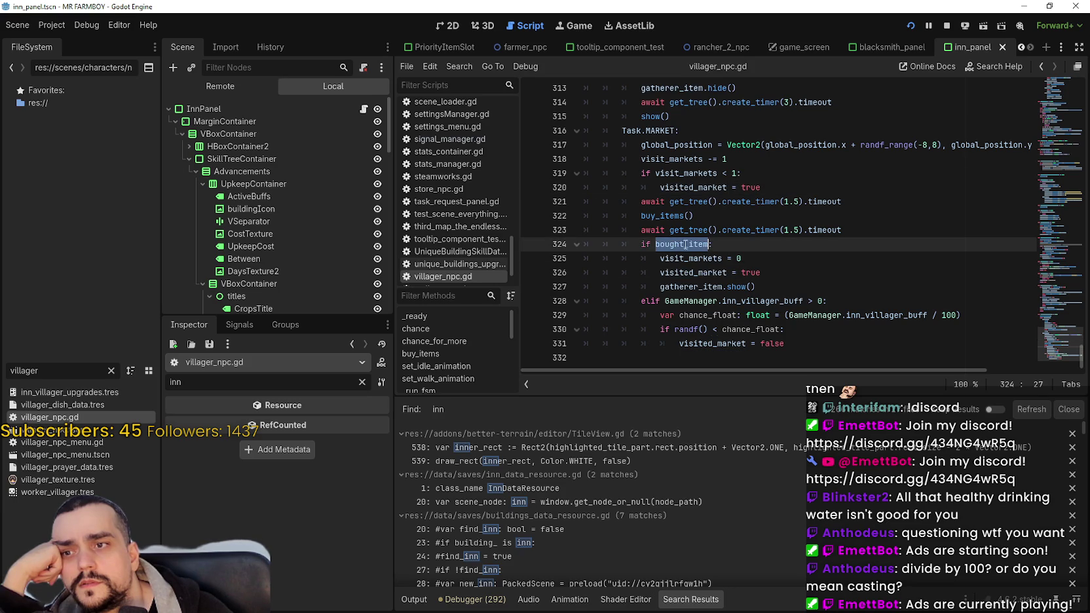
scroll(881, 311, "up", 3)
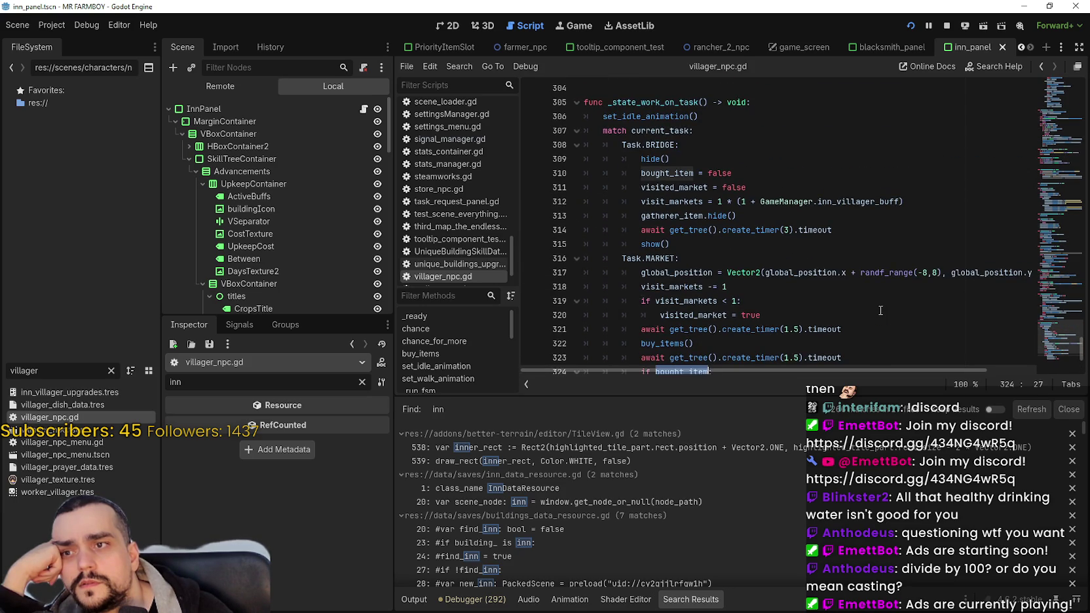
scroll(707, 255, "up", 6)
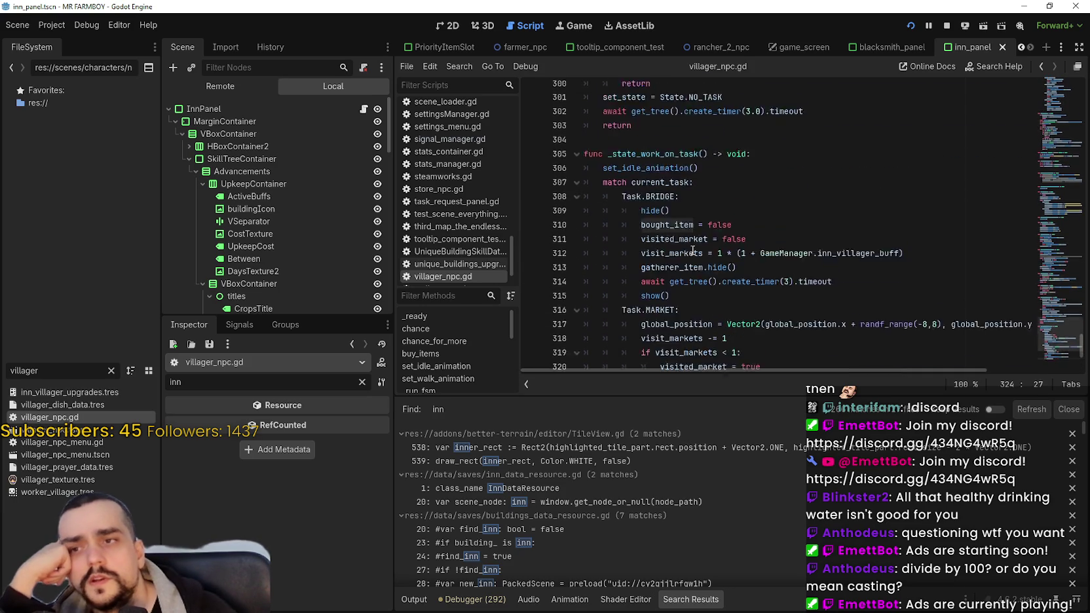
scroll(694, 249, "up", 1)
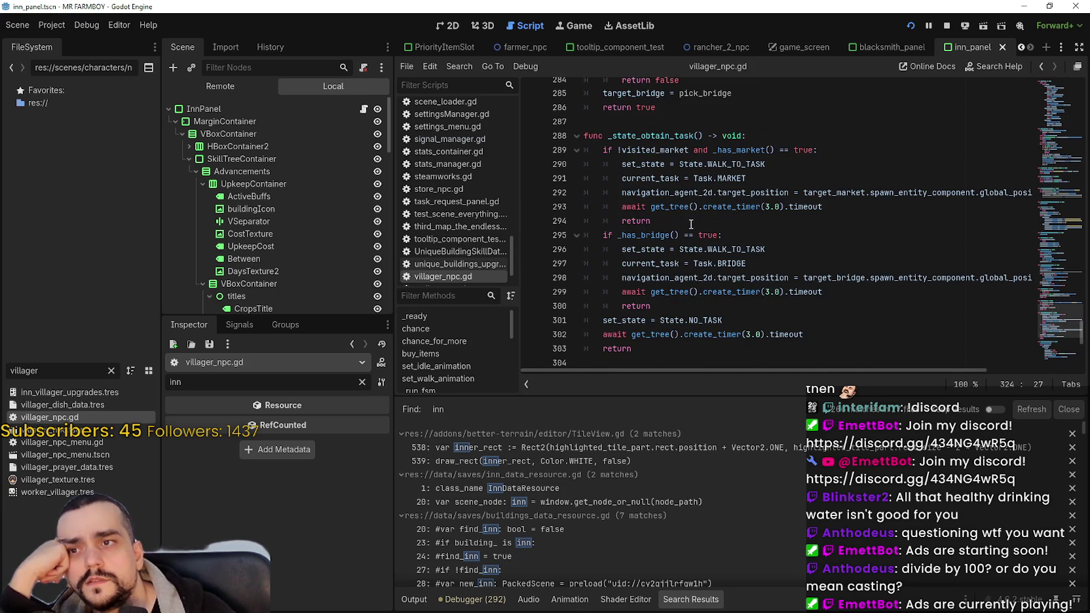
double_click(667, 152)
scroll(741, 278, "down", 2)
scroll(741, 279, "down", 8)
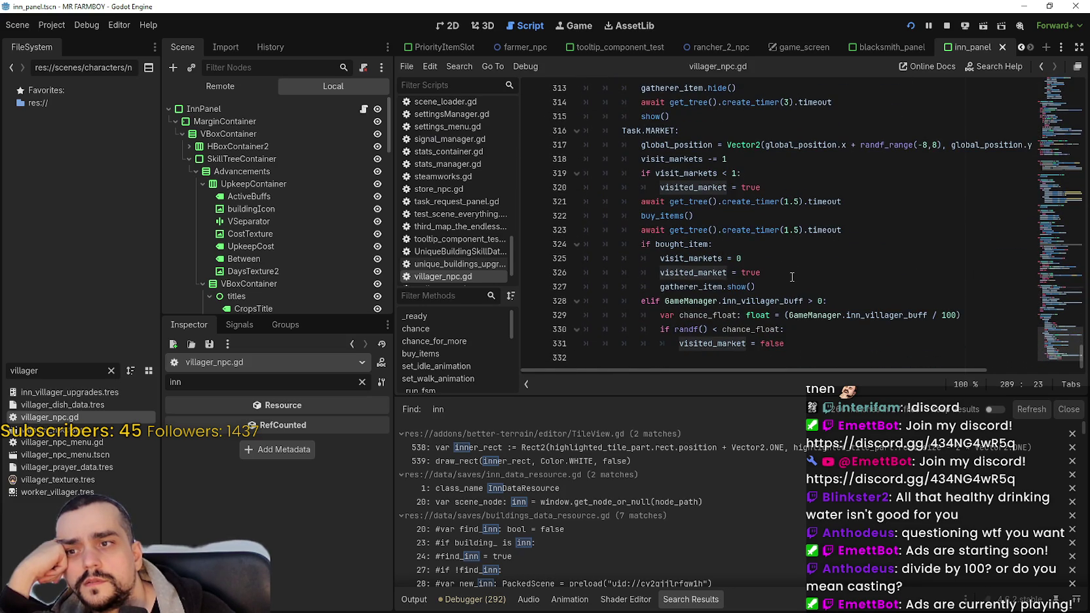
left_click_drag(641, 245, 742, 241)
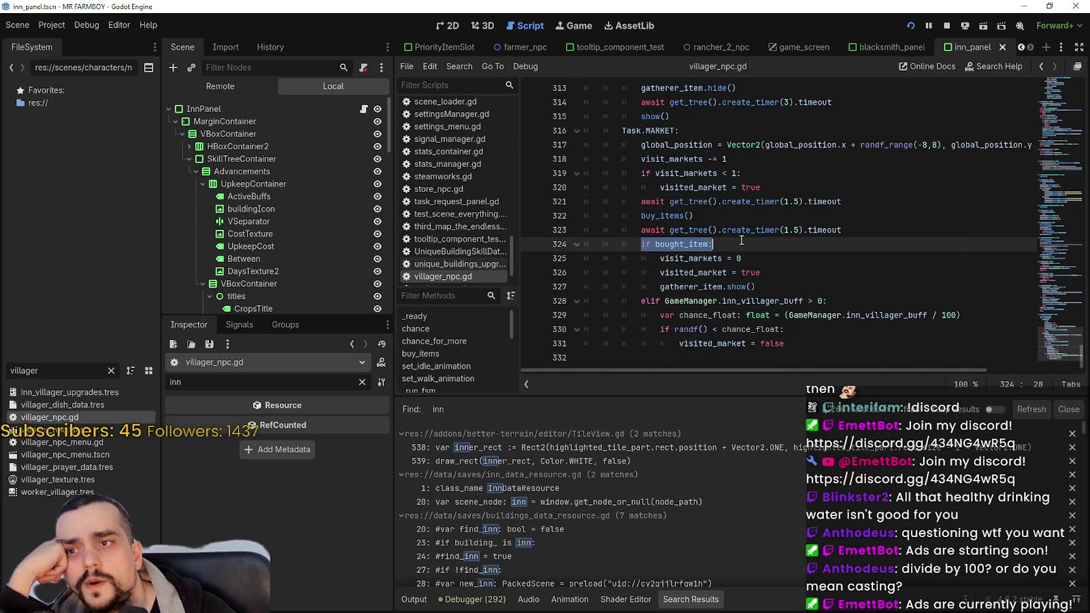
left_click_drag(779, 274, 556, 242)
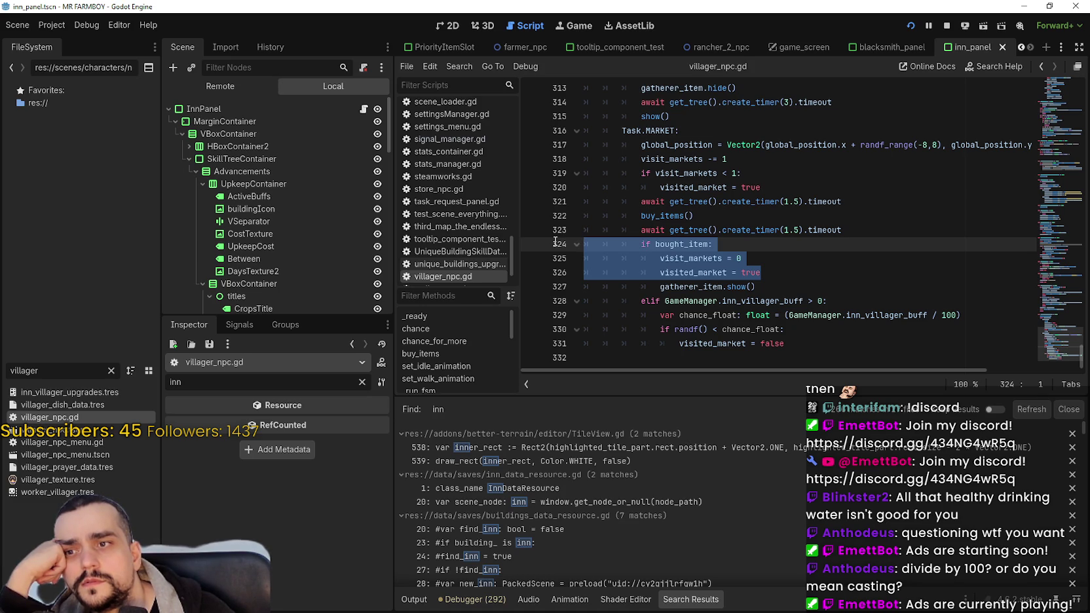
mouse_move(841, 343)
left_mouse_down()
mouse_move(609, 317)
mouse_move(583, 300)
left_mouse_up()
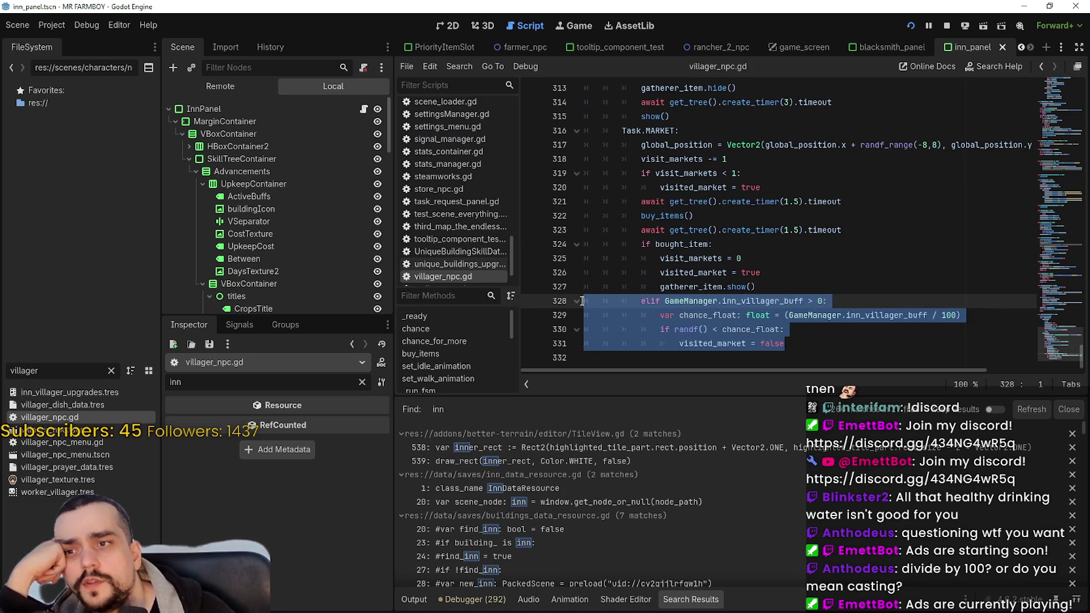
left_click(827, 301)
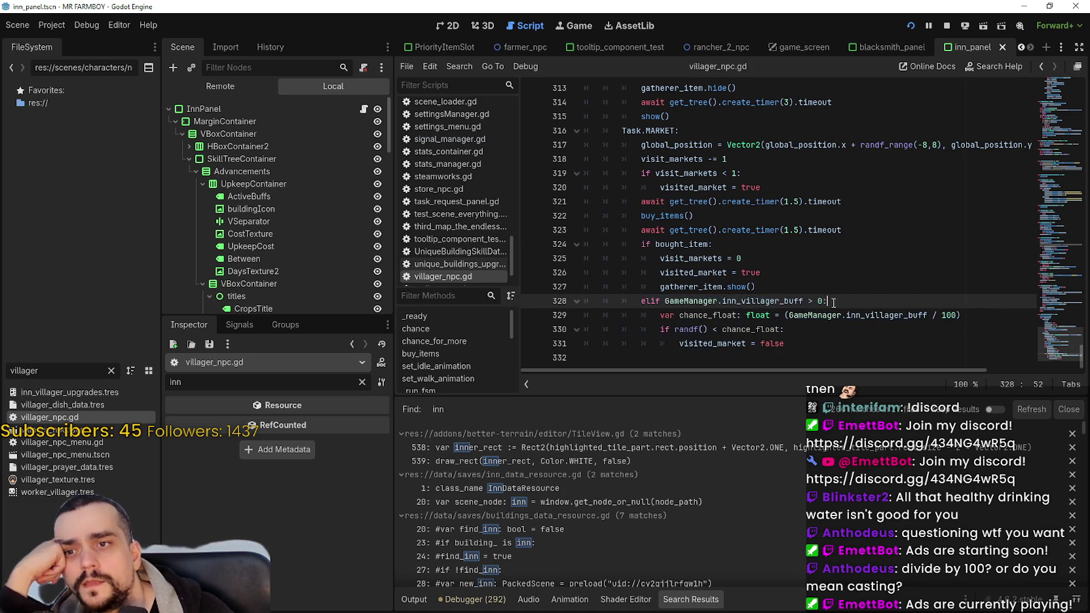
key("shift+Home")
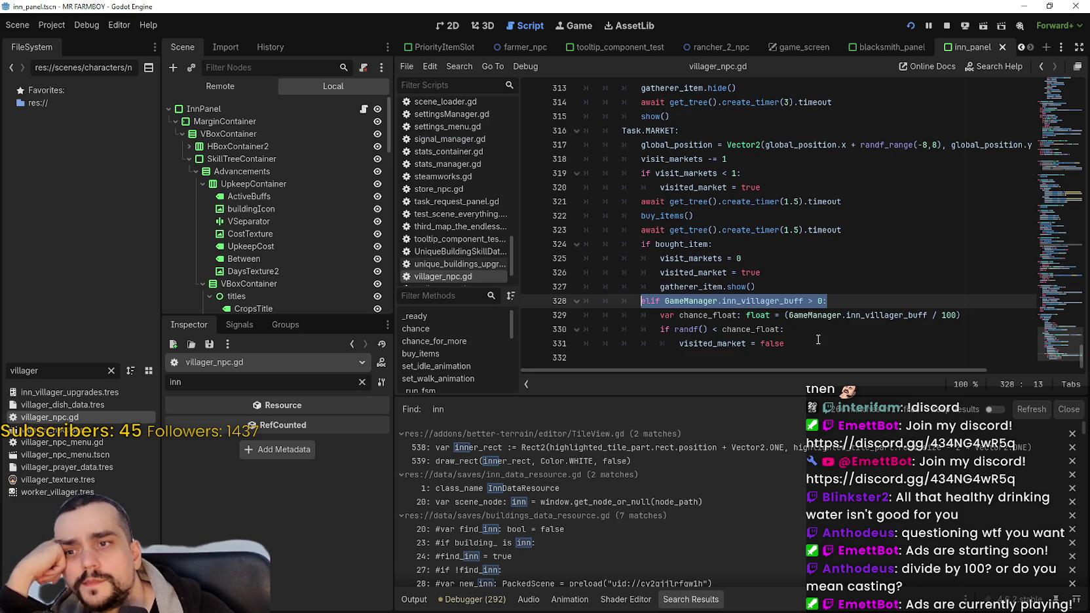
left_click_drag(818, 339, 557, 315)
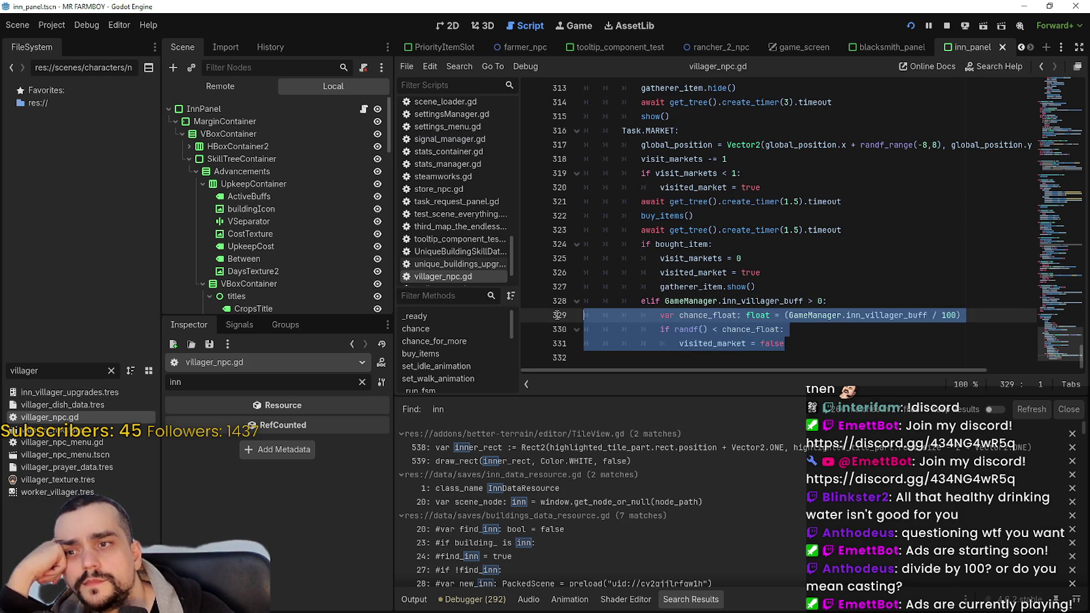
left_click_drag(680, 343, 847, 351)
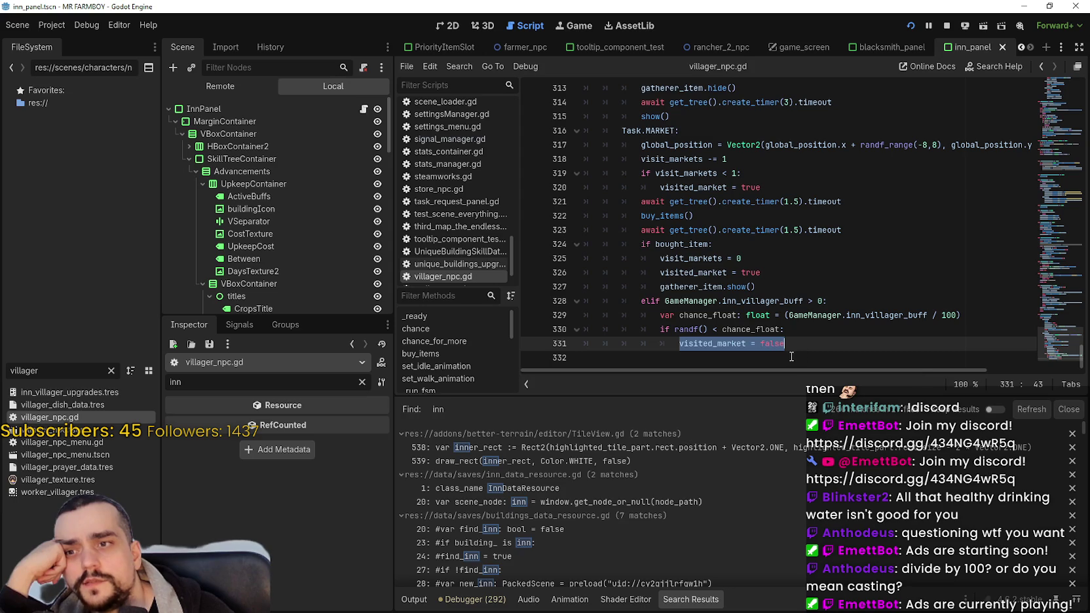
left_click(704, 329)
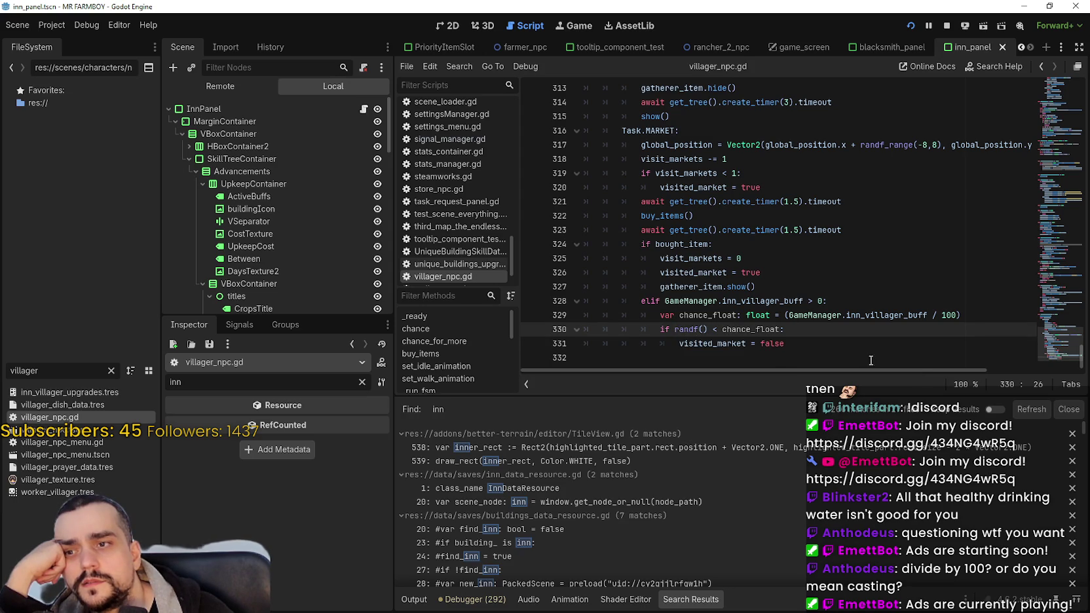
left_click(804, 337)
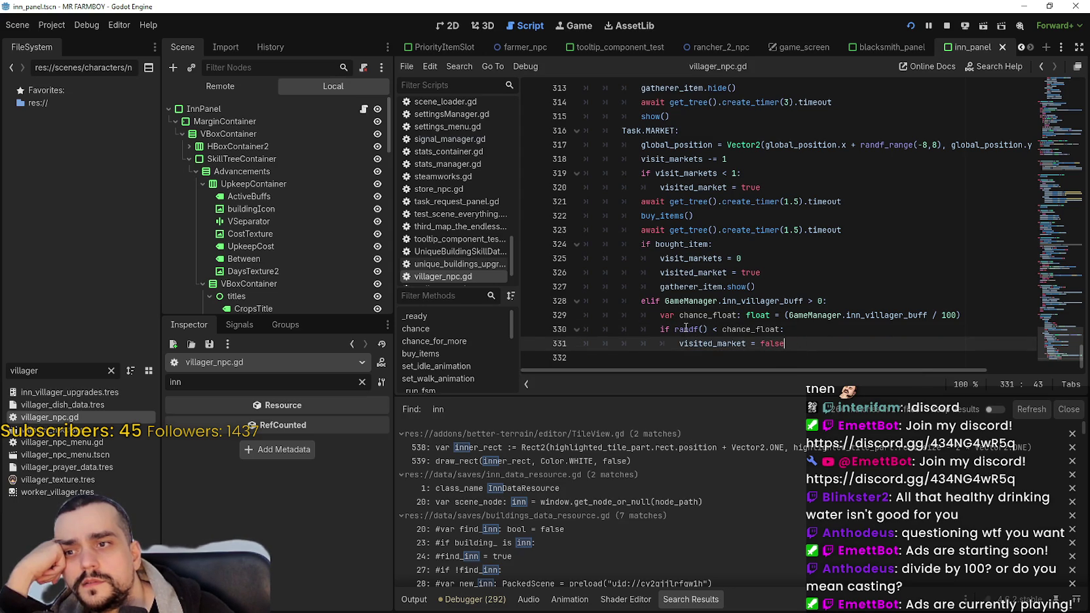
scroll(605, 191, "up", 1)
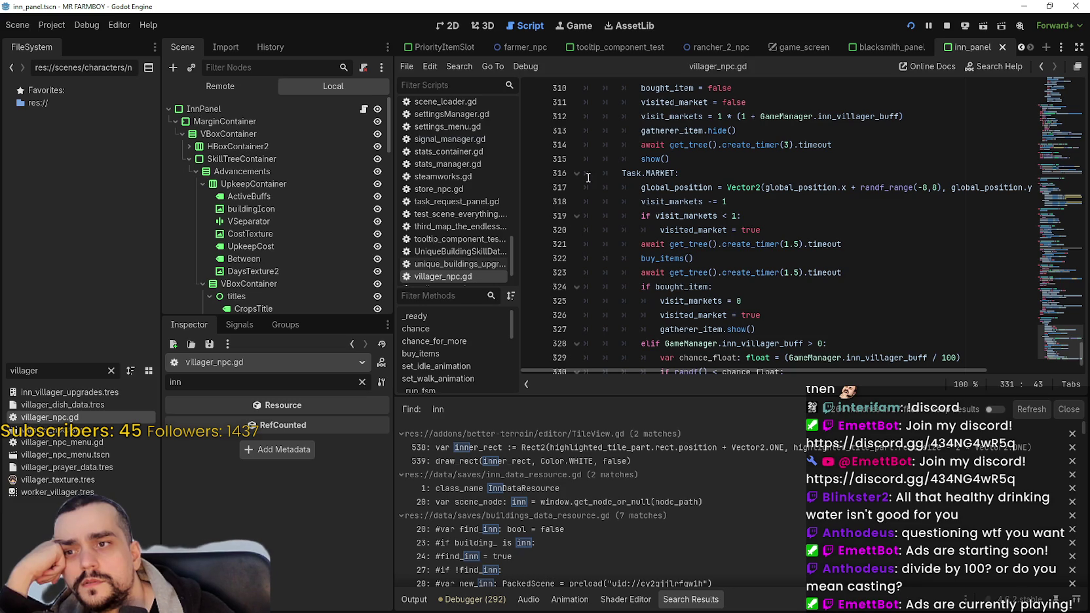
- Review visited_market and the reset lines in the bought_item branch
scroll(588, 178, "up", 7)
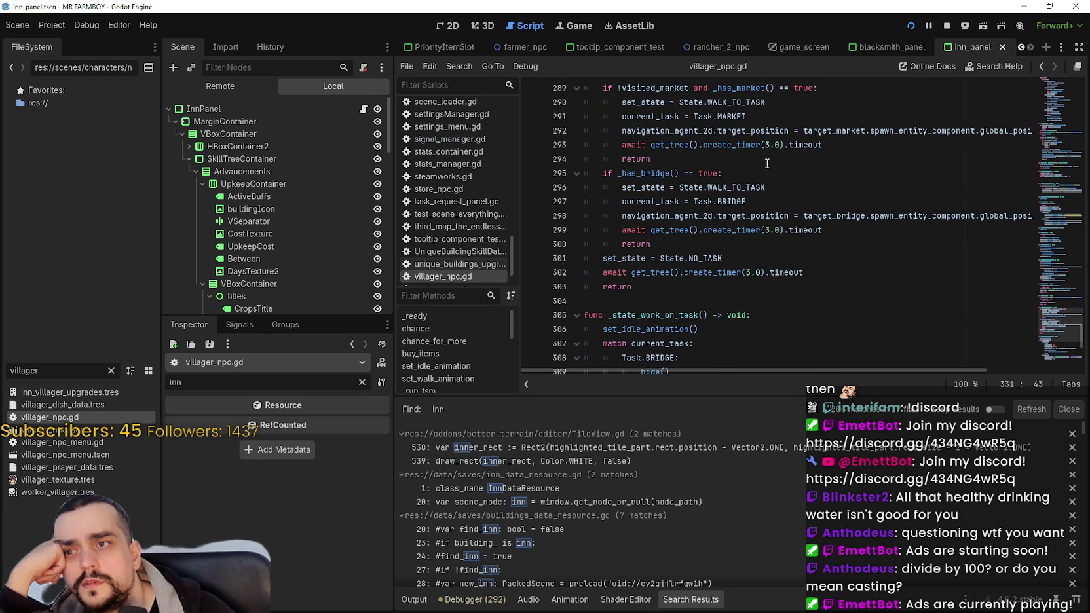
scroll(635, 130, "up", 1)
scroll(754, 188, "down", 8)
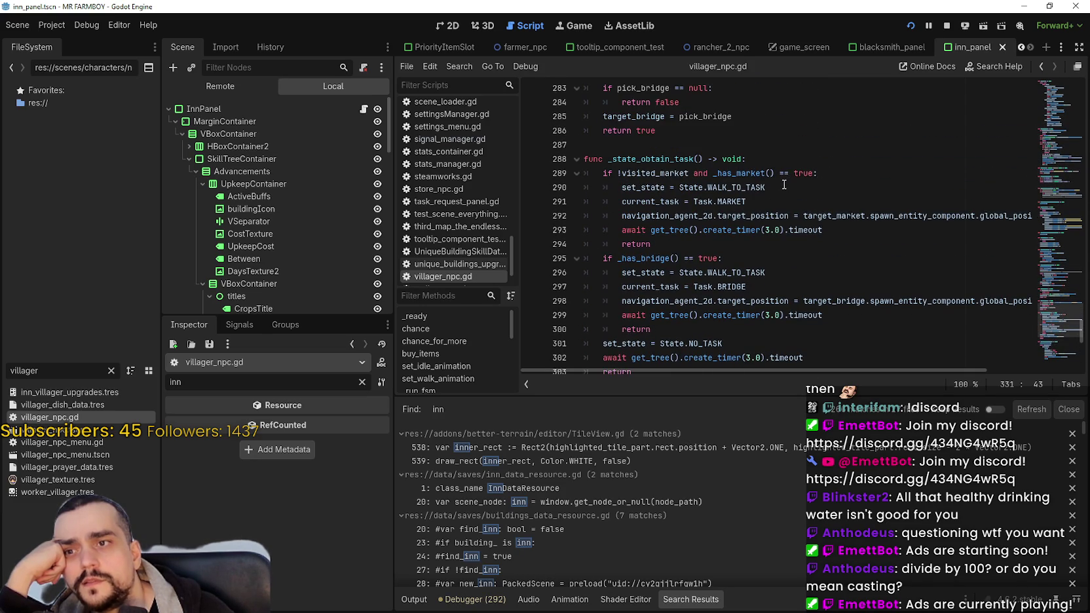
scroll(744, 186, "down", 1)
double_click(697, 274)
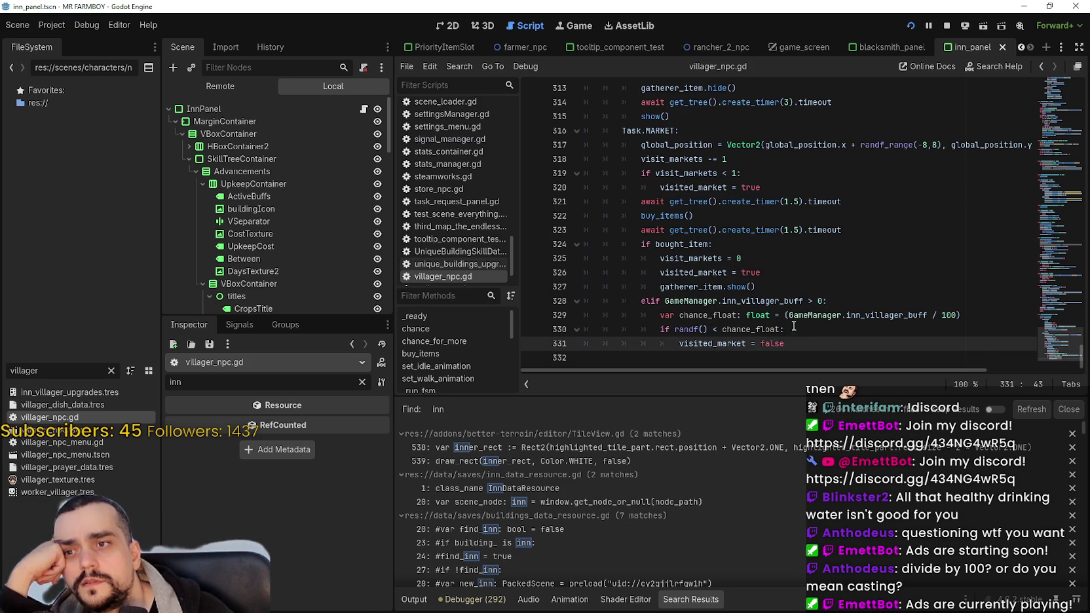
left_click_drag(838, 273, 585, 245)
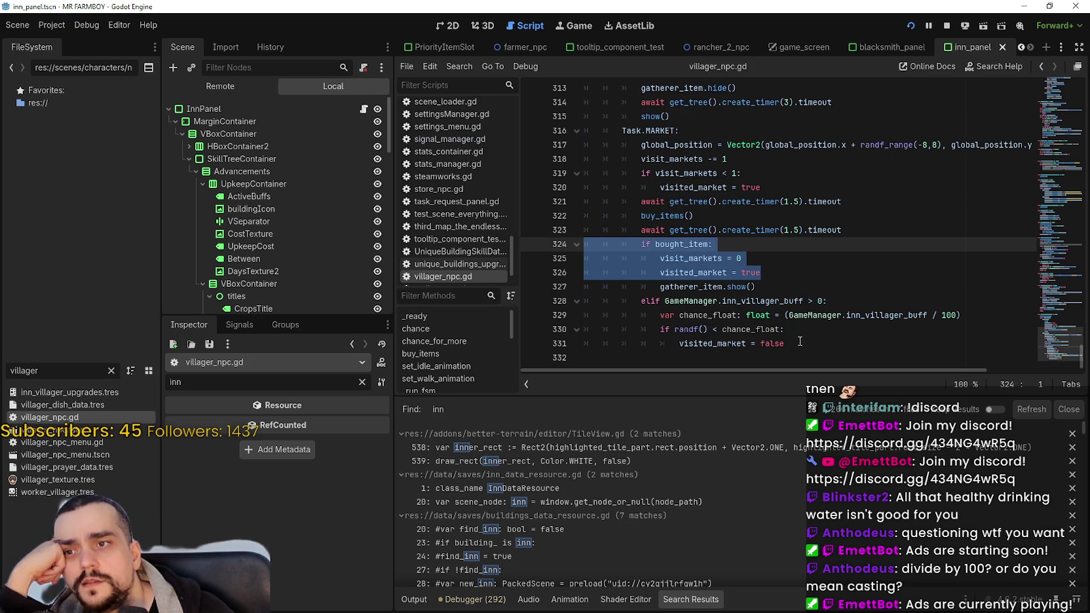
- Select visit_markets on line 312, then on line 318, to highlight its uses
scroll(798, 339, "up", 3)
left_click_drag(716, 142, 744, 302)
left_click(657, 201)
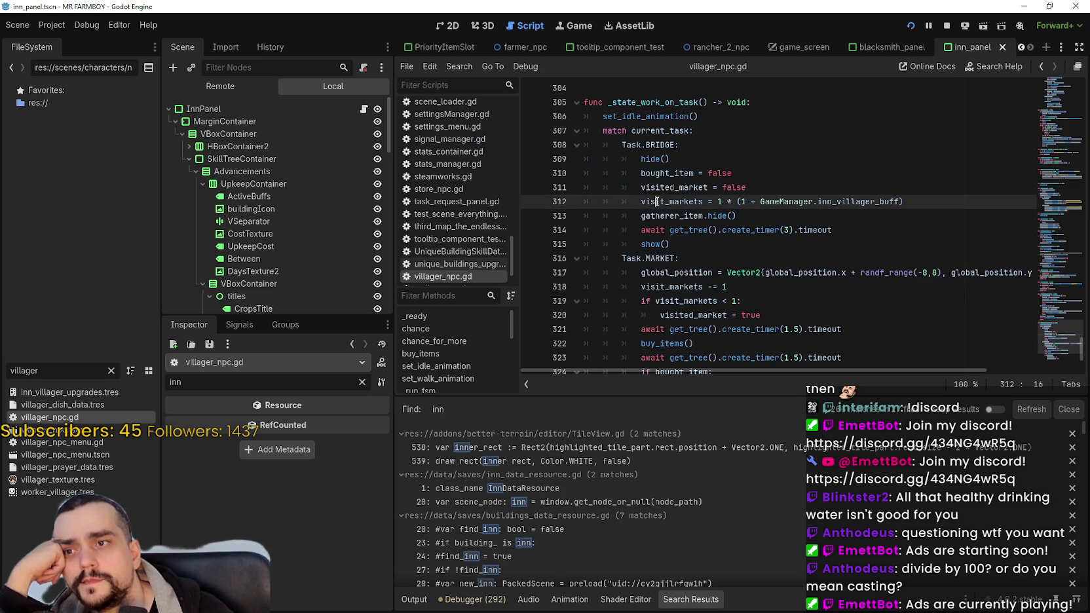
double_click(659, 202)
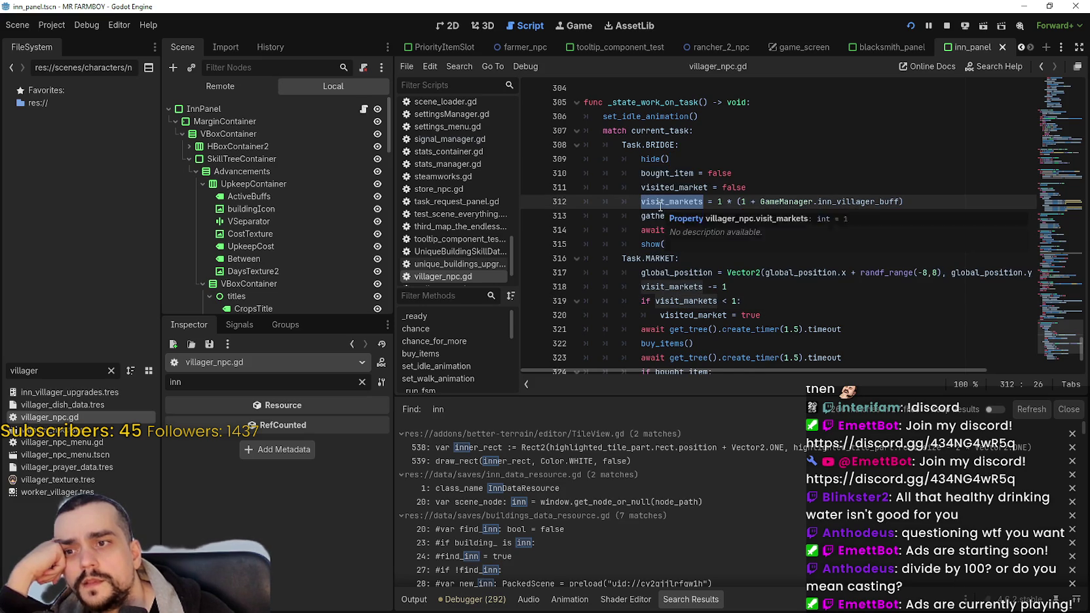
scroll(655, 210, "down", 2)
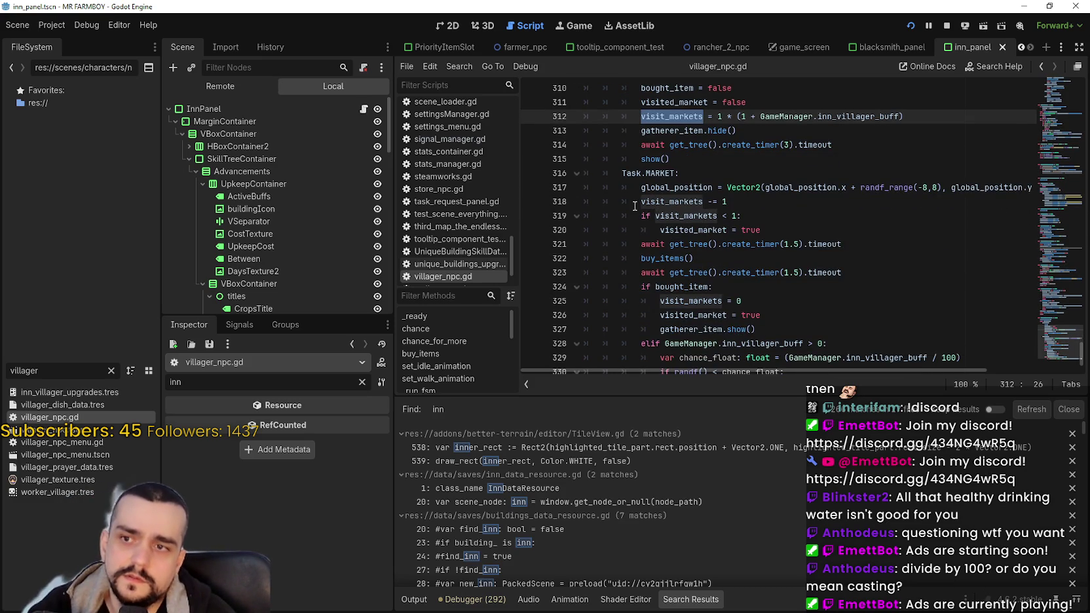
left_click(635, 203)
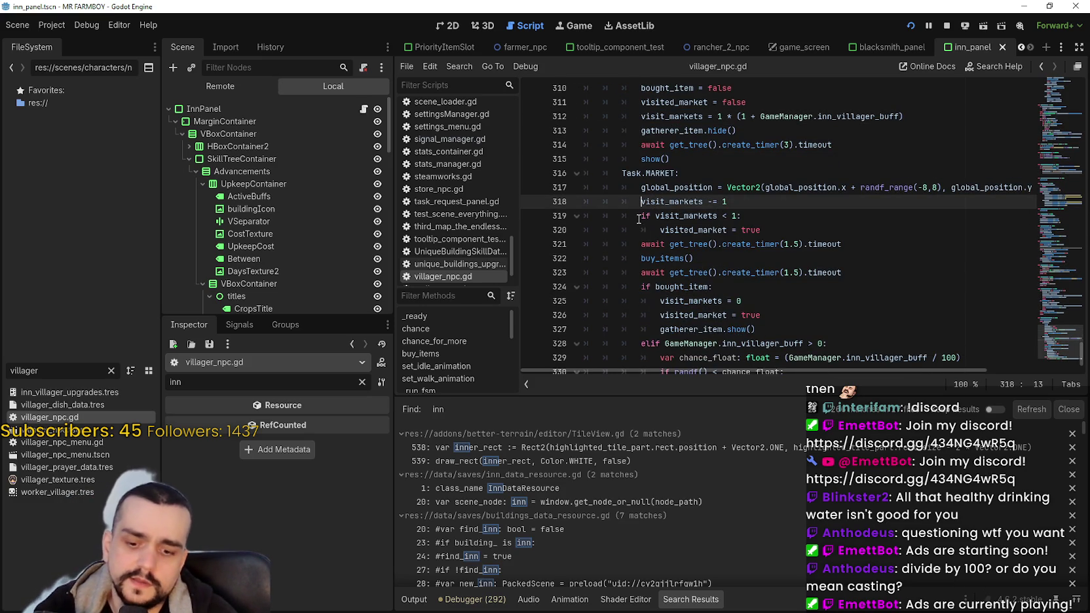
double_click(667, 201)
- Search the script for visit_markets and step back through matches to line 325
key("ctrl+f")
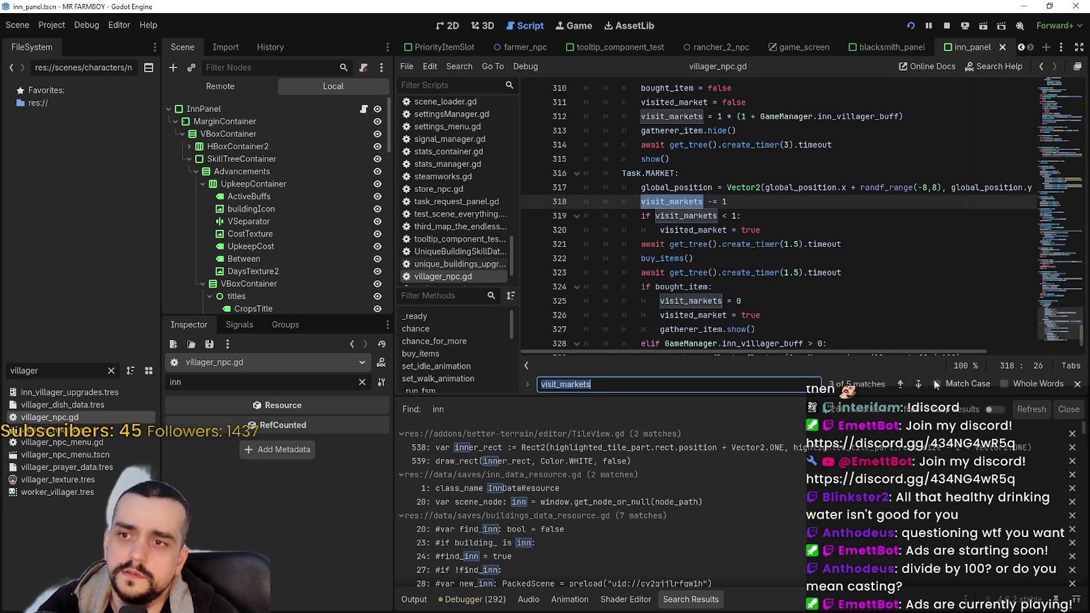
left_click(903, 385)
left_click(903, 385)
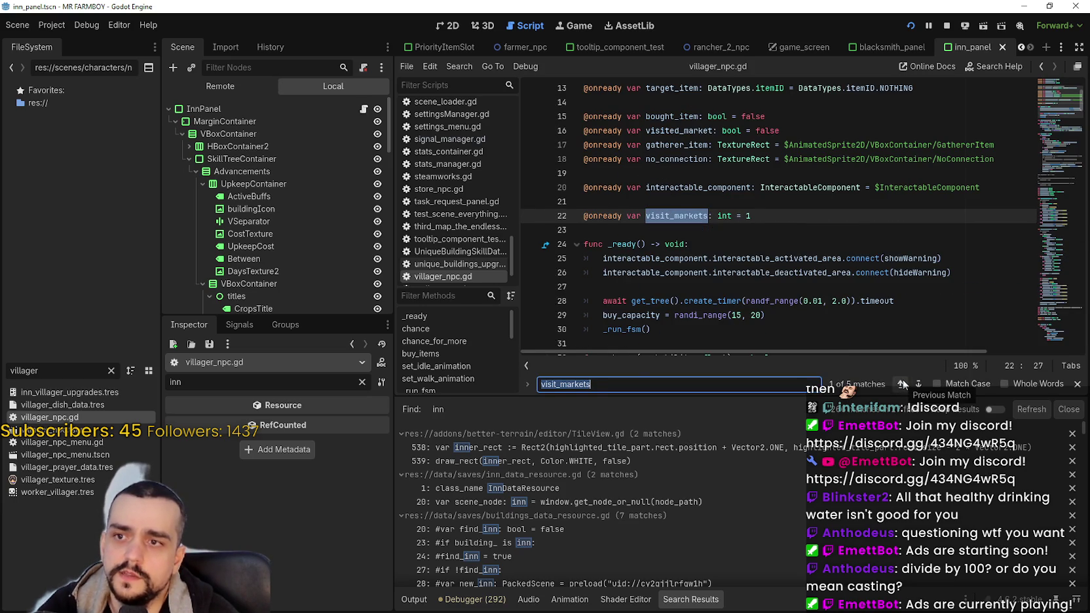
left_click(903, 384)
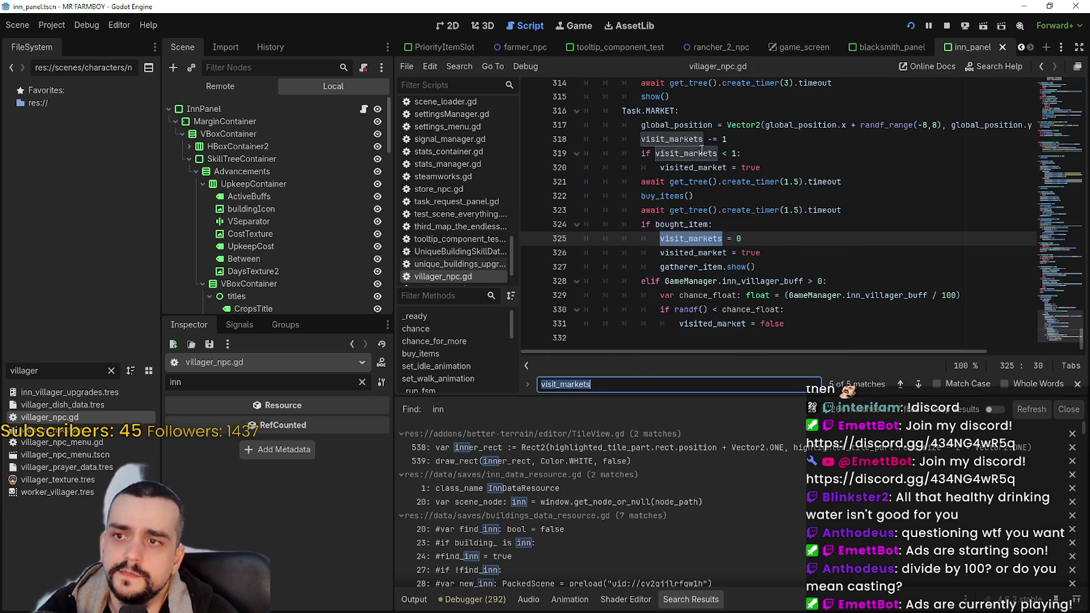
- Comment out the visit_markets lines 318–320 and 325 with # and save
left_click(640, 139)
type("#")
left_click(640, 153)
type("#")
left_click(641, 167)
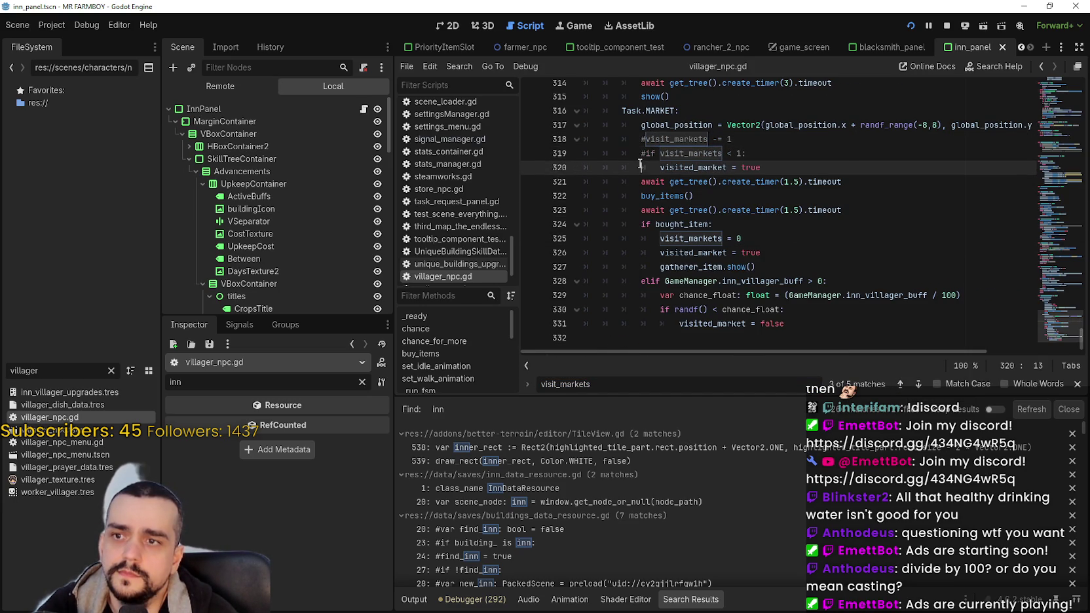
type("#")
left_click(658, 240)
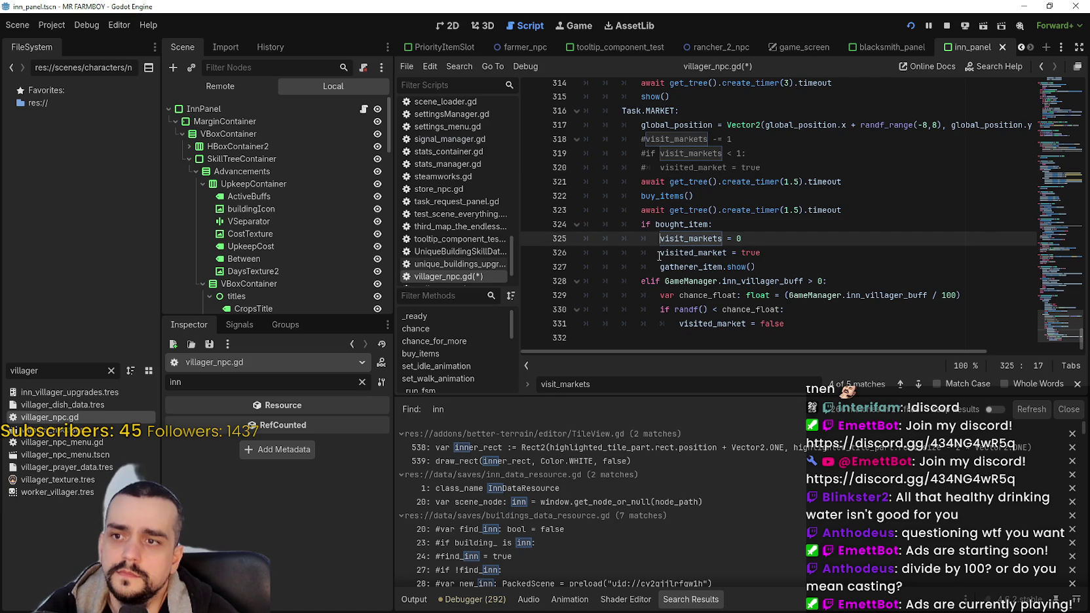
type("#")
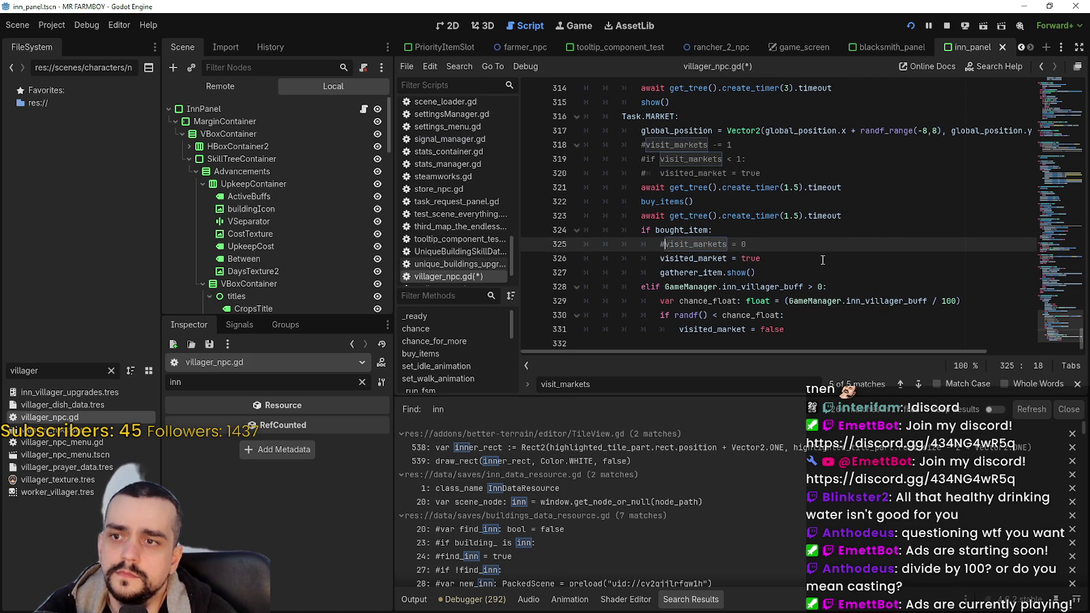
left_click(824, 261)
key("ctrl+s")
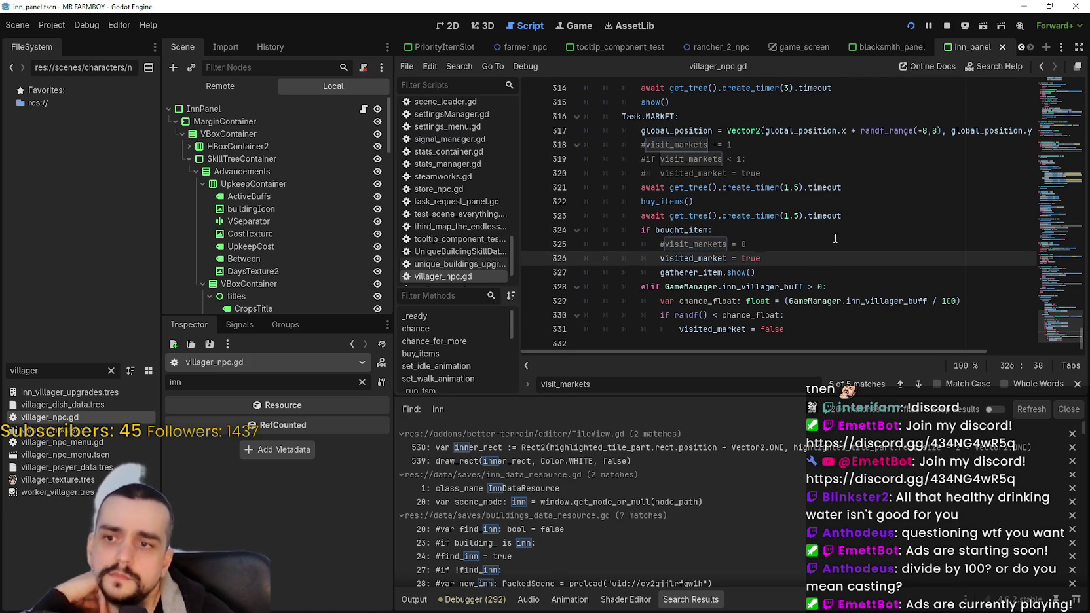
- Comment out the visit_markets line 312 with Ctrl+K and save again
scroll(823, 244, "up", 3)
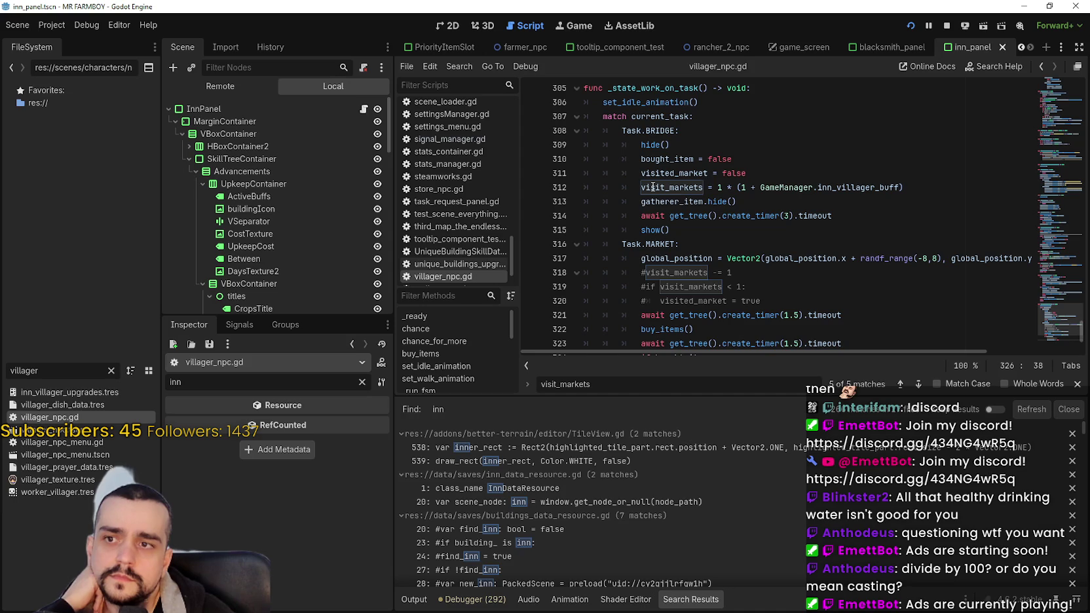
left_click(643, 187)
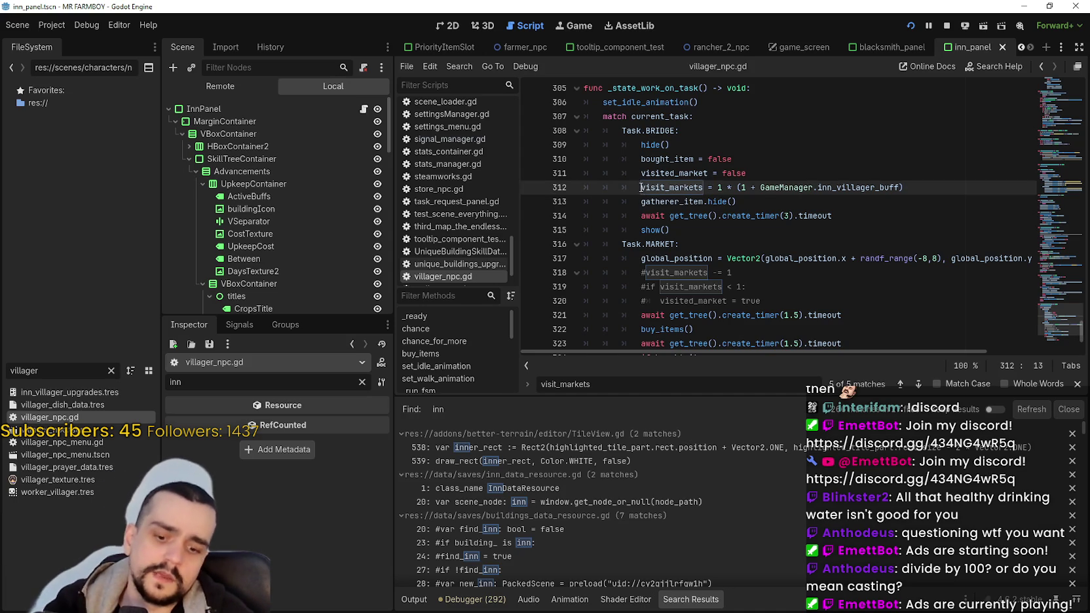
type("$")
key("BackSpace")
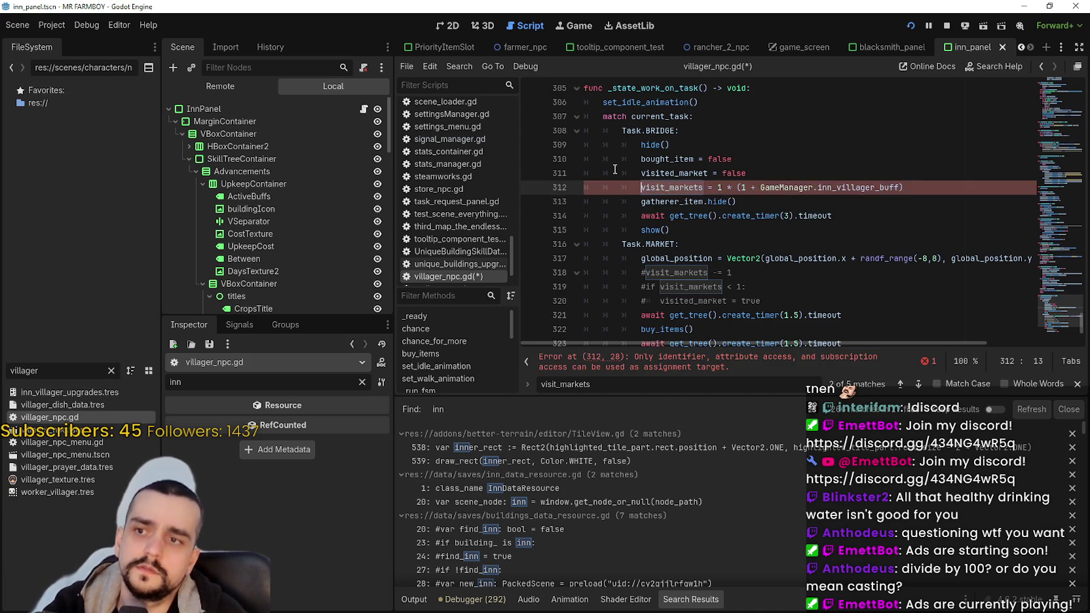
key("ctrl+k")
left_click(701, 201)
key("ctrl+s")
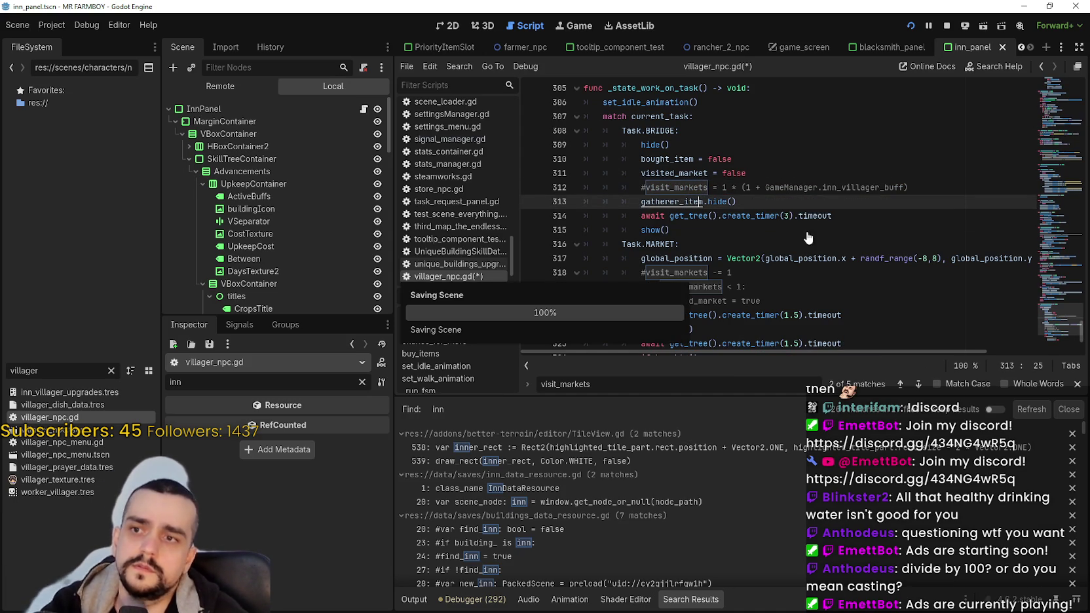
- Bring up the MR FARMBOY (DEBUG) window, shrink and move it, then stop the running project
mouse_move(821, 213)
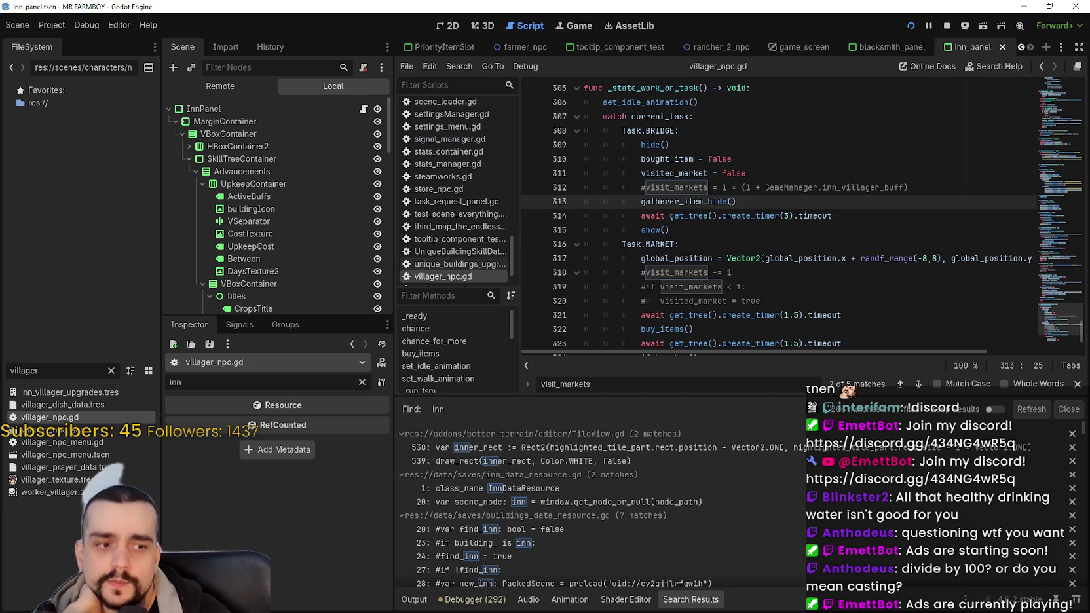
key("alt+Tab")
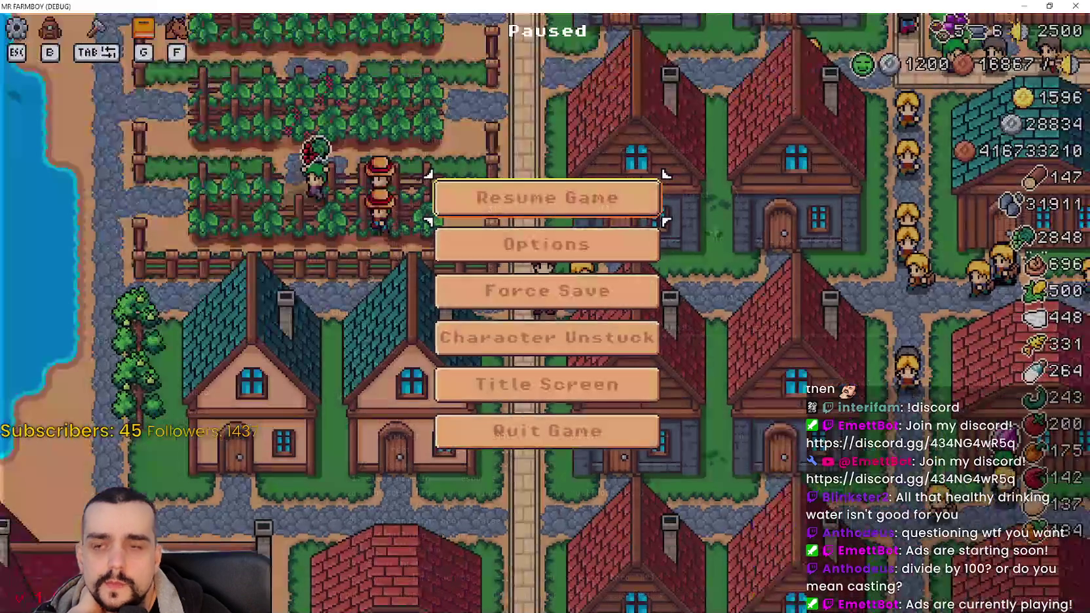
left_click(1050, 7)
mouse_move(822, 44)
left_mouse_down()
mouse_move(714, 43)
mouse_move(448, 84)
mouse_move(657, 153)
left_mouse_up()
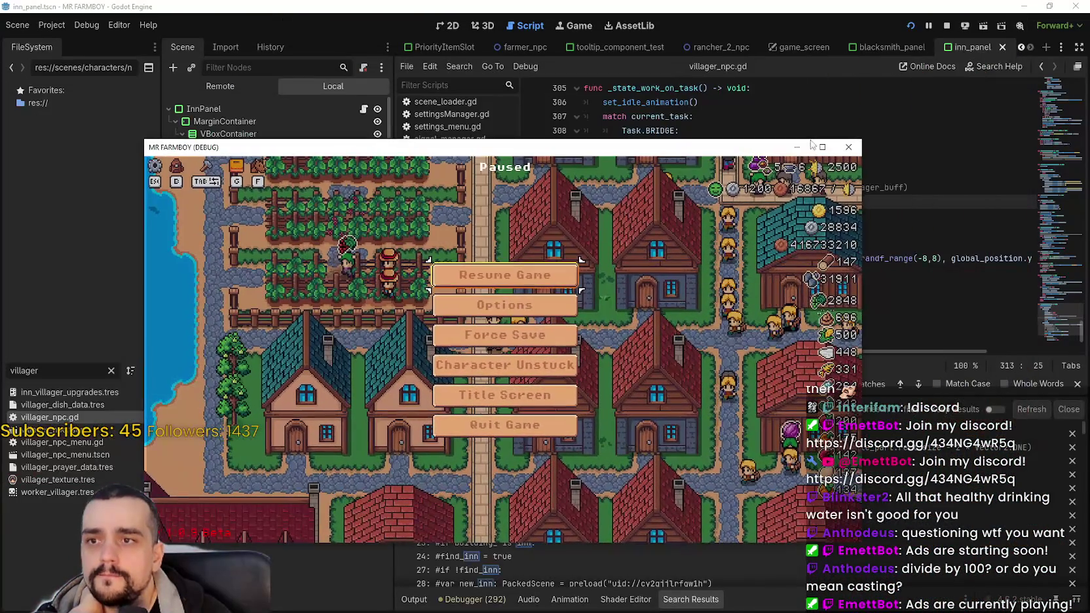
left_click(948, 25)
left_click(764, 257)
scroll(766, 255, "down", 3)
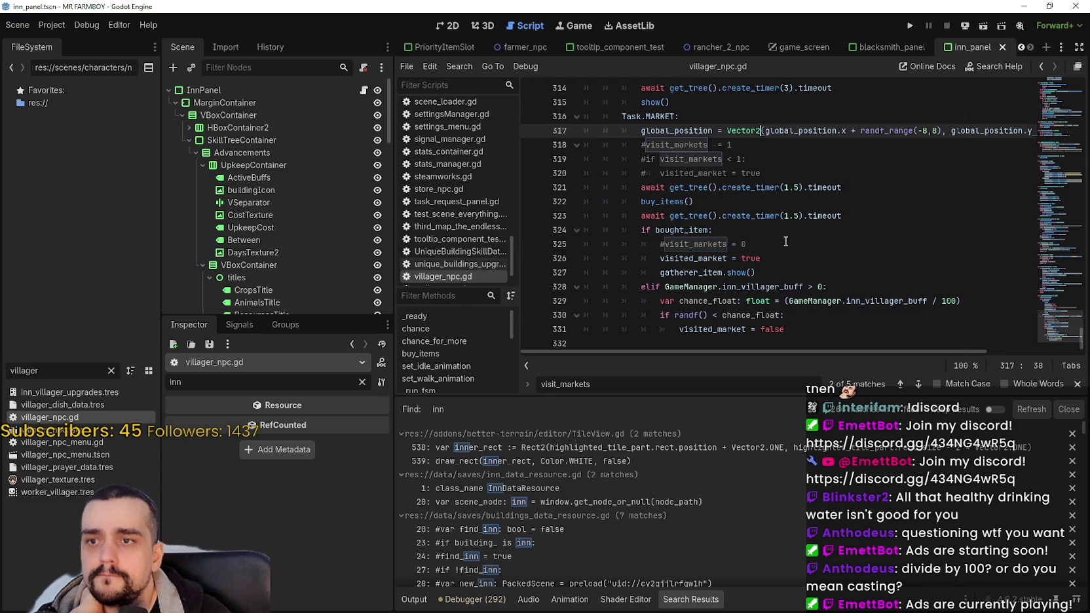
- Close the visit_markets find bar and review the chance_float revisit branch on lines 328–331
left_click(782, 259)
left_click(826, 323)
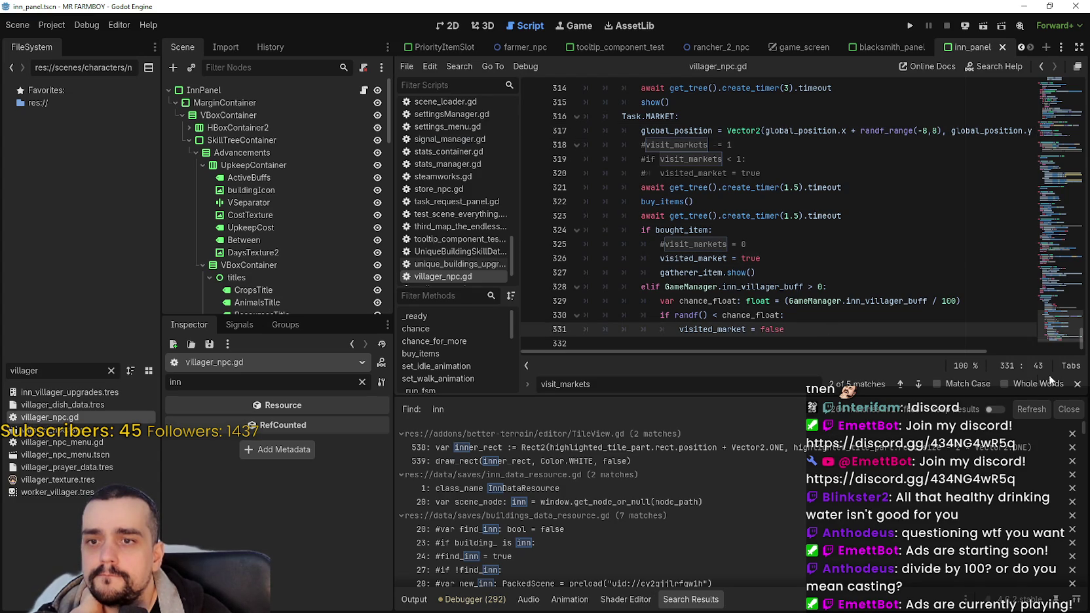
left_click(1078, 384)
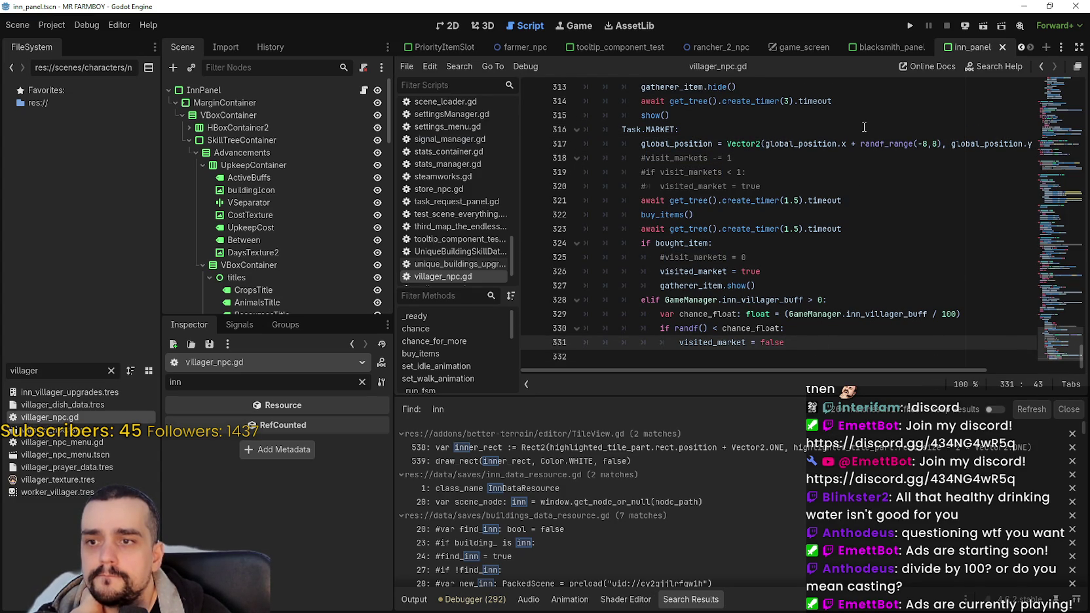
left_click_drag(732, 328, 653, 328)
mouse_move(800, 329)
left_mouse_down()
mouse_move(593, 313)
mouse_move(560, 299)
left_mouse_up()
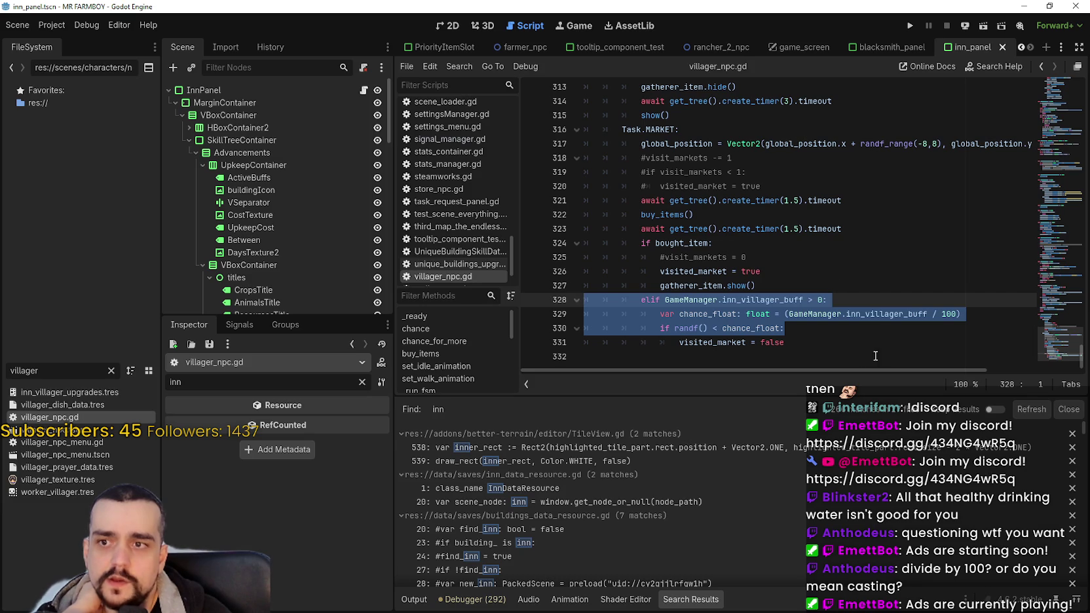
left_click(875, 356)
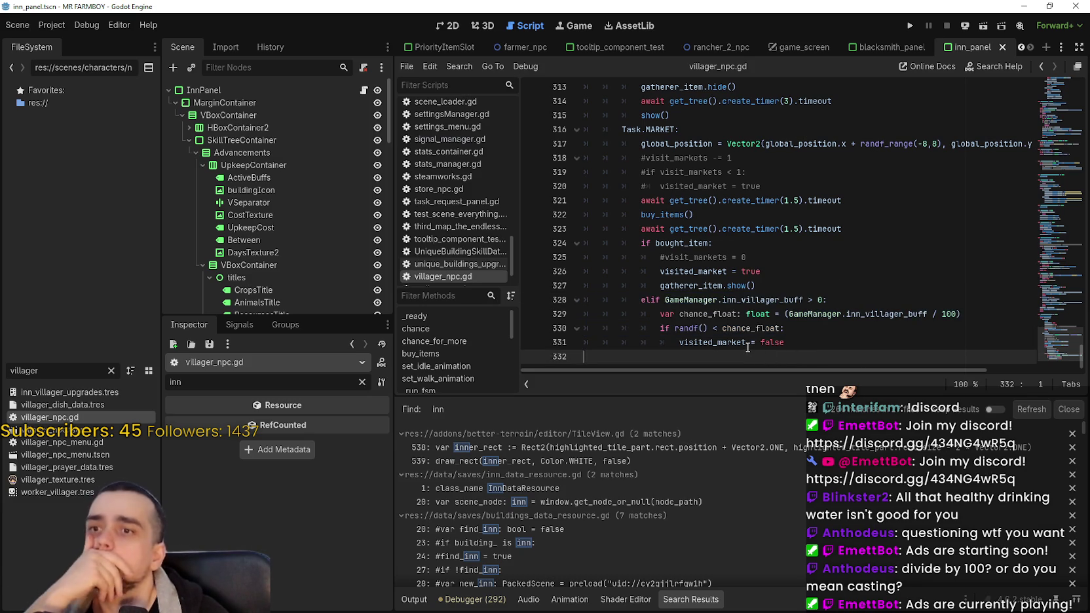
- Run the project to test the inn-buff revisit chance
mouse_move(739, 336)
mouse_move(726, 227)
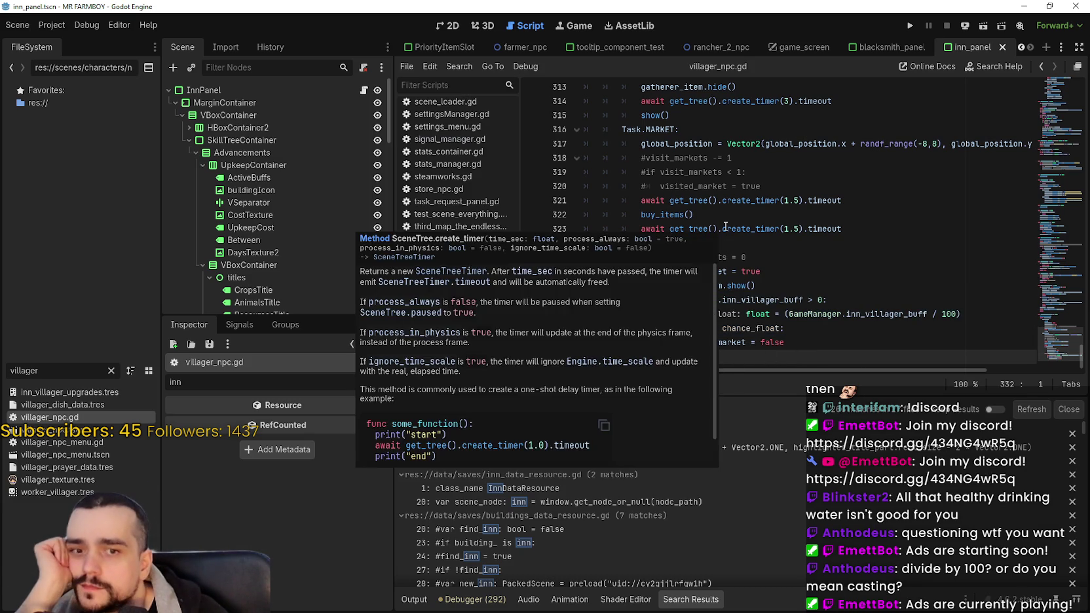
left_click(910, 27)
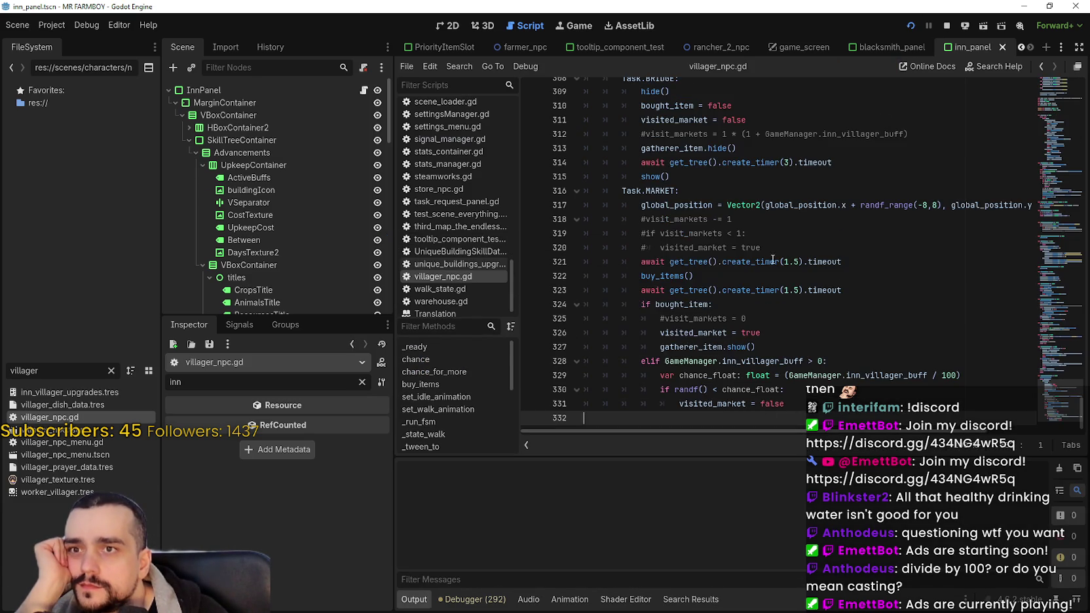
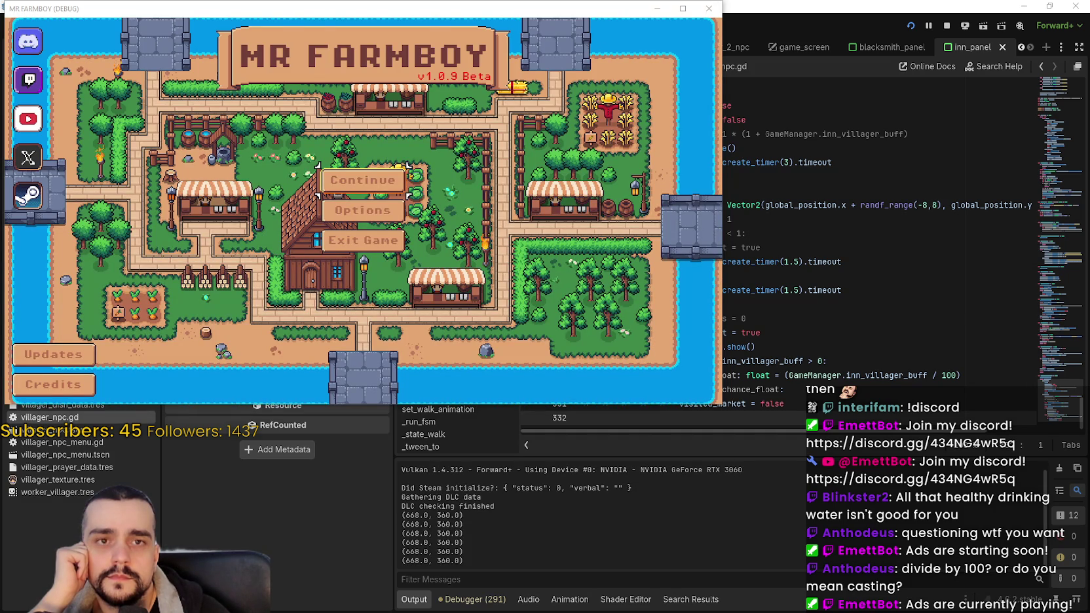
- Continue from Save 1 (Normal) and switch to the Godot editor while it loads
left_click(320, 190)
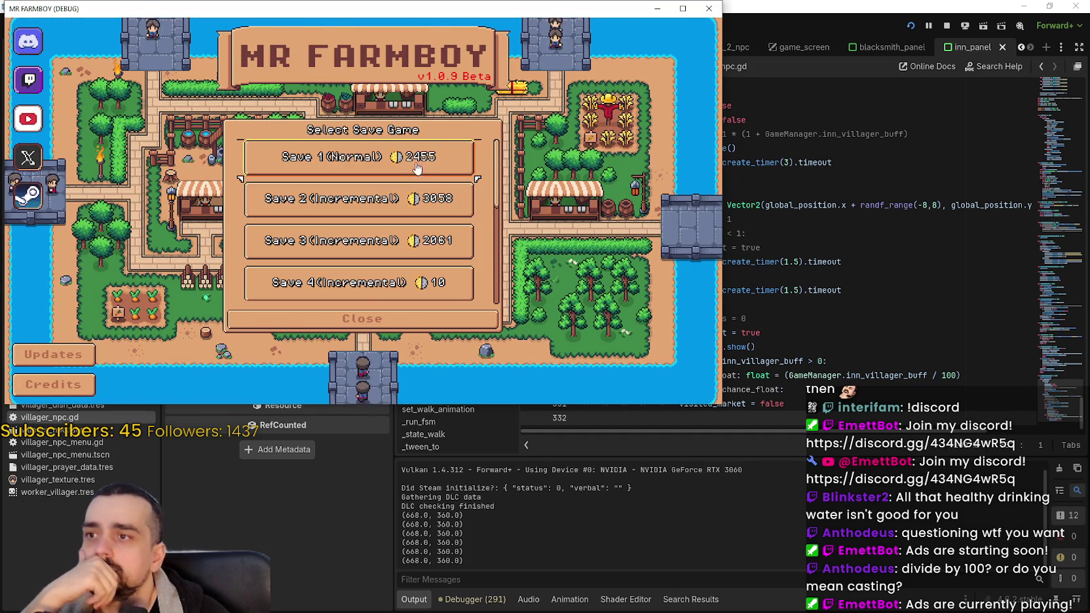
left_click(326, 170)
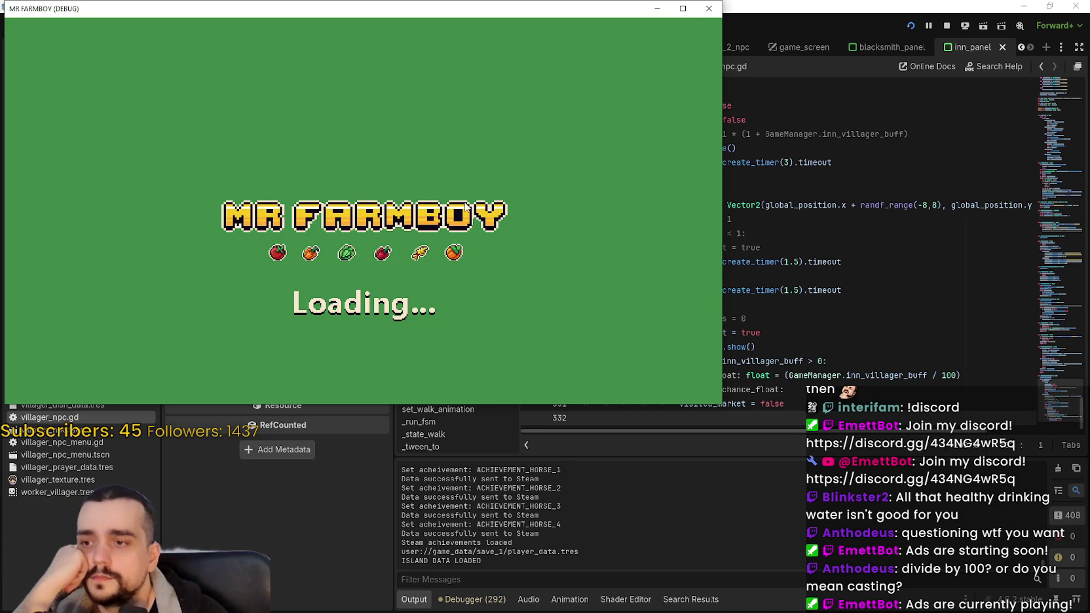
left_click(797, 389)
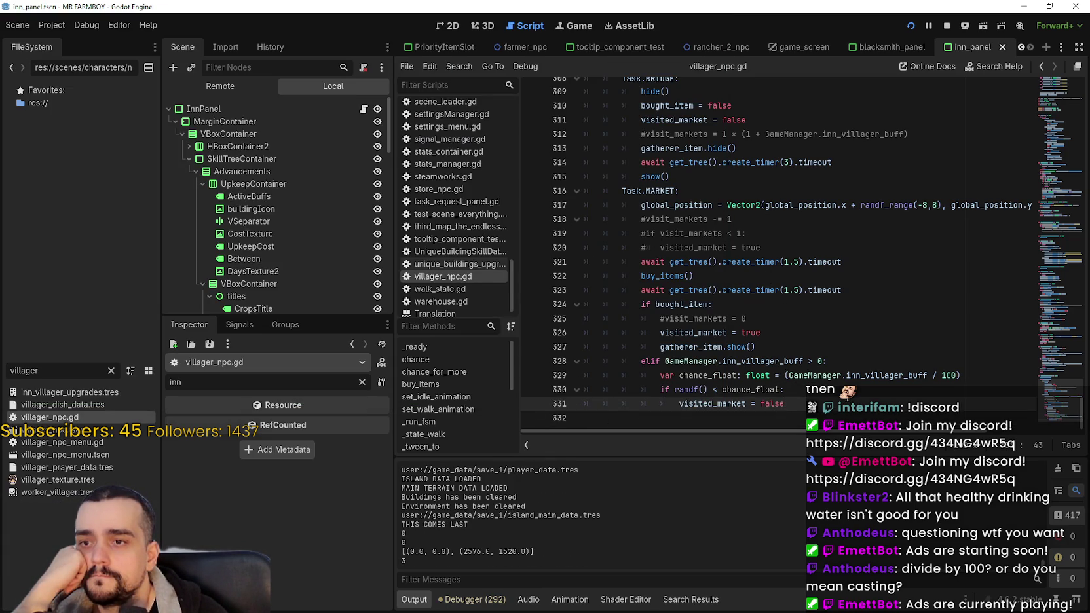
- Return to the game, maximize its window, and pan up-right to the market stalls
key("alt+Tab")
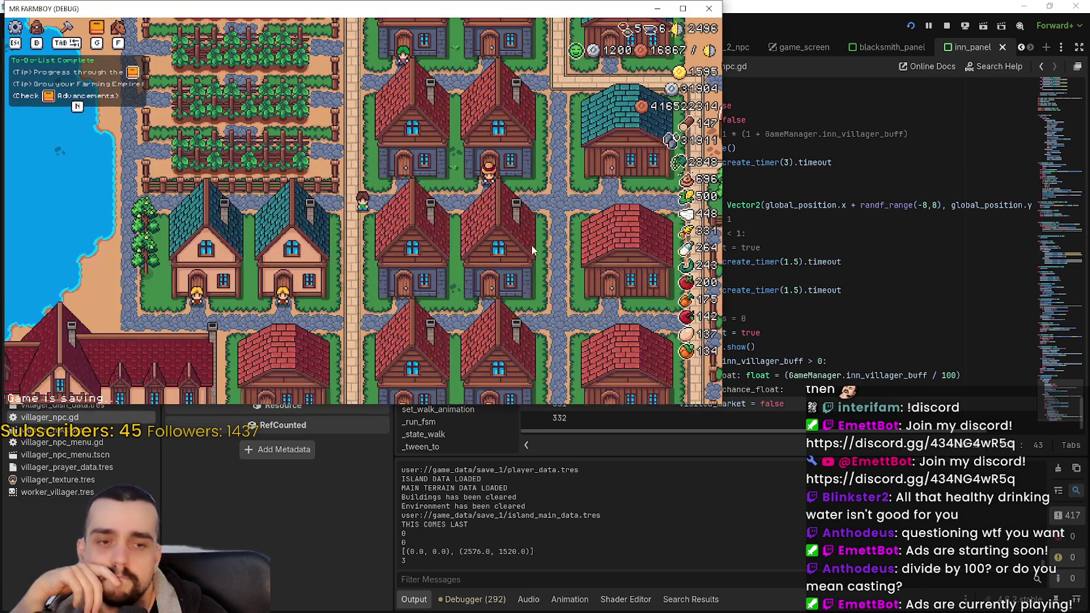
scroll(460, 221, "up", 2)
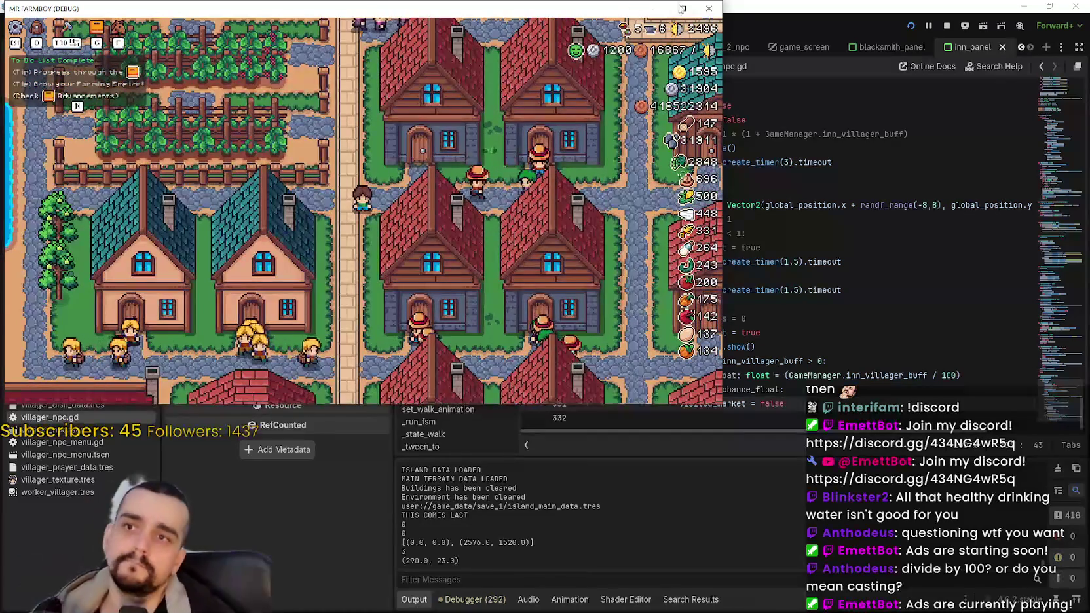
left_click(682, 8)
scroll(538, 298, "down", 3)
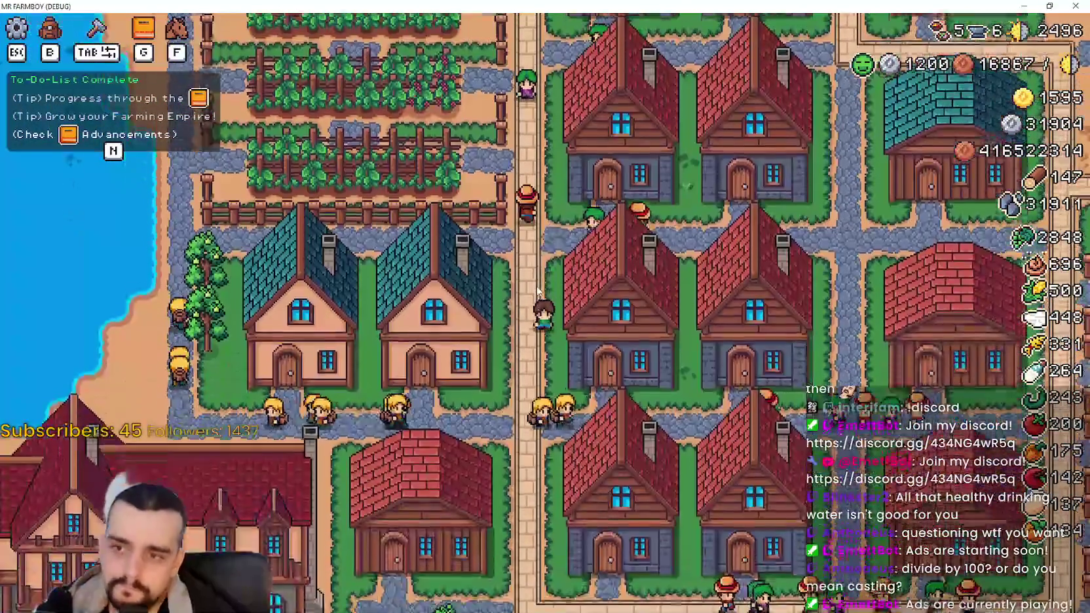
key("d")
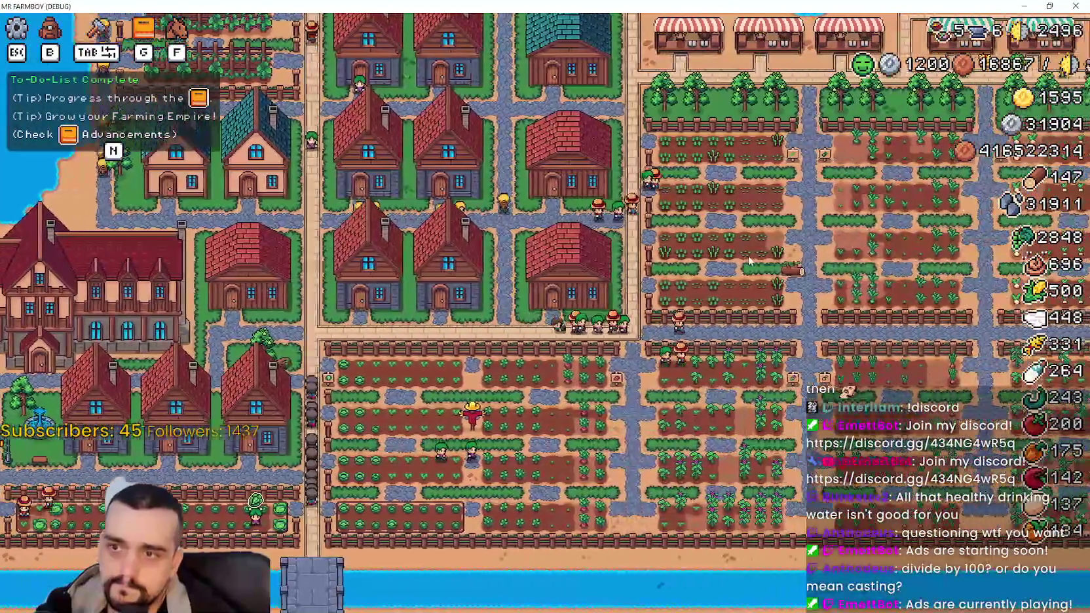
key("w")
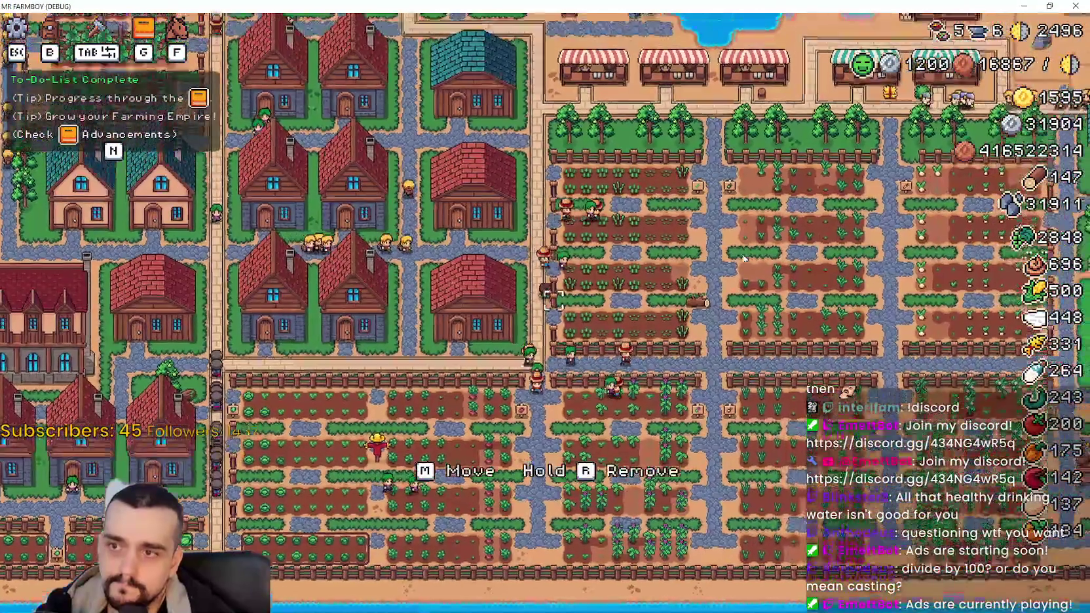
scroll(744, 259, "up", 3)
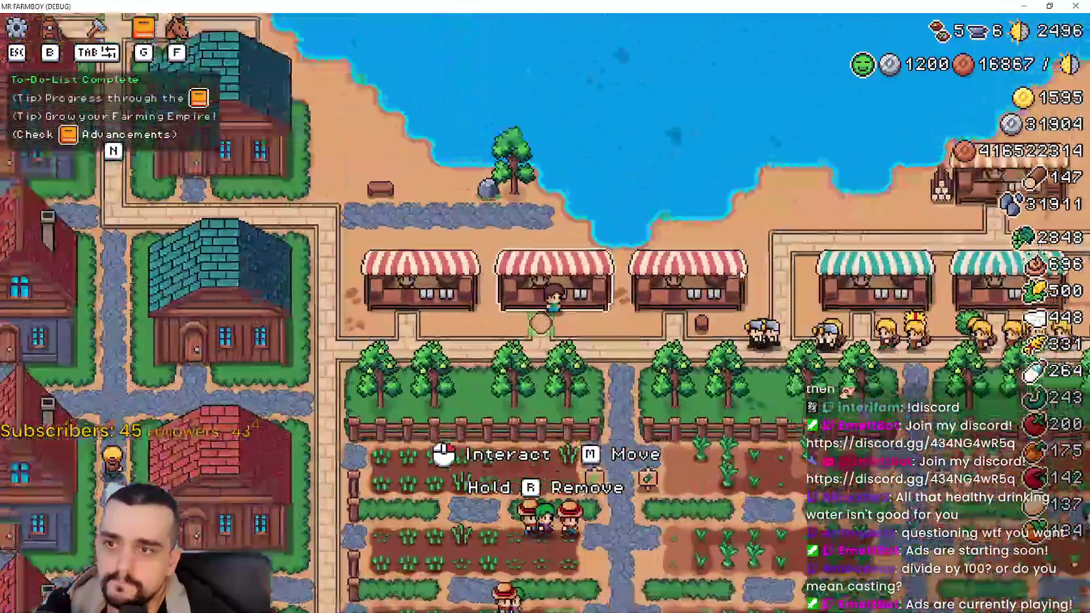
- Open and close the market at a few stalls to check their stock
left_click(742, 274)
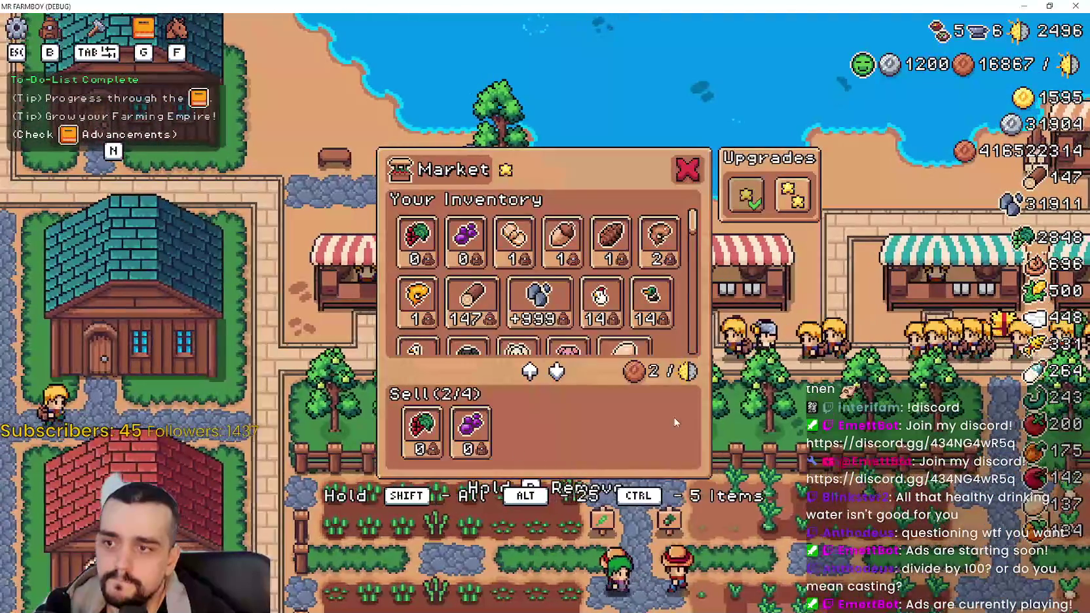
key("Escape")
left_click(752, 400)
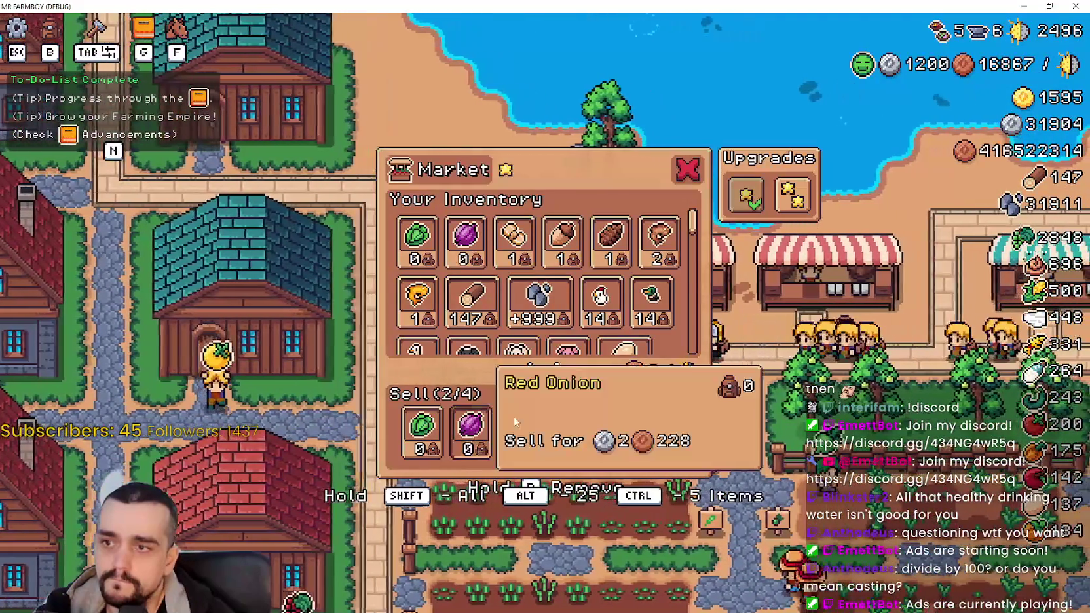
key("Escape")
left_click(731, 382)
key("Escape")
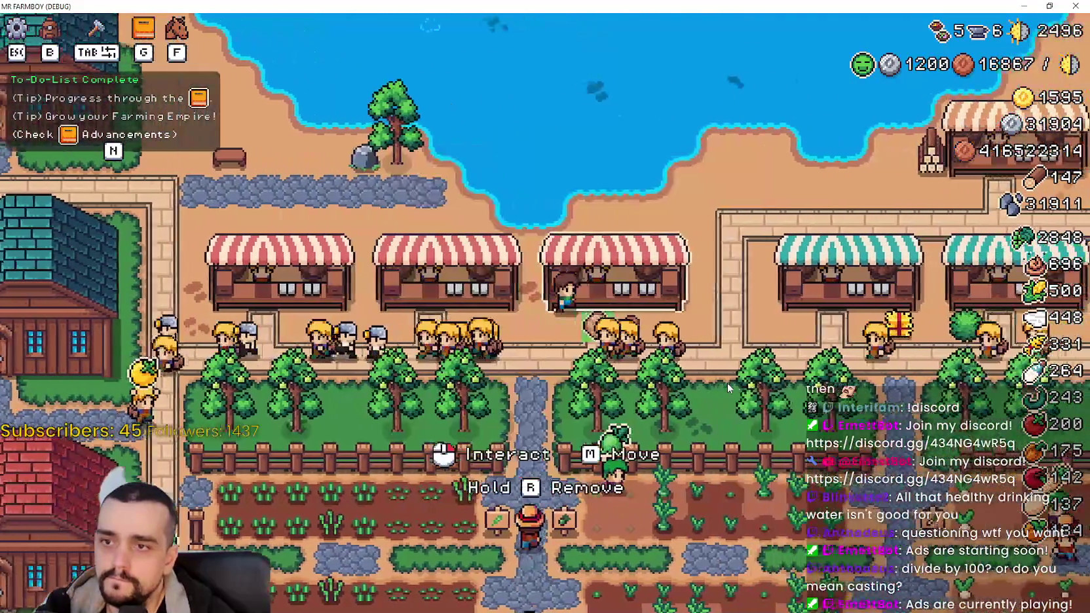
- Remove the radish and other items from the sell slots at two stalls
left_click(728, 382)
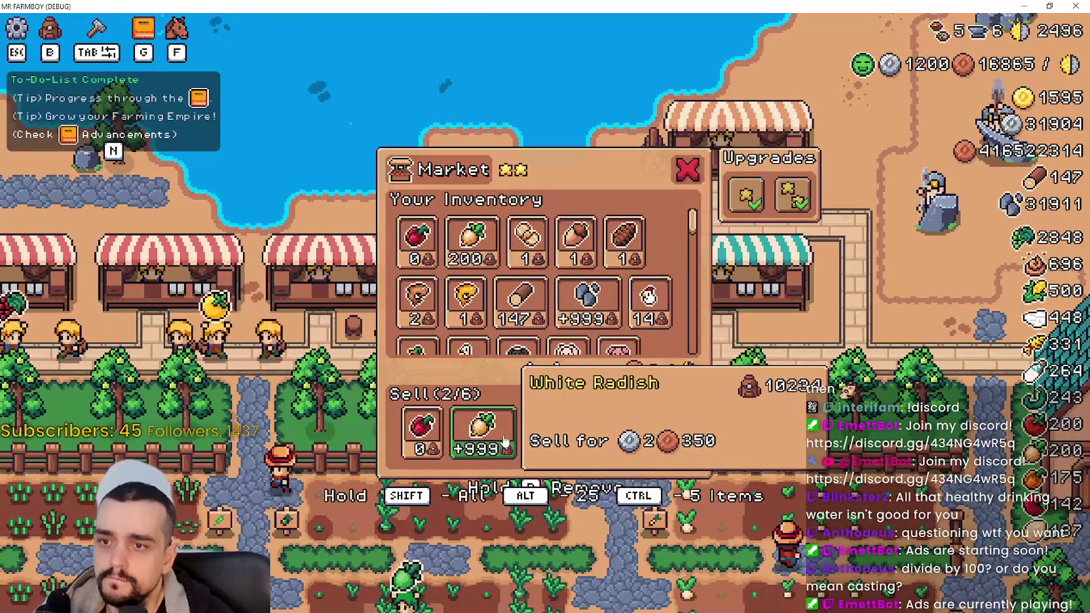
left_click(499, 435)
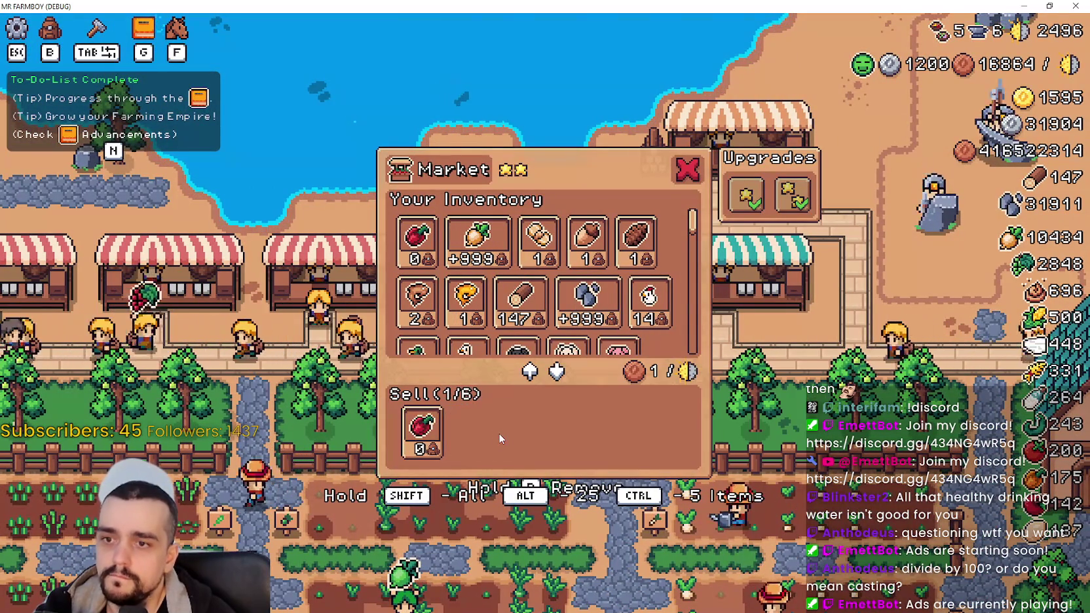
left_click(423, 430)
key("Escape")
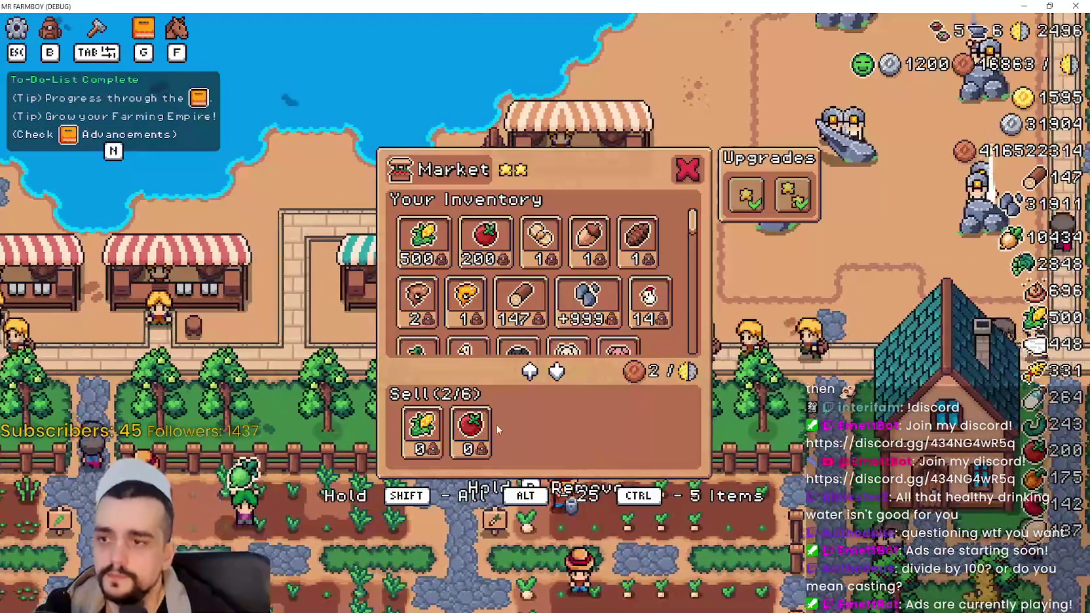
left_click(496, 426)
left_click(423, 429)
key("Escape")
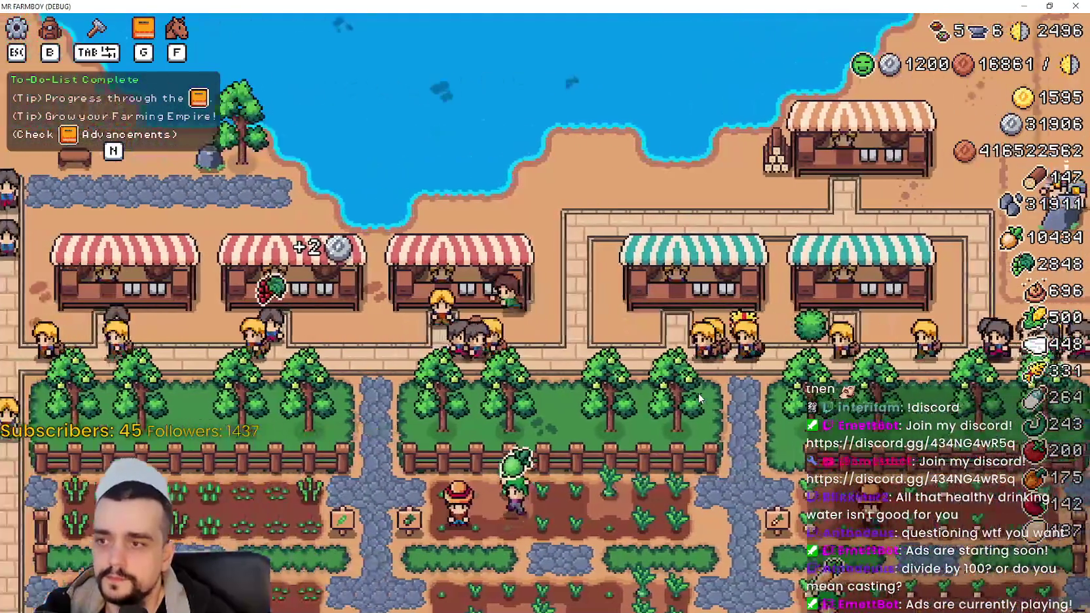
- Empty the sell slots at the remaining market stalls along the street
key("e")
key("Escape")
key("e")
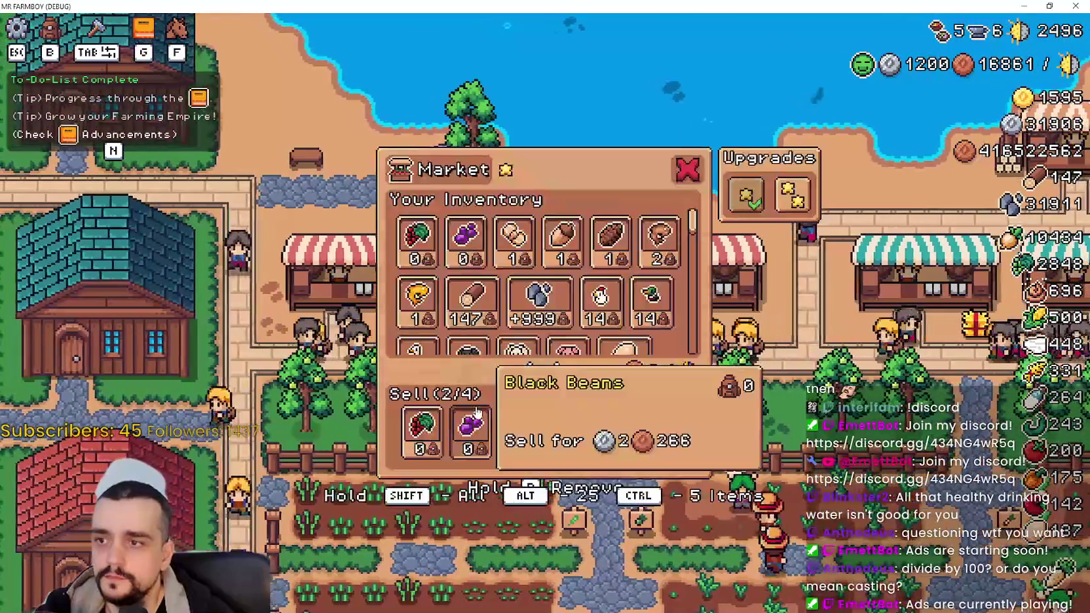
left_click(419, 422)
key("Escape")
key("e")
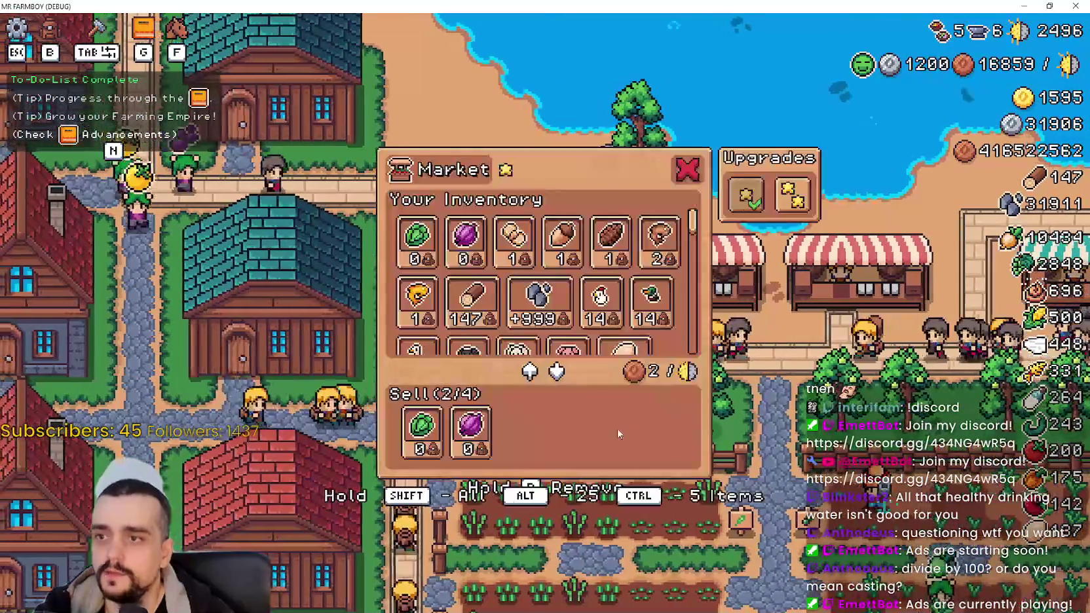
left_click(472, 428)
left_click(423, 427)
key("Escape")
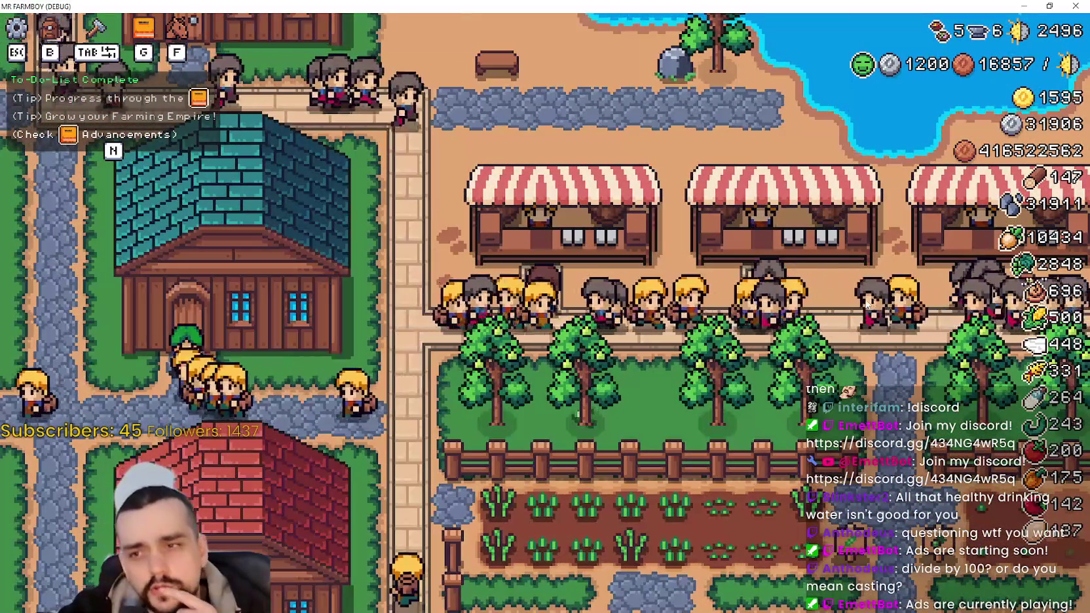
- Walk the farmer back and forth along the market street past the stalls
key("d")
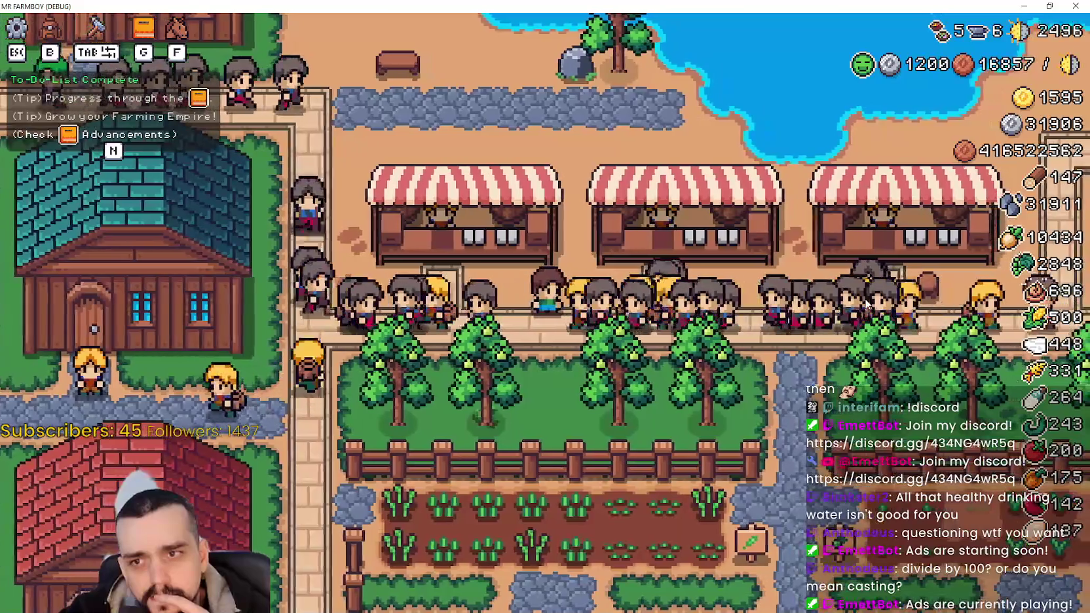
scroll(866, 303, "down", 3)
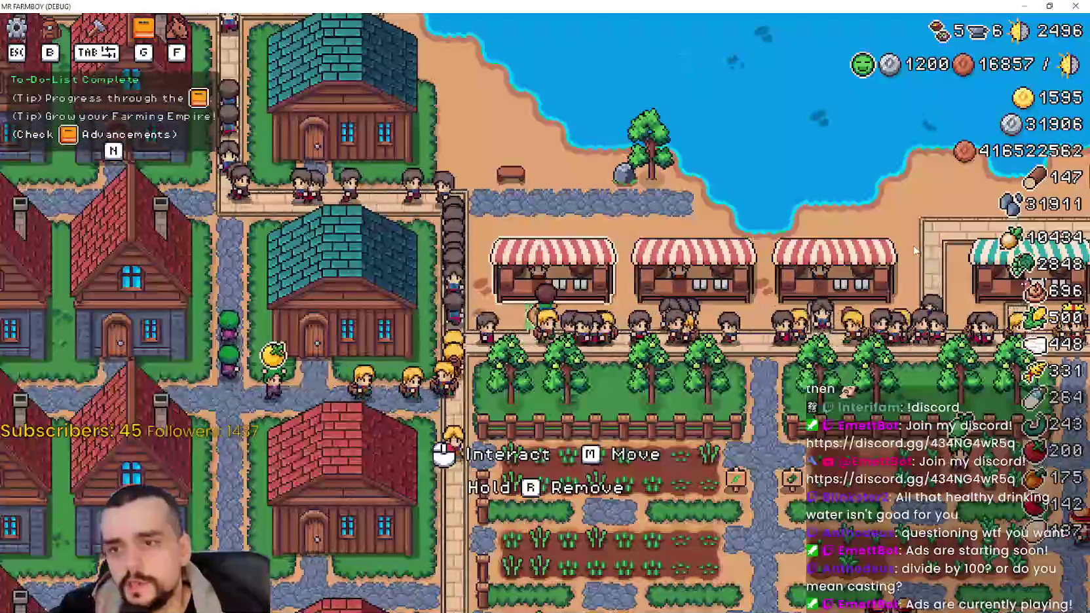
scroll(852, 347, "up", 3)
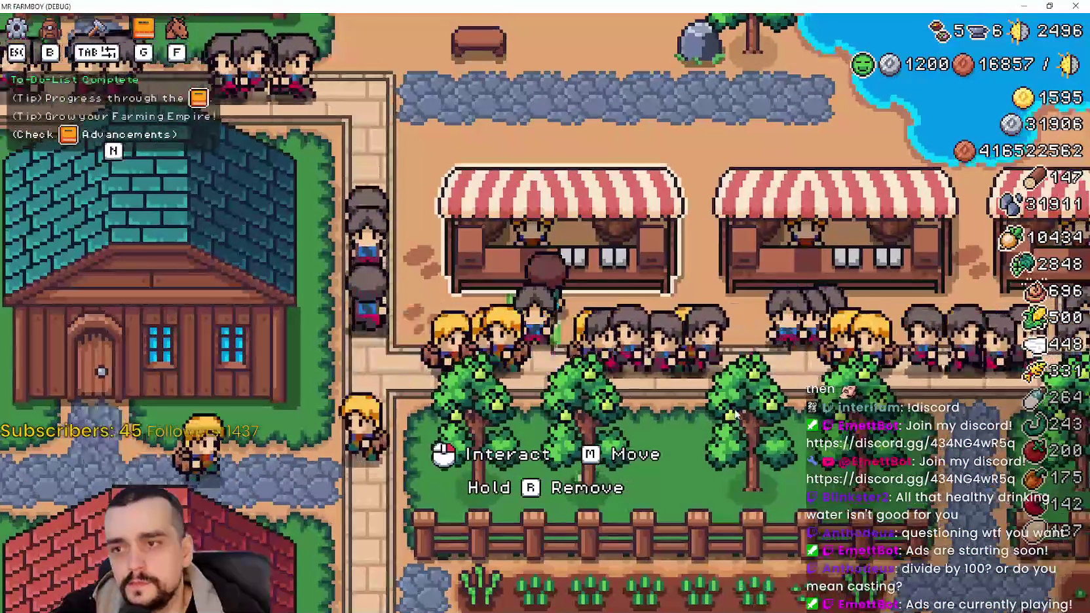
key("d")
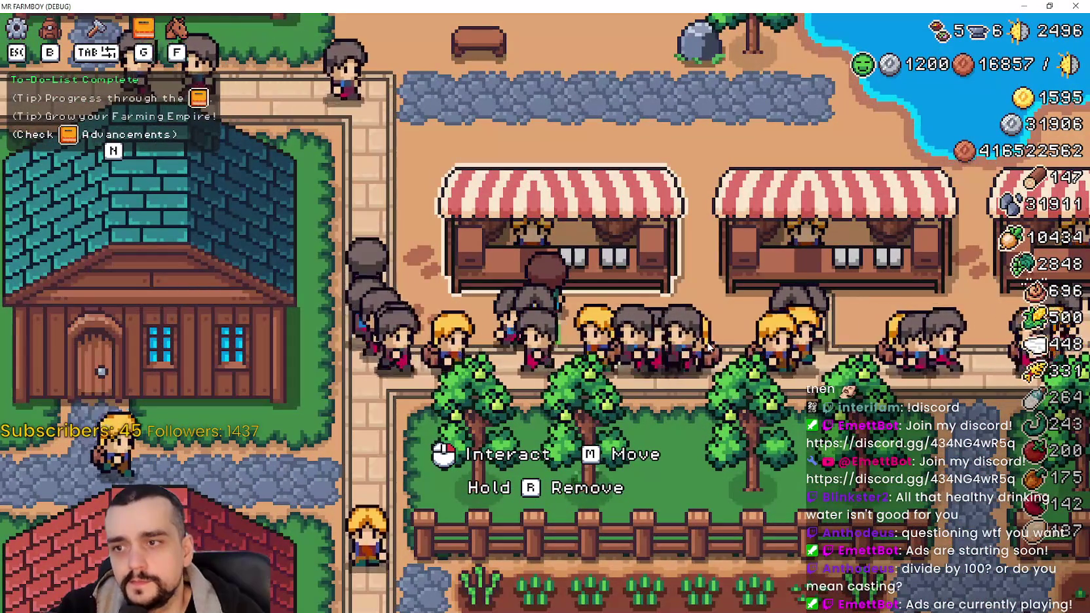
key("d")
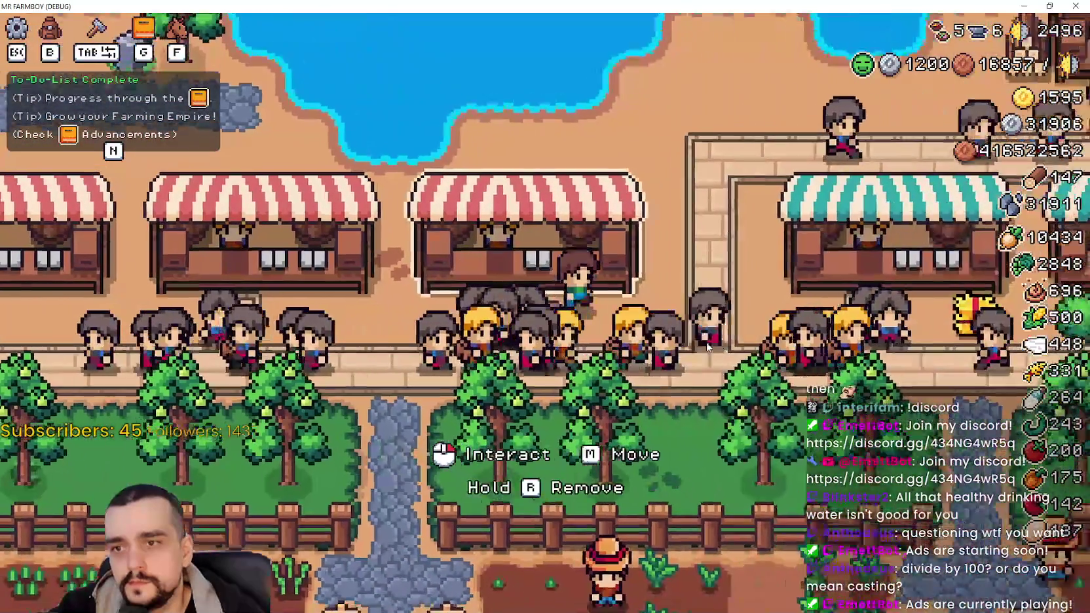
scroll(707, 349, "down", 2)
key("a")
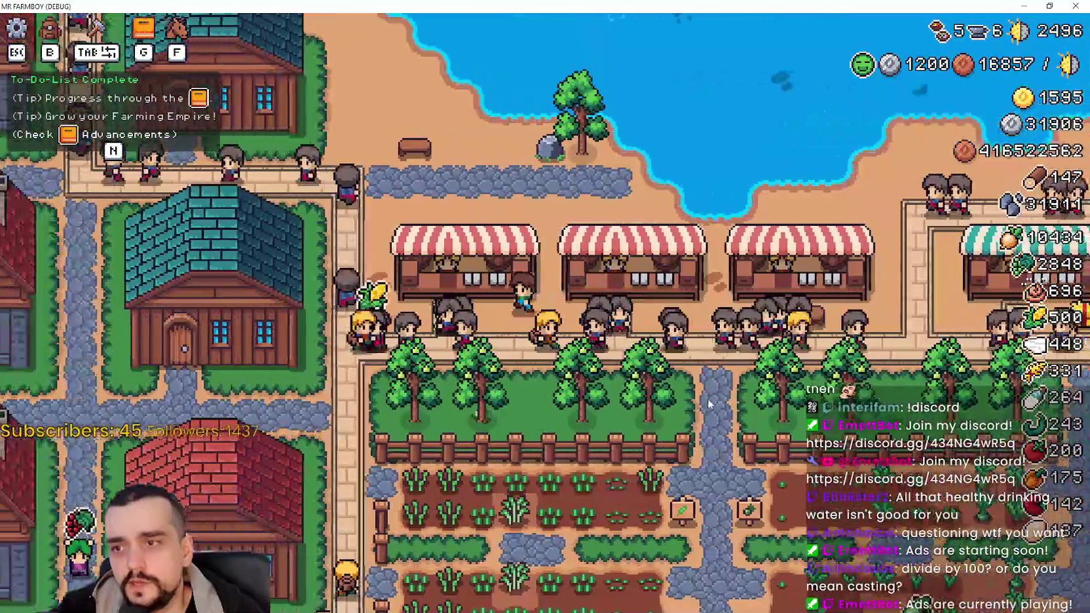
scroll(643, 372, "down", 5)
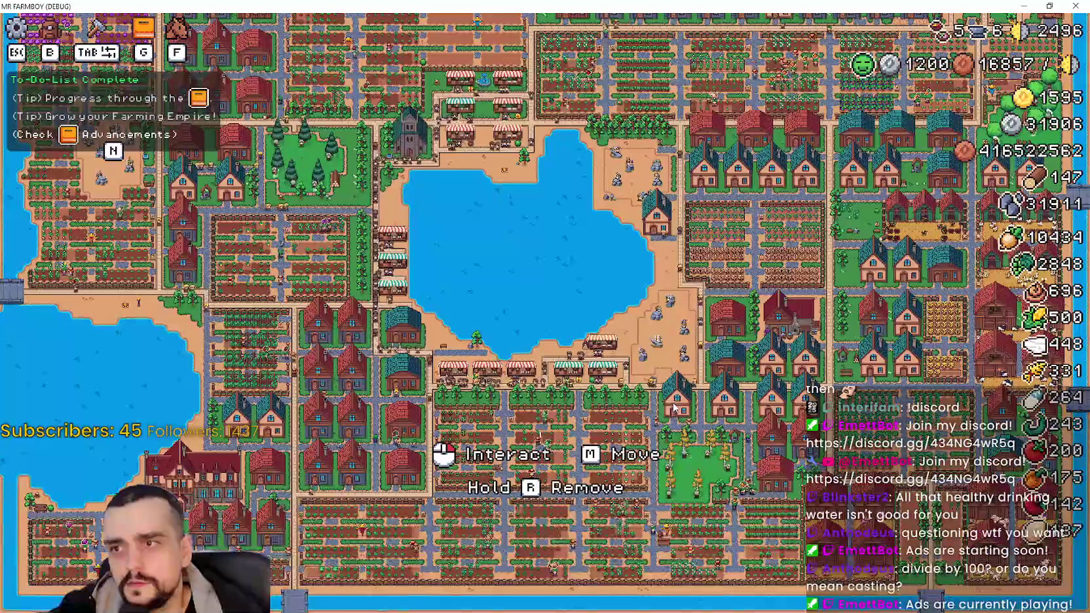
scroll(673, 407, "up", 5)
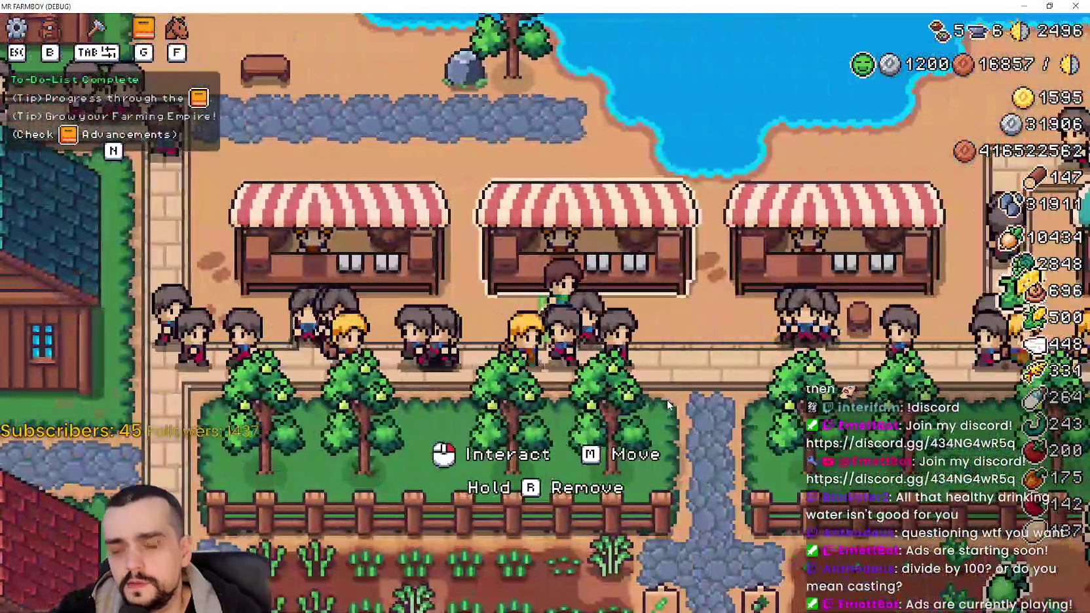
key("a")
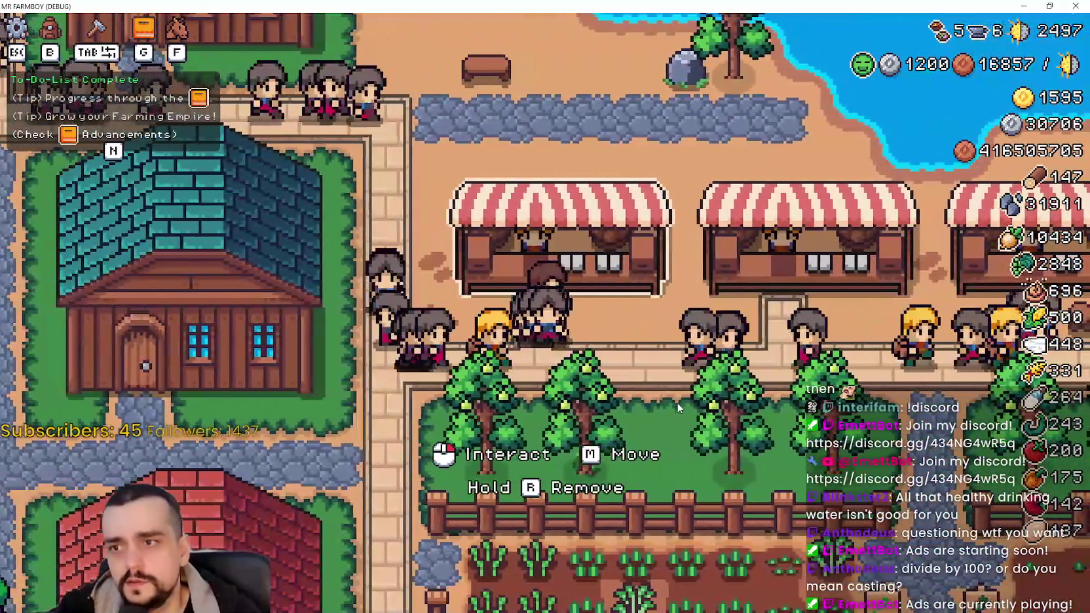
key("d")
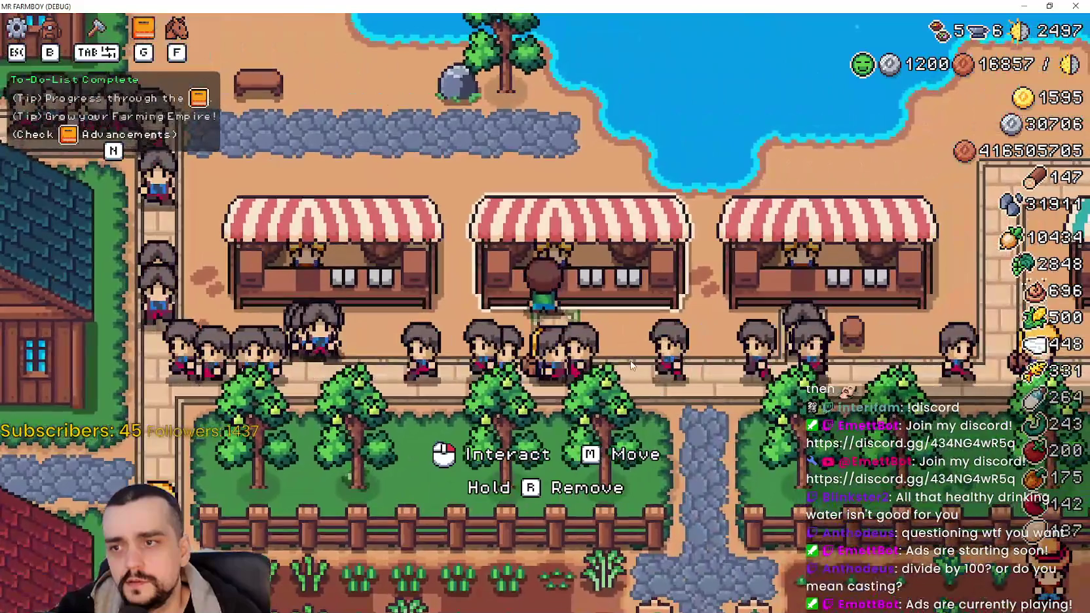
- Peek at the nearest stall's market, walk into the crop field, then bring up the pause menu
left_click(633, 365)
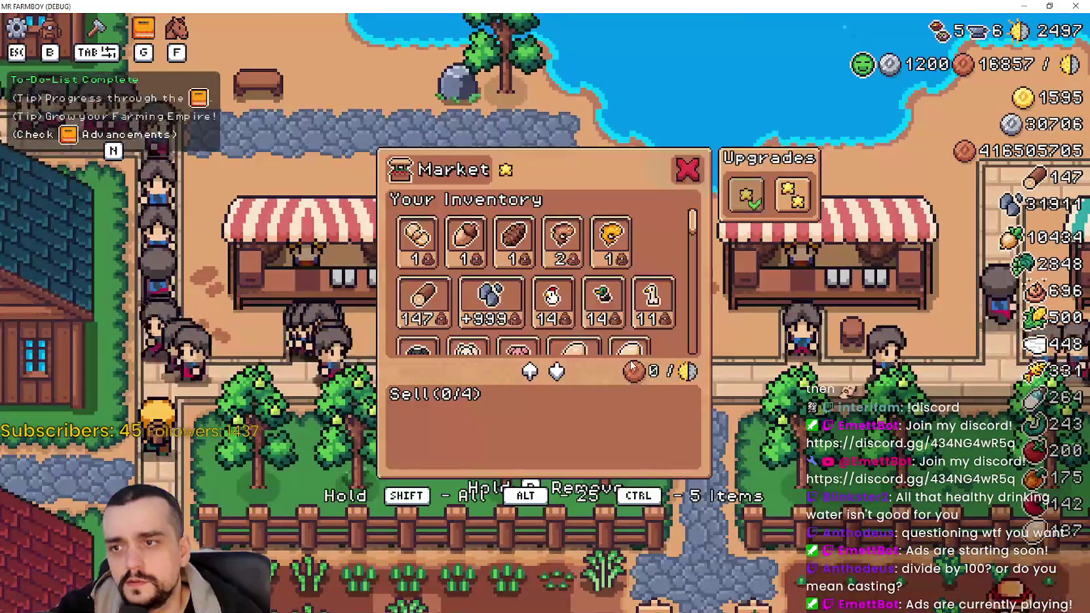
key("Escape")
scroll(633, 365, "down", 2)
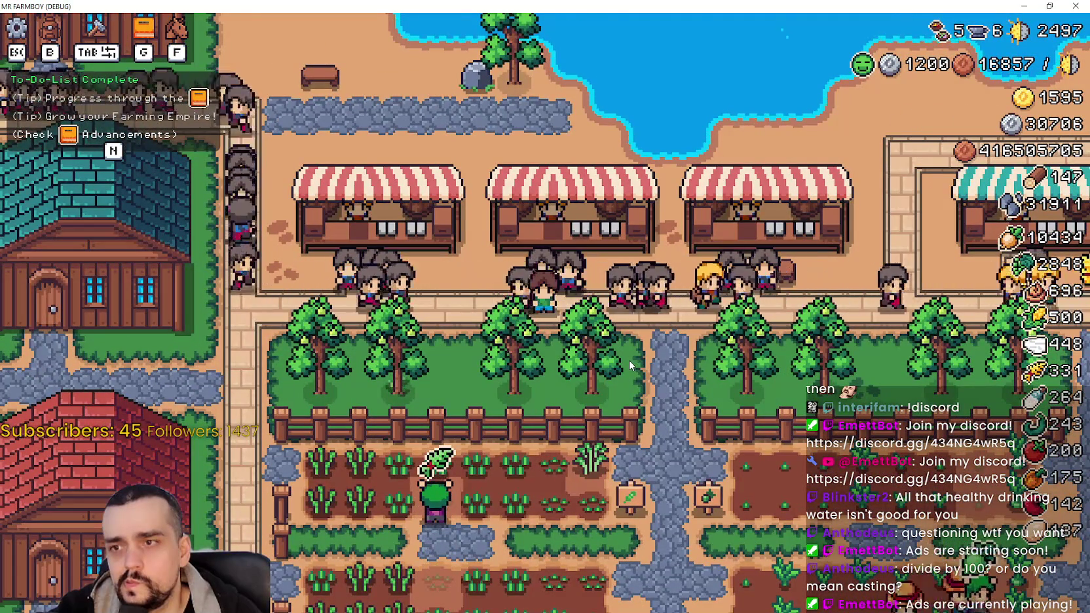
key("s")
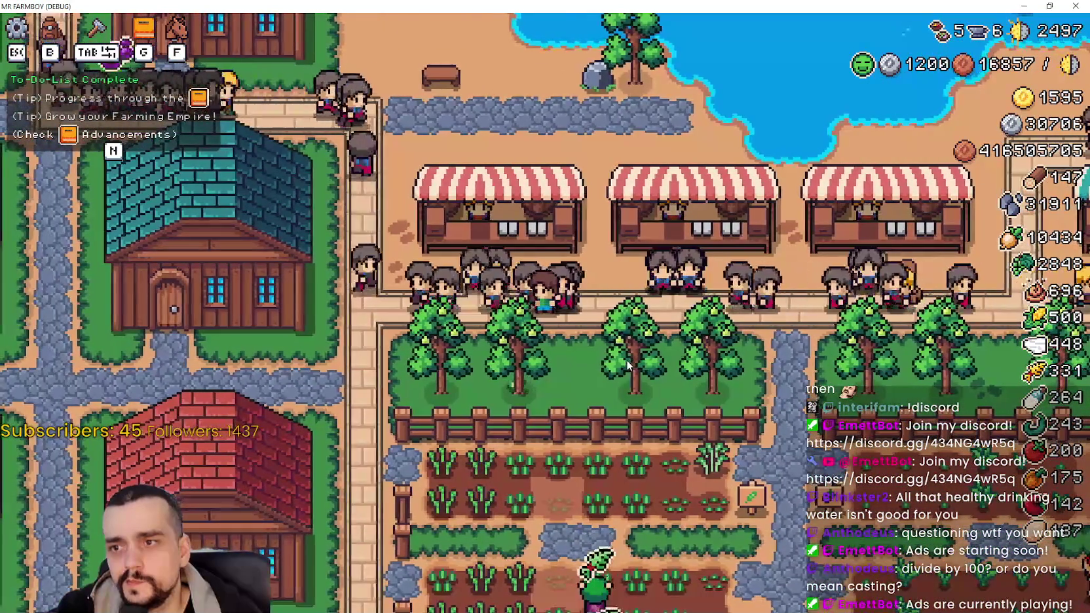
key("w")
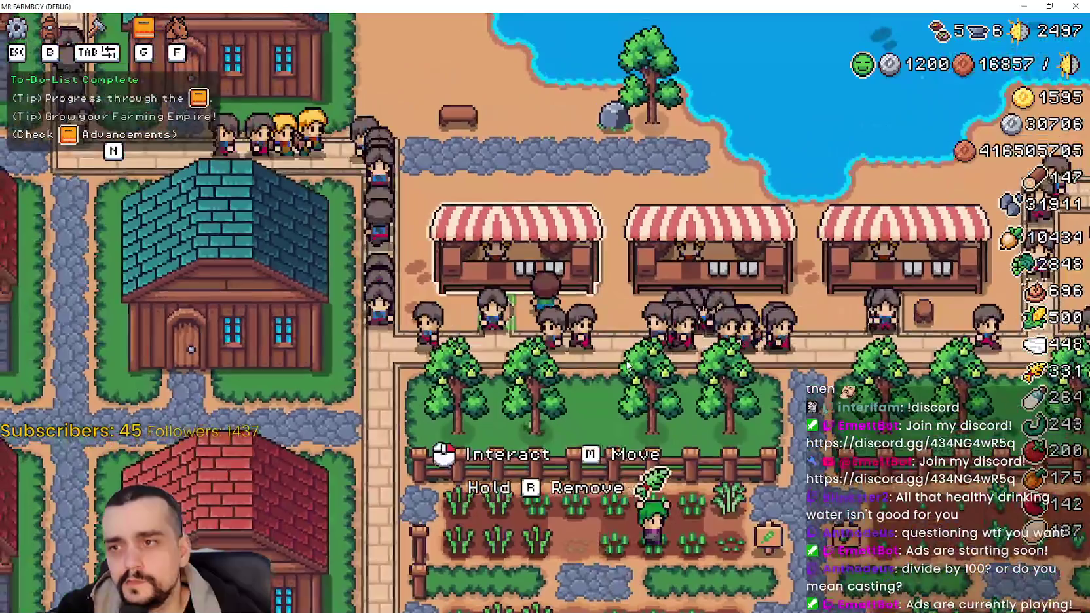
key("d")
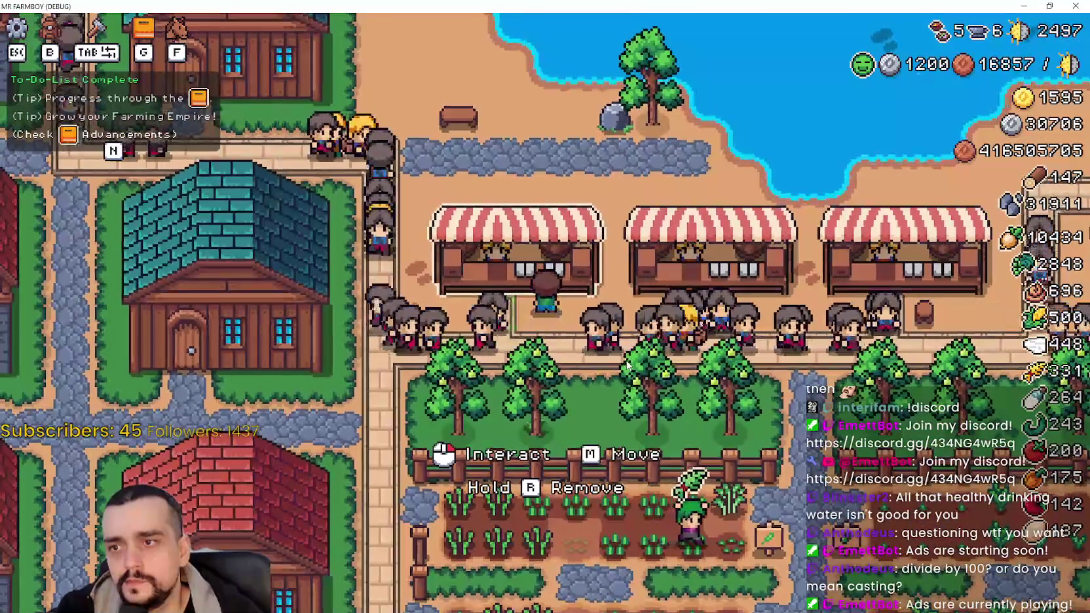
key("s")
key("d")
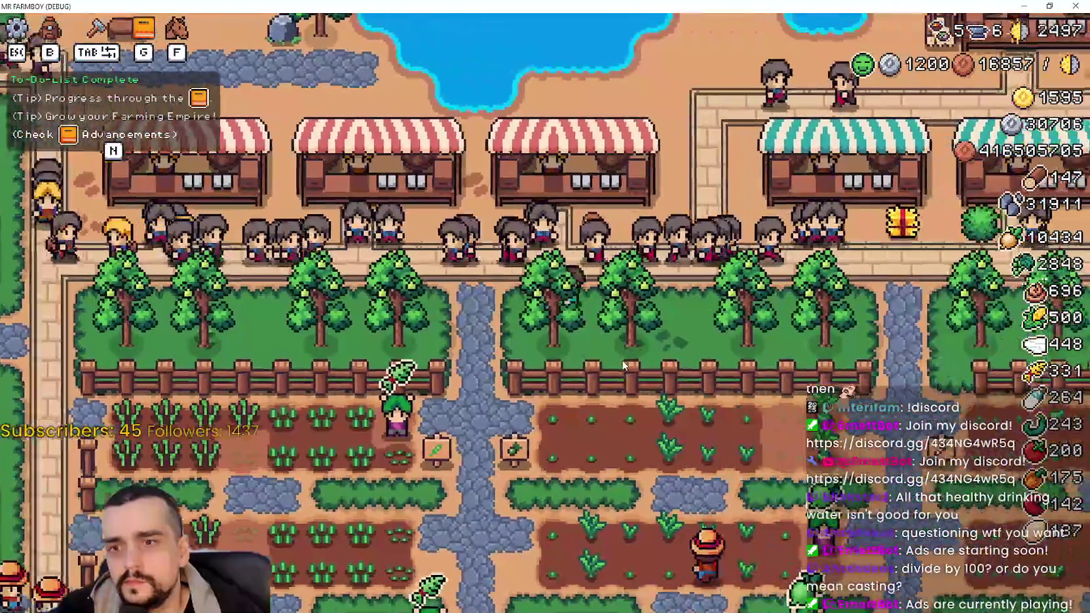
key("w")
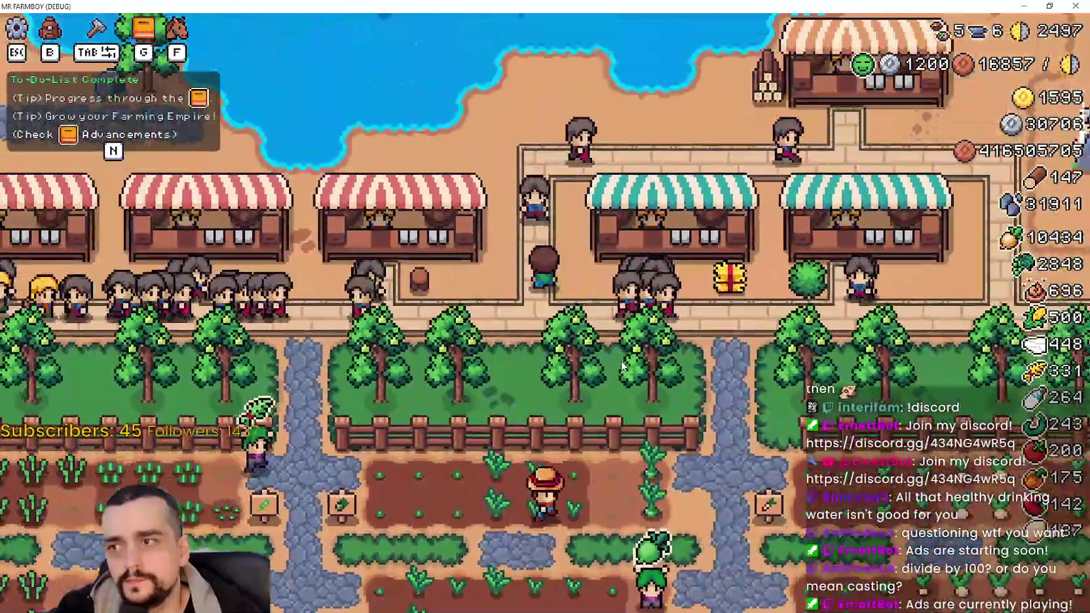
key("d")
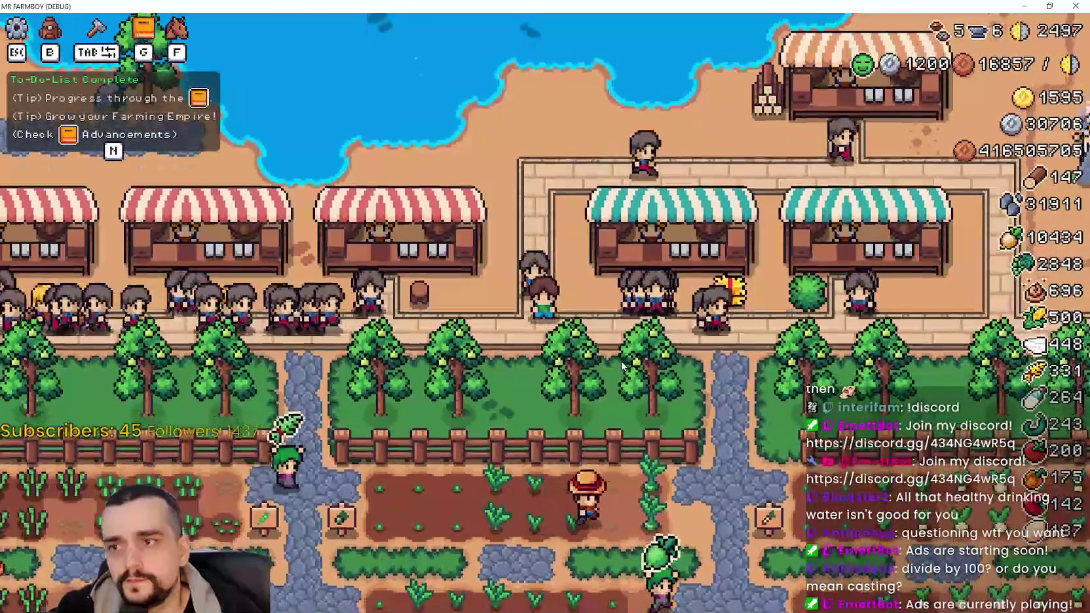
key("Escape")
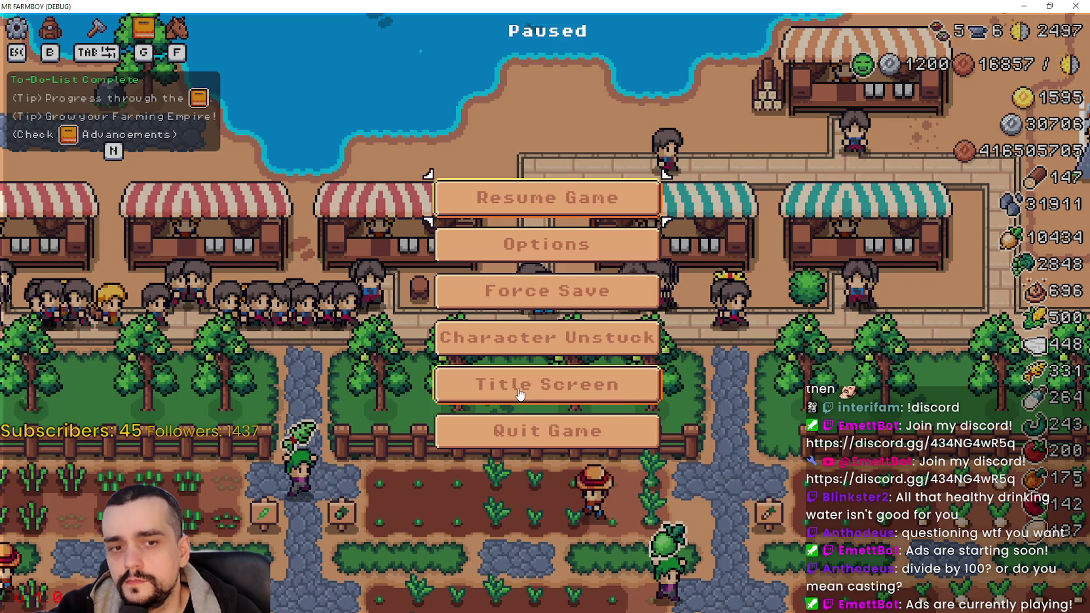
- Quit to the title screen and load Save 7 (Normal) from the save list
key("Return")
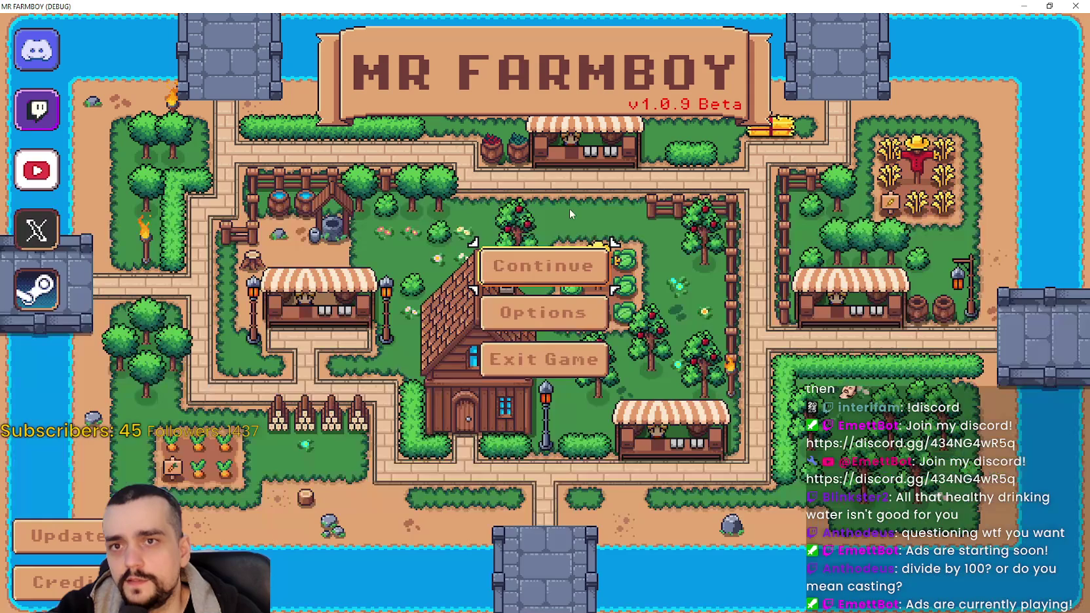
left_click(560, 259)
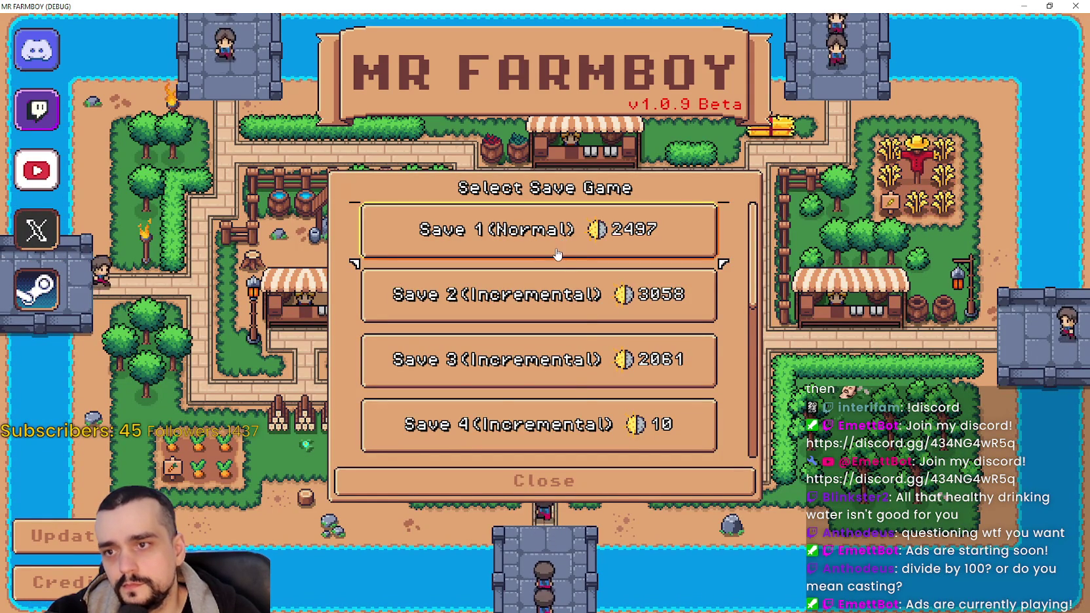
scroll(575, 389, "down", 5)
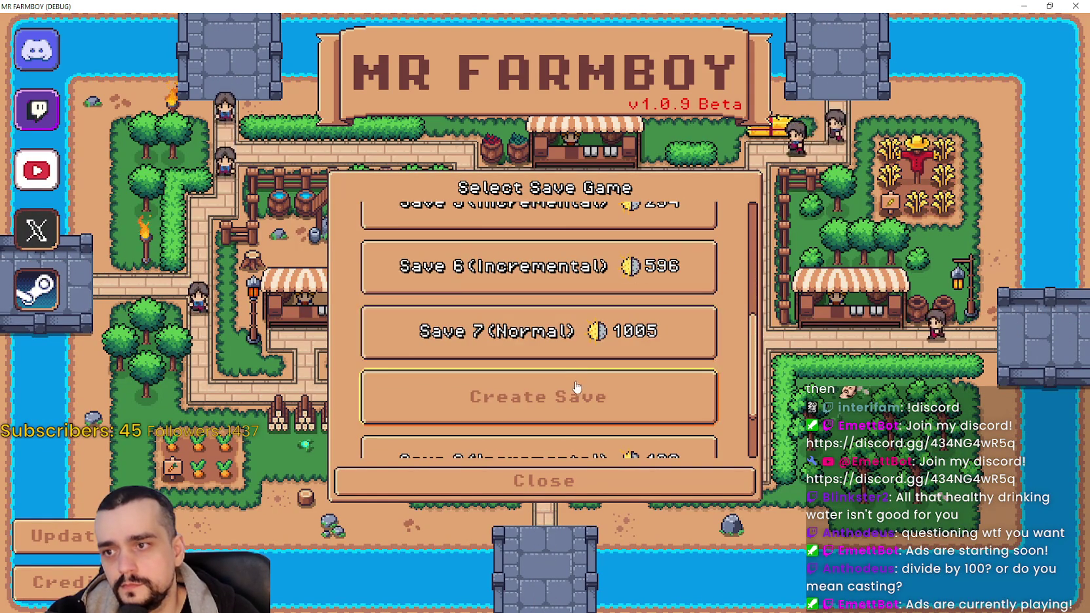
scroll(572, 337, "down", 1)
scroll(572, 337, "up", 2)
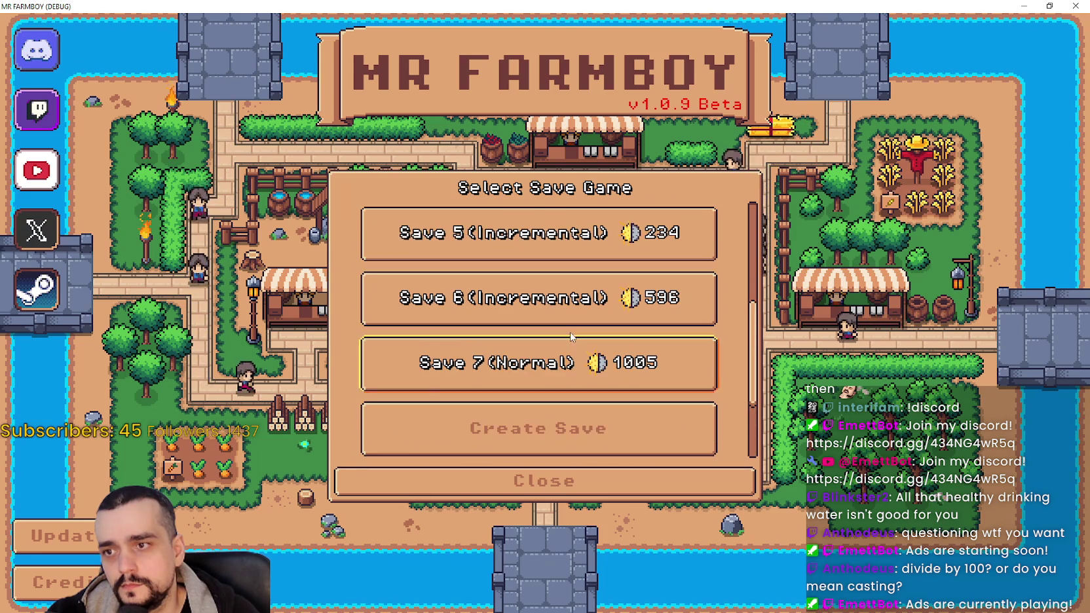
left_click(558, 372)
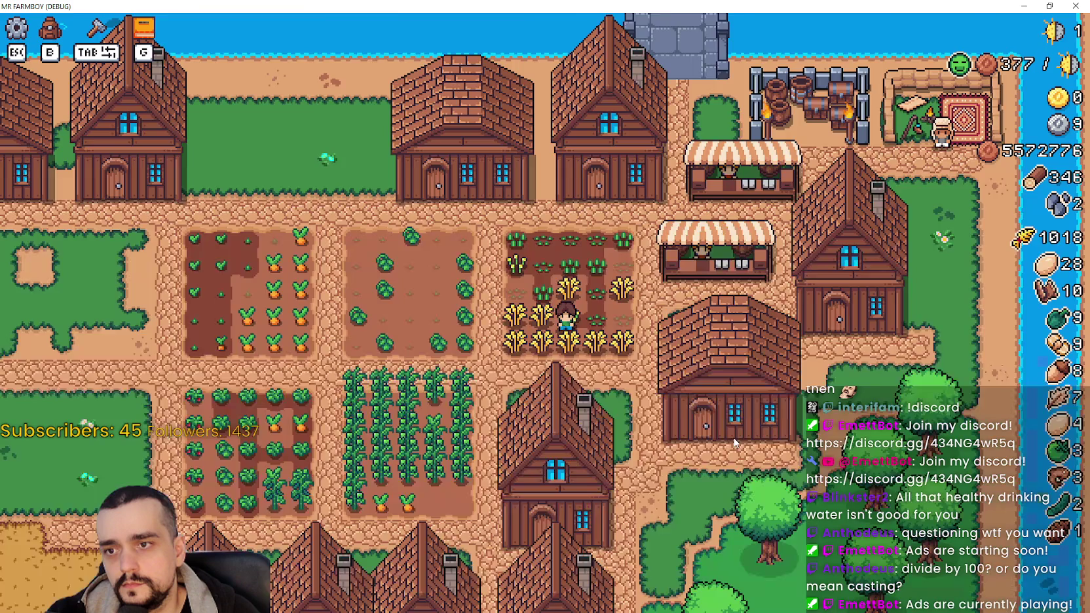
- Walk up-left to a market stall and browse its inventory and sell list
key("w")
key("a")
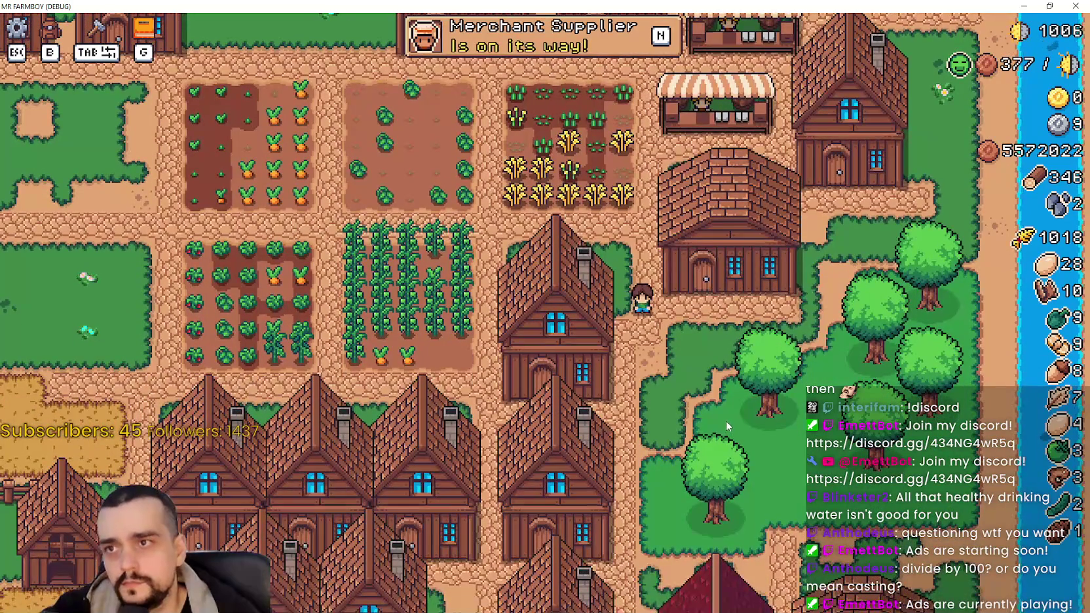
scroll(719, 419, "down", 5)
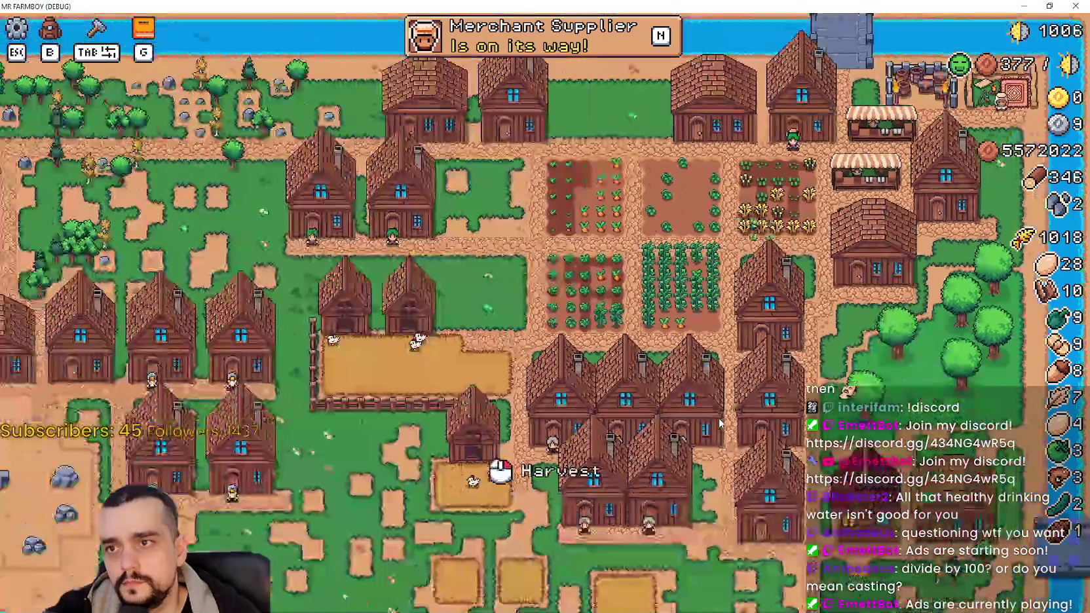
scroll(753, 406, "up", 8)
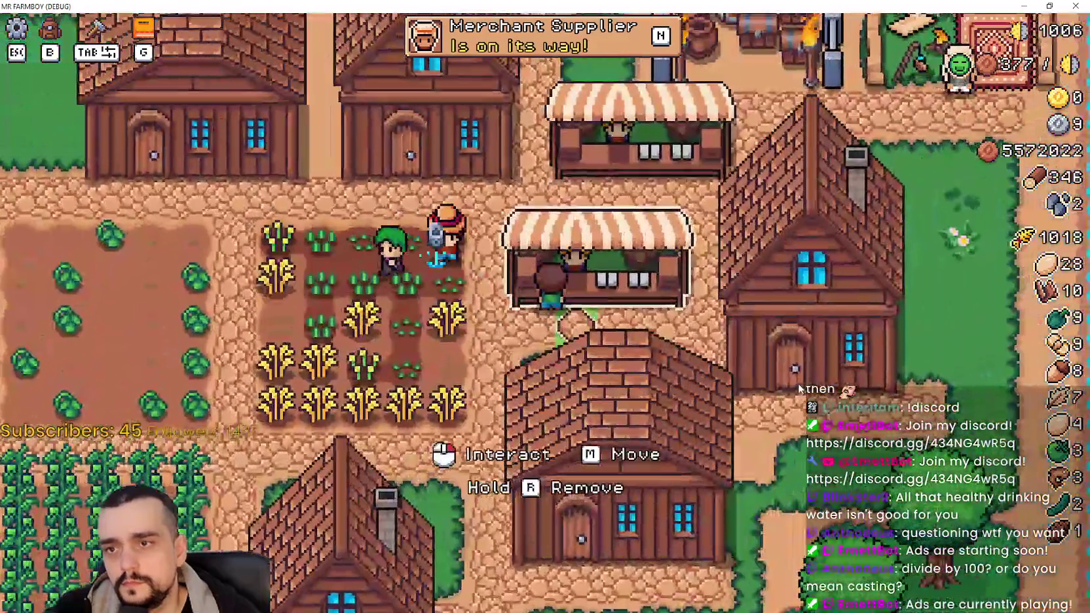
left_click(797, 383)
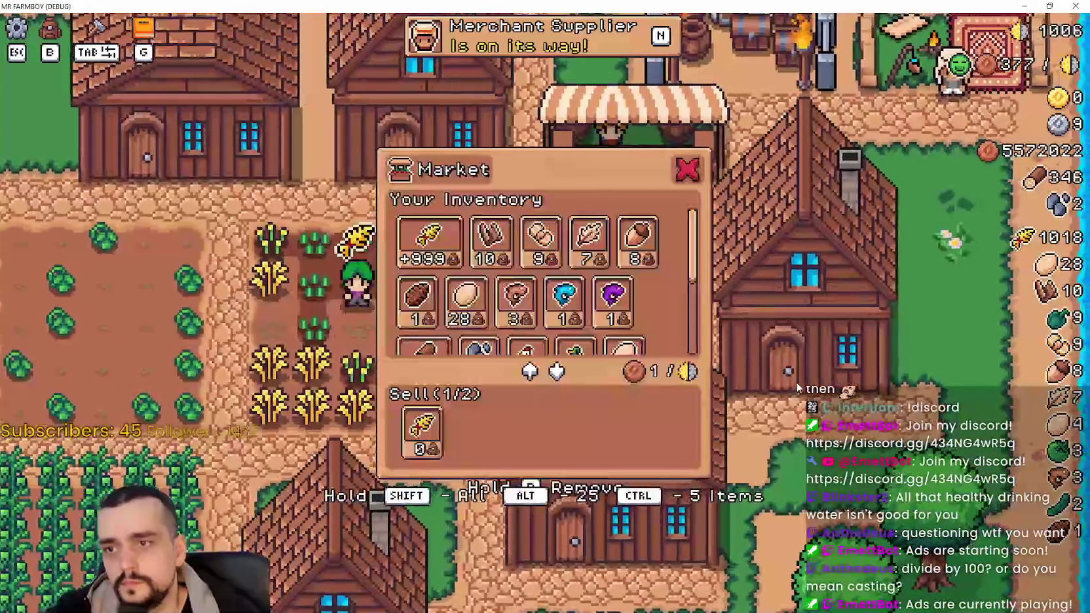
scroll(795, 383, "up", 3)
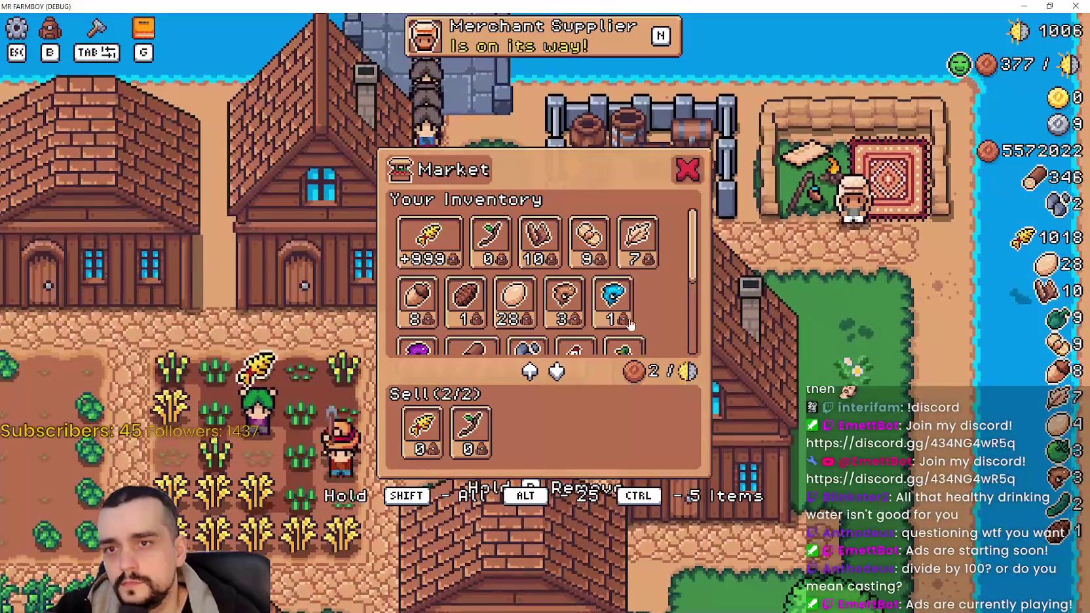
scroll(688, 289, "down", 3)
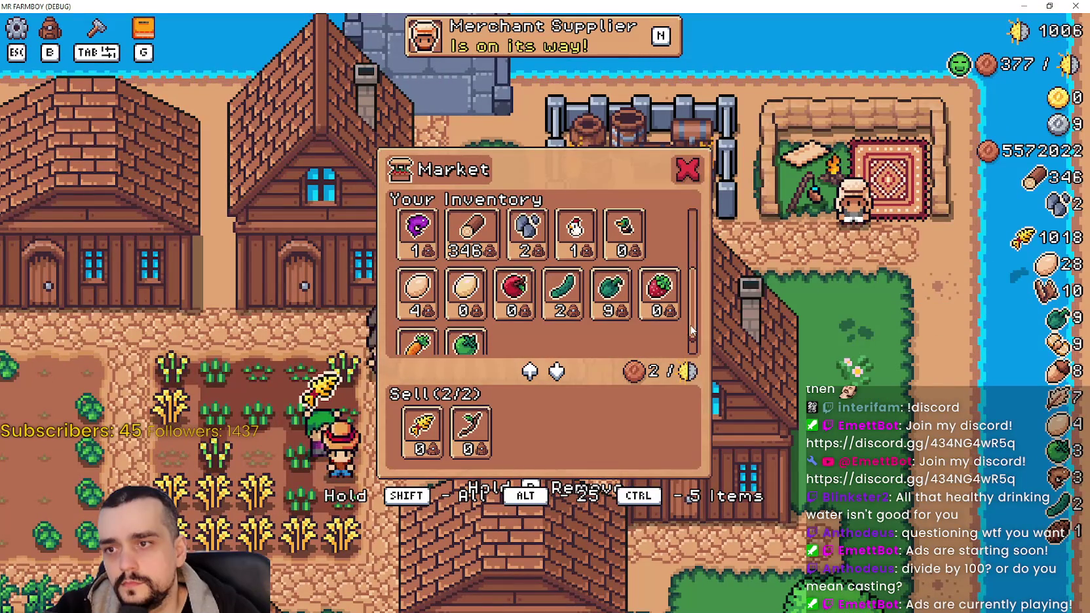
key("Escape")
- Open the warehouse whose stock holds Chicken Egg
scroll(690, 365, "down", 5)
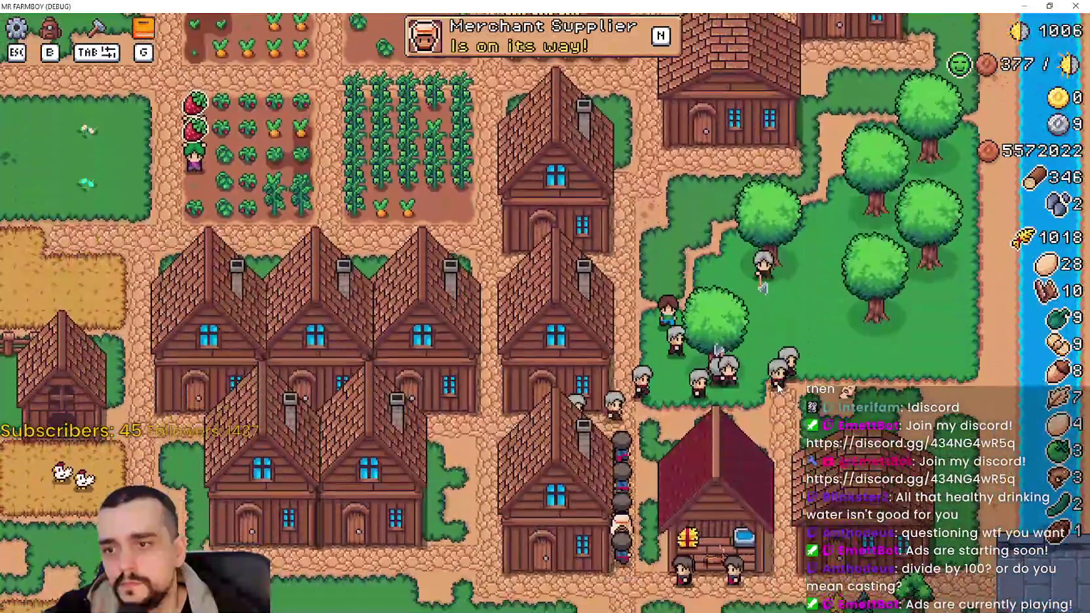
scroll(790, 370, "down", 2)
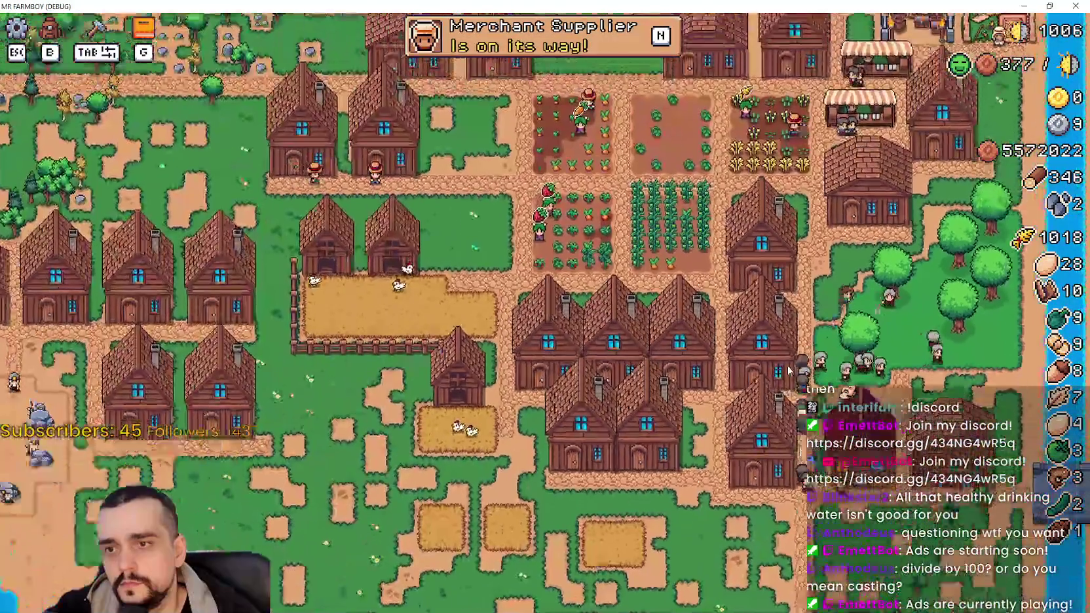
scroll(789, 371, "up", 3)
left_click(621, 182)
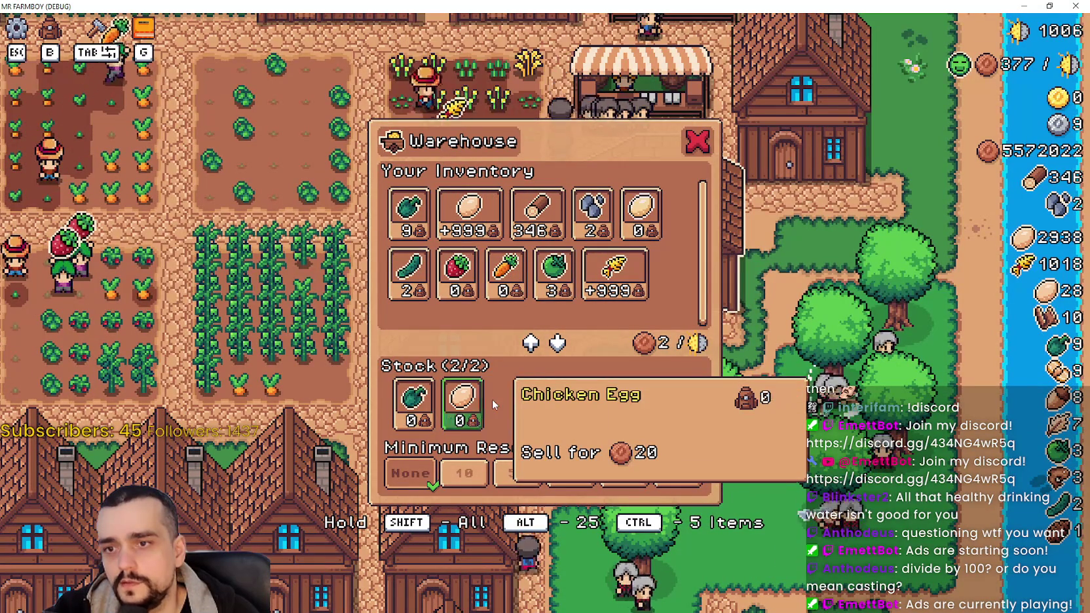
- Close the warehouse and glance at a nearby house's details
key("Escape")
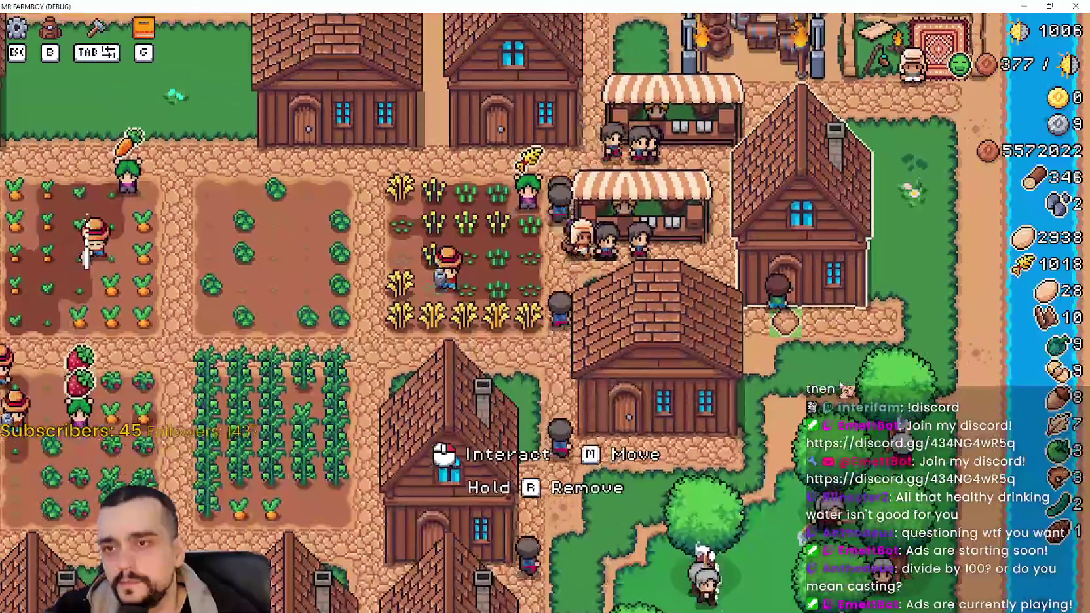
left_click(784, 321)
key("Escape")
scroll(773, 392, "down", 3)
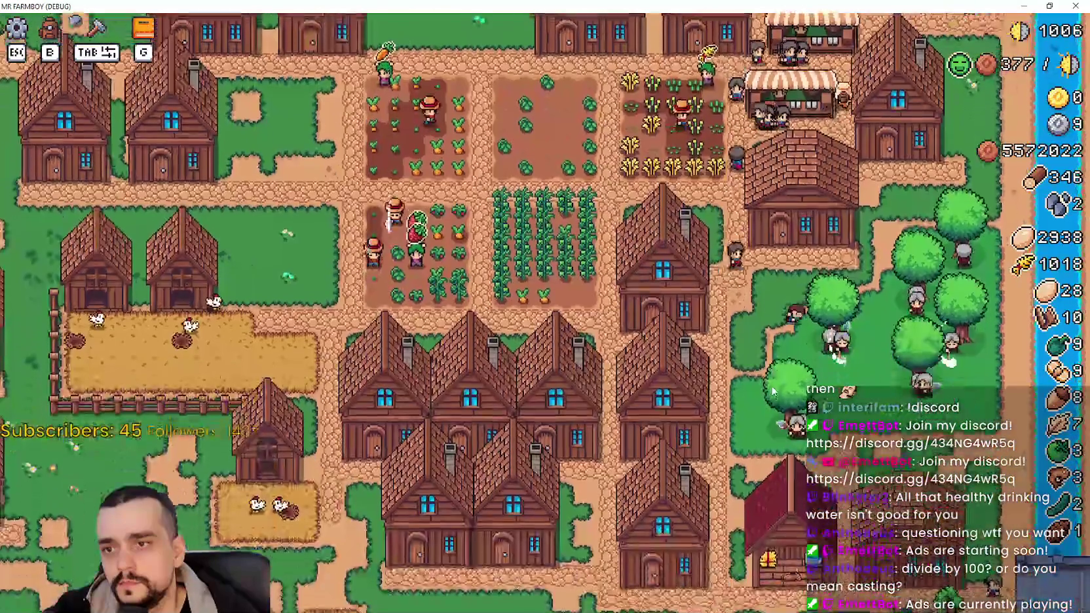
scroll(774, 391, "up", 3)
scroll(772, 391, "down", 2)
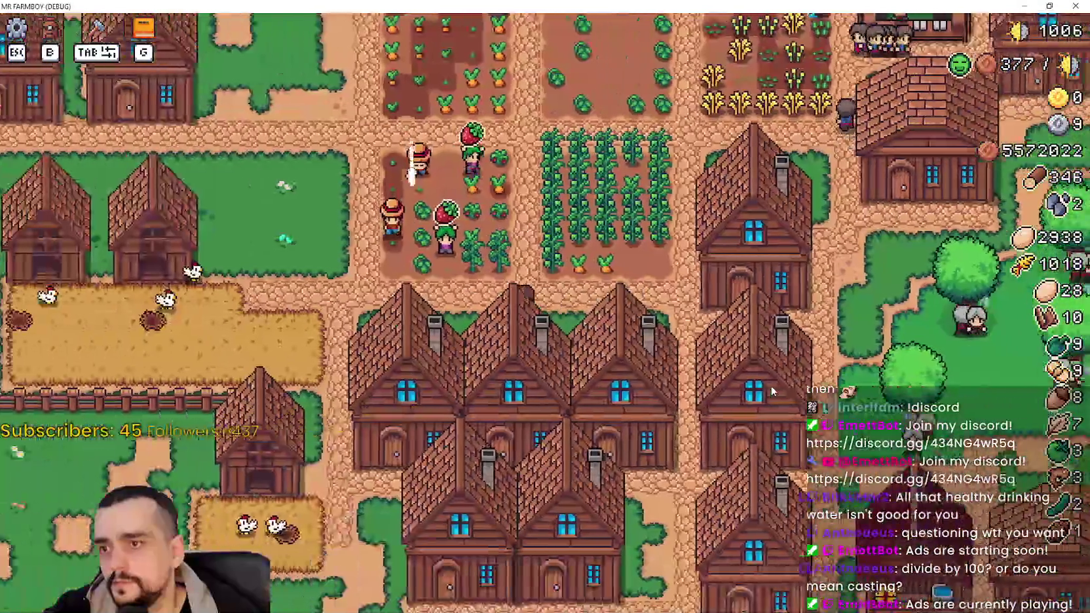
- Pan down-right to the lower houses and inspect the next warehouse's stock
key("a")
key("s")
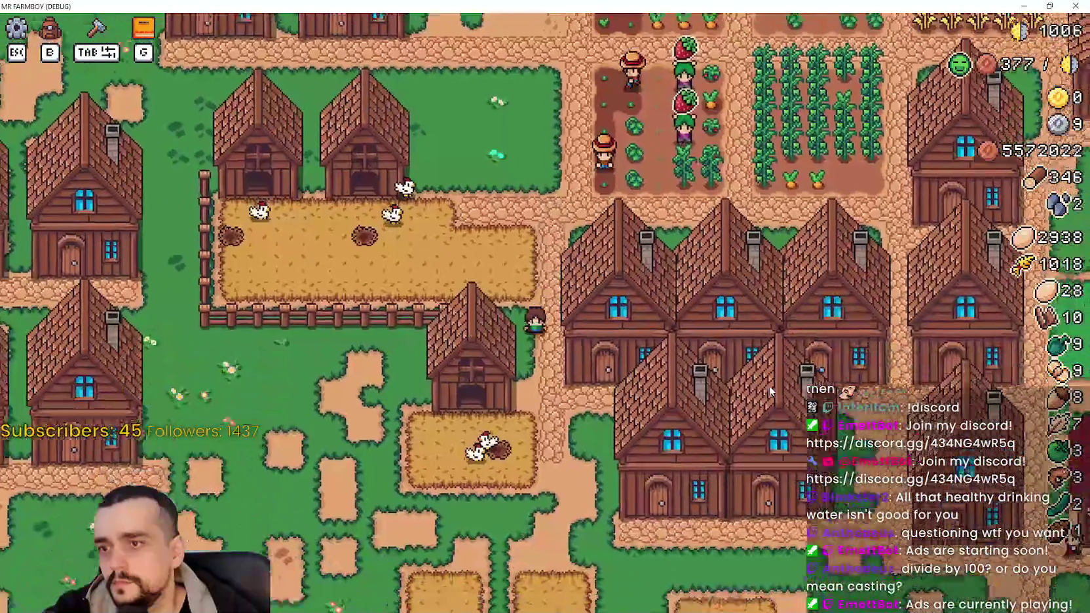
key("s")
key("d")
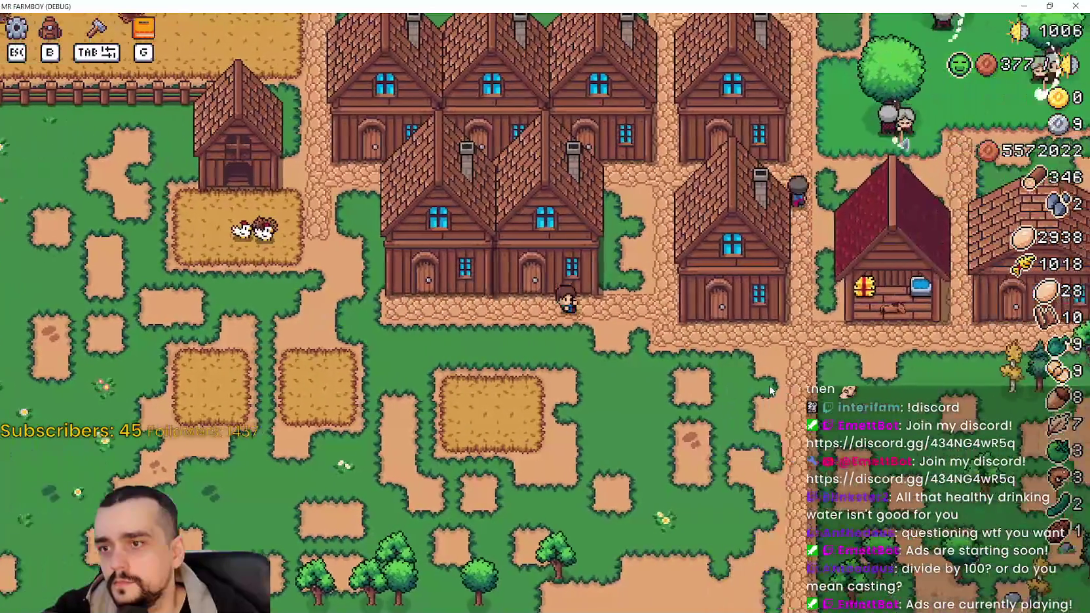
key("d")
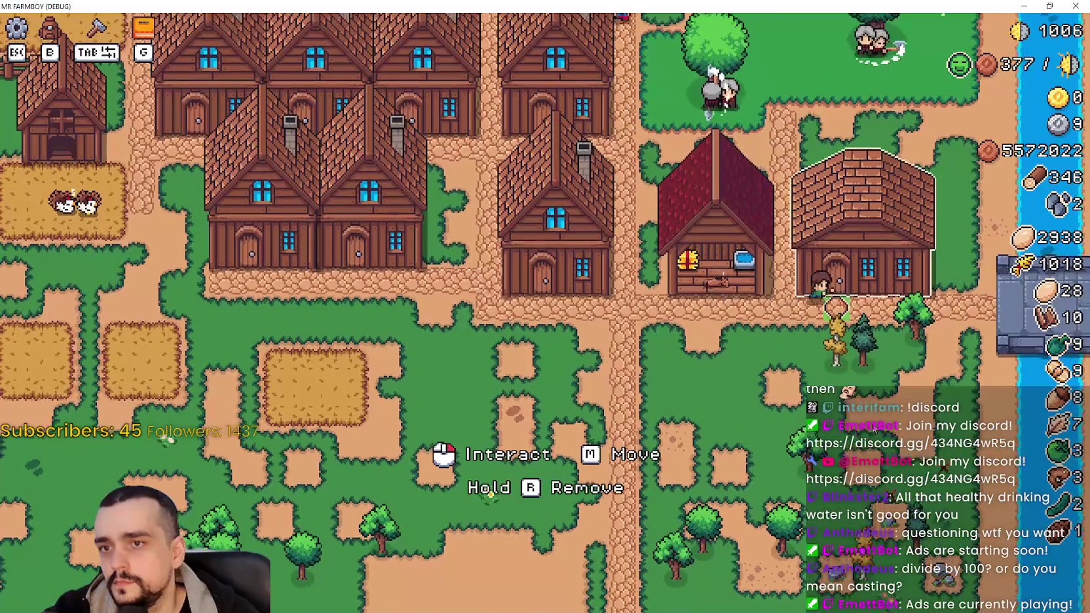
left_click(874, 427)
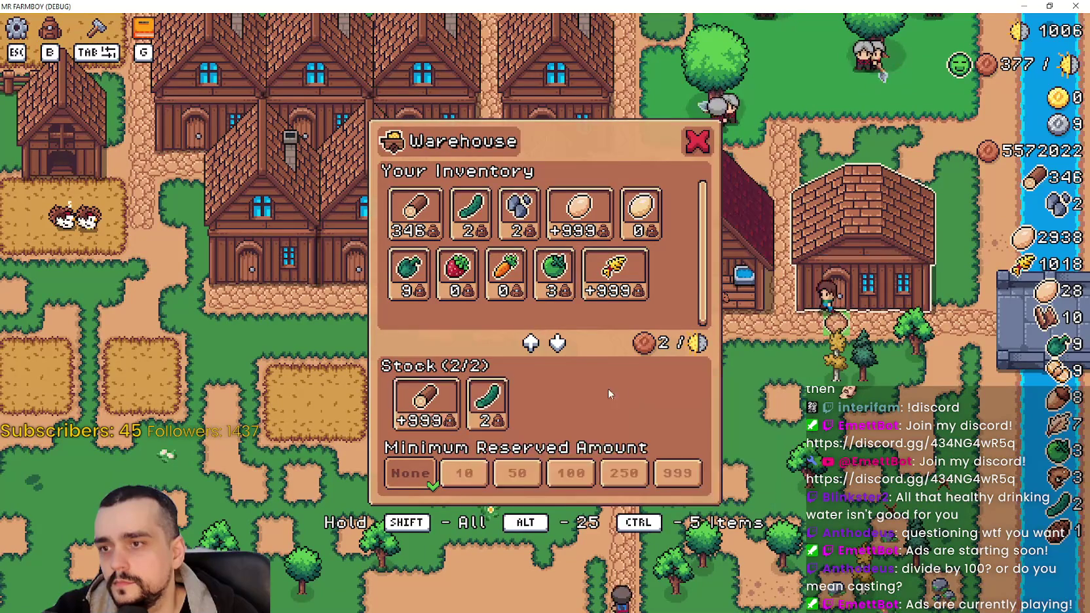
key("Escape")
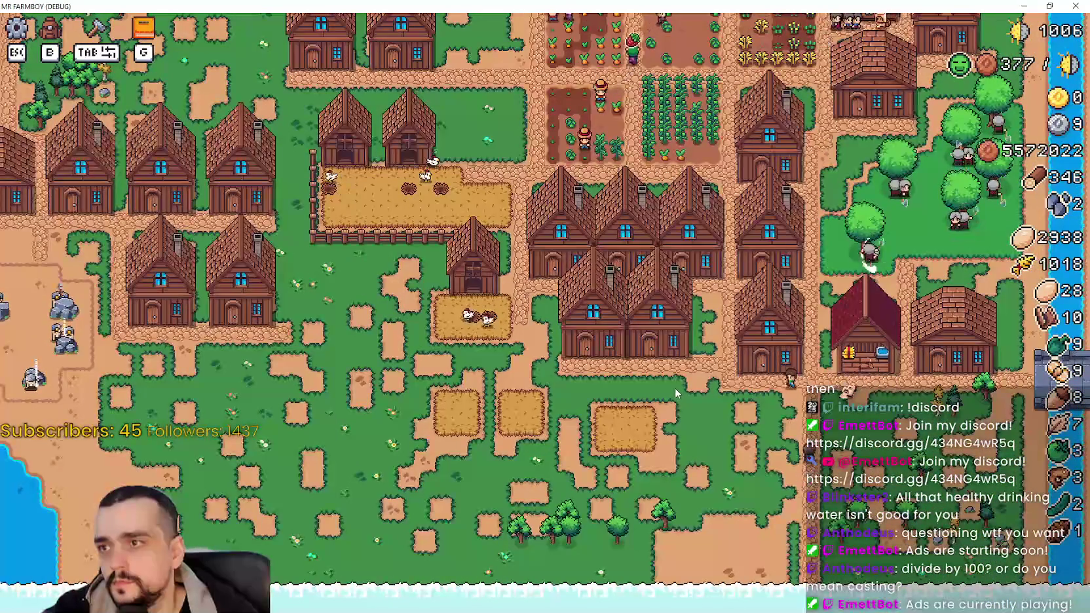
- Walk the farmer up-left into the larger chicken pen
scroll(678, 388, "up", 3)
scroll(672, 389, "up", 2)
key("a")
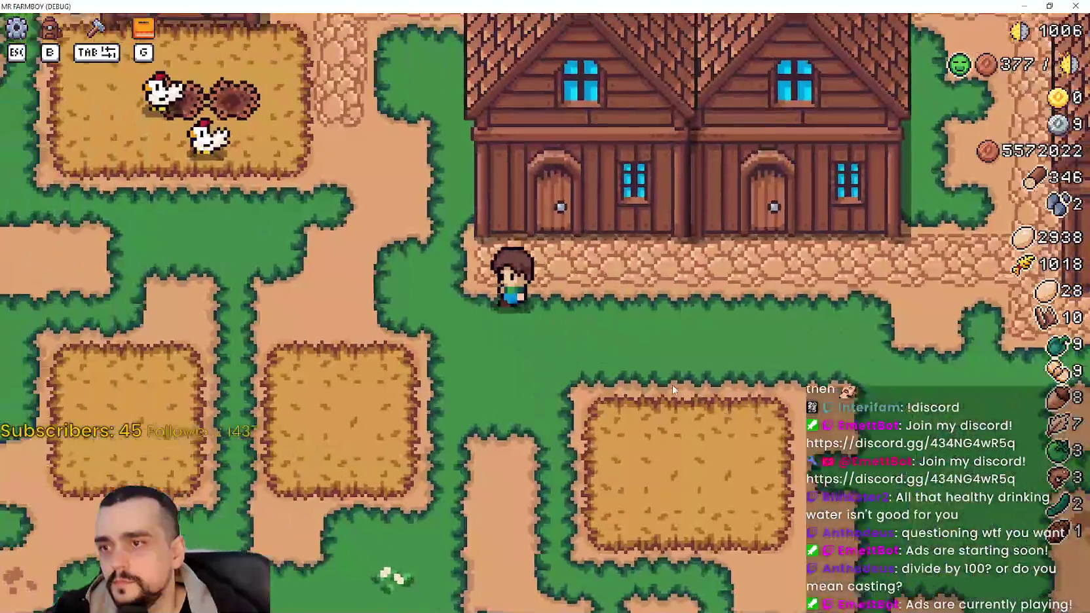
key("w")
key("a")
key("w")
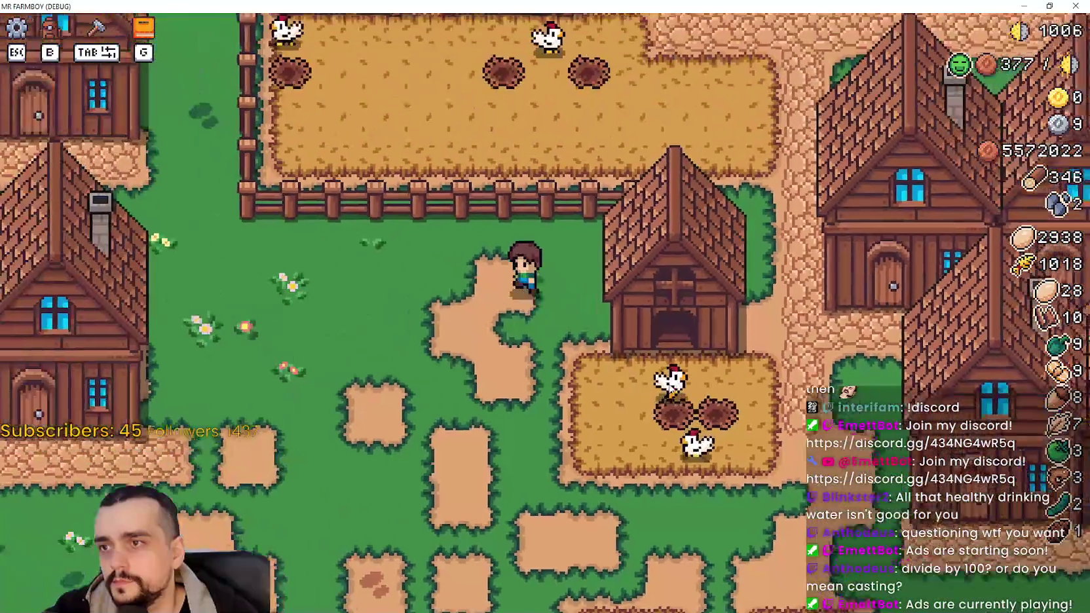
scroll(668, 389, "down", 4)
- Walk to the brick-roof warehouse, check its carrot stock, then pan right to the market
key("w")
key("a")
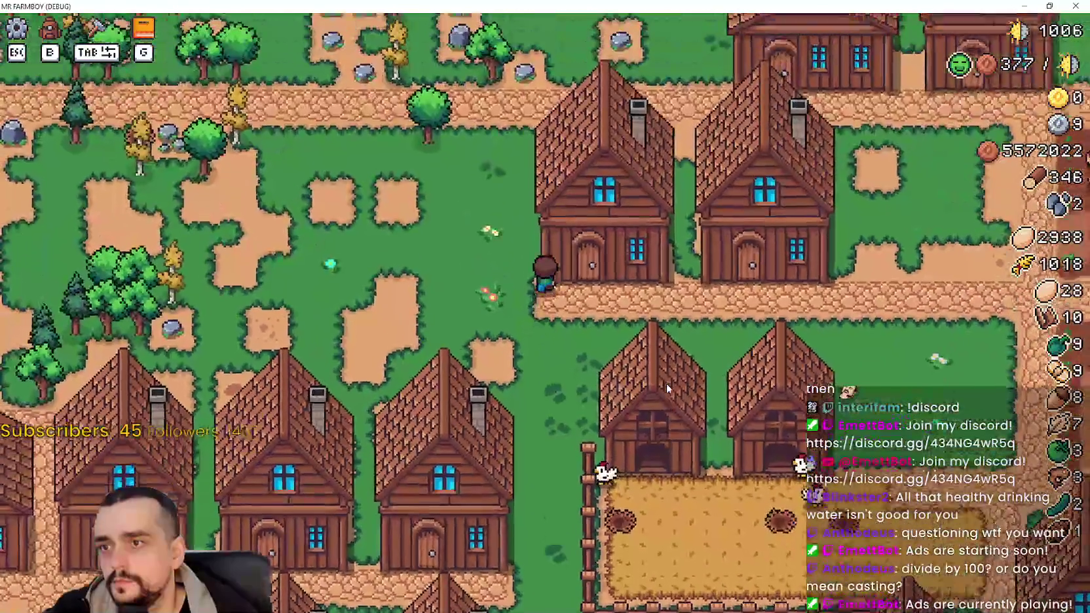
scroll(668, 388, "up", 2)
key("w")
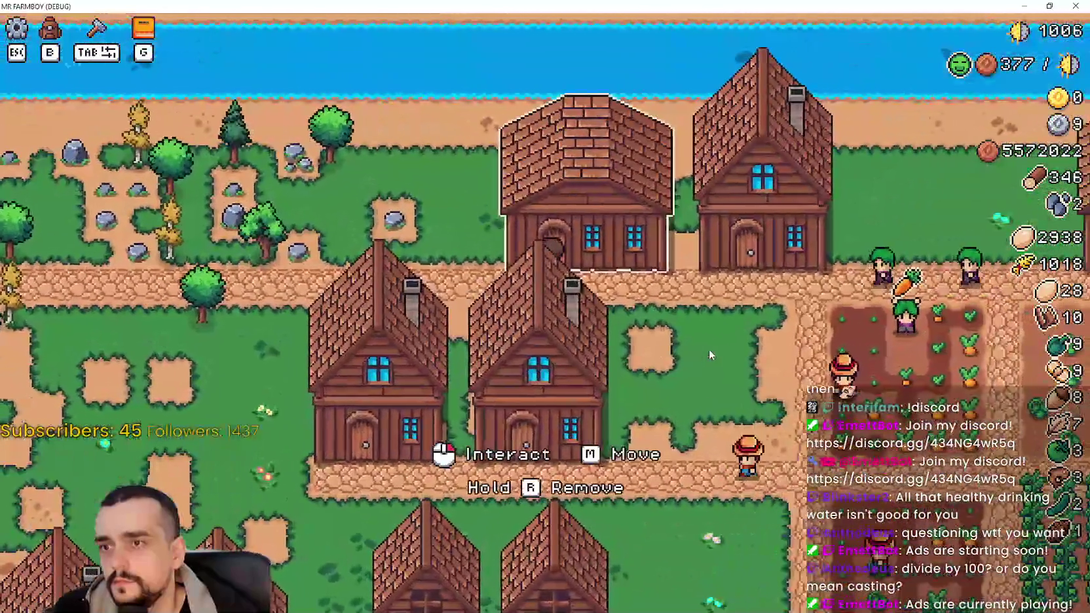
left_click(709, 355)
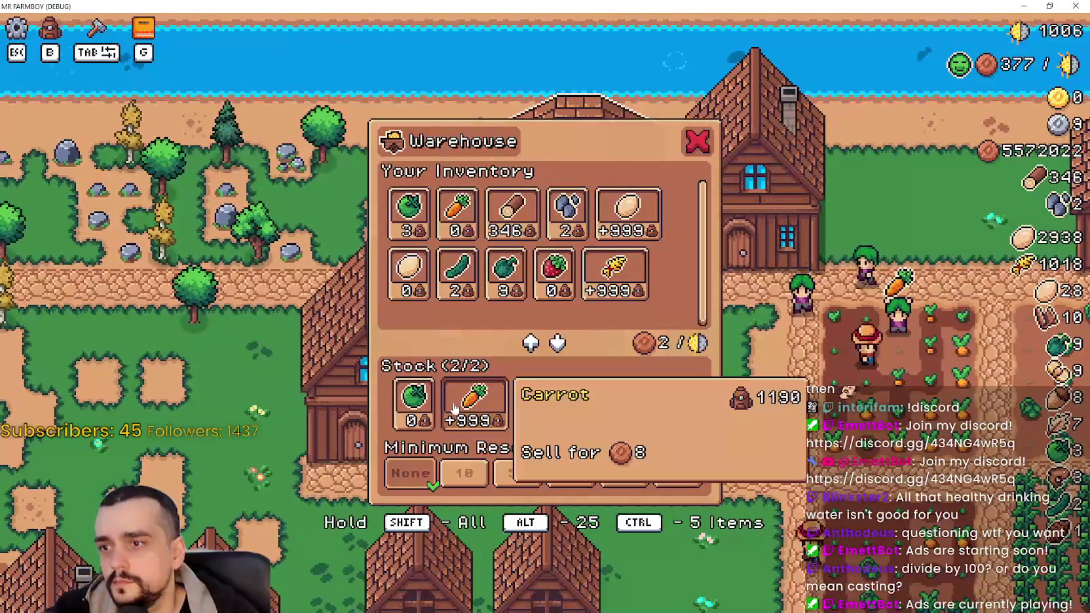
key("d")
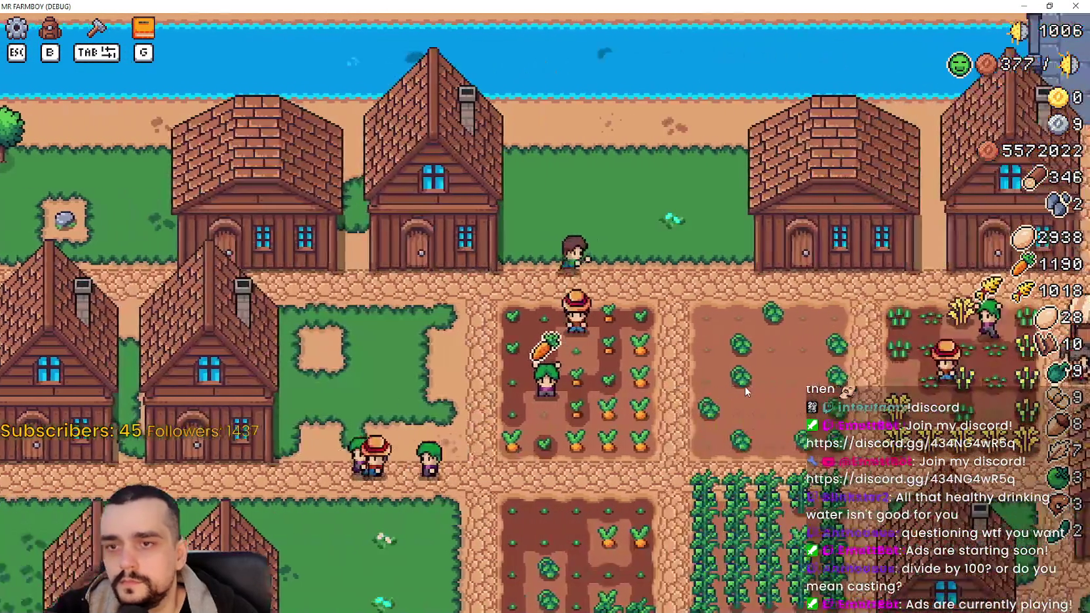
key("d")
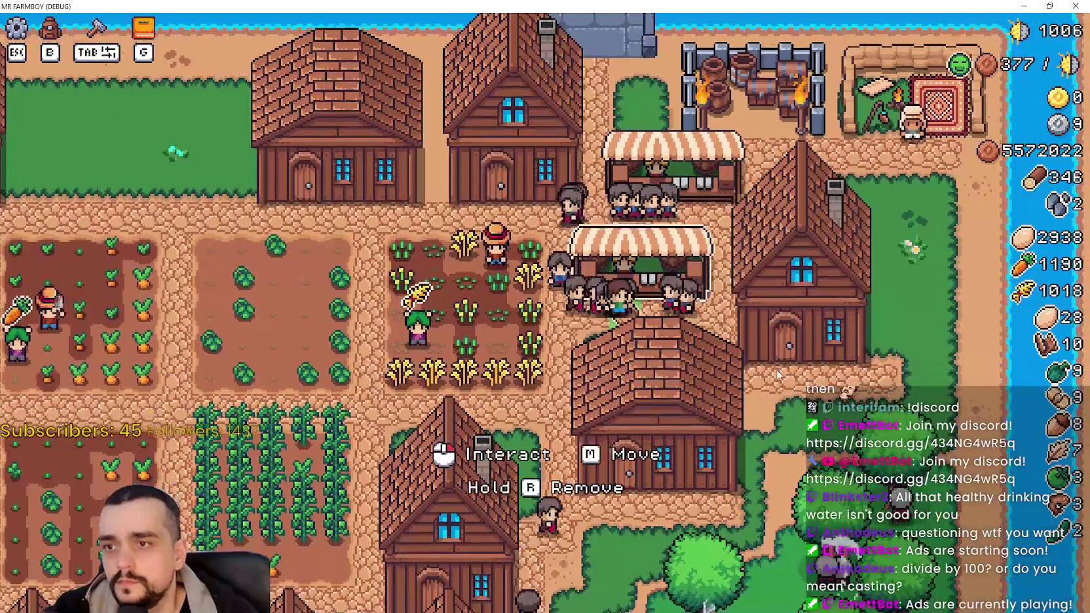
- Sell the goods queued in the market stall's Sell slots
left_click(649, 262)
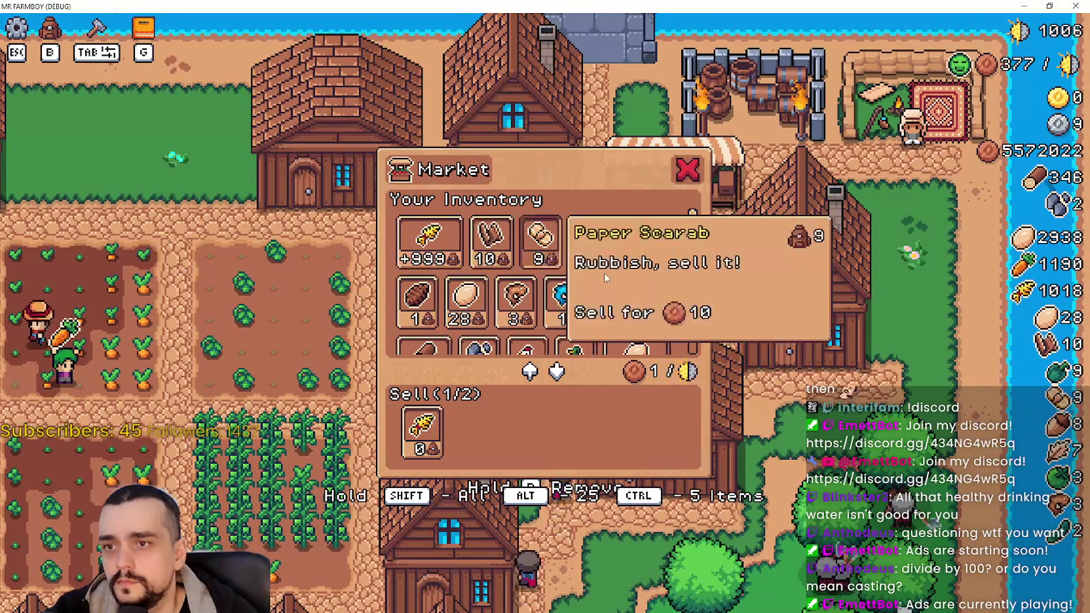
scroll(680, 282, "down", 1)
scroll(691, 268, "down", 1)
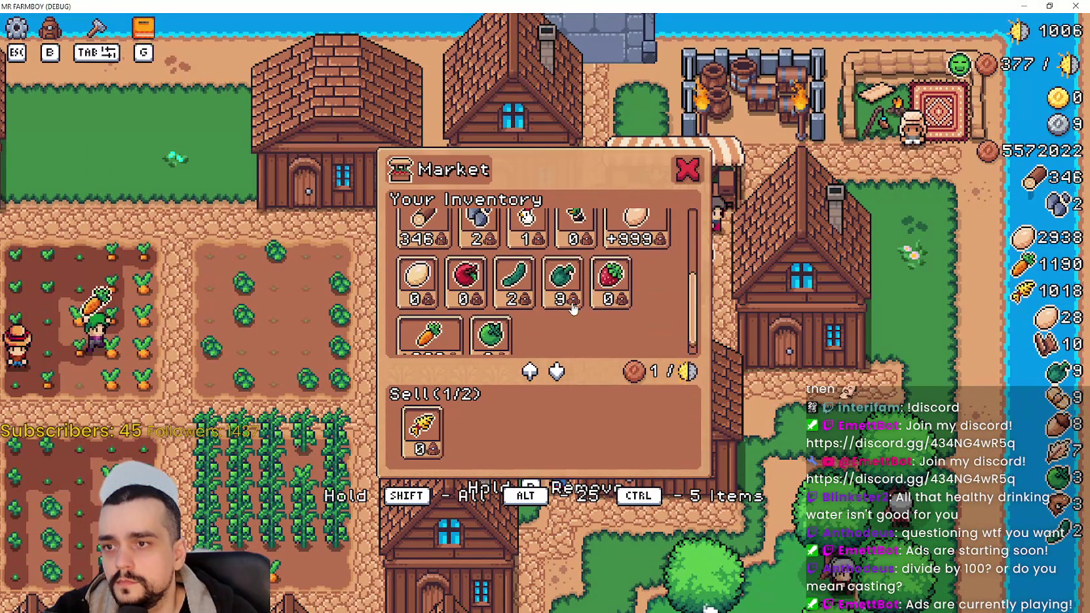
left_click(421, 431)
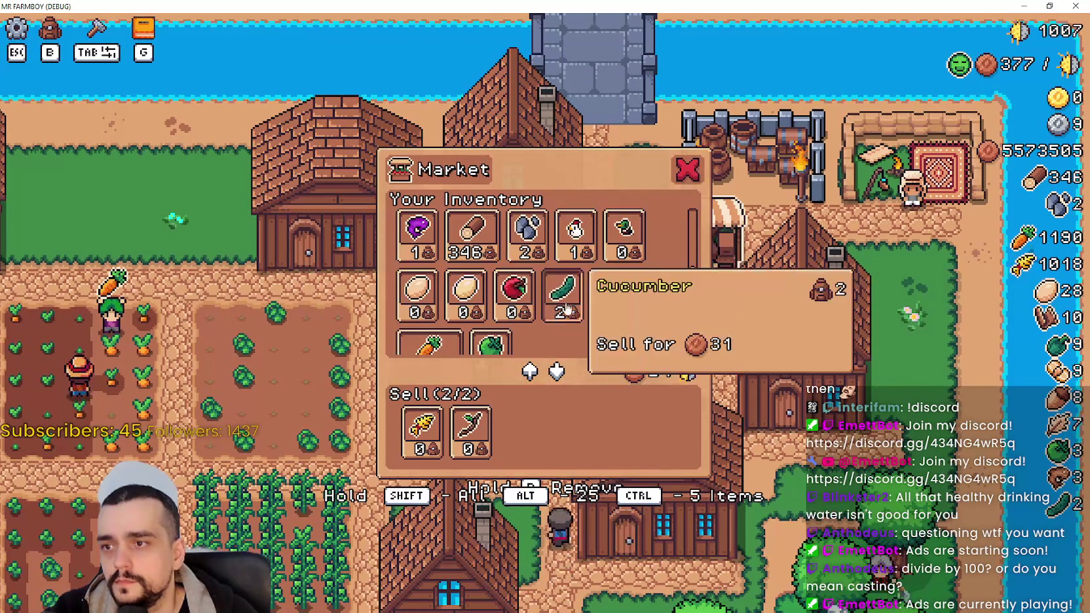
left_click(471, 432)
left_click(421, 432)
- Queue all the carrots for sale, close the market, and pause the game
scroll(576, 275, "down", 1)
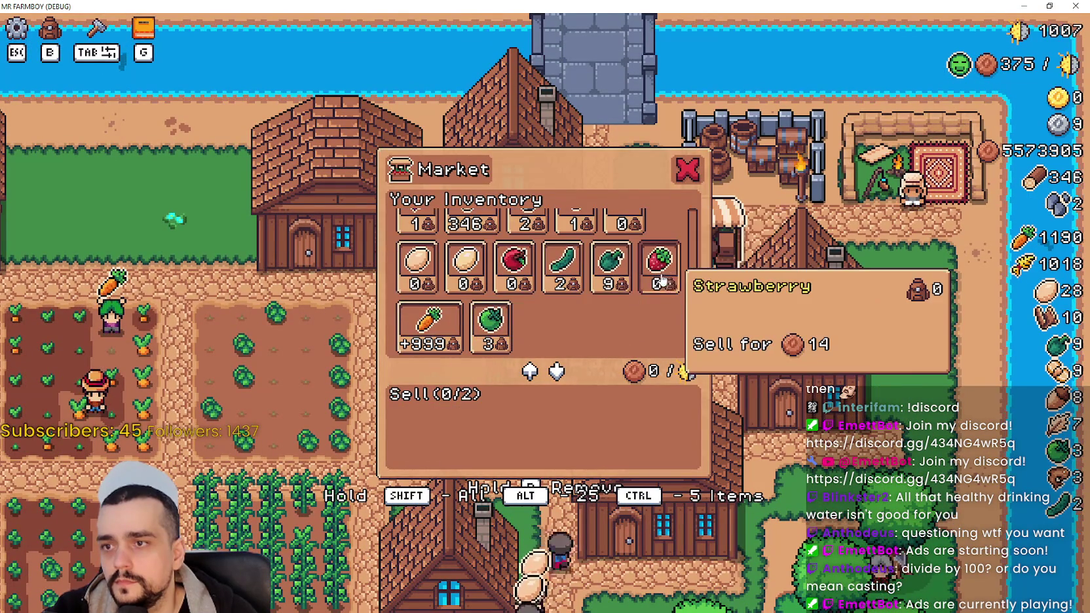
left_click(418, 321, "shift")
key("Escape")
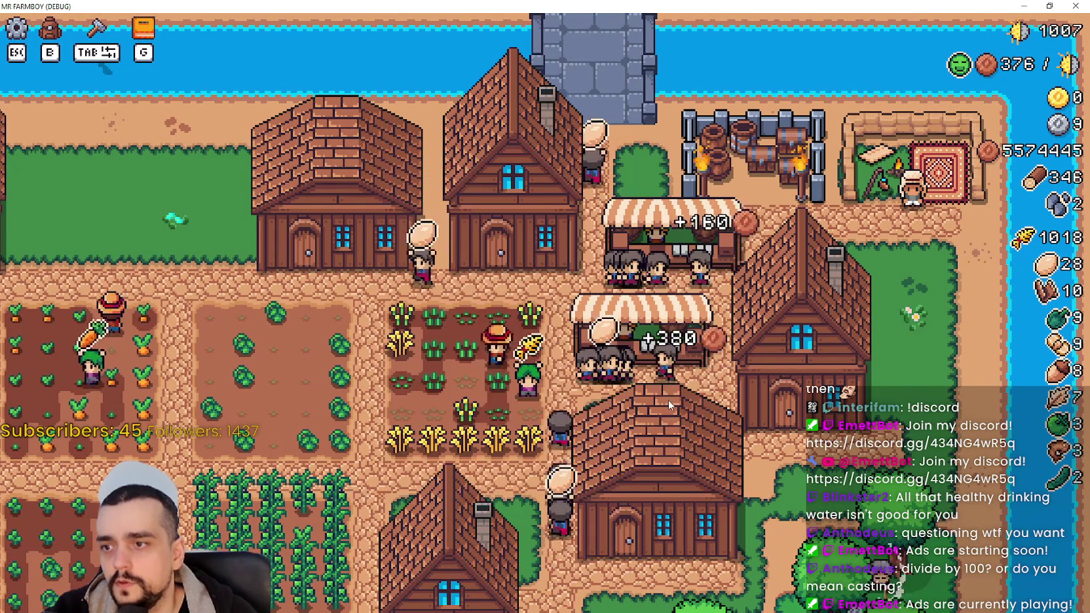
key("d")
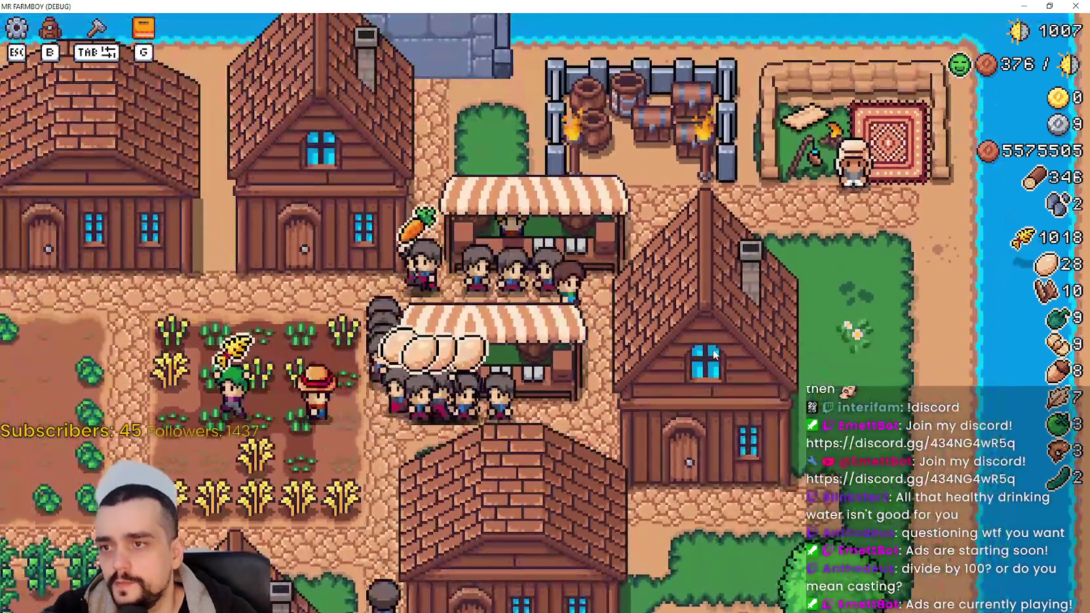
key("s")
key("Escape")
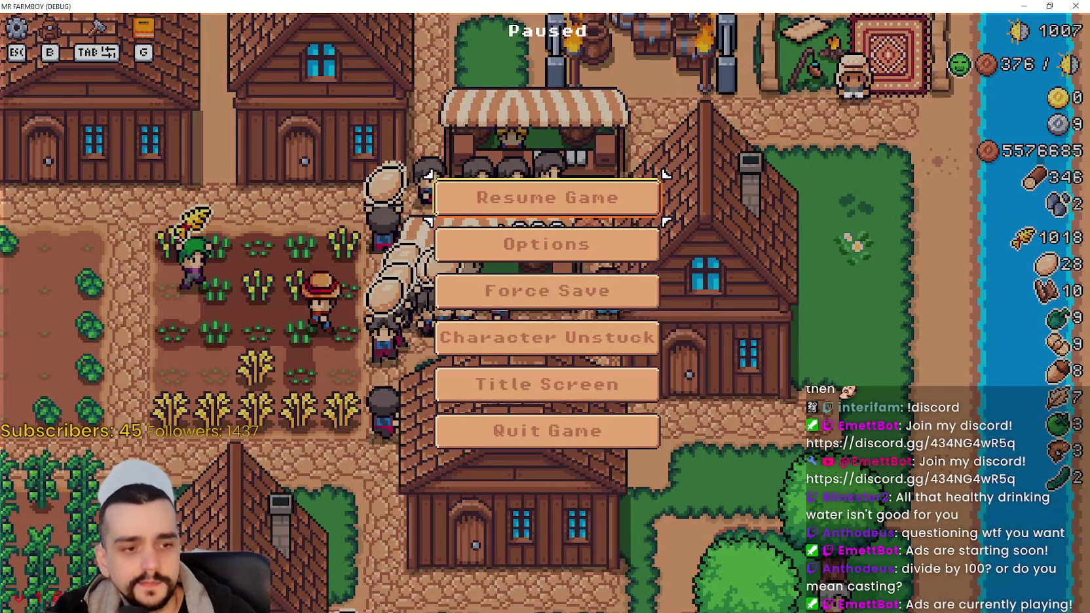
- In the Remote scene tree, set GameManager's inn_villager_buff to 60, then return to Local
key("alt+Tab")
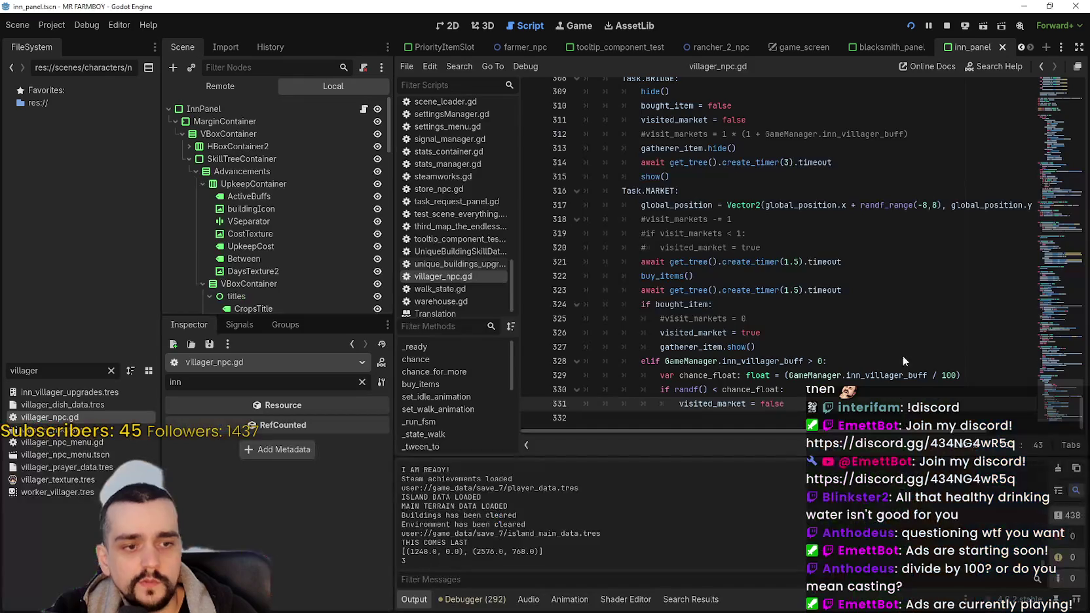
left_click(733, 222)
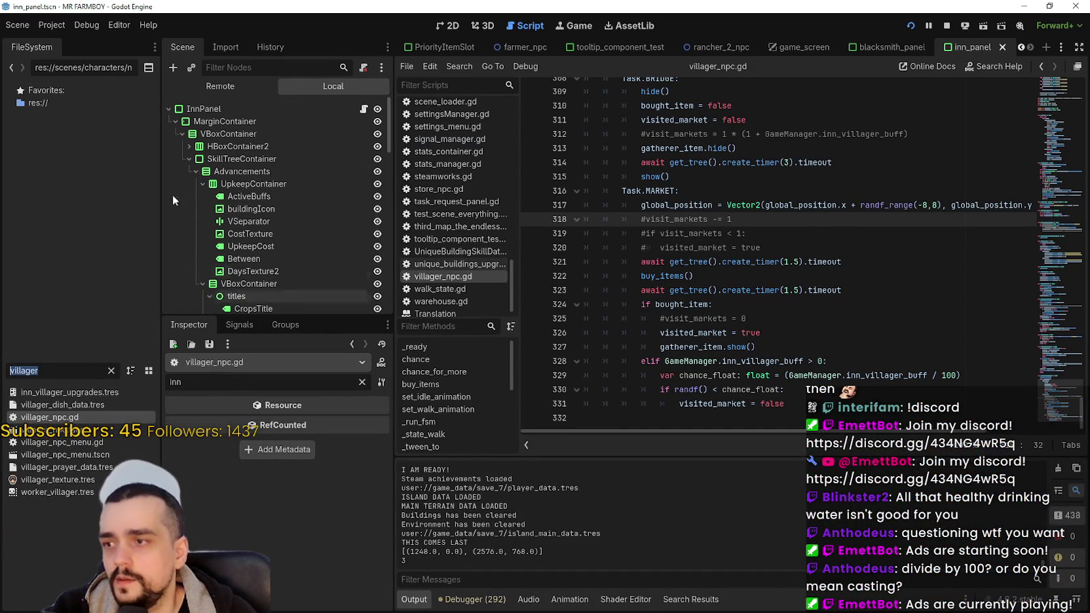
left_click(199, 86)
left_click(252, 282)
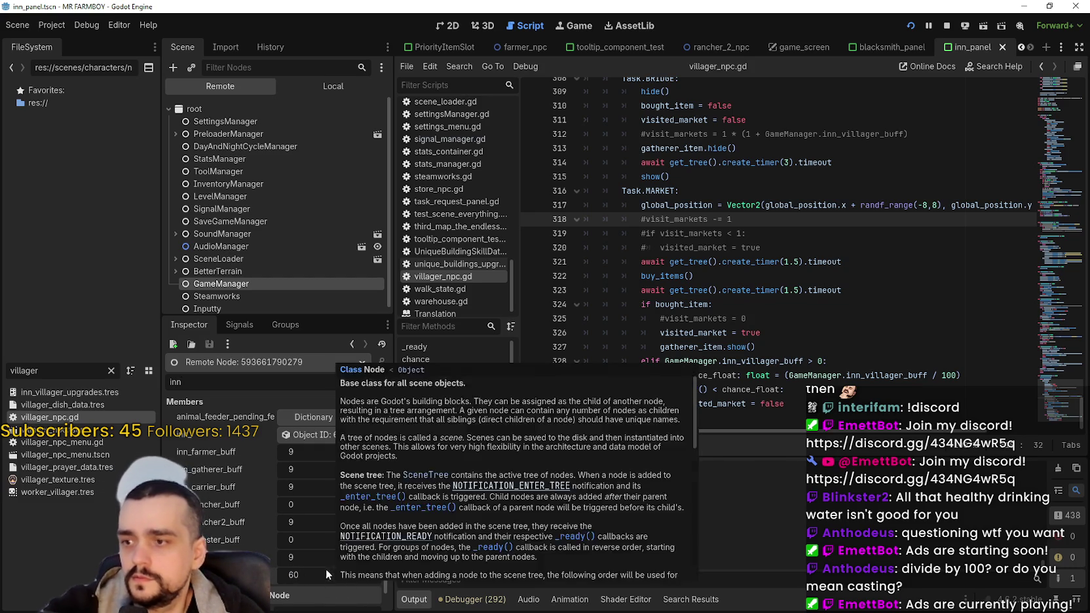
left_click(333, 88)
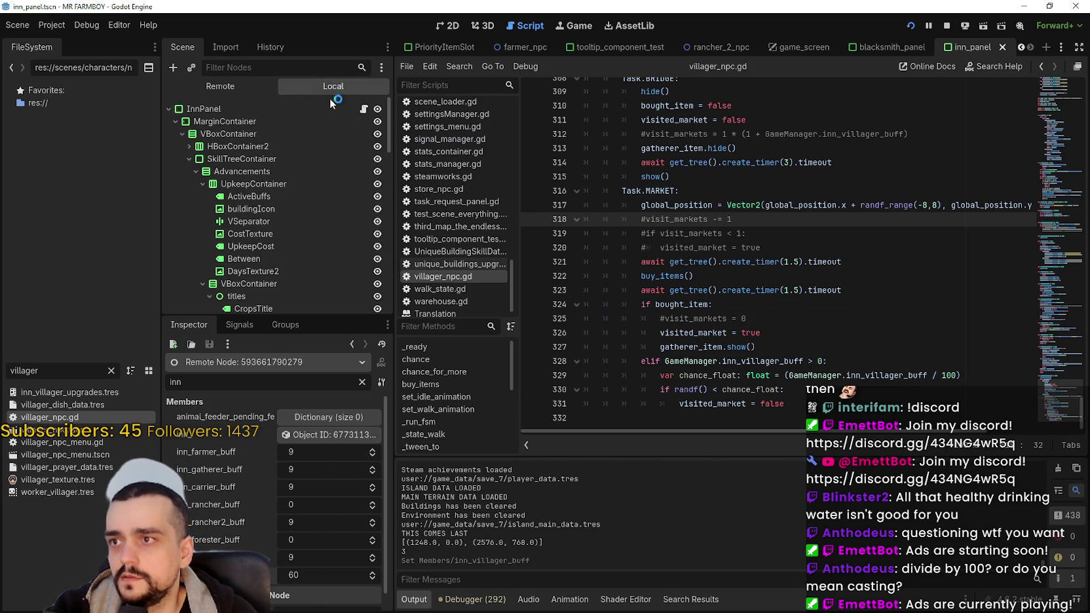
left_click(314, 184)
- Switch back to the game and resume it from the pause menu
key("alt+Tab")
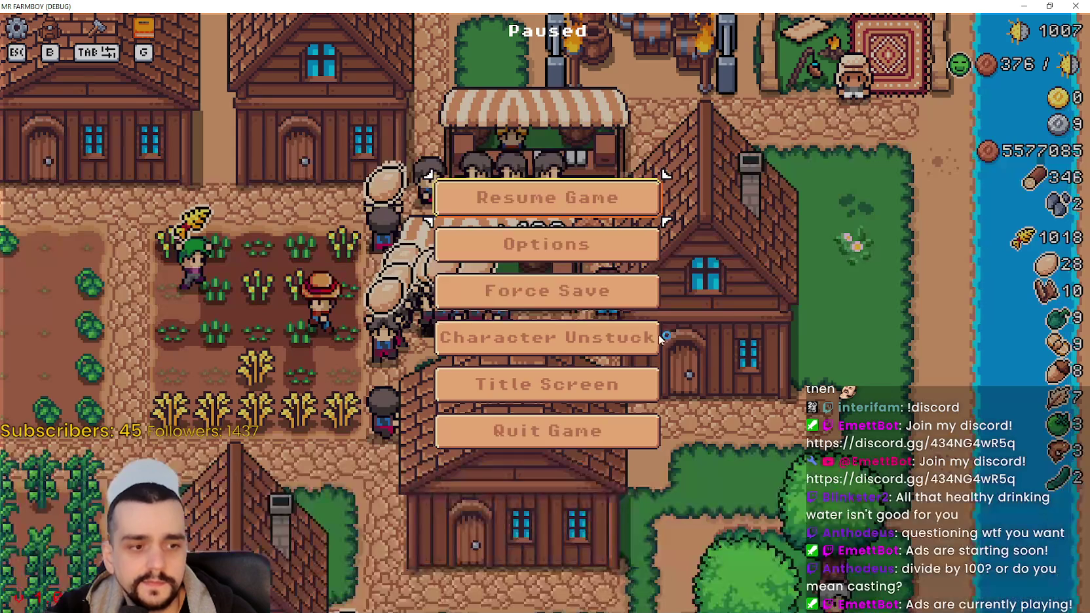
left_click(593, 202)
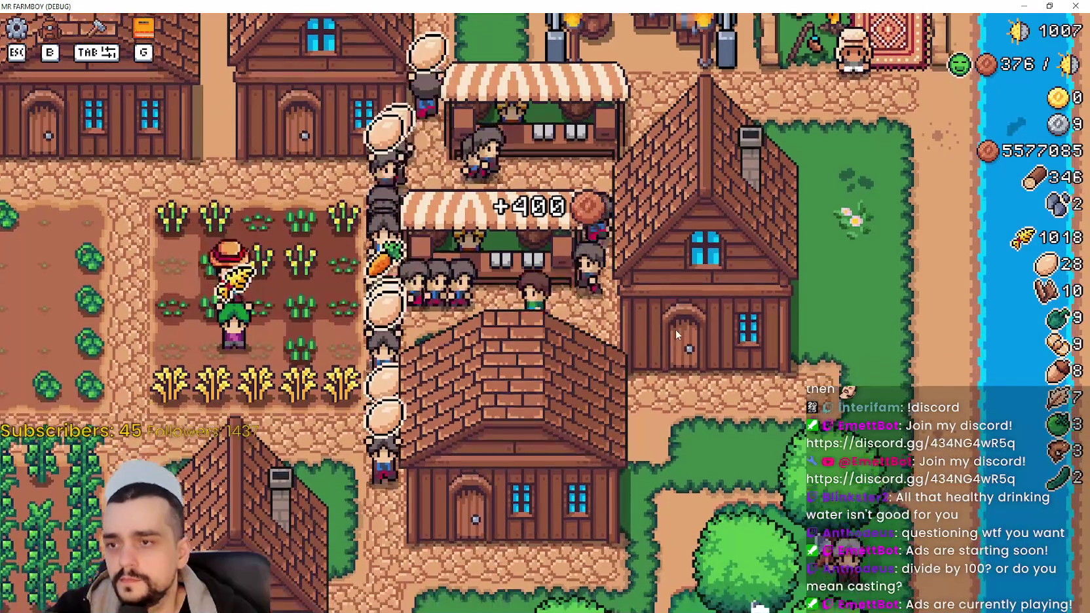
scroll(626, 259, "up", 2)
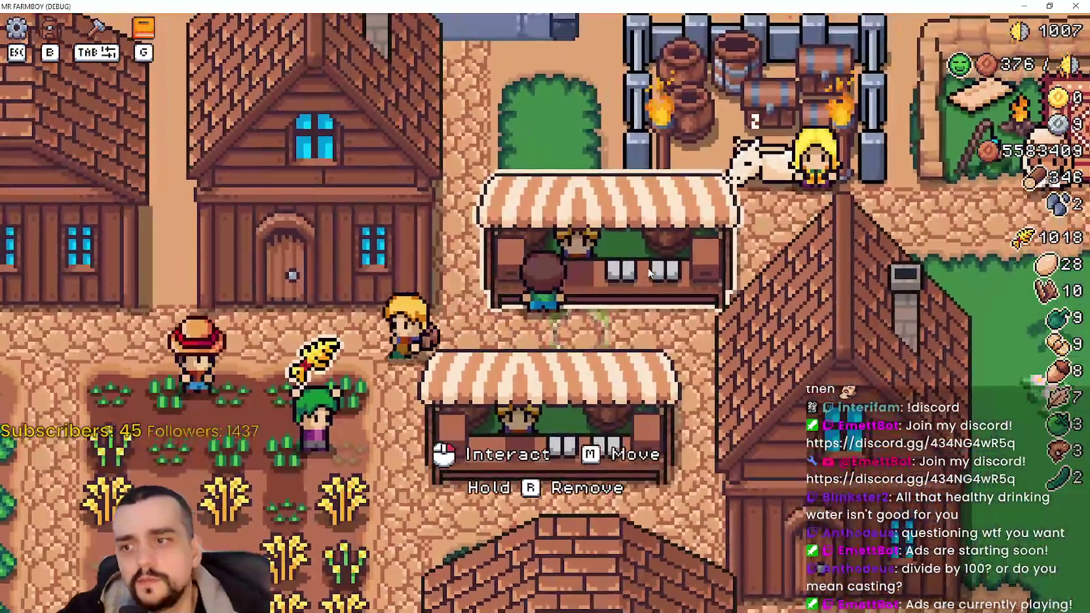
- Take the carrots back out of the stall's Sell slot
key("e")
left_click(417, 451)
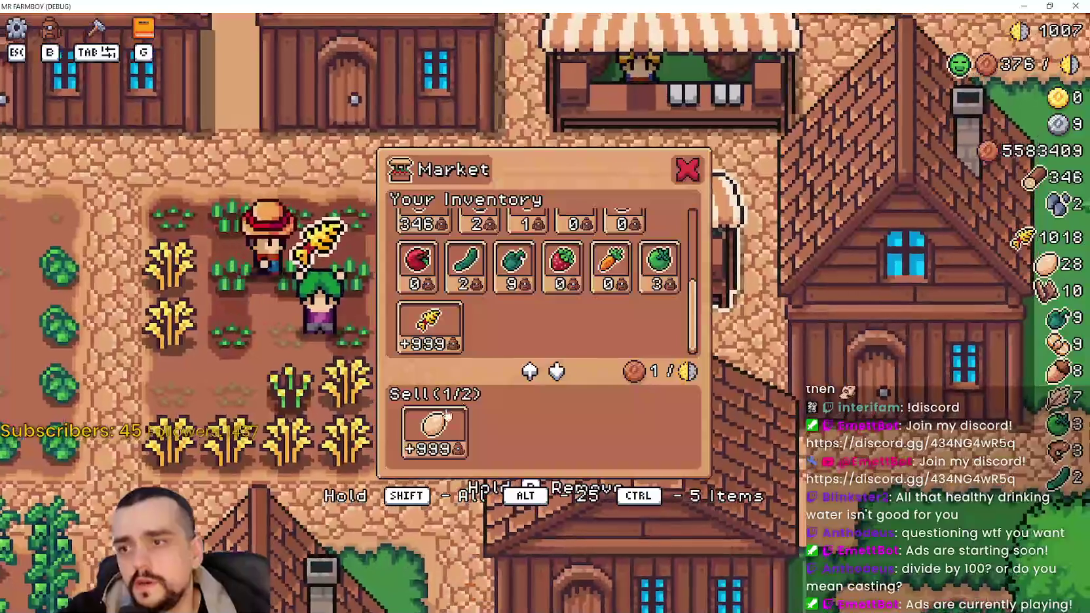
key("Escape")
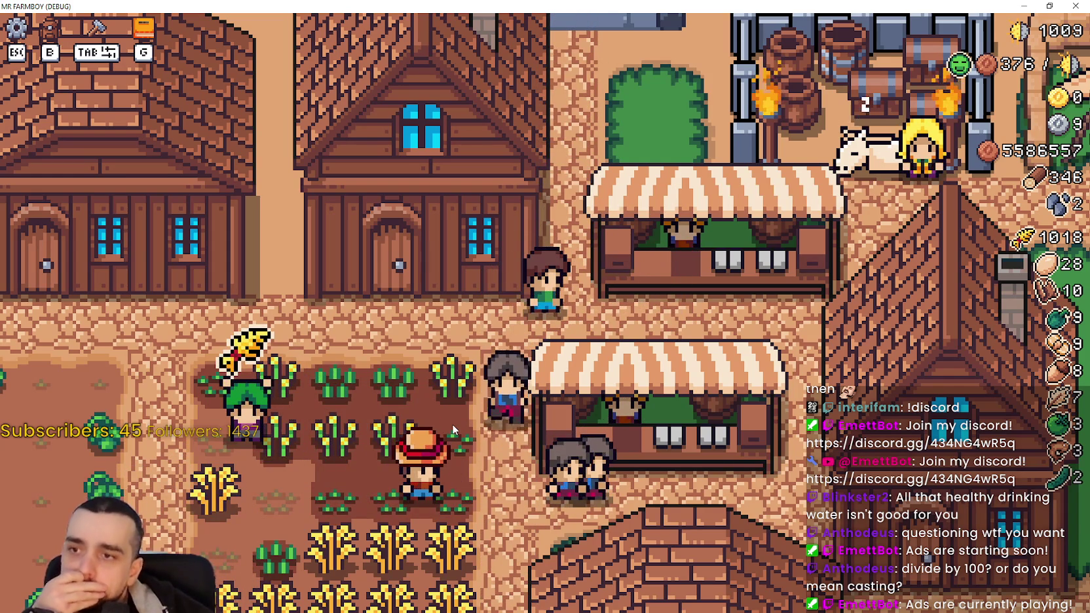
- Zoom out to survey the whole village and its market
scroll(269, 382, "down", 5)
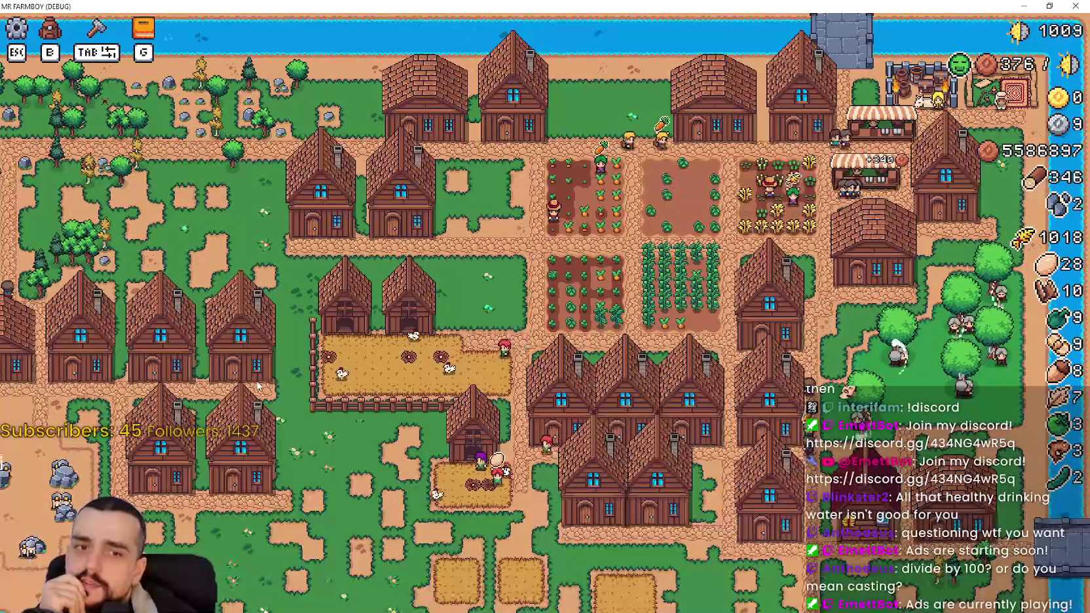
scroll(258, 386, "down", 2)
scroll(257, 386, "up", 5)
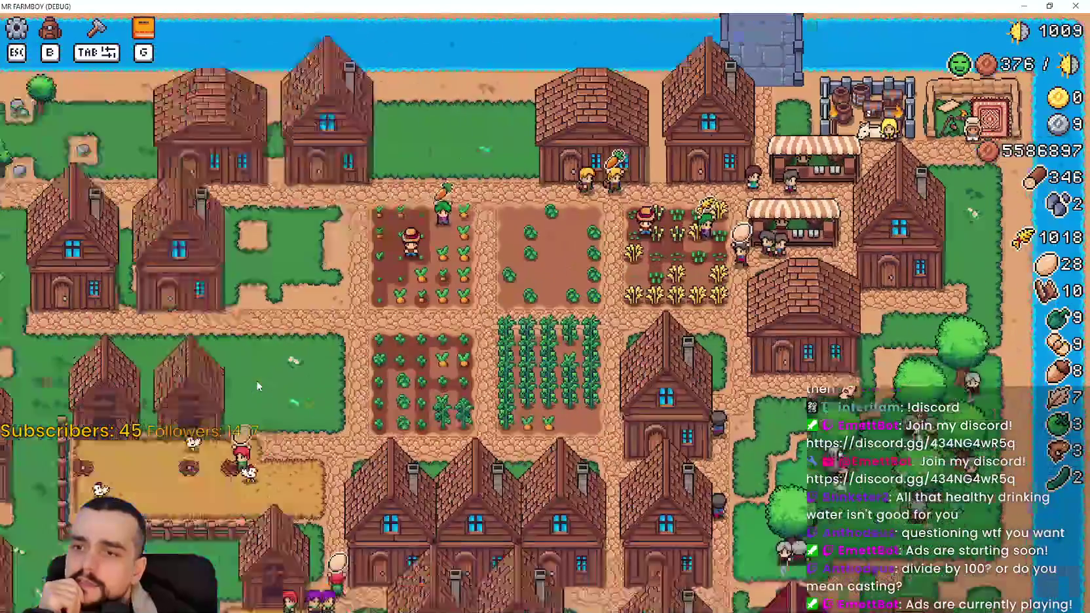
scroll(256, 380, "down", 2)
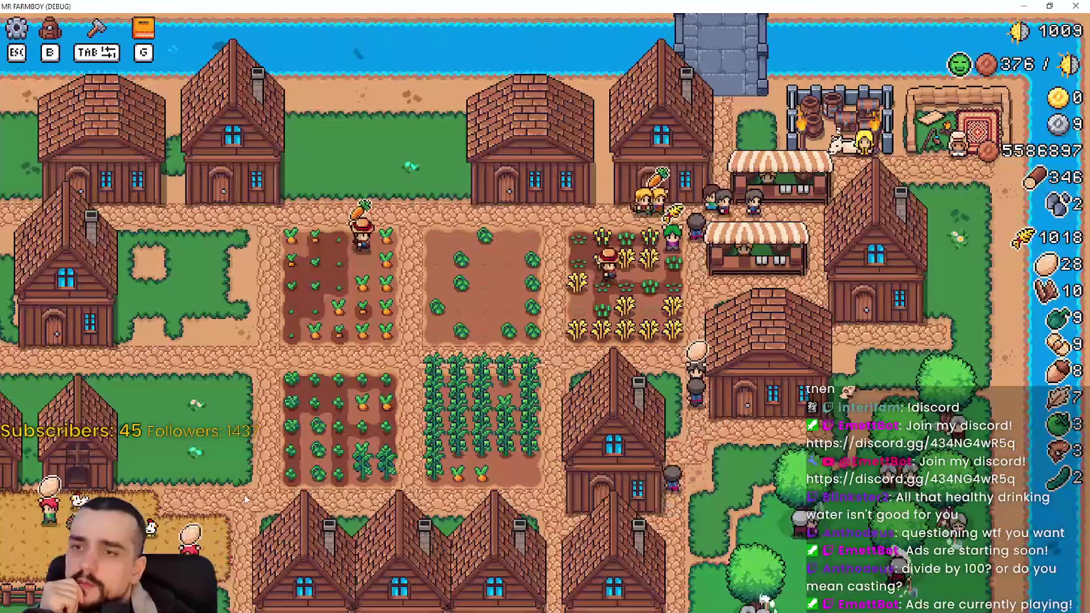
scroll(642, 370, "down", 3)
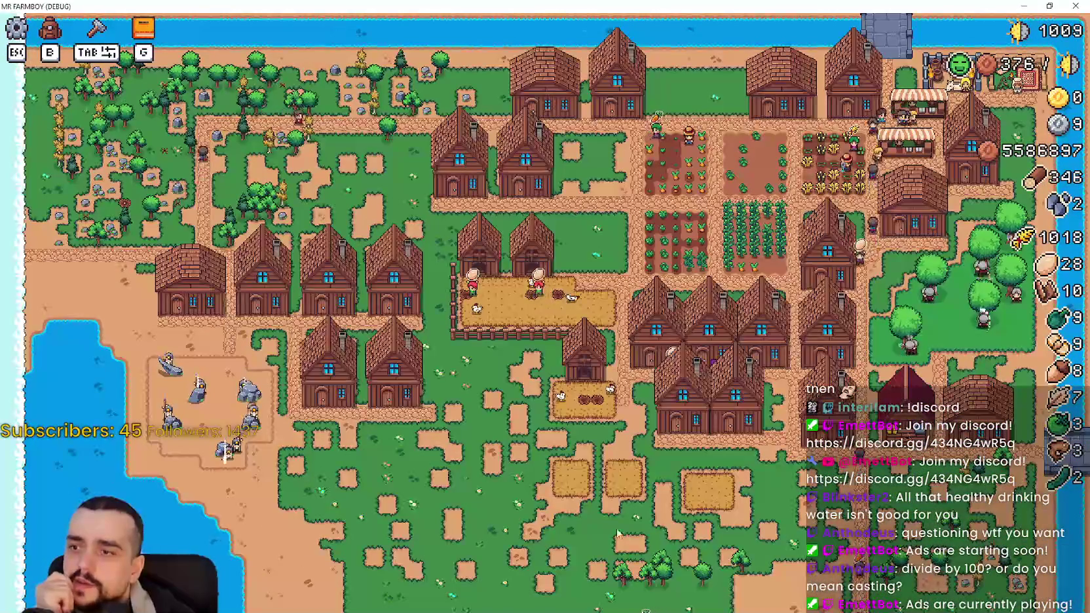
- Open the game's Advancements panel with G, maximized on the Workers tab at Farmer Upgrade 1
scroll(457, 446, "up", 2)
scroll(458, 446, "up", 3)
key("super+Down")
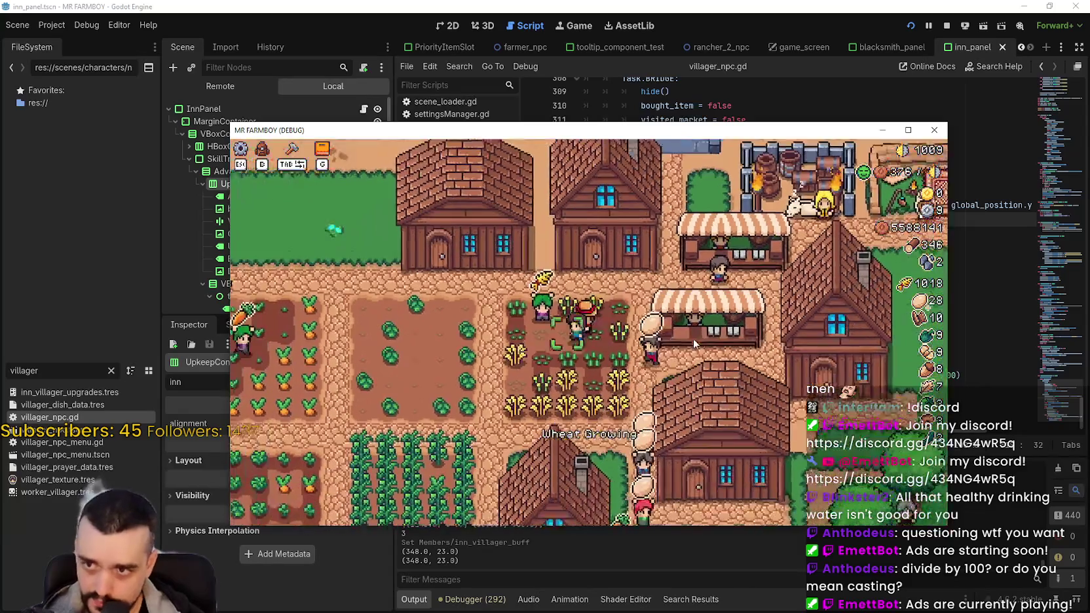
left_click_drag(695, 344, 906, 151)
key("g")
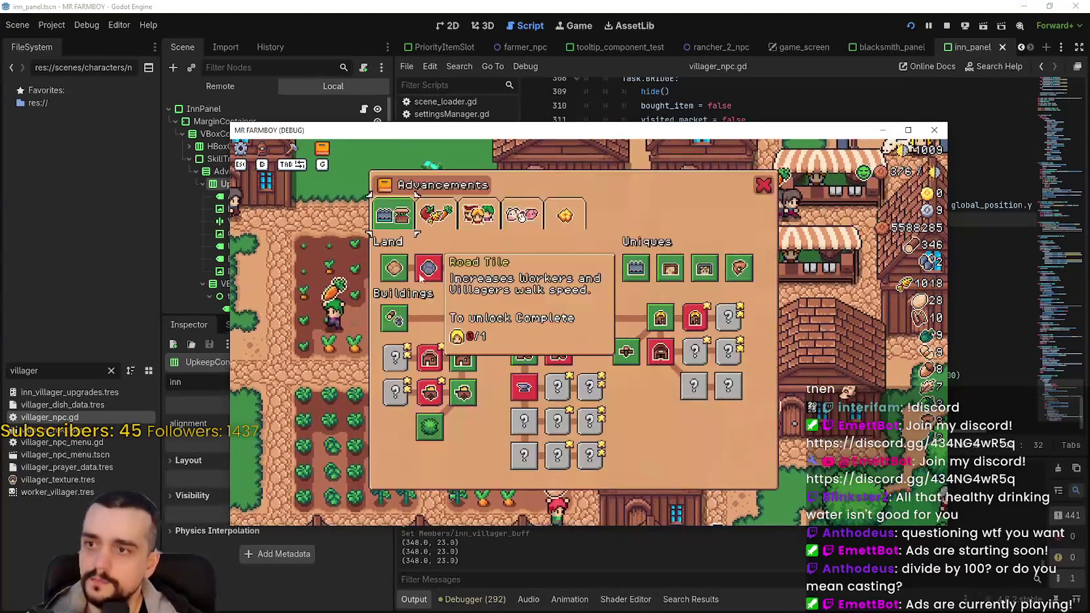
left_click(443, 221)
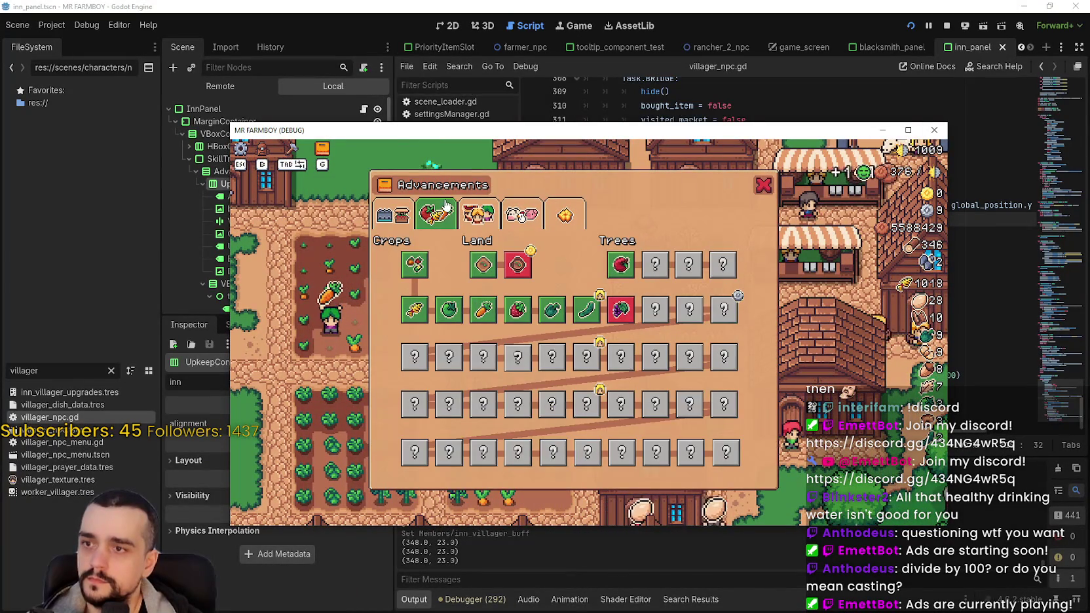
left_click(482, 212)
left_click(908, 129)
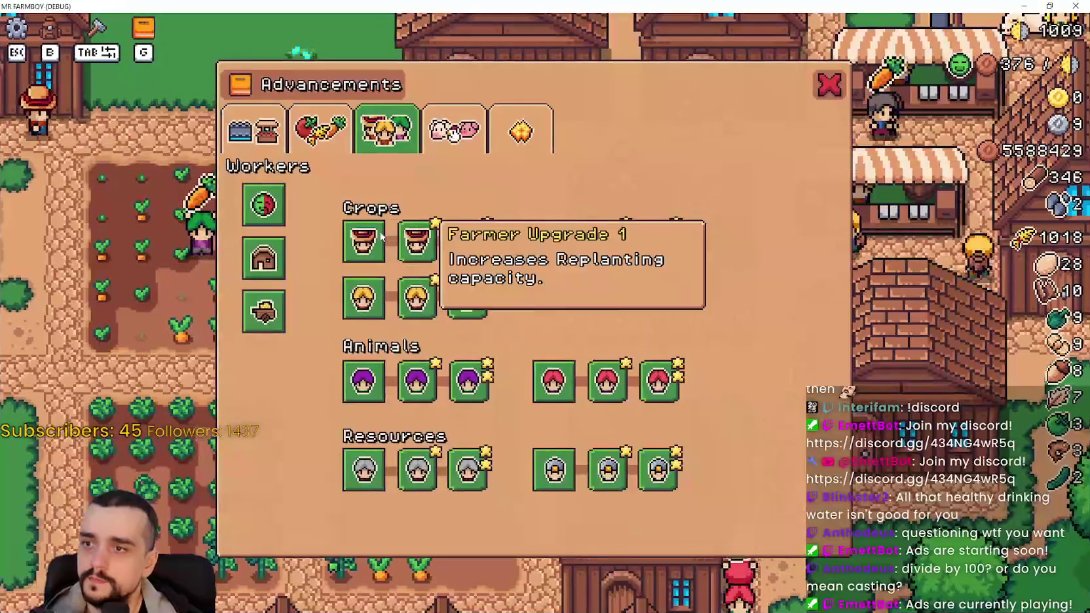
mouse_move(378, 245)
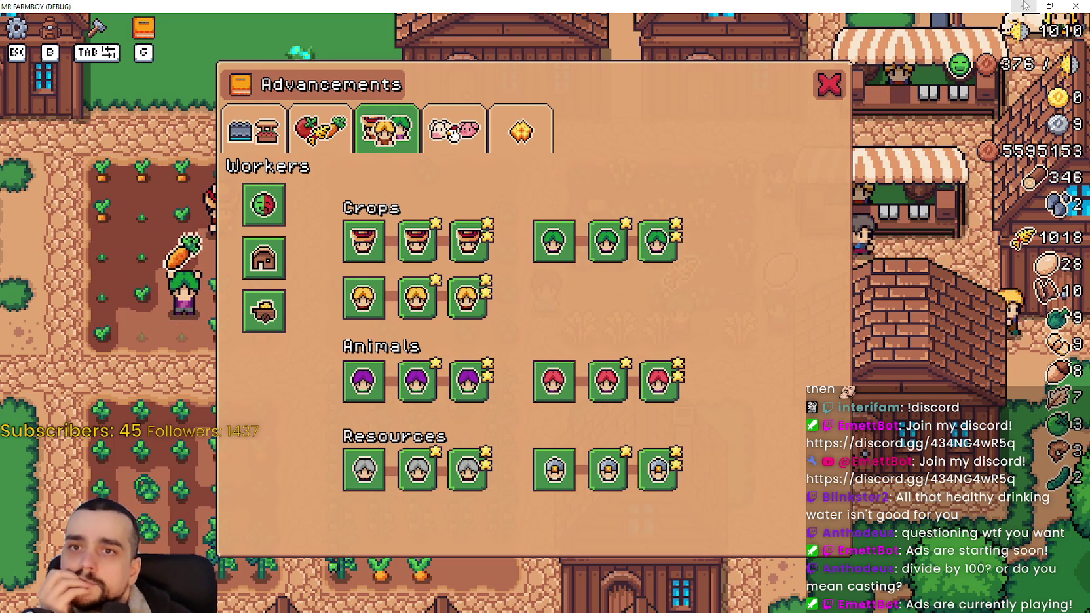
- Filter FileSystem by 'tool' and open tool_manager.gd, tooltip_component_test.tscn and its script
mouse_move(844, 10)
left_mouse_down()
mouse_move(555, 119)
mouse_move(933, 126)
left_mouse_up()
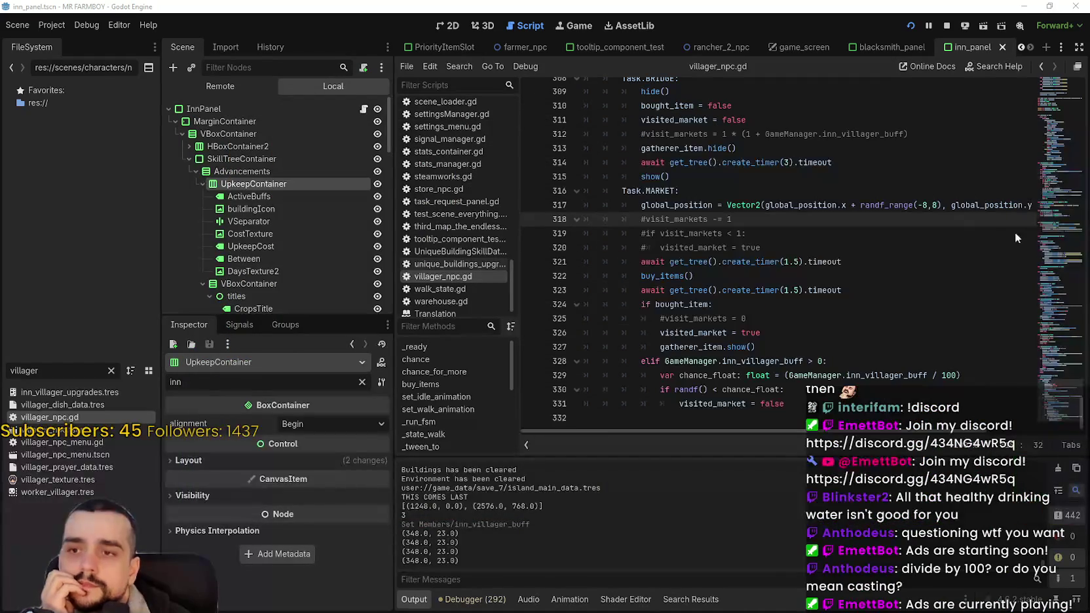
left_click(720, 319)
left_click(111, 371)
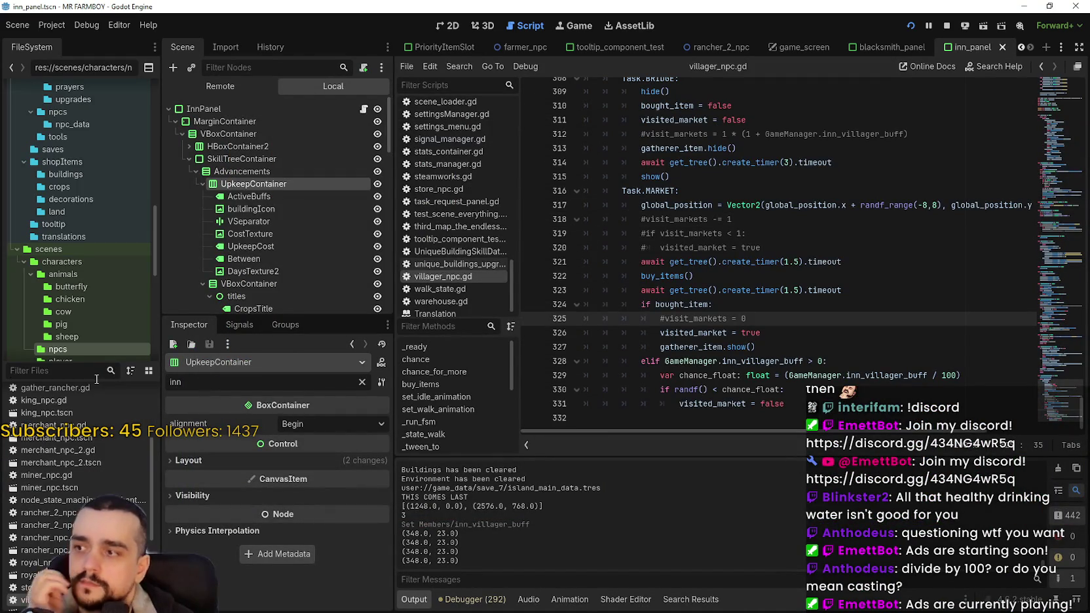
type("tool")
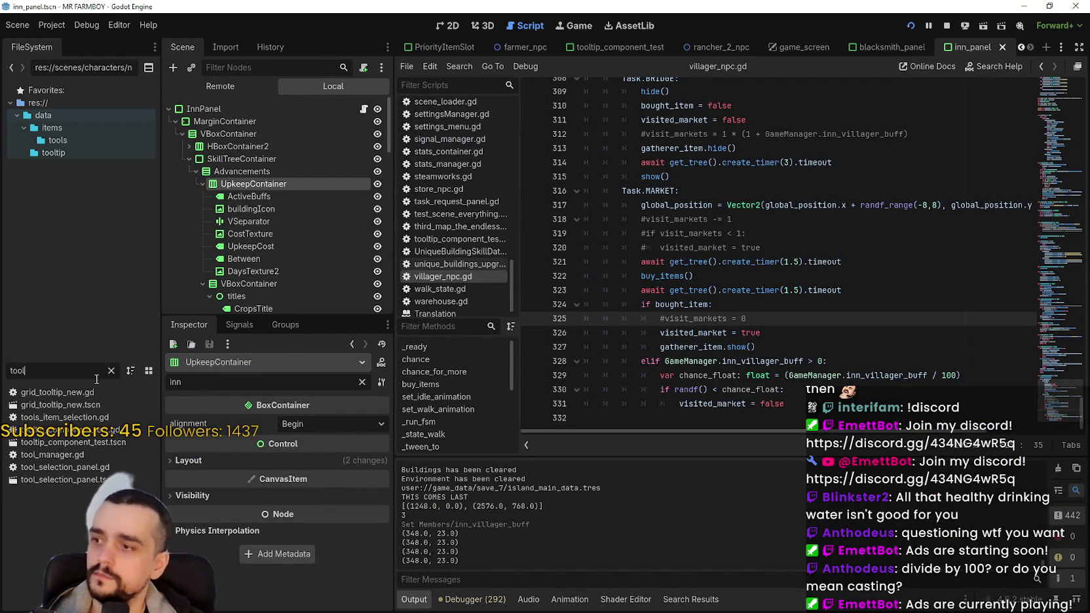
double_click(68, 455)
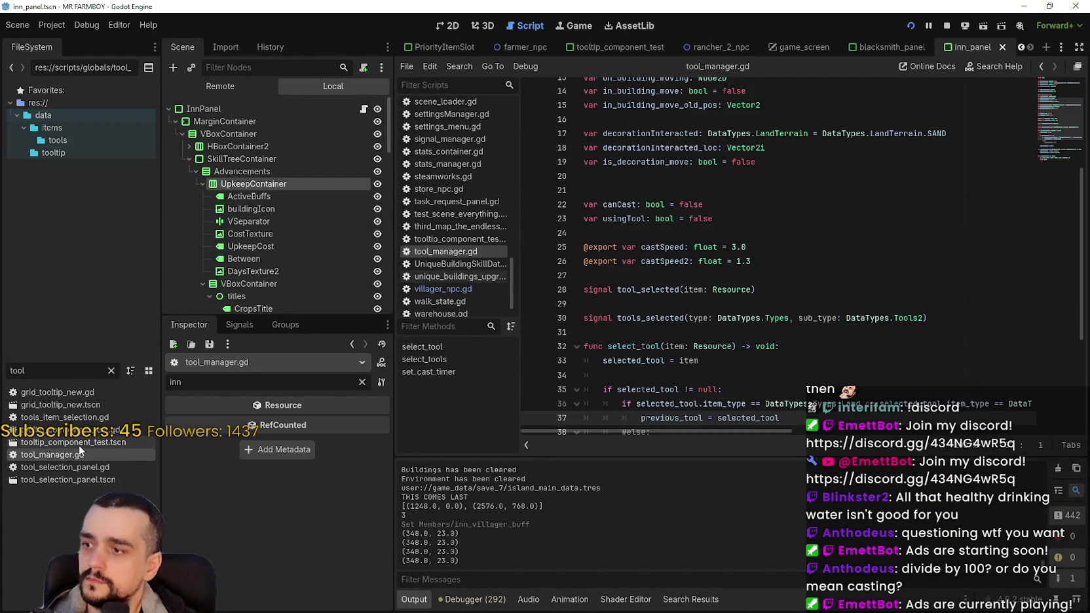
double_click(79, 444)
double_click(81, 464)
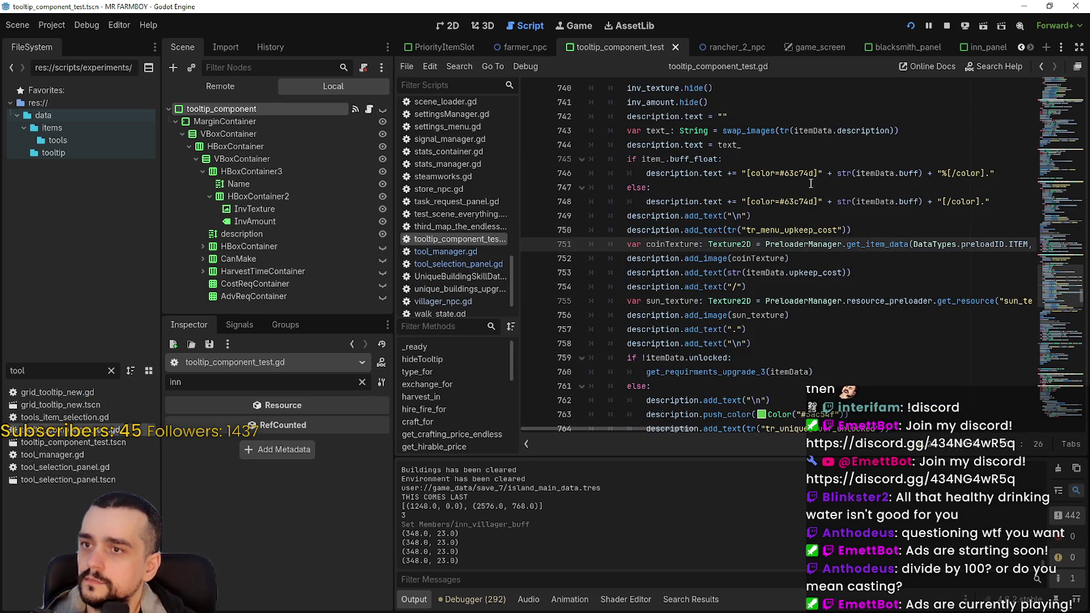
left_click_drag(1062, 262, 1063, 87)
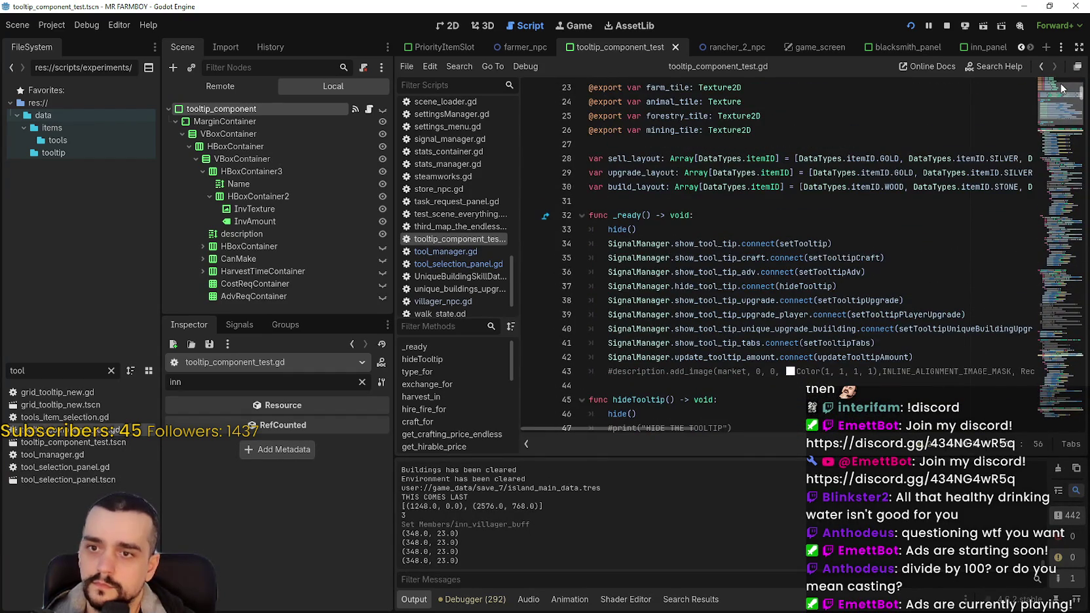
- Jump to setTooltipAdv, resume the game, and re-set the breakpoint on line 643
right_click(833, 277)
left_click(869, 456)
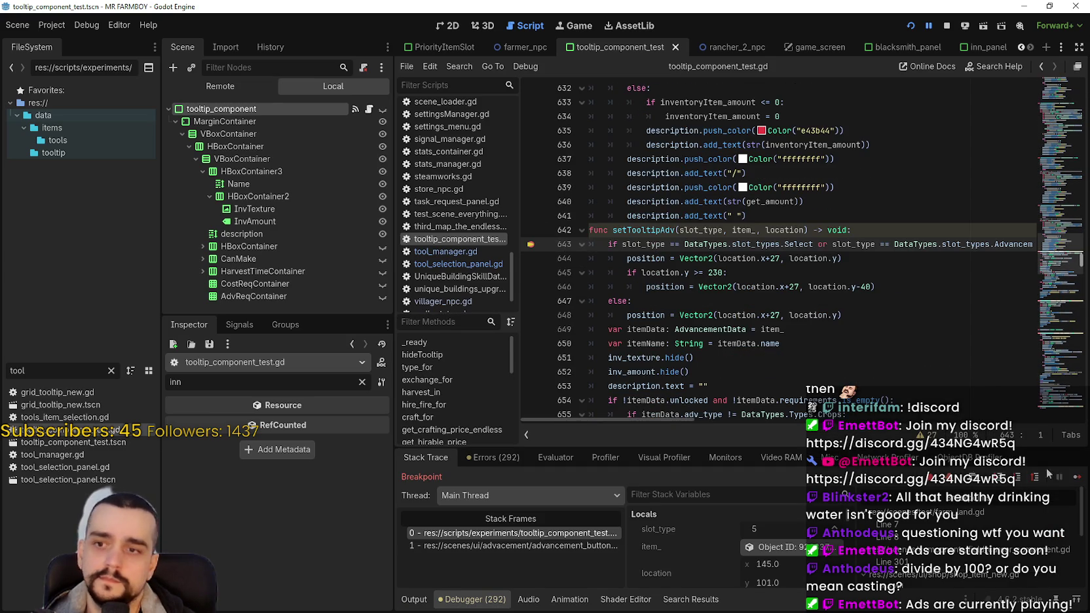
left_click(1076, 480)
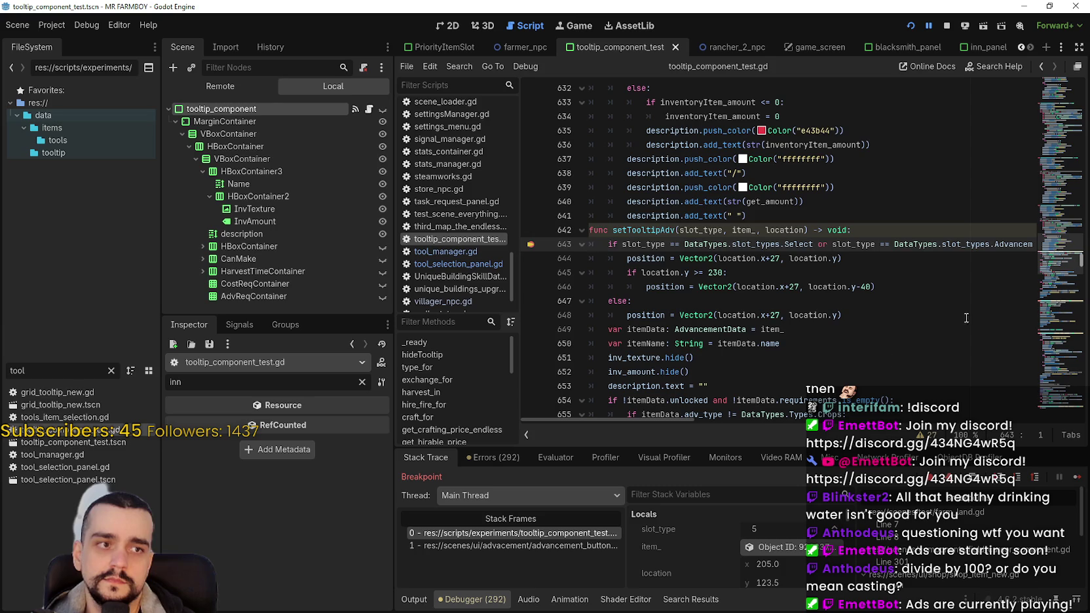
left_click(1076, 479)
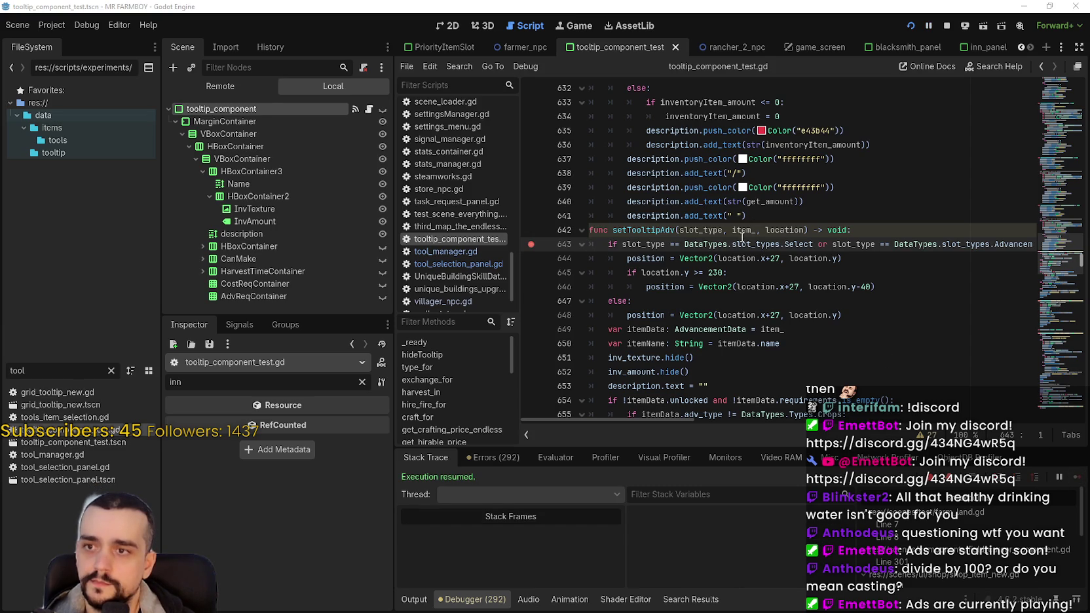
left_click(531, 244)
left_click(771, 258)
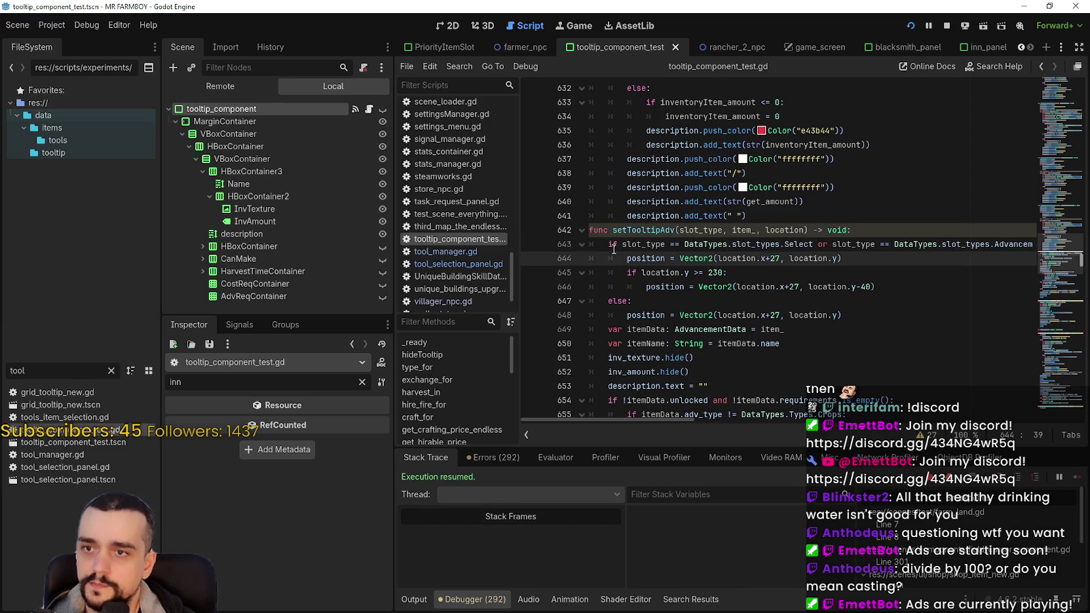
left_click(530, 248)
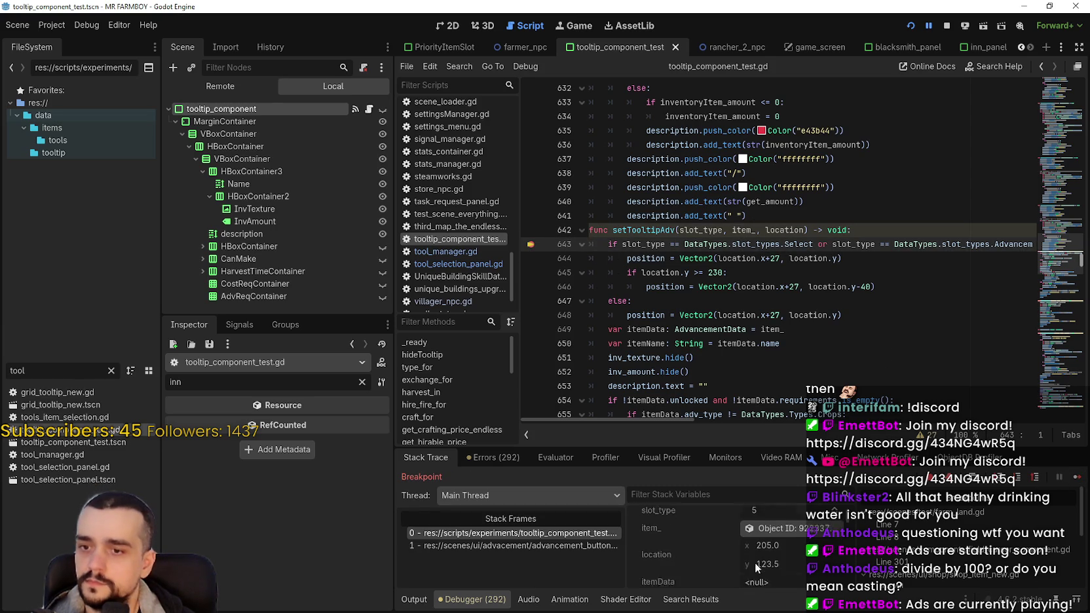
- Inspect the item's AdvancementData with the property filter cleared, confirming adv_item is Farmer
scroll(755, 562, "down", 1)
left_click(779, 523)
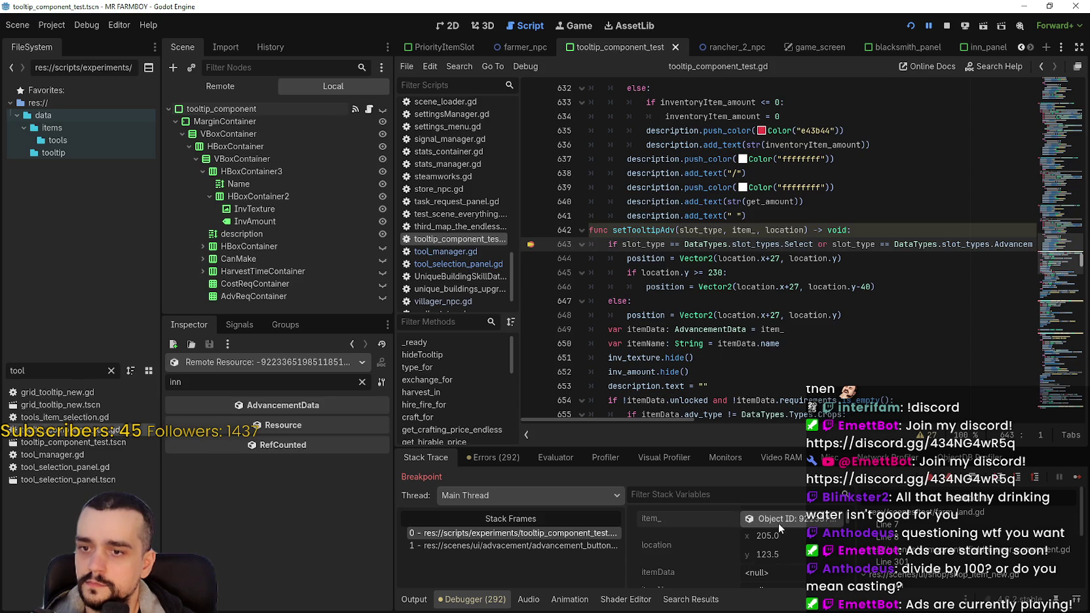
left_click(361, 382)
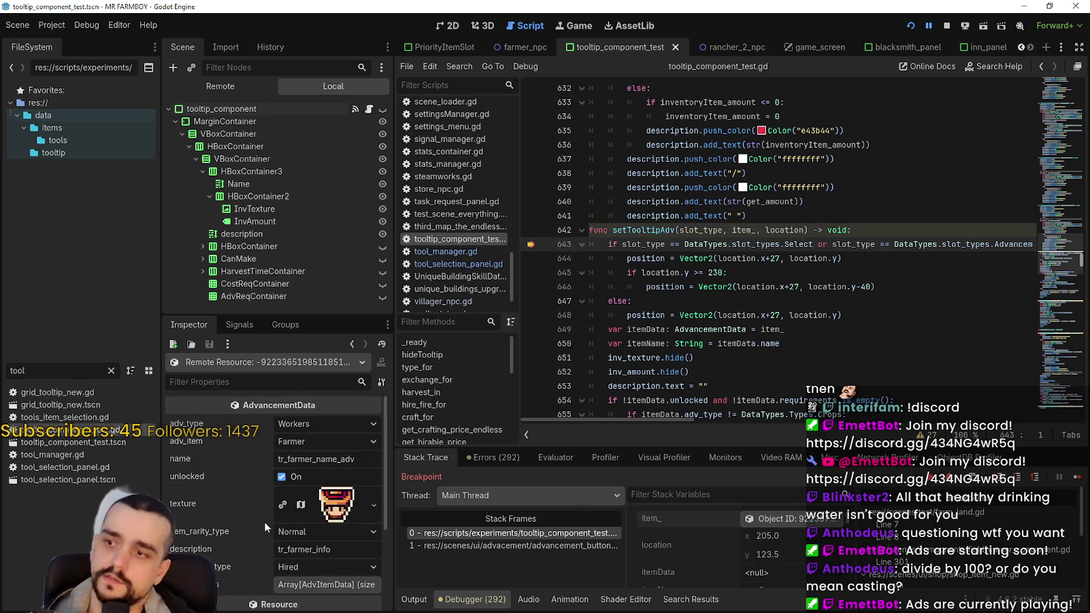
scroll(265, 522, "down", 1)
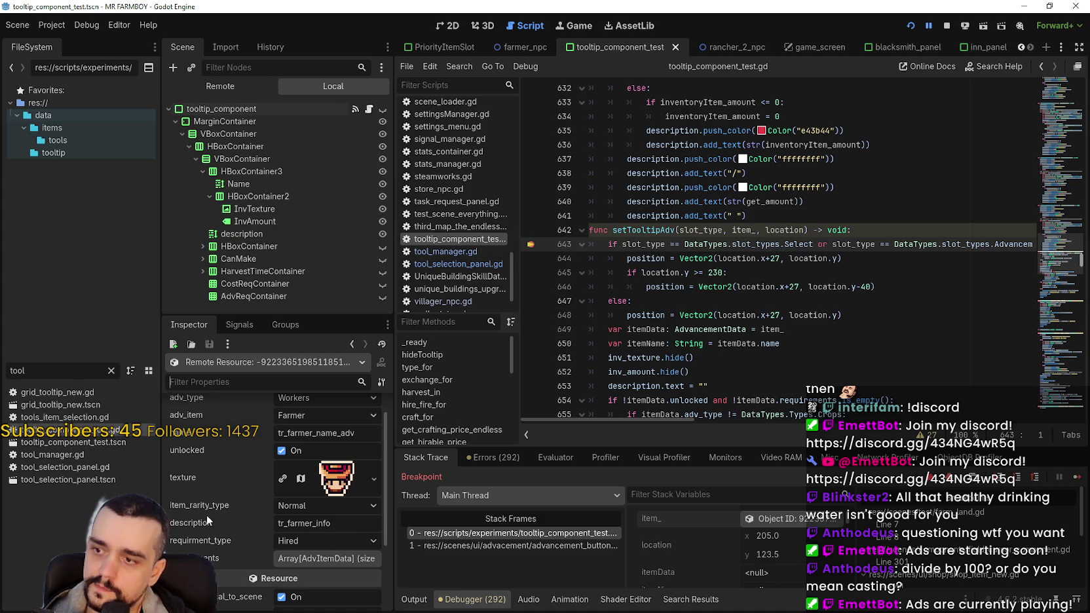
scroll(260, 488, "up", 1)
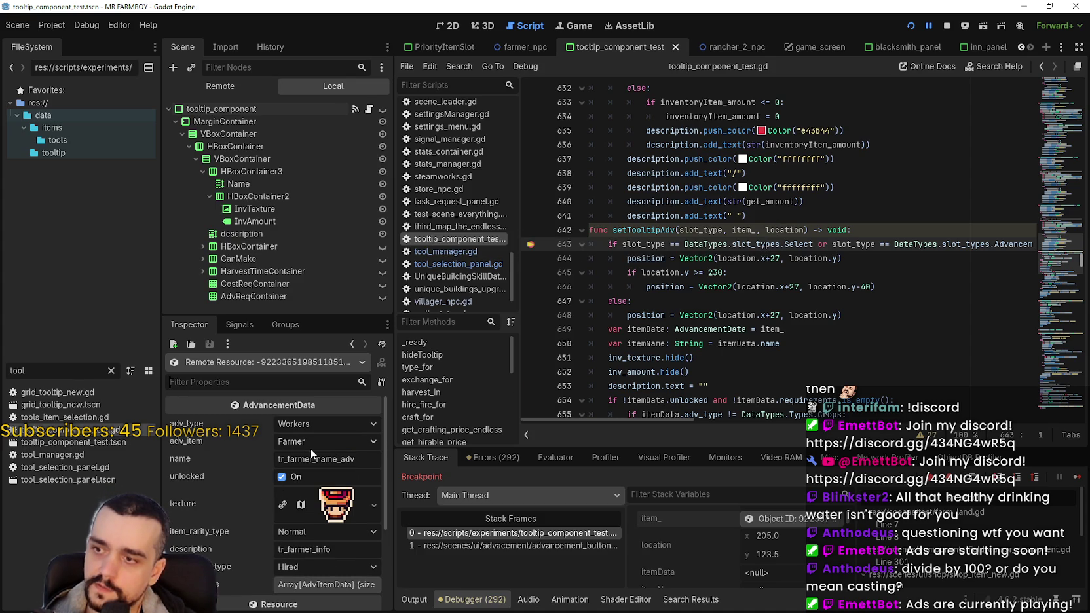
left_click(375, 442)
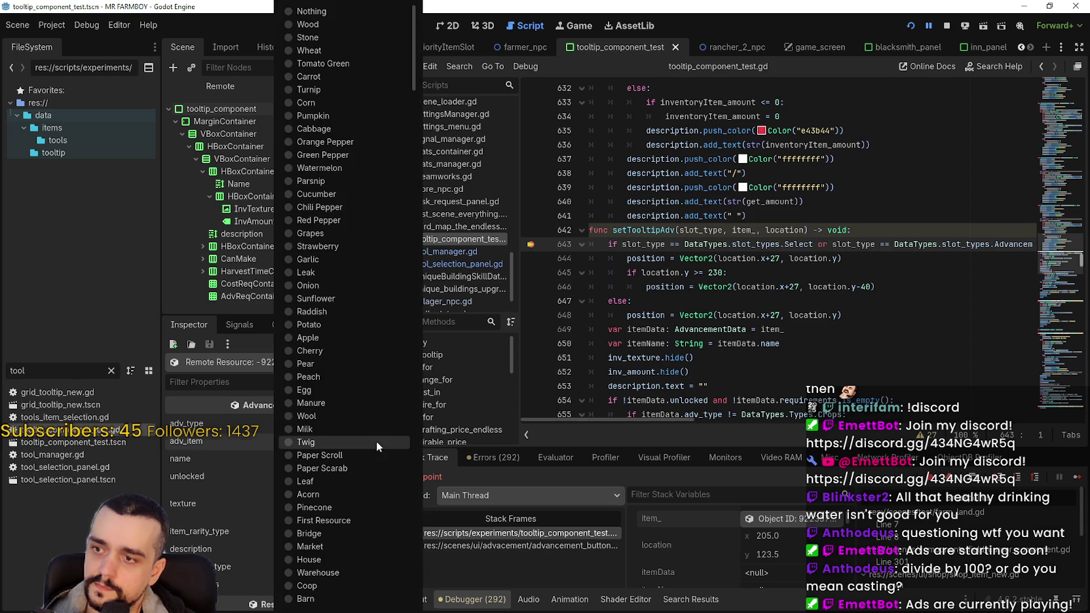
left_click(658, 317)
left_click(760, 287)
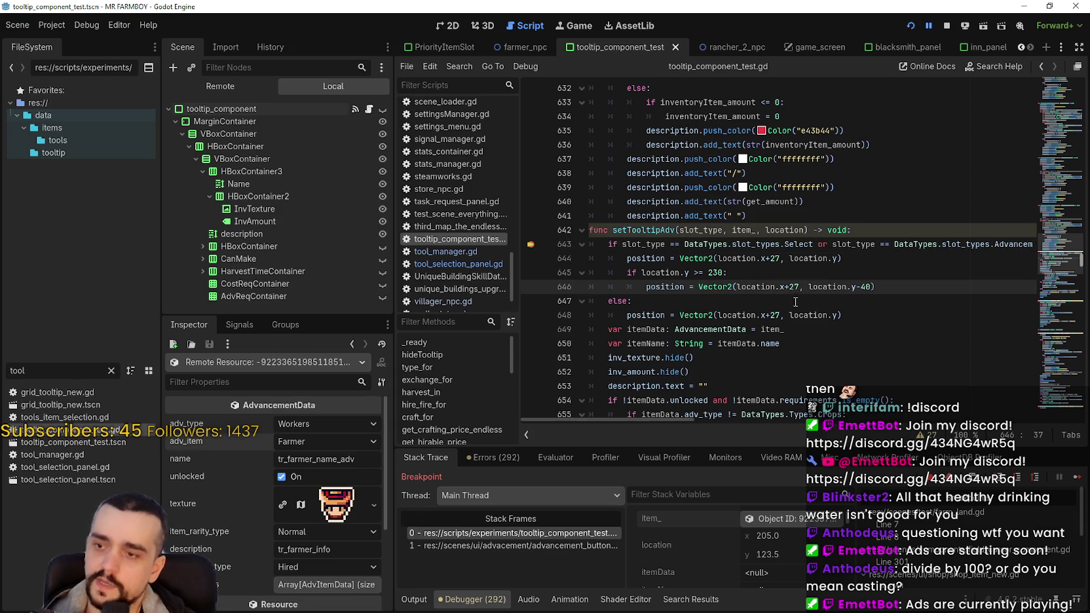
left_click(707, 273)
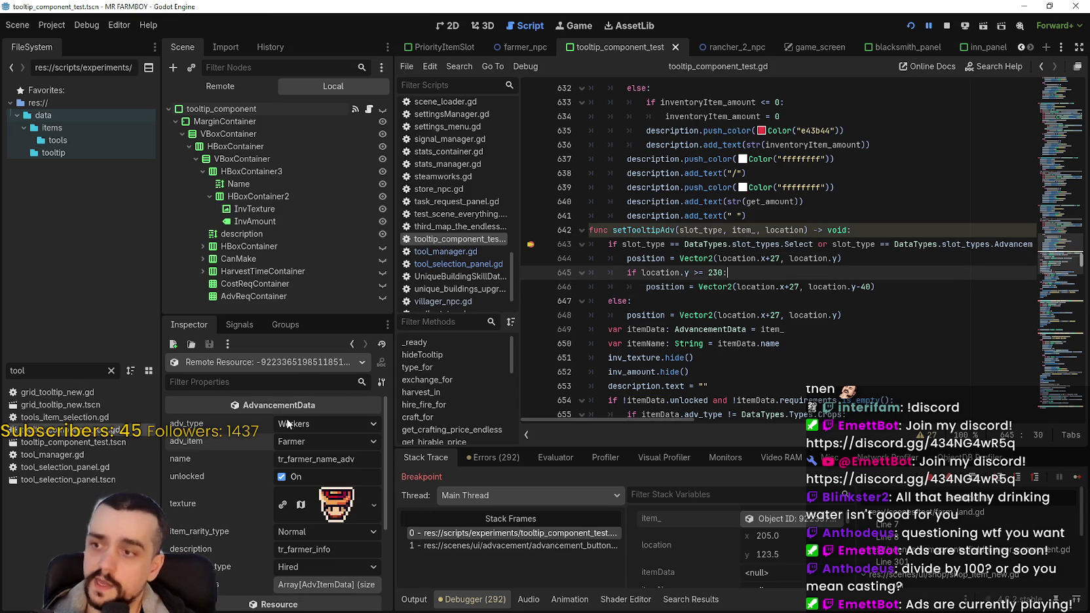
scroll(730, 256, "down", 1)
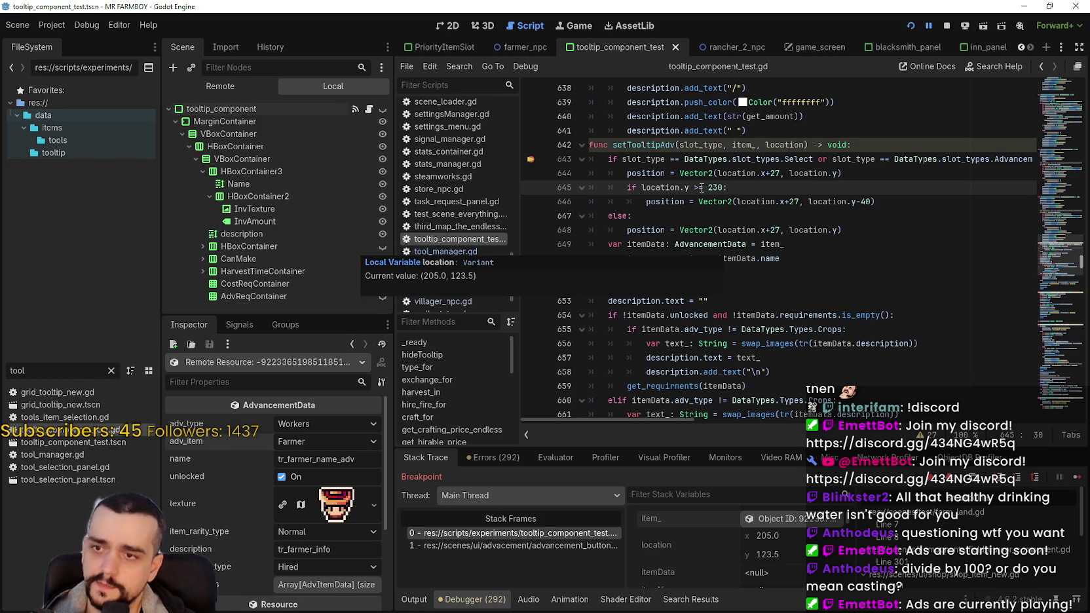
scroll(771, 293, "down", 3)
scroll(771, 293, "down", 2)
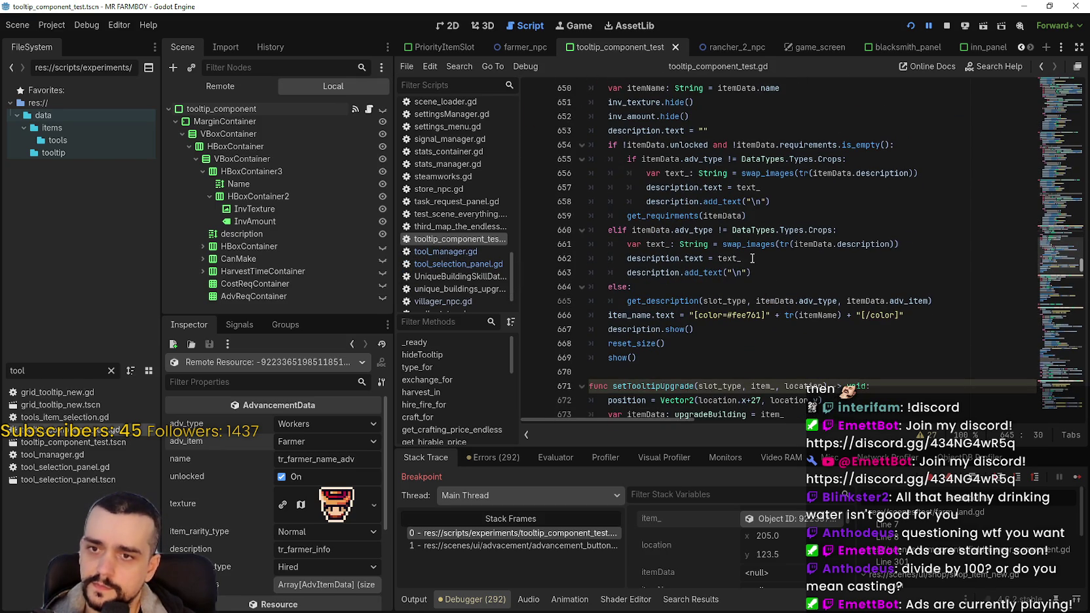
scroll(752, 258, "down", 2)
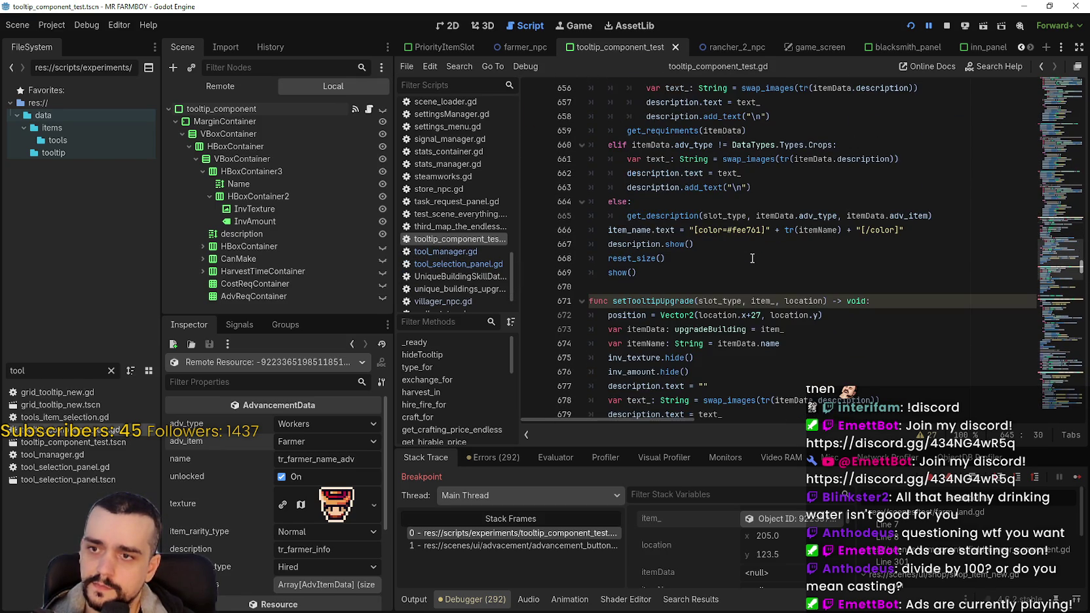
double_click(652, 230)
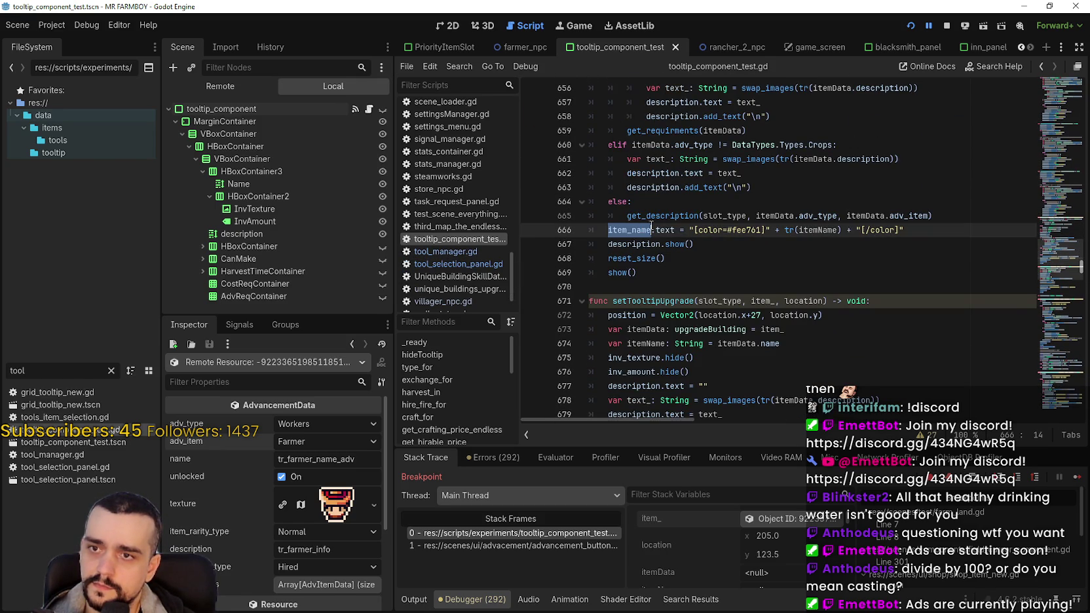
scroll(844, 261, "up", 1)
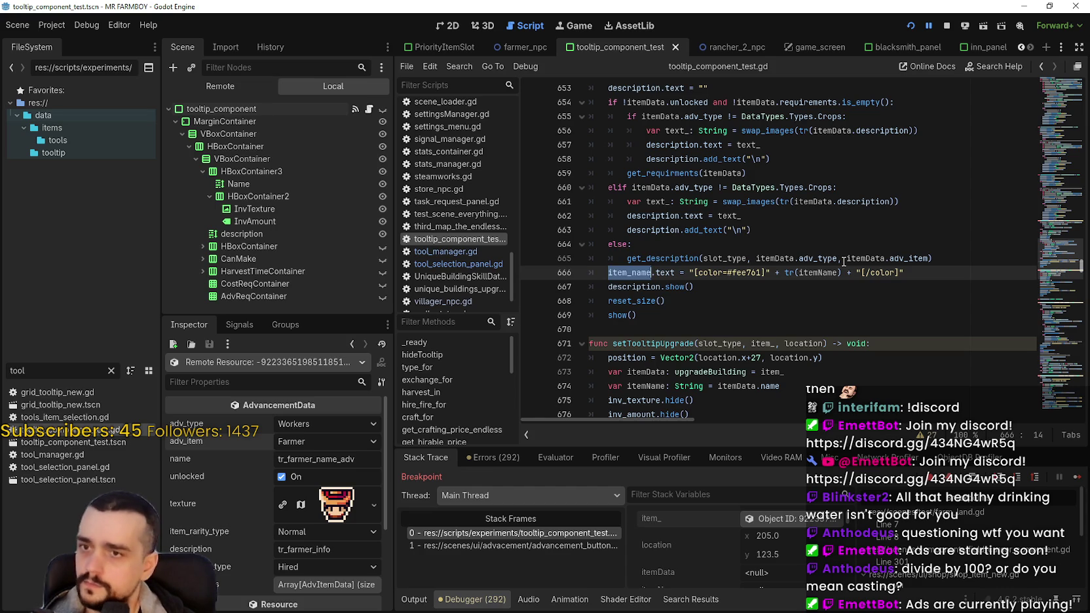
scroll(839, 256, "up", 3)
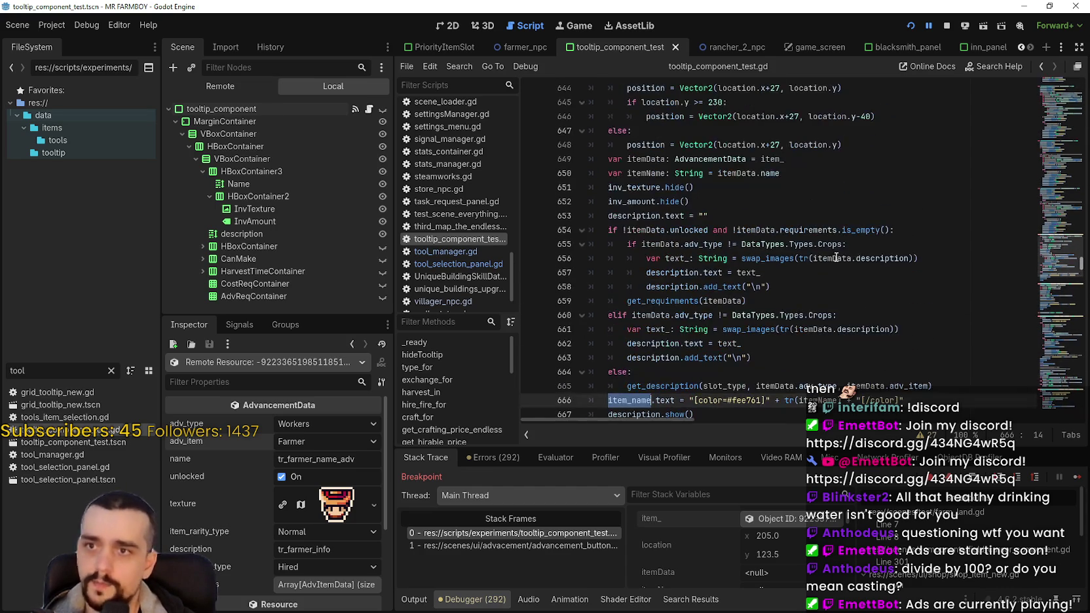
scroll(826, 251, "down", 1)
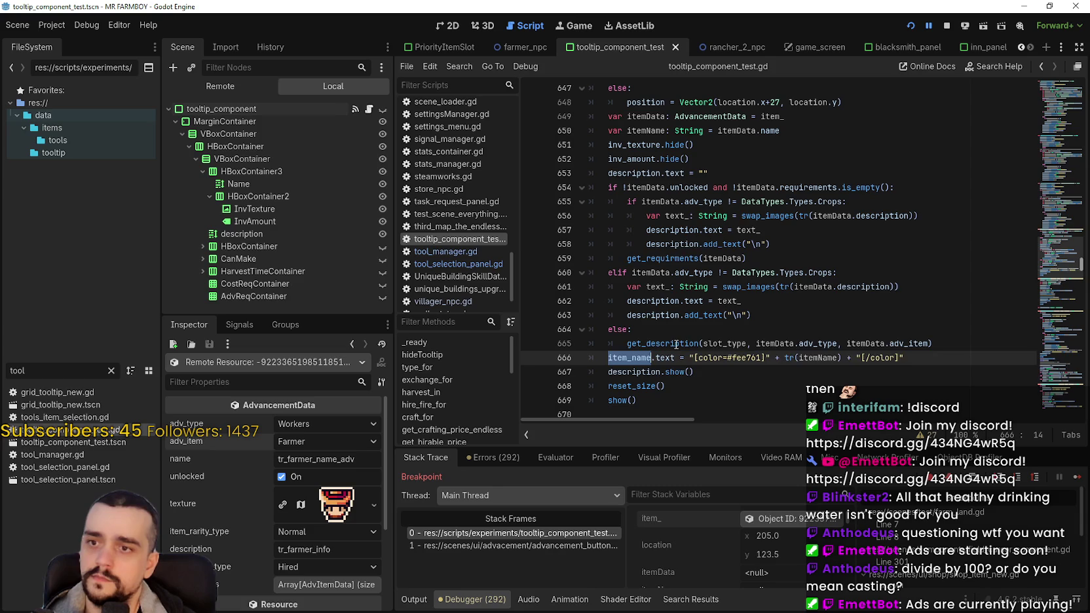
right_click(677, 344)
left_click(729, 496)
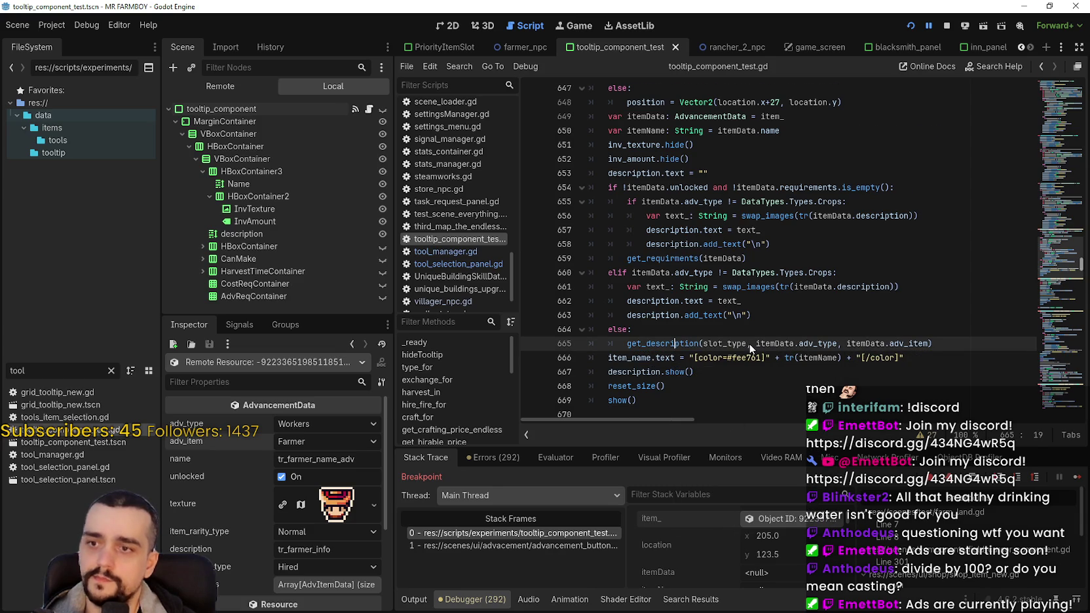
- Insert a blank line after line 408 in get_description's Workers FARMER branch
scroll(754, 326, "down", 5)
scroll(768, 251, "down", 3)
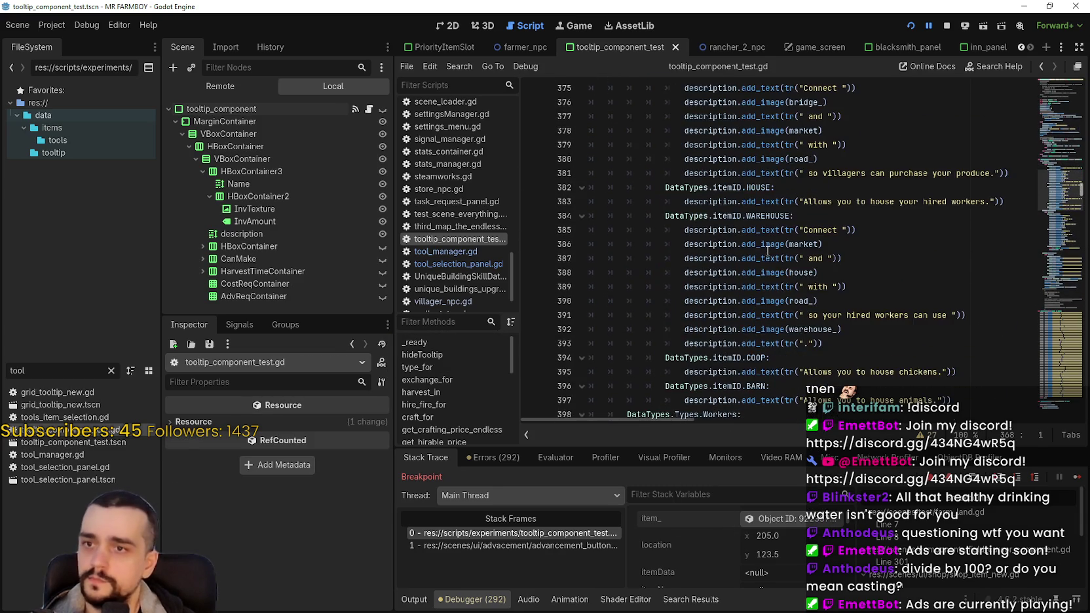
scroll(784, 305, "down", 5)
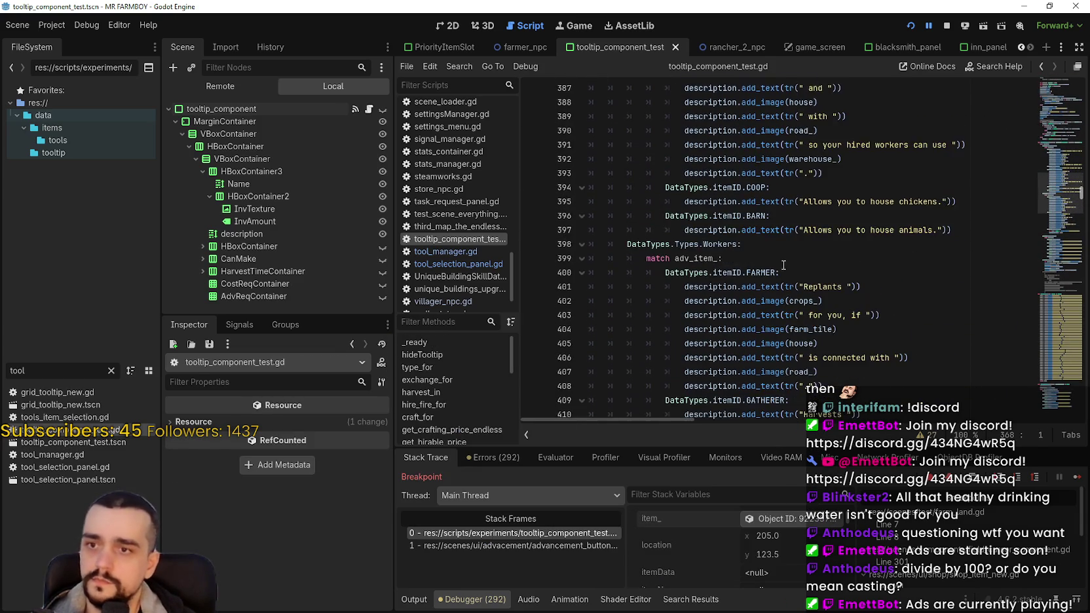
left_click(881, 348)
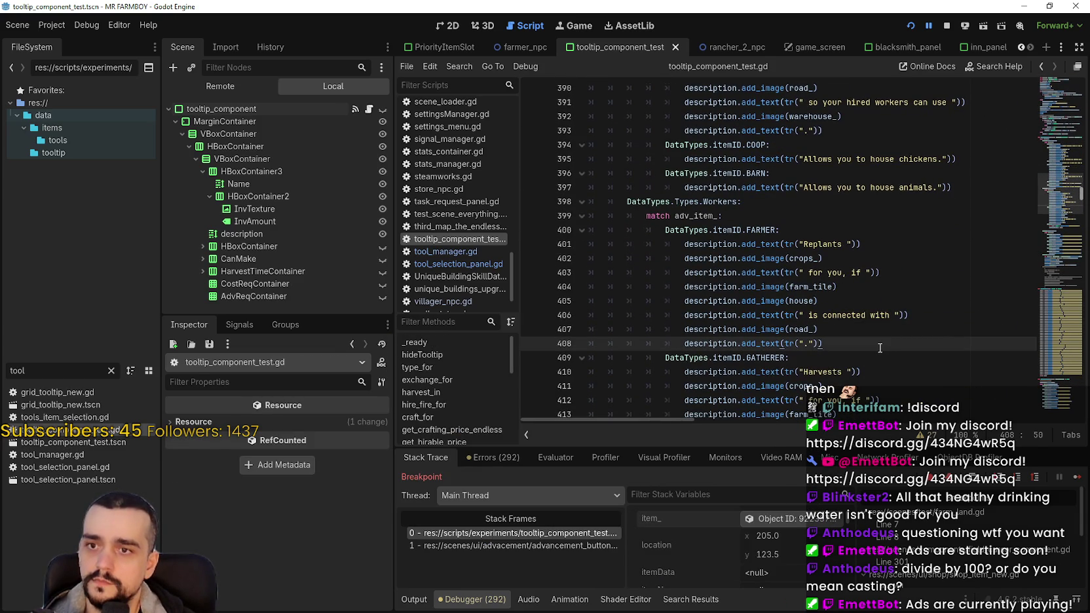
double_click(804, 258)
double_click(811, 287)
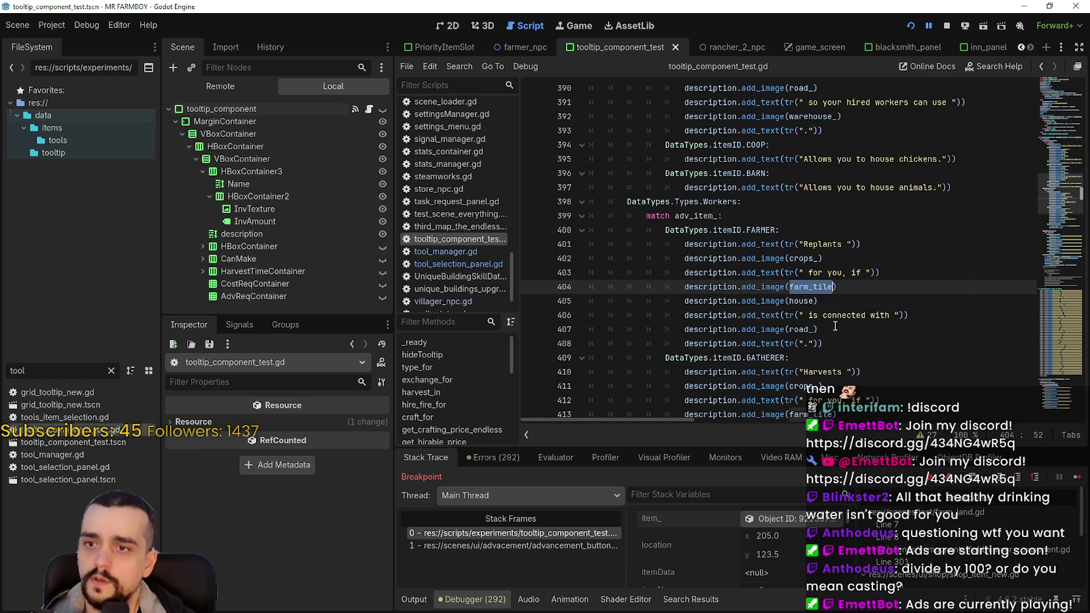
left_click(837, 347)
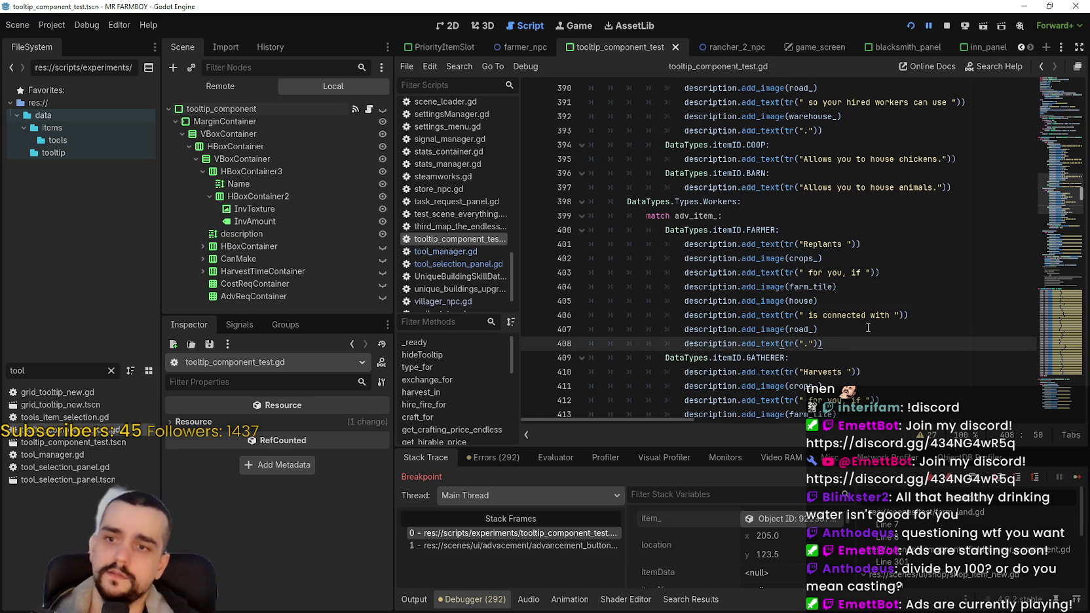
key("Return")
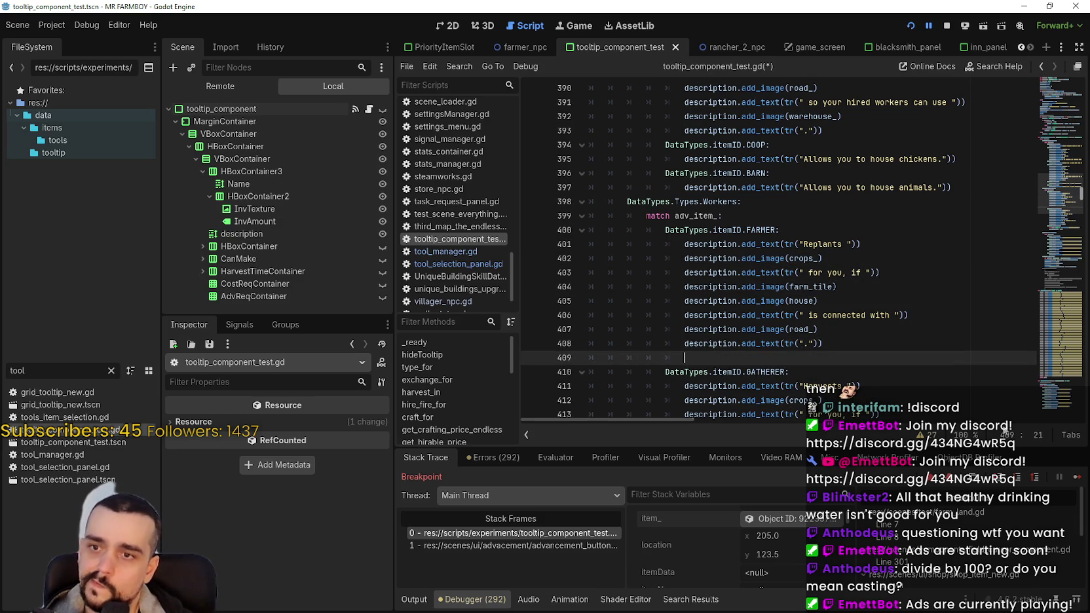
- Continue the paused game past the setTooltipAdv breakpoint
left_click(1075, 479)
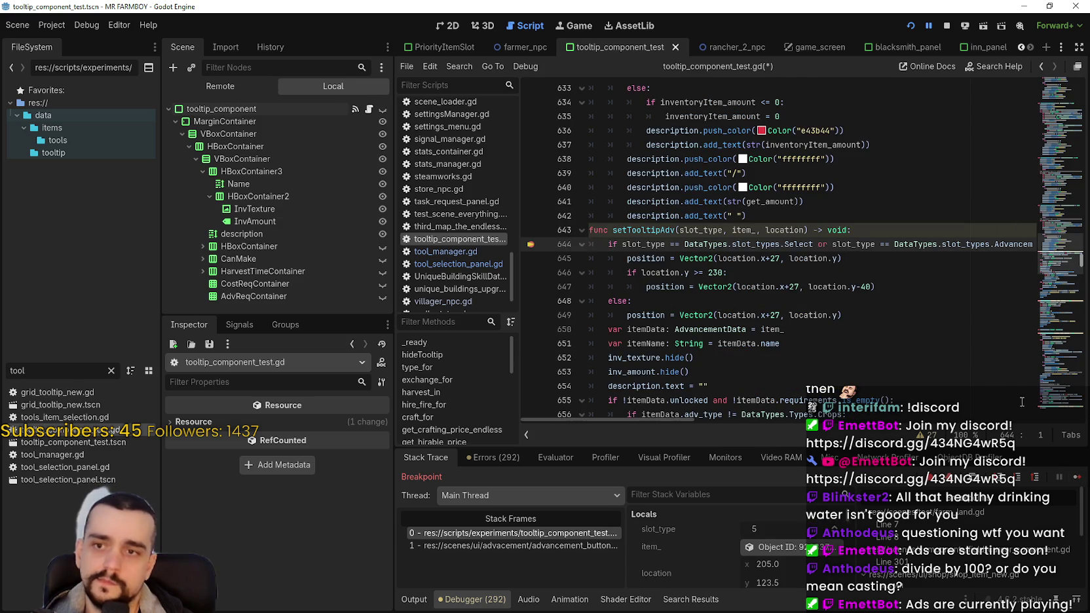
left_click(1079, 478)
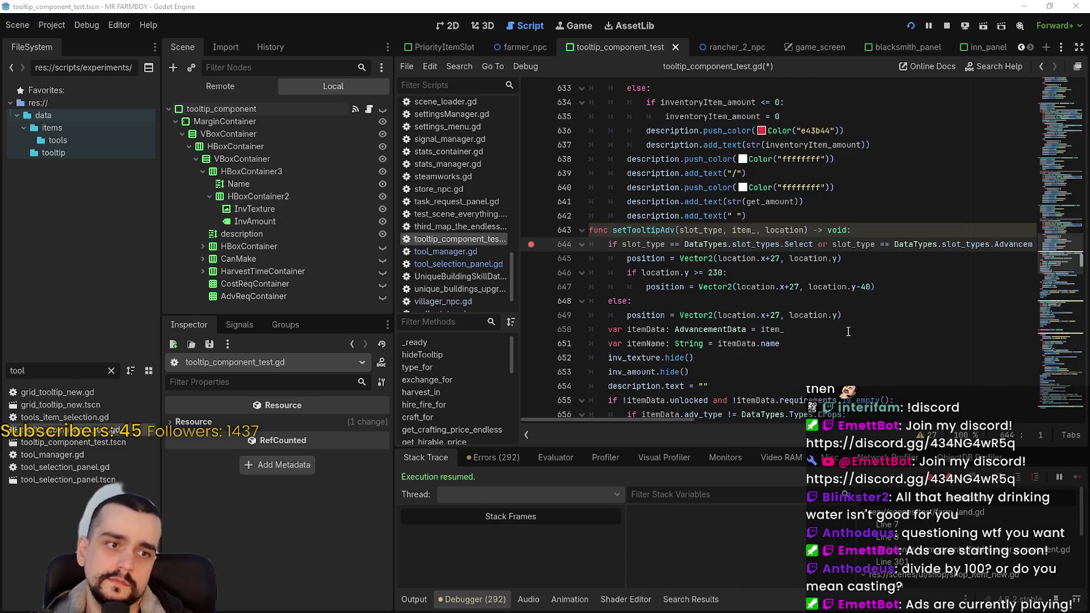
scroll(675, 259, "down", 5)
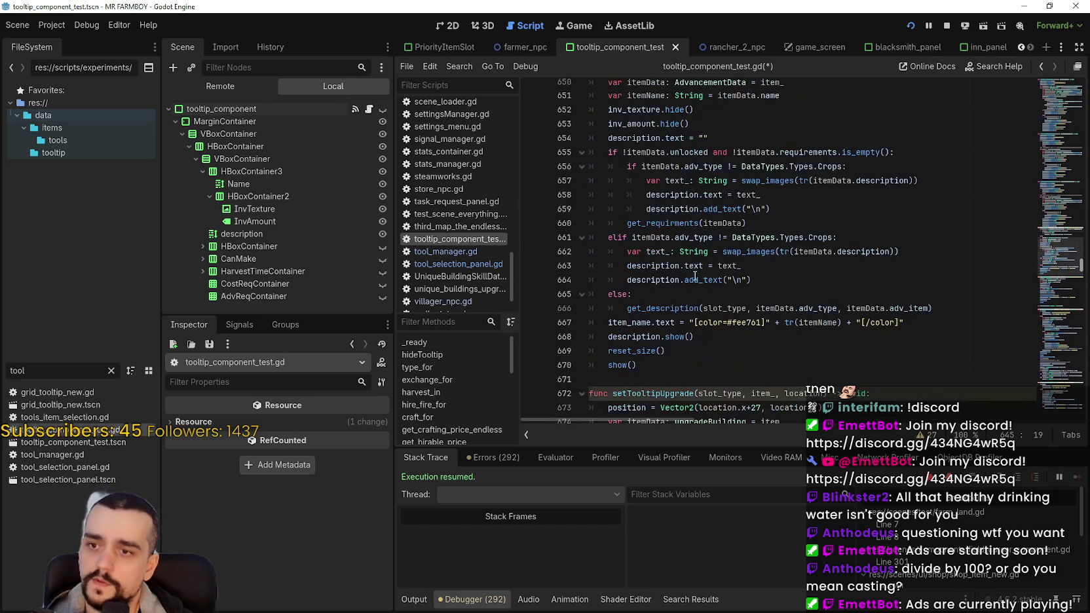
scroll(738, 188, "down", 2)
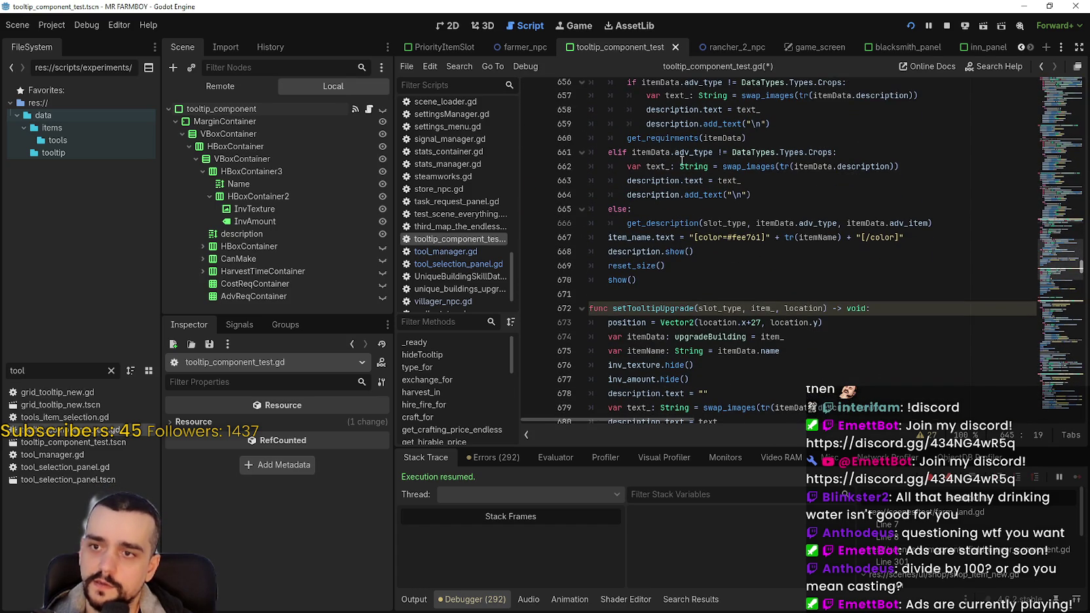
right_click(674, 139)
key("Escape")
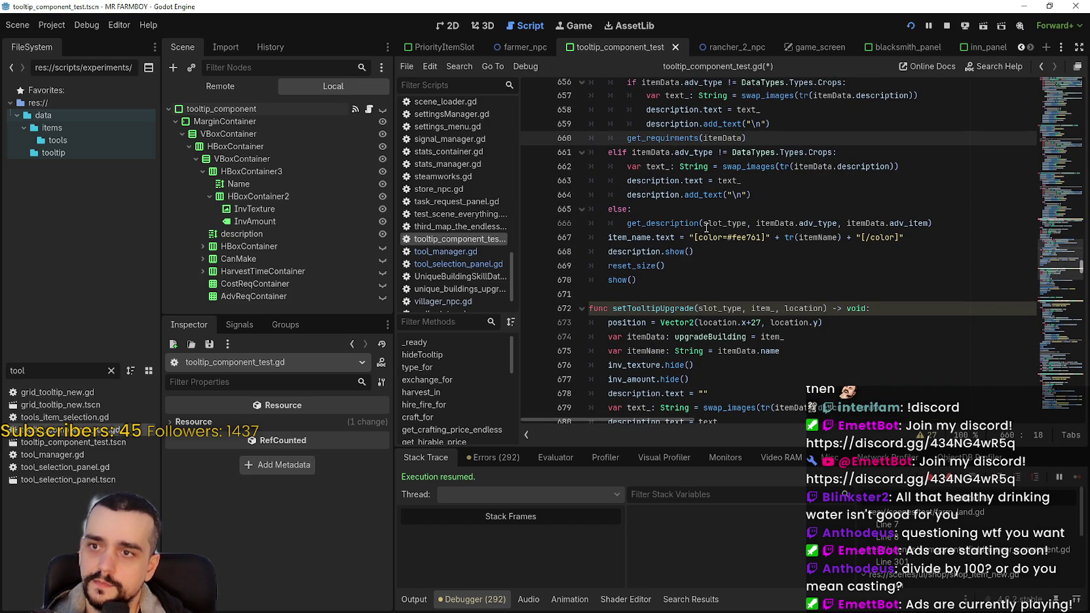
- Jump to the get_description definition and add a blank line after the Market description
right_click(706, 224)
key("Escape")
right_click(685, 223)
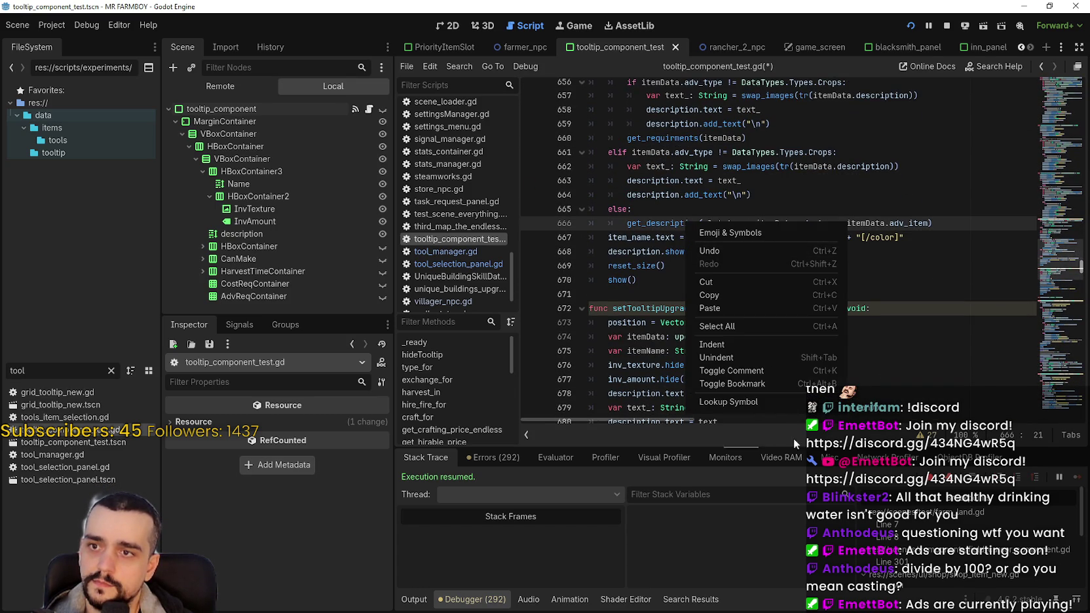
left_click(756, 402)
scroll(777, 251, "down", 4)
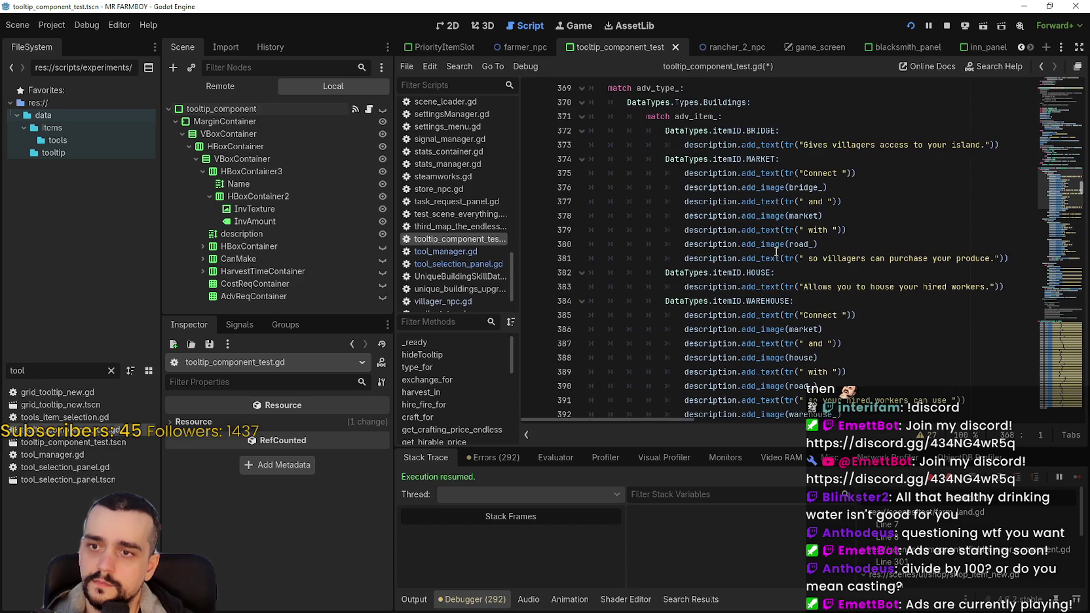
left_click(1006, 258)
scroll(763, 288, "down", 1)
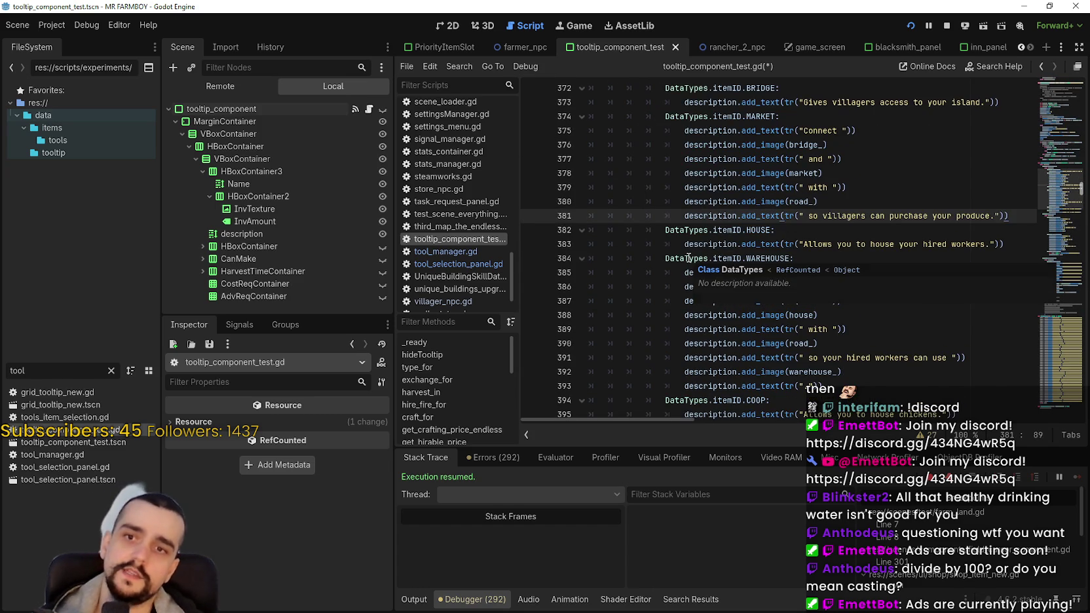
key("Return")
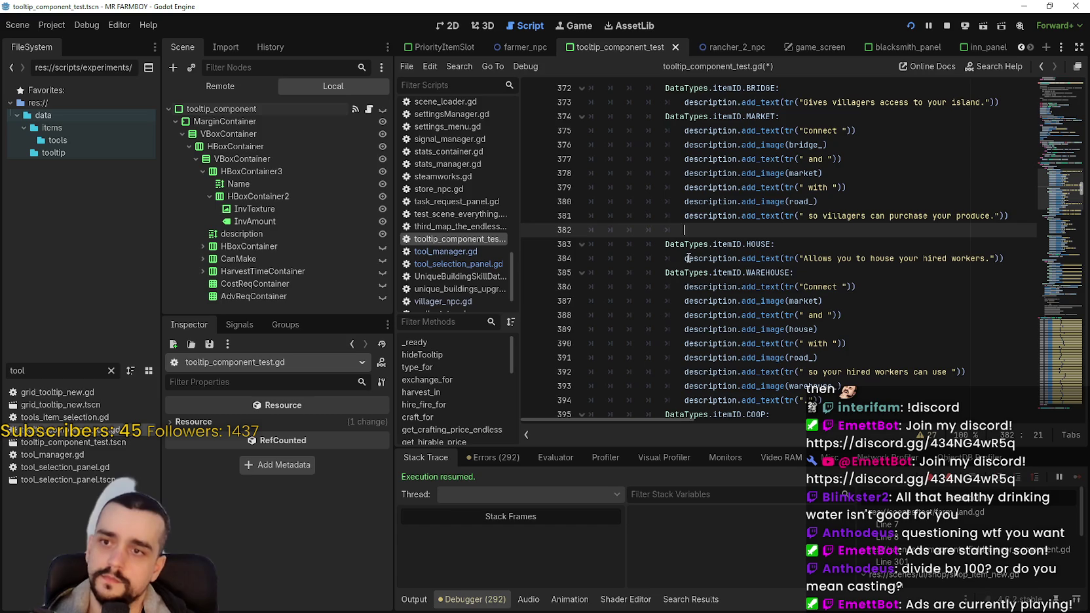
- Remove that blank line again and scroll down to the GATHERER case
left_click_drag(712, 190, 781, 194)
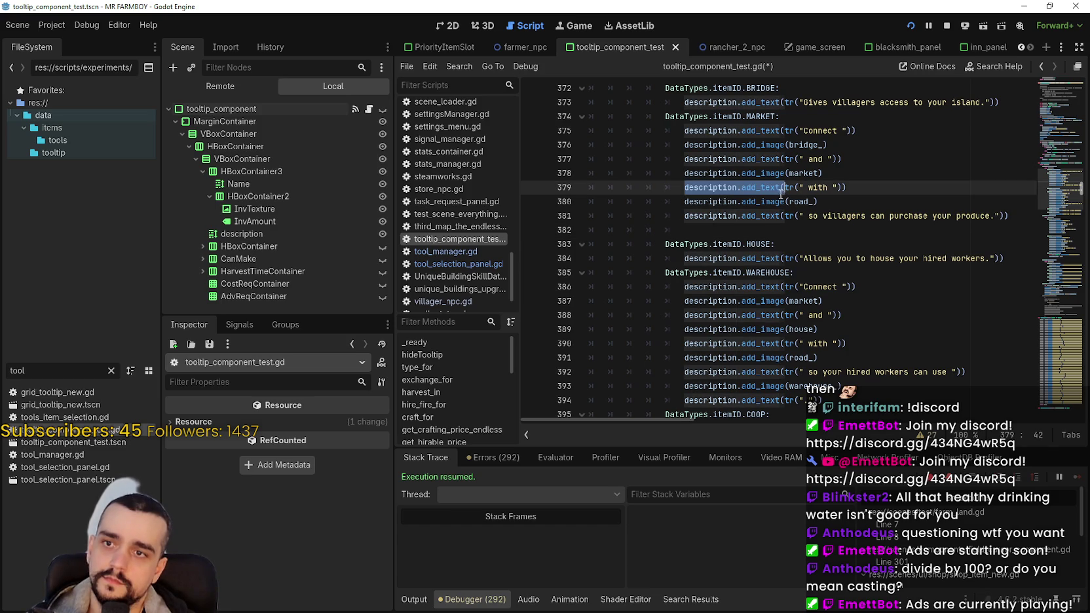
left_click(750, 231)
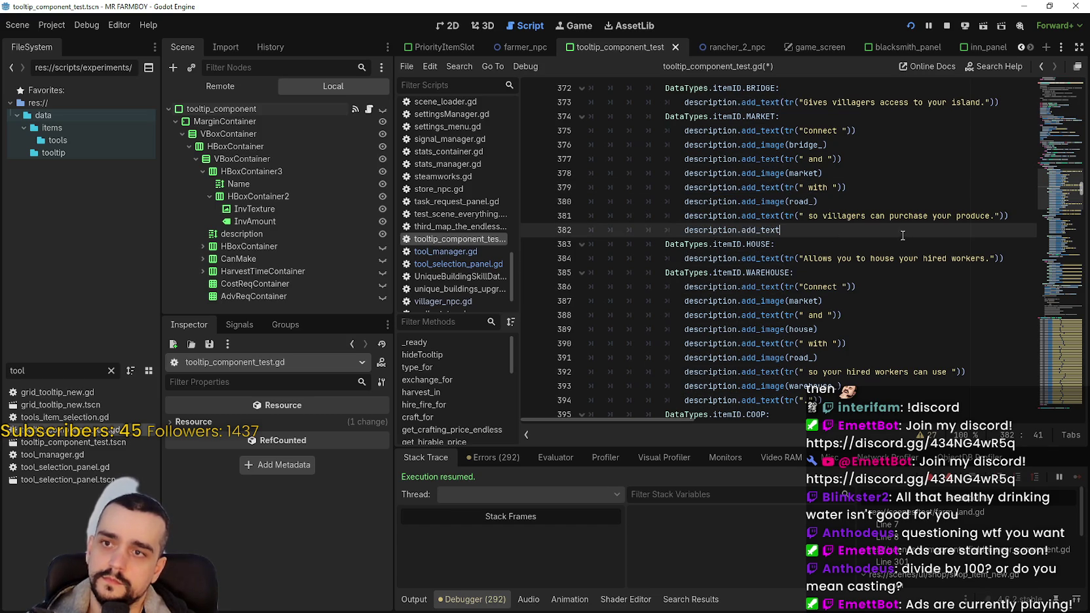
scroll(825, 224, "down", 3)
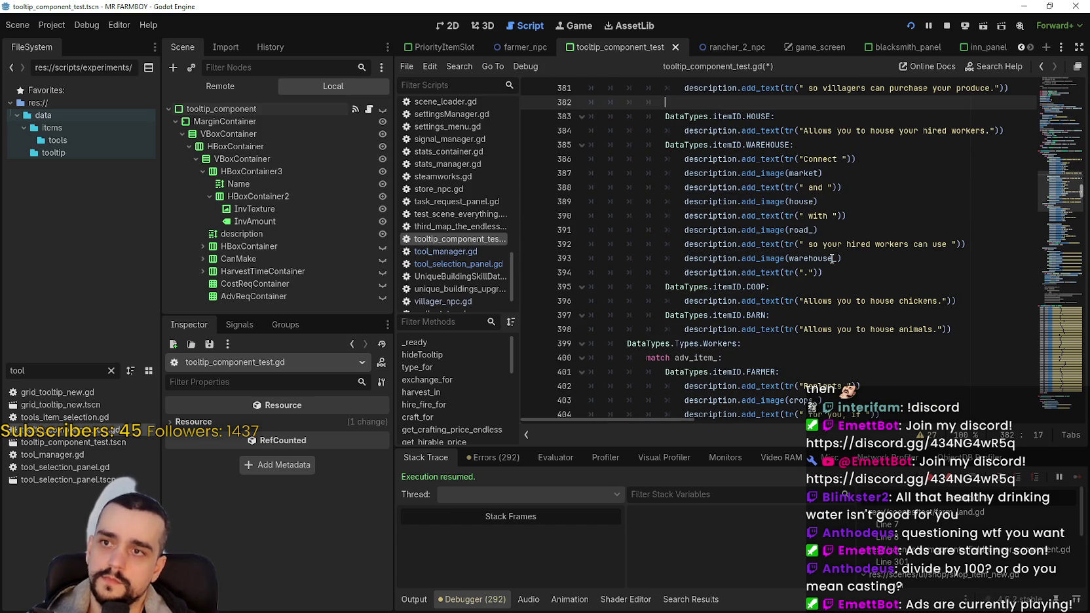
key("BackSpace")
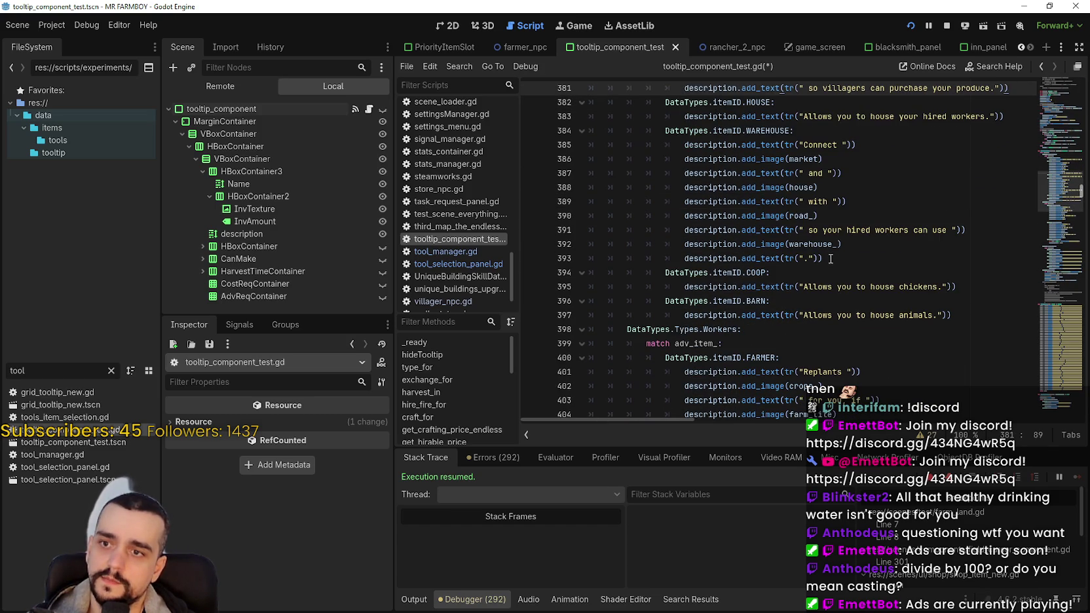
scroll(831, 259, "down", 3)
scroll(818, 311, "down", 4)
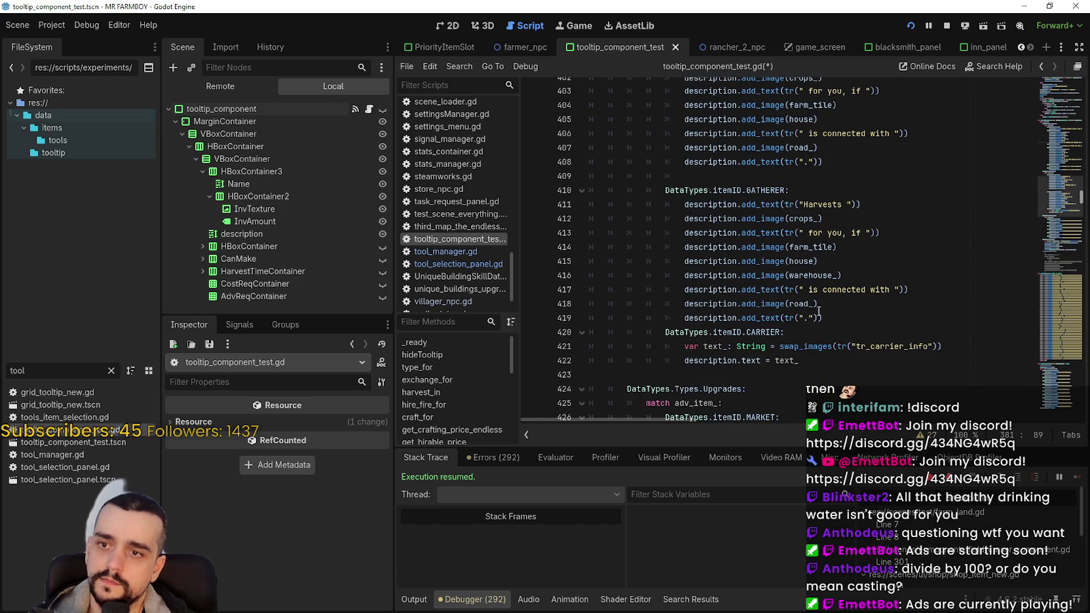
- Add description.add_text("\n") below the Gatherer description on line 420
left_click(864, 323)
key("Return")
type("description.add_text")
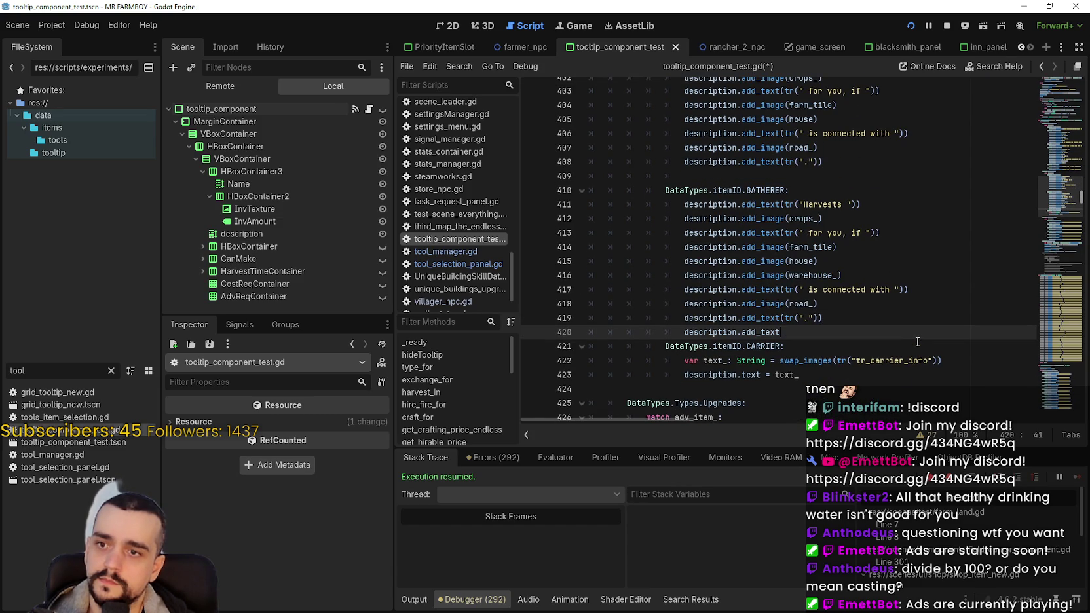
type("(")
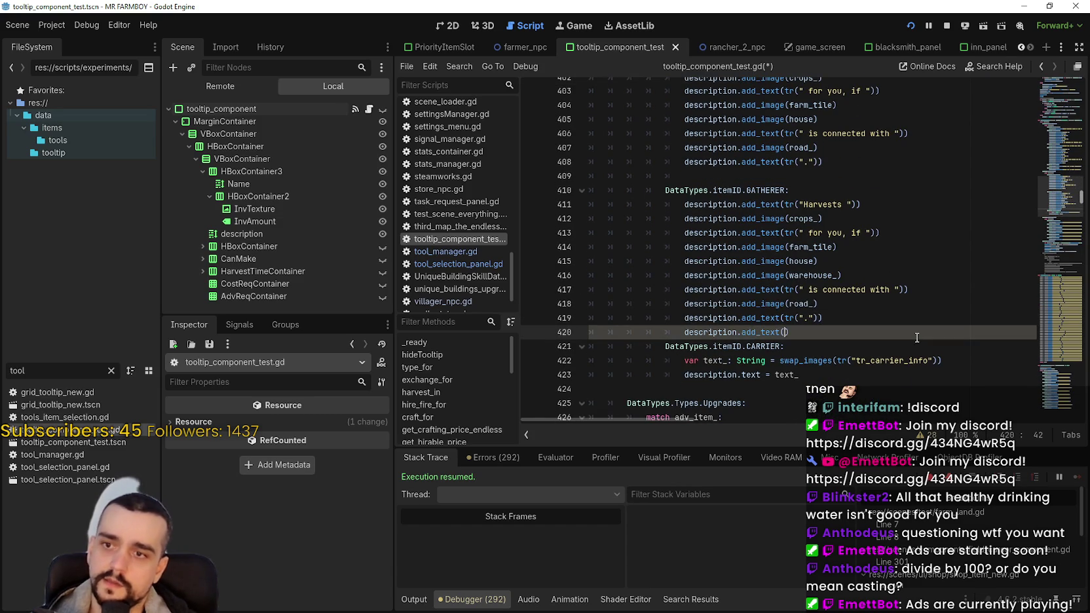
type("\\n")
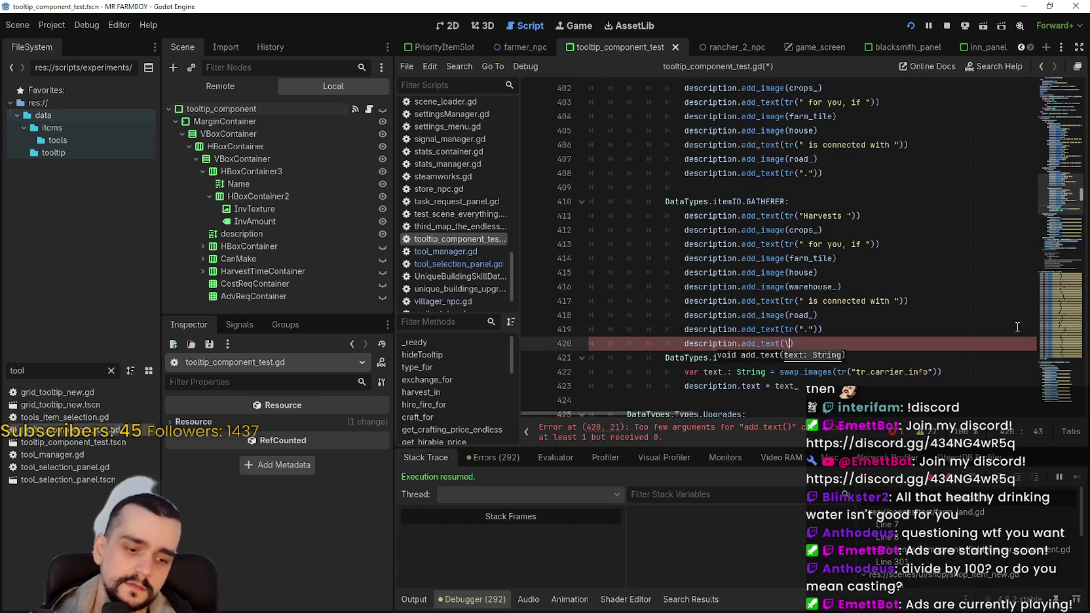
left_click(786, 343)
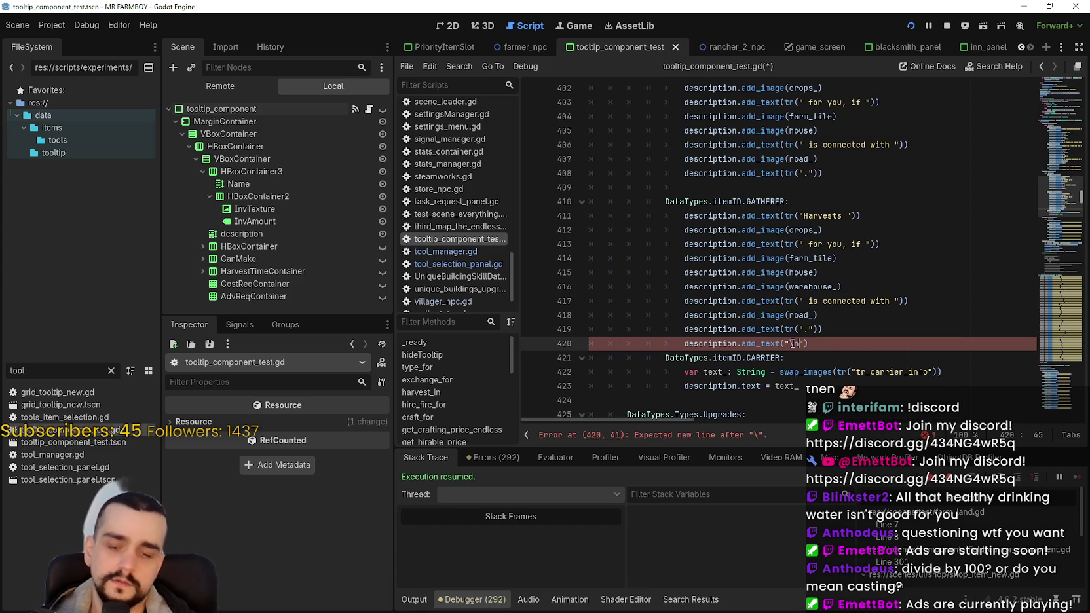
type("\"")
key("Right")
key("Right")
type("\"")
key("End")
key("Return")
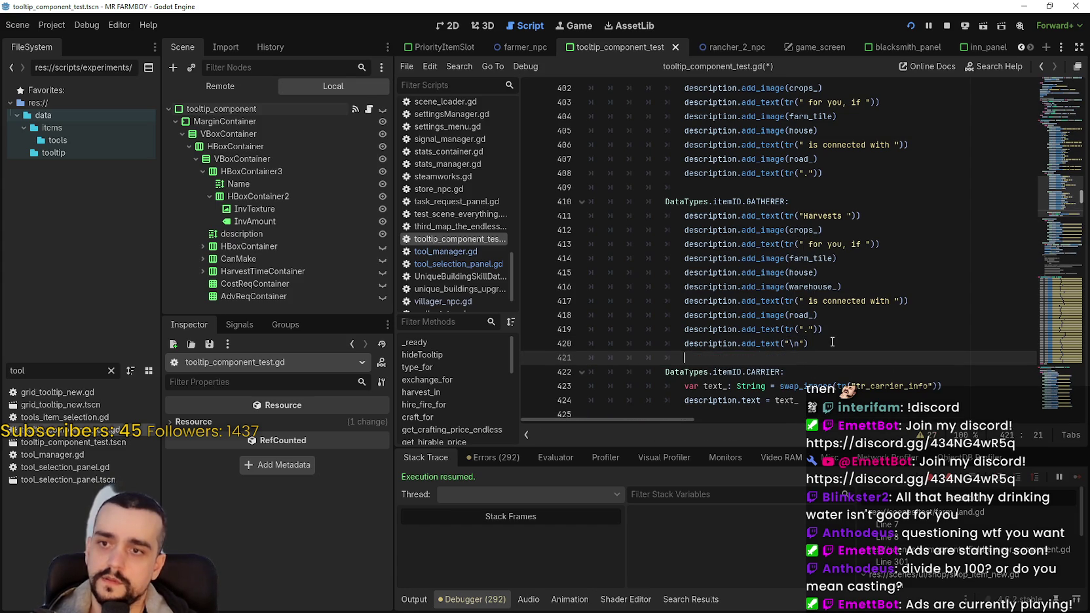
- Copy the add_text call to line 421 and make it add "Replant Capacity:"
double_click(729, 343)
left_click_drag(729, 343, 755, 354)
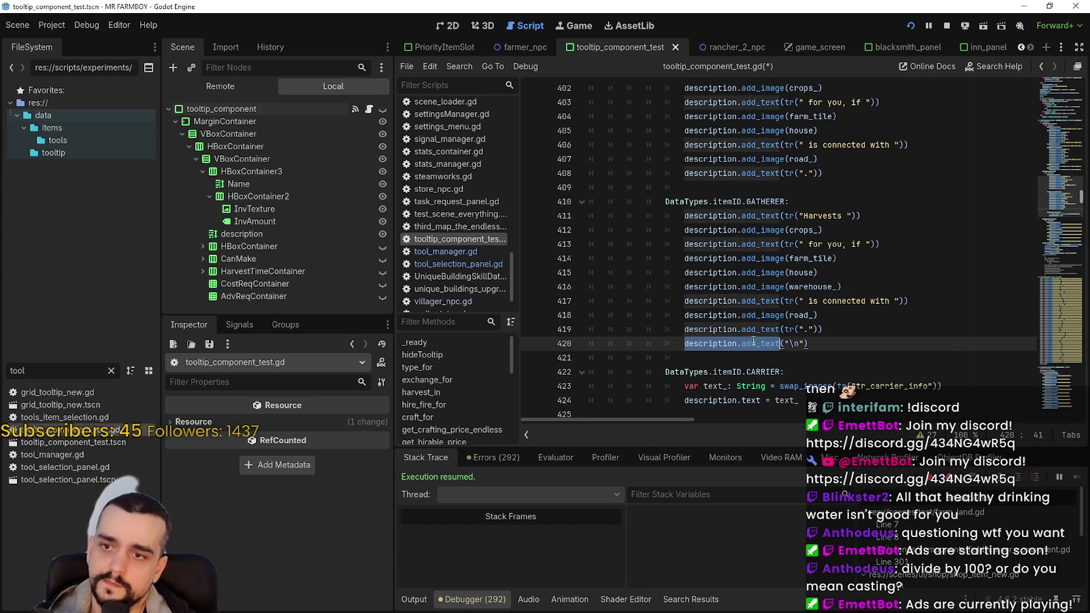
key("ctrl+c")
left_click(750, 357)
key("ctrl+v")
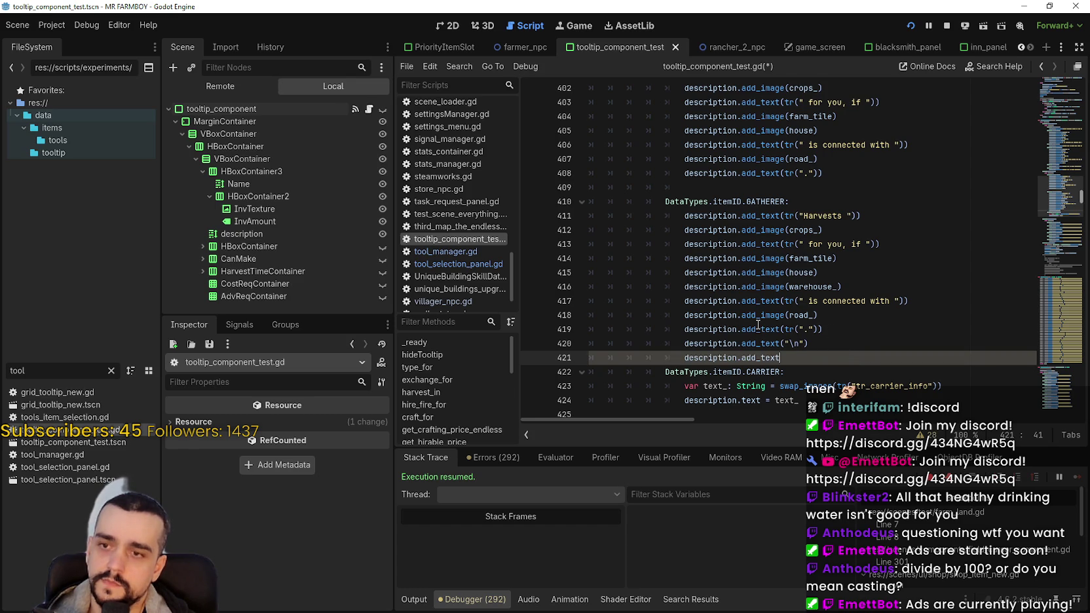
type("(")
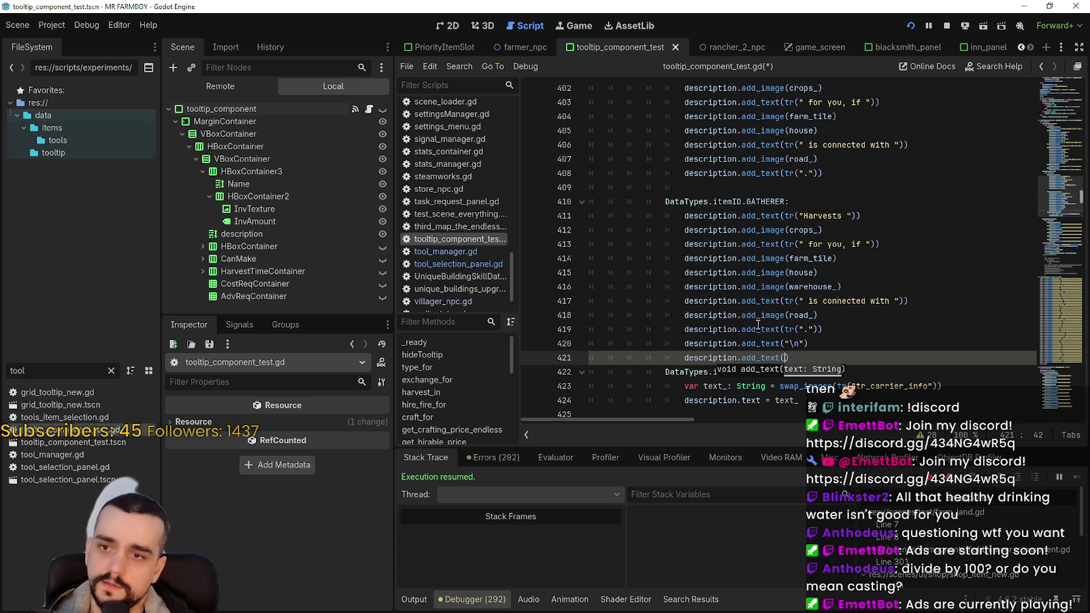
type("\"")
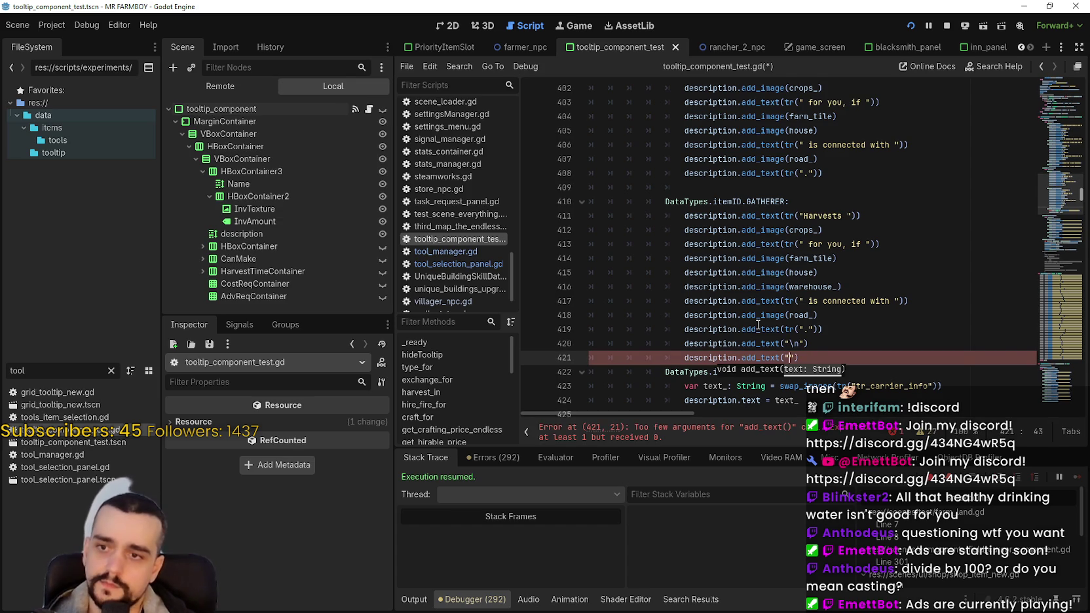
type("Replant ")
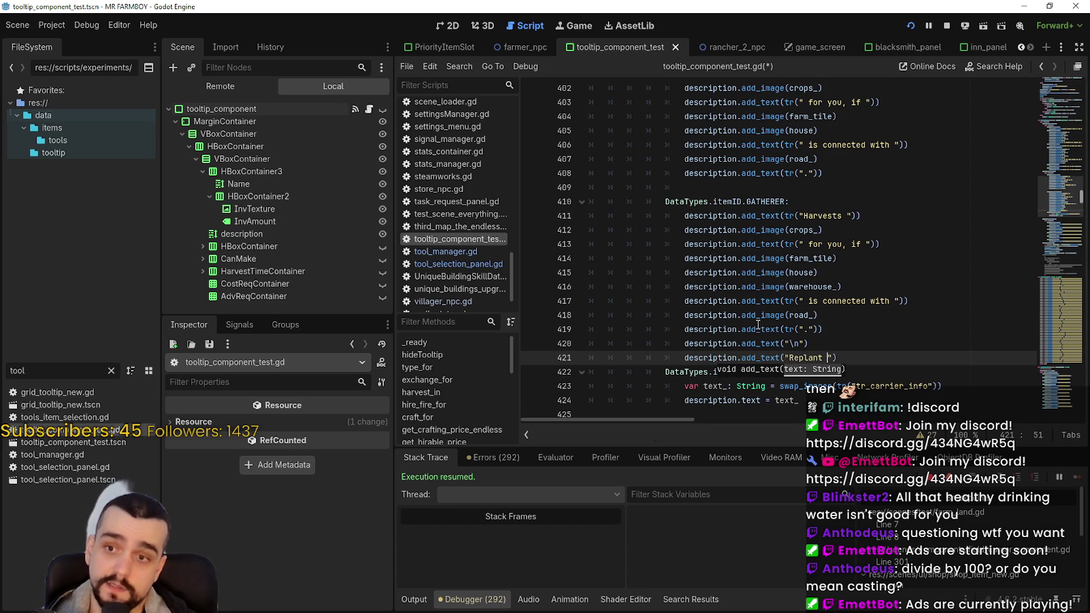
type("Papacity")
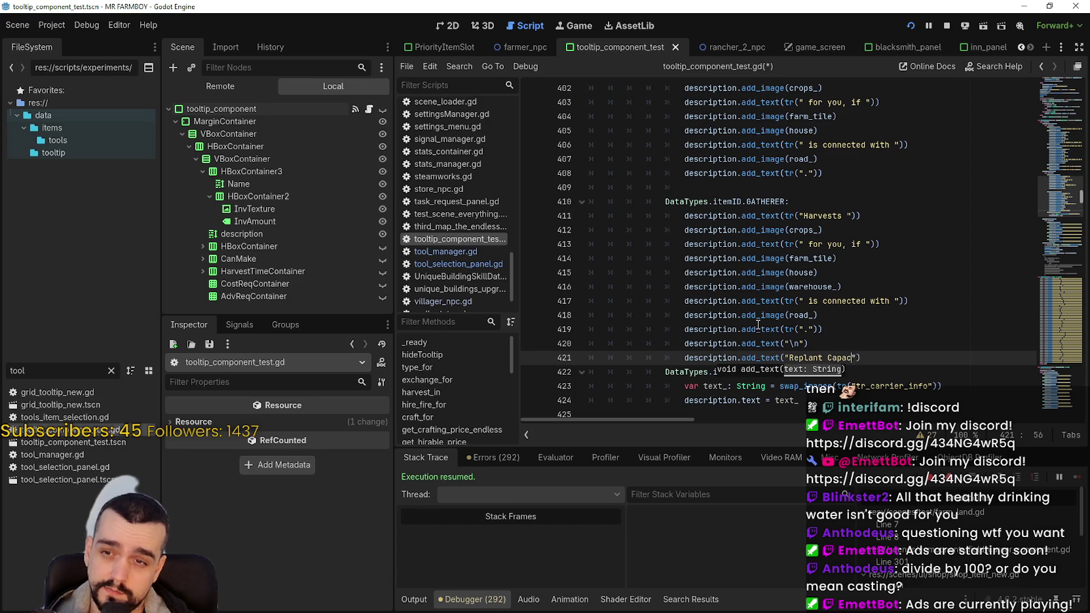
key("BackSpace")
type(":")
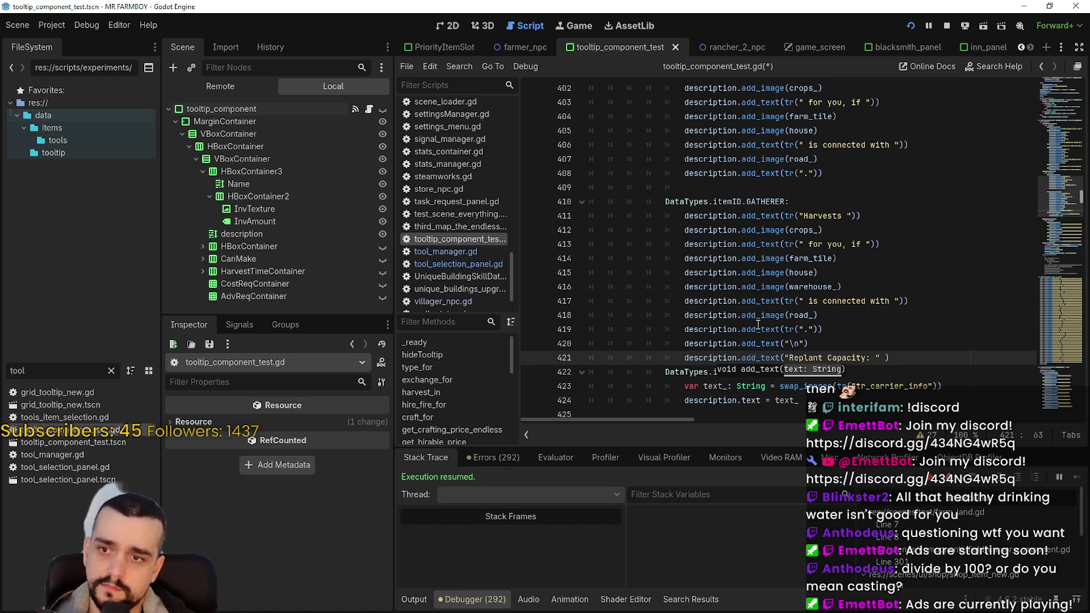
- Append + str(GameManager.) to the Replant Capacity line using autocomplete
type("+")
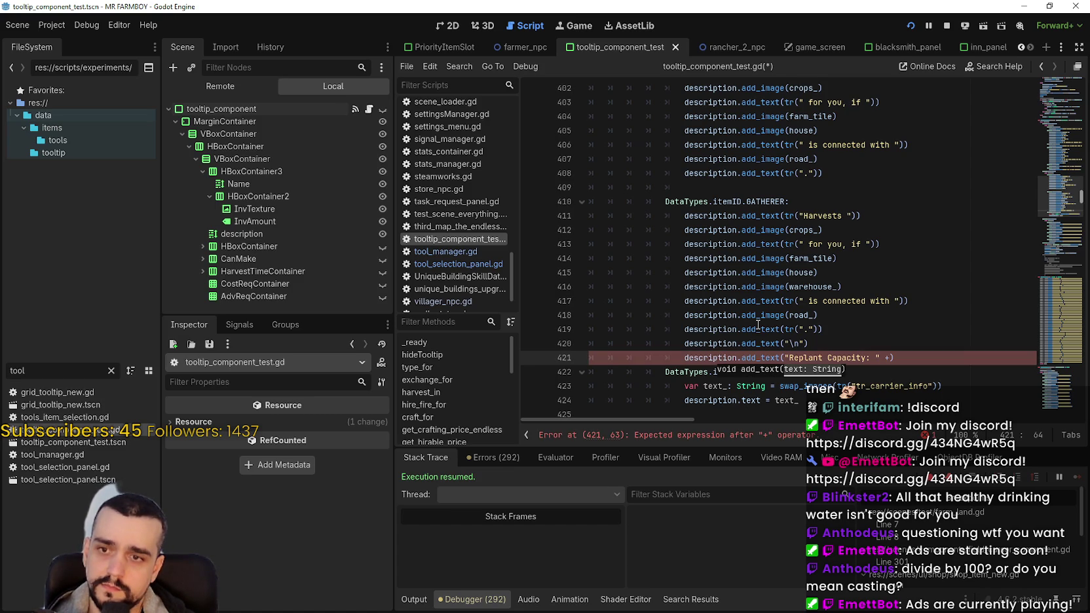
type(" S")
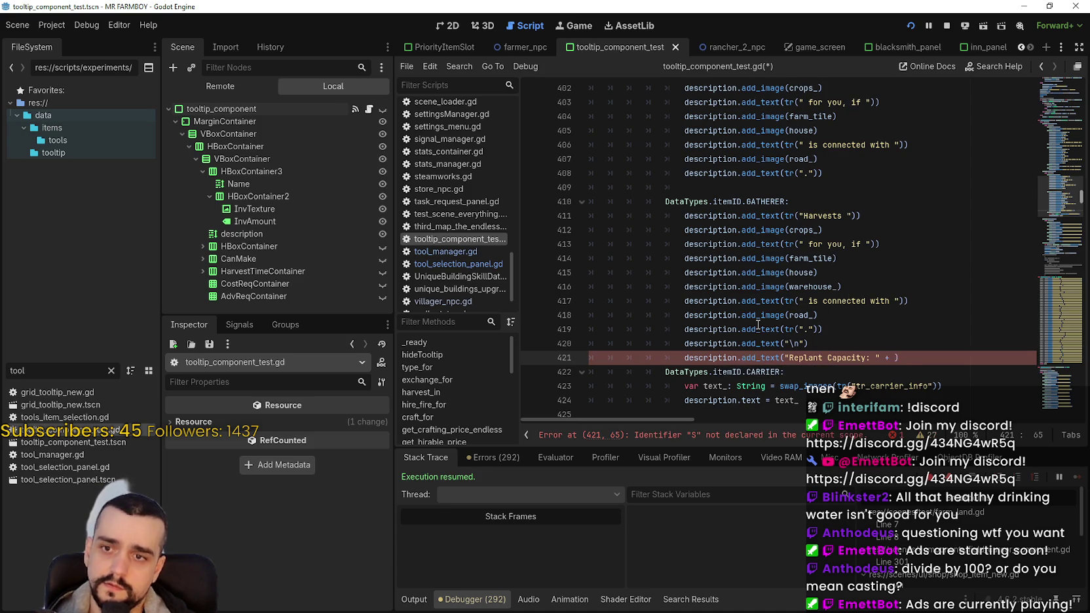
key("BackSpace")
type("str(")
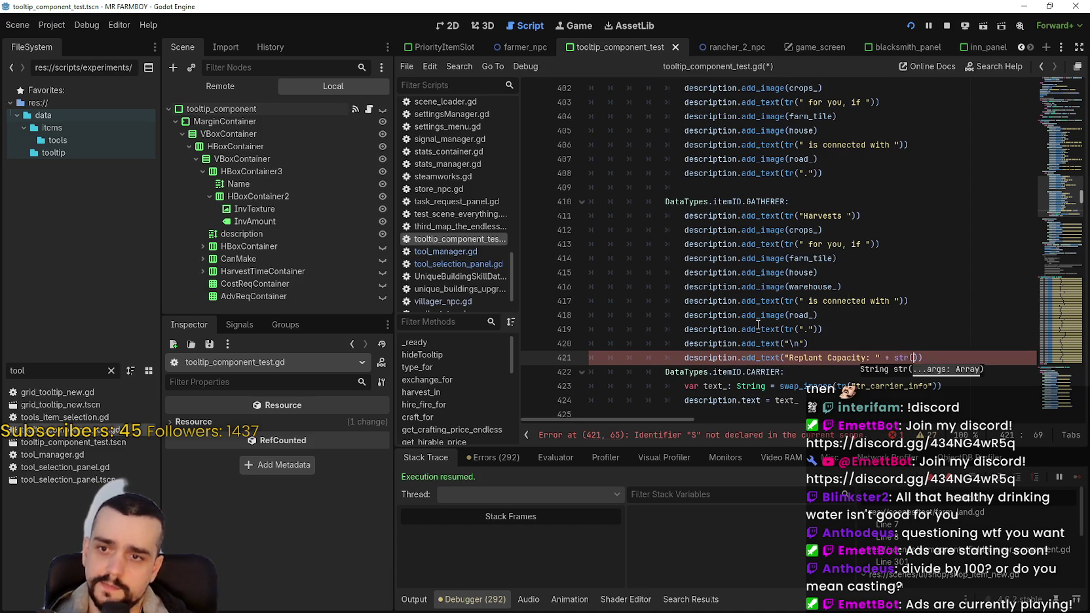
type("\"")
key("BackSpace")
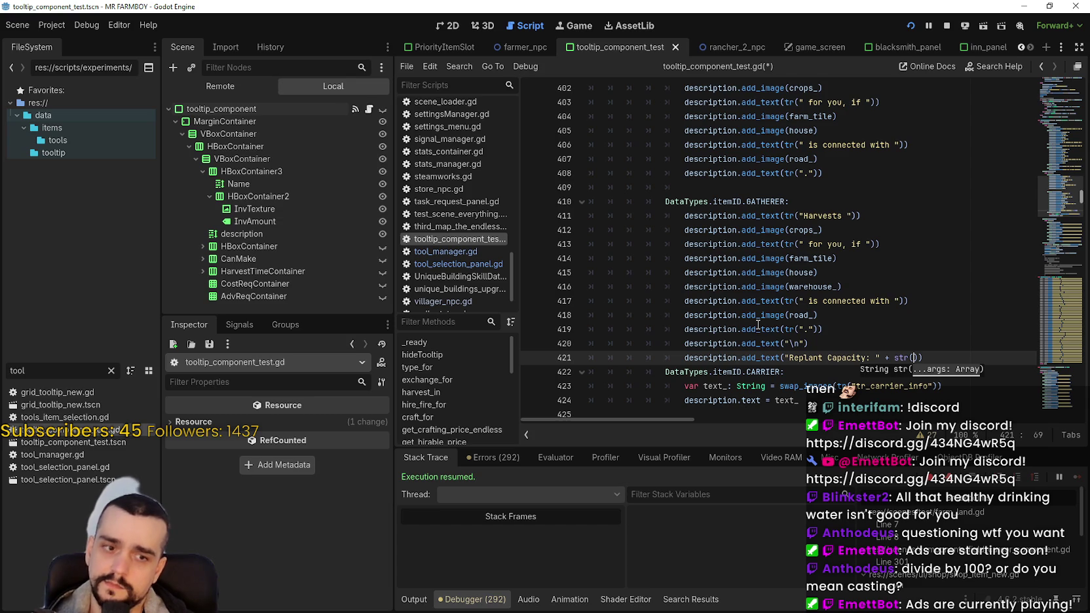
type("Game")
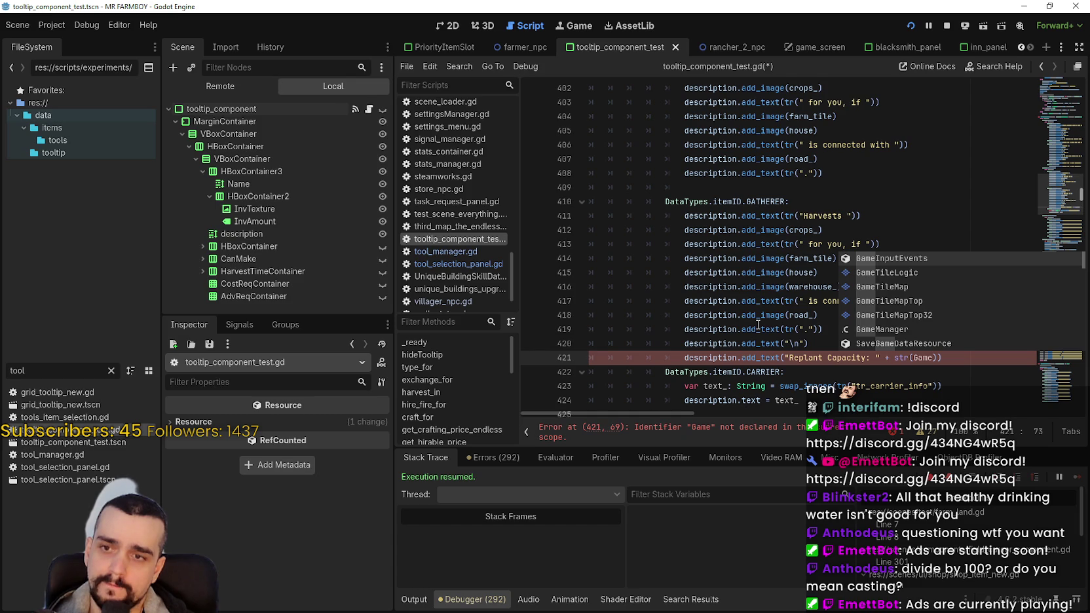
type("M")
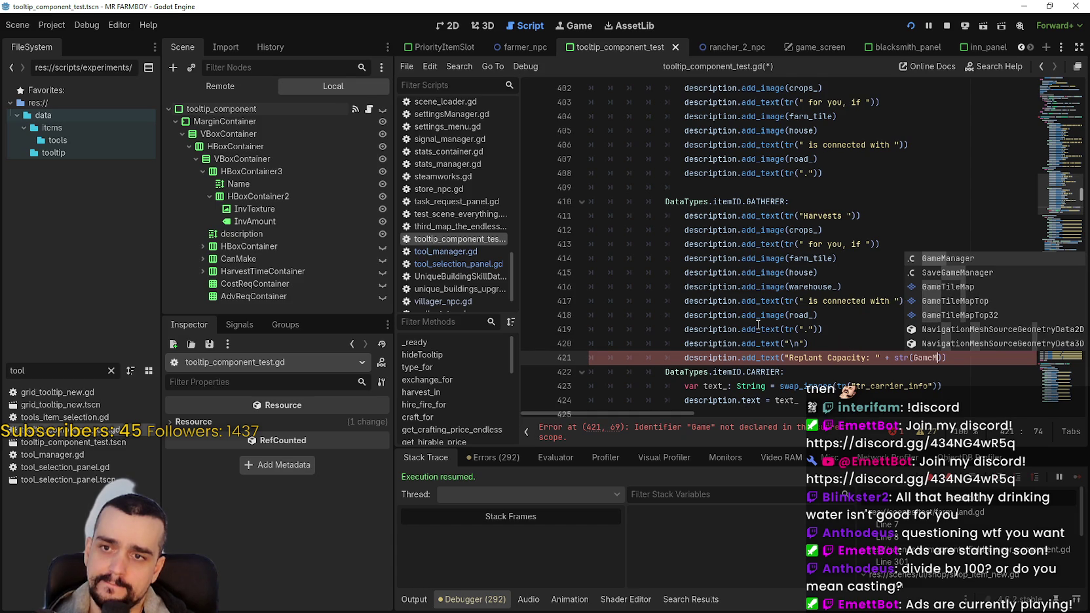
key("Return")
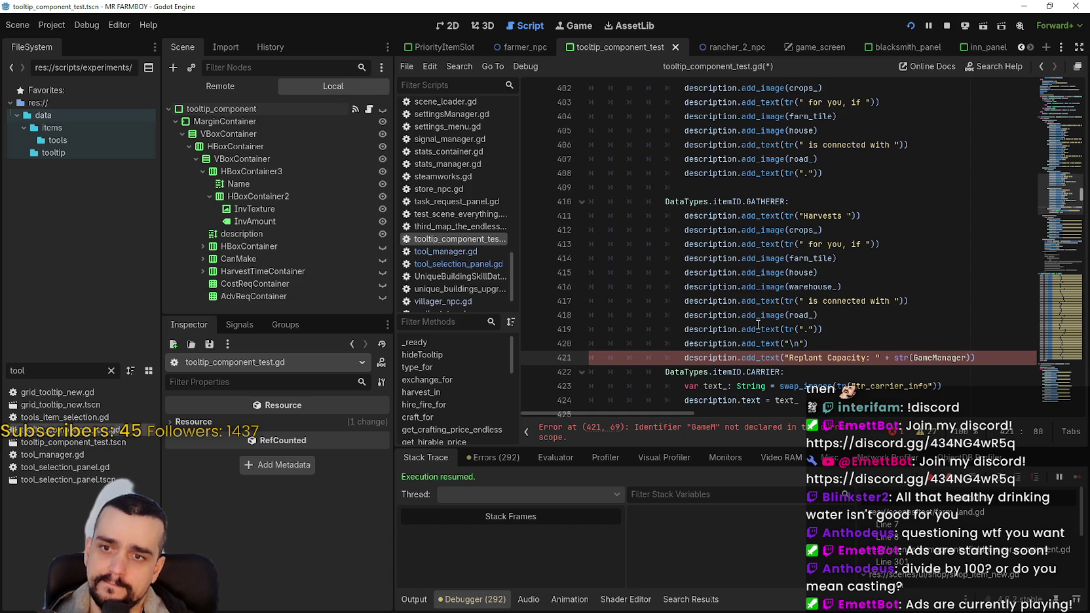
type(".")
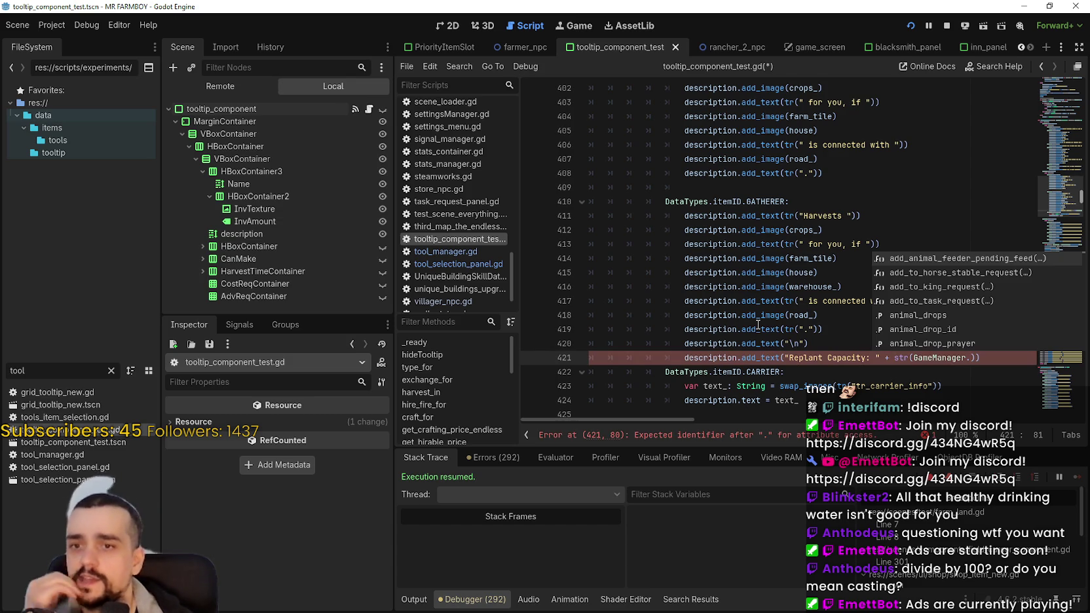
scroll(758, 325, "down", 2)
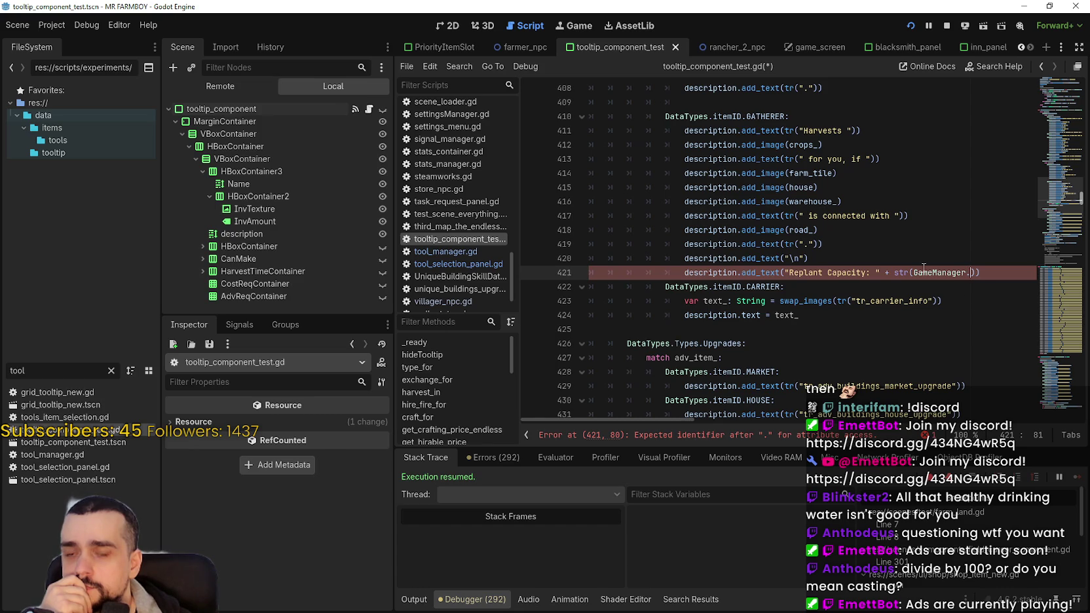
mouse_move(923, 267)
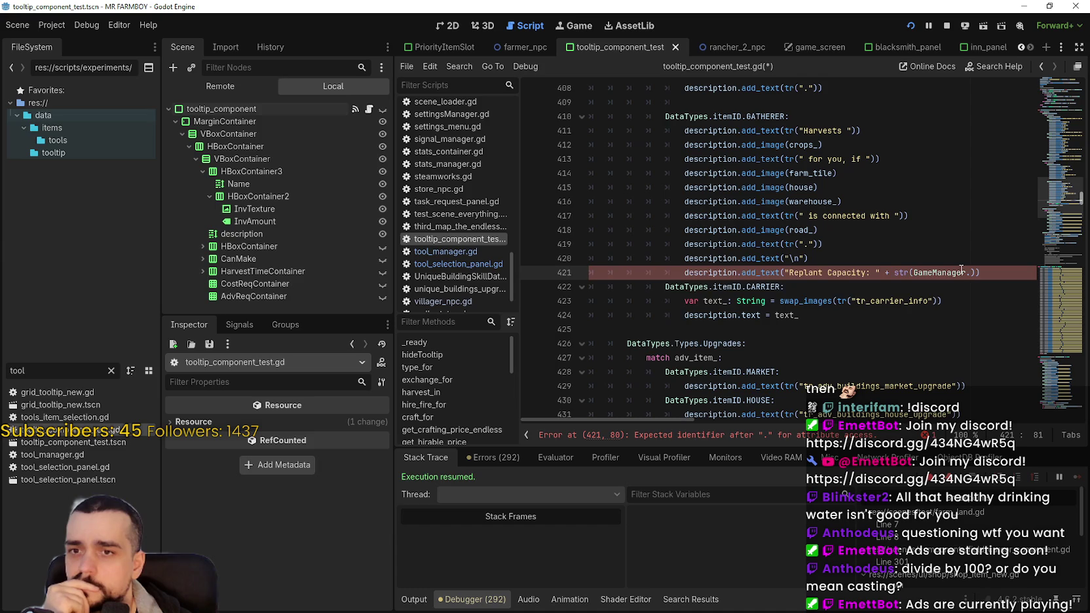
mouse_move(961, 270)
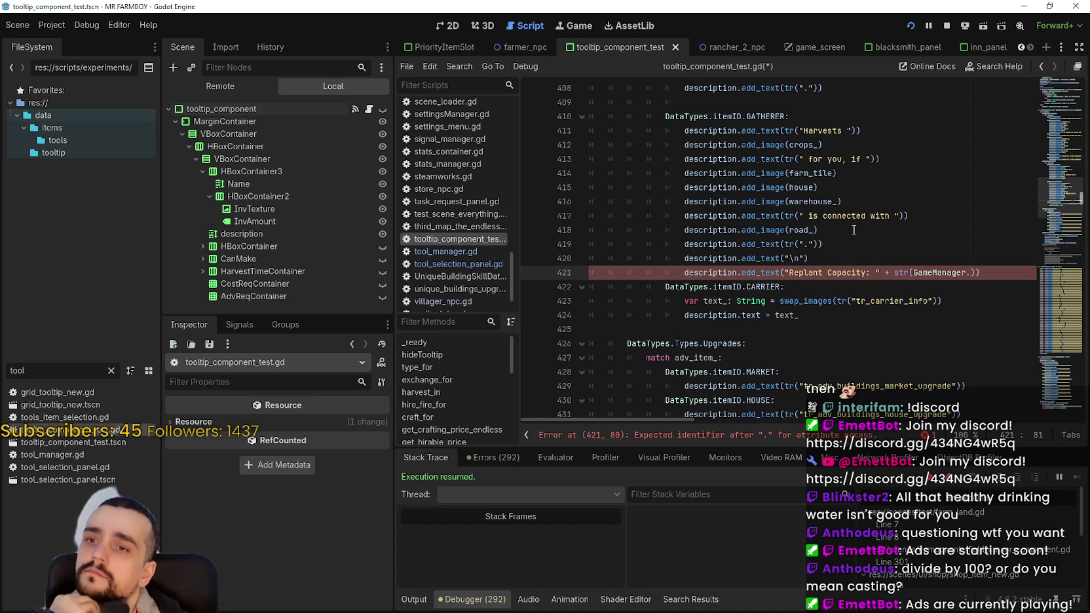
- Declare var replant_capacity: int = 8 after line 420 and start an if line
left_click(856, 259)
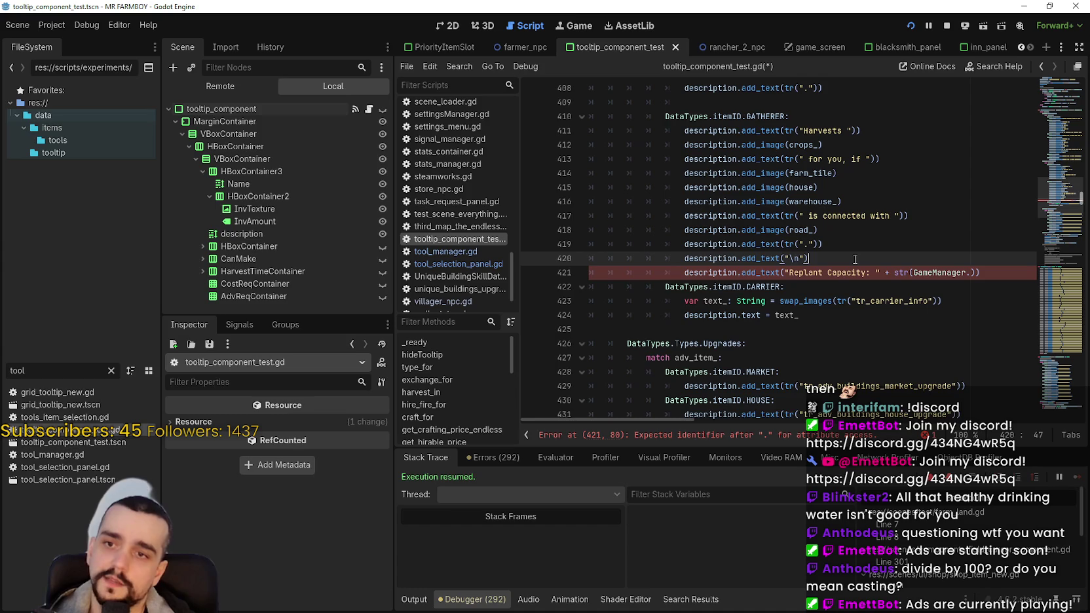
key("Return")
type("var ")
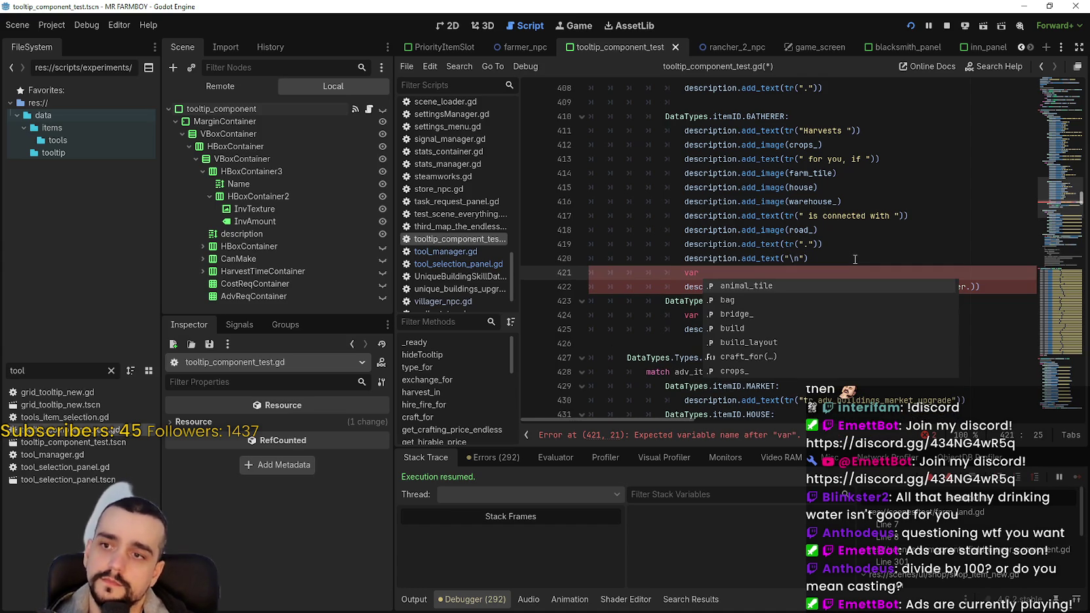
type("replant_capac")
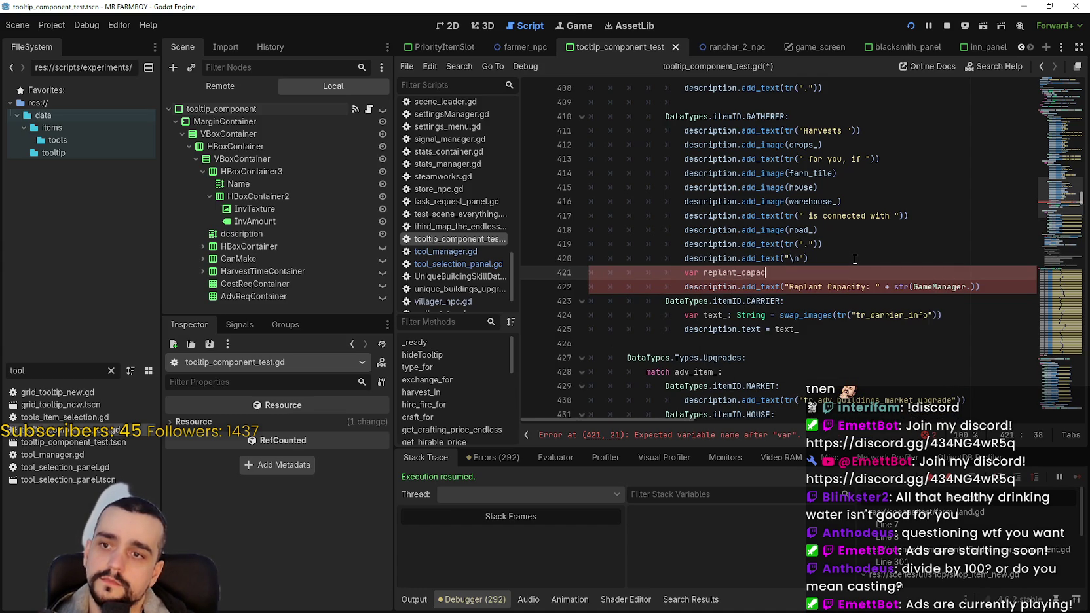
type("ity:")
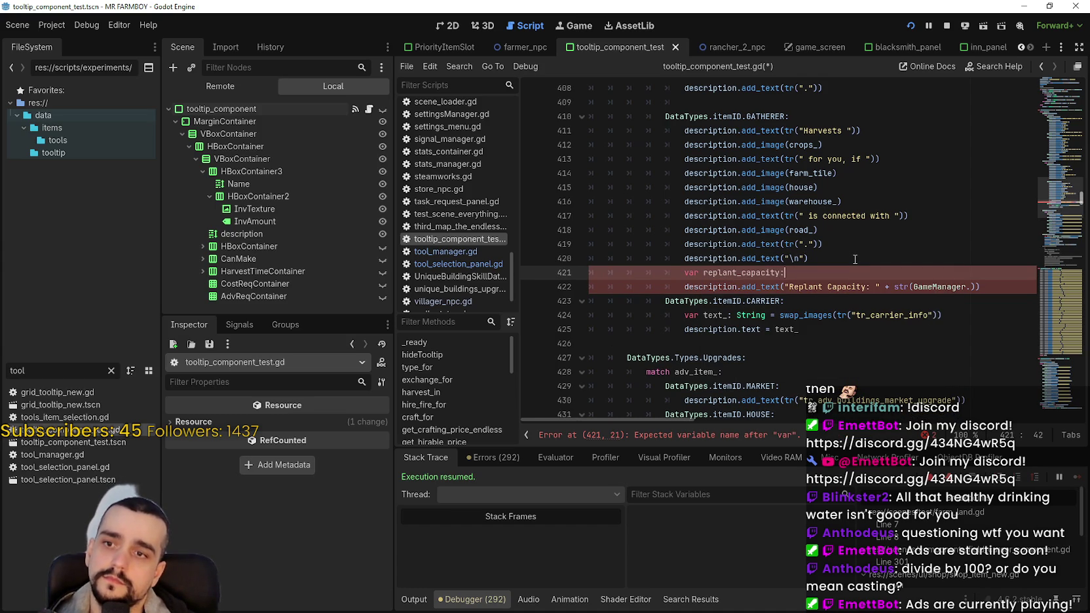
type(" int = ")
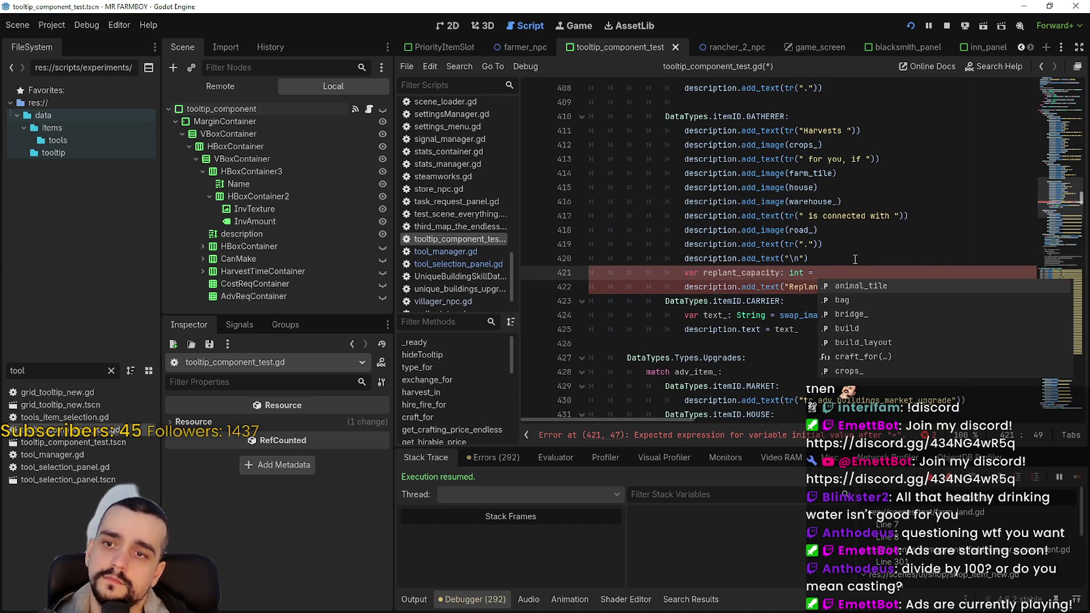
type("8")
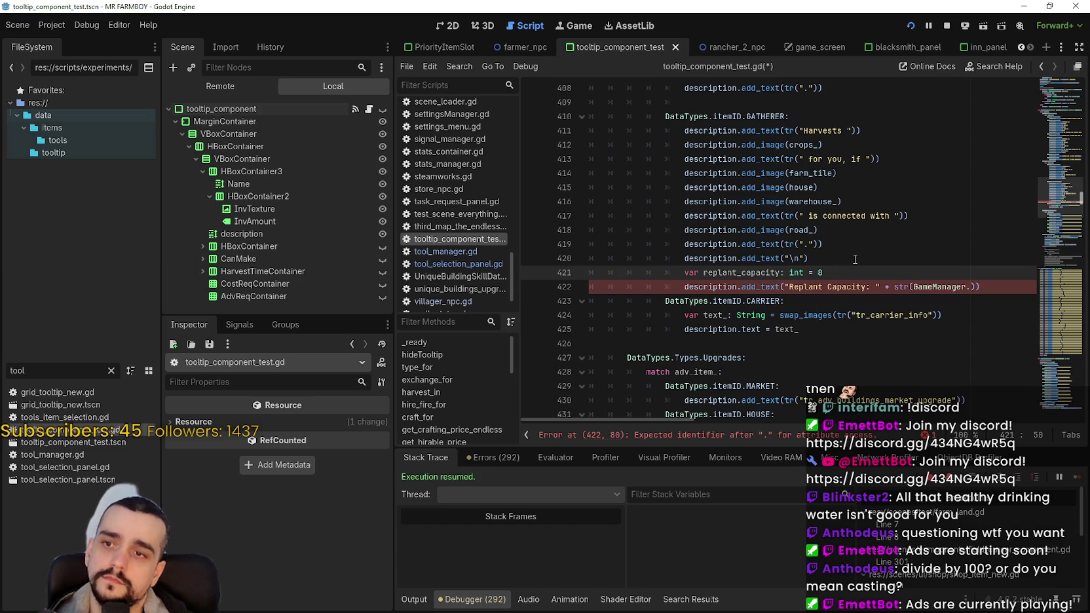
key("Return")
type("if")
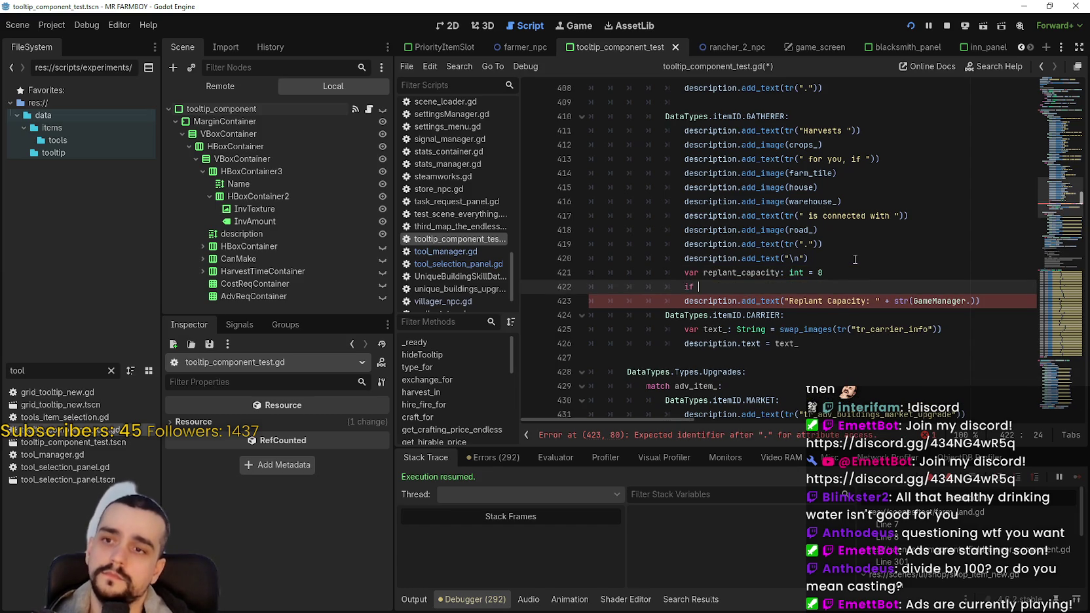
double_click(729, 273)
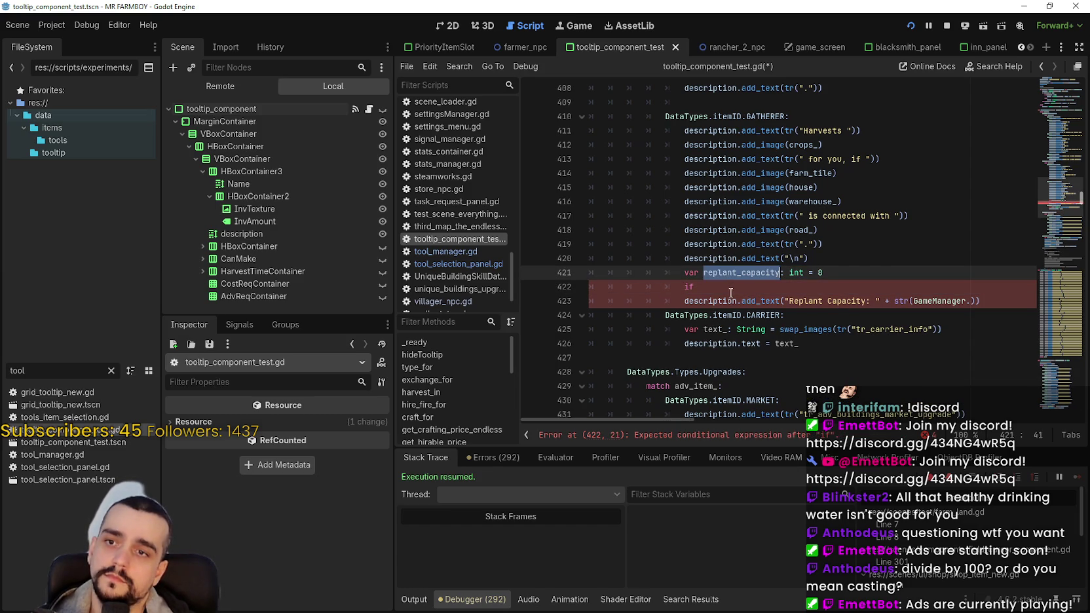
left_click(731, 291)
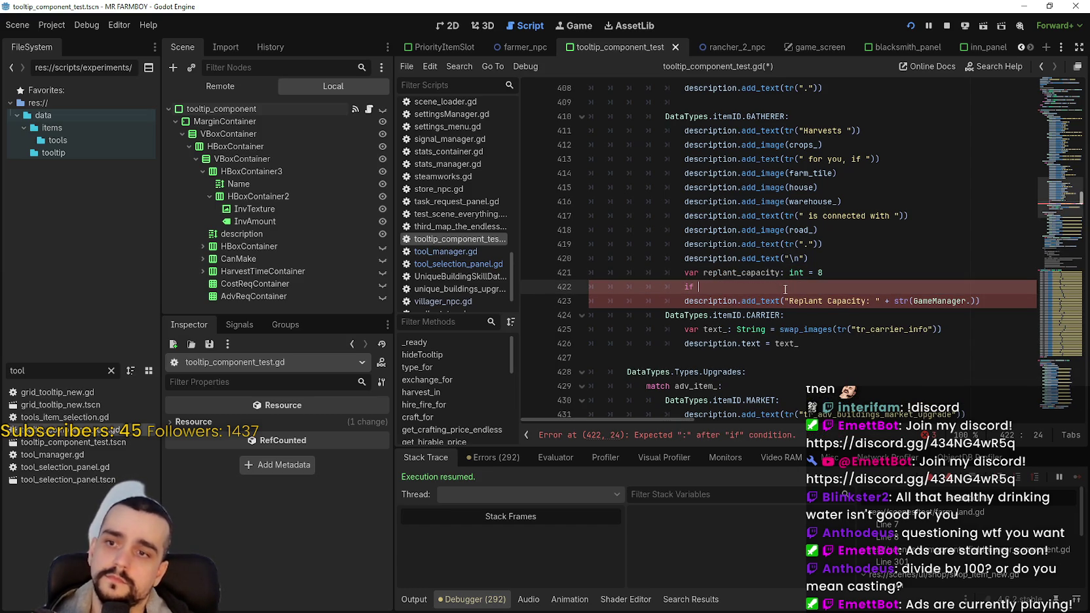
- Continue the condition with GameManager. and browse its autocomplete members
type("GameM")
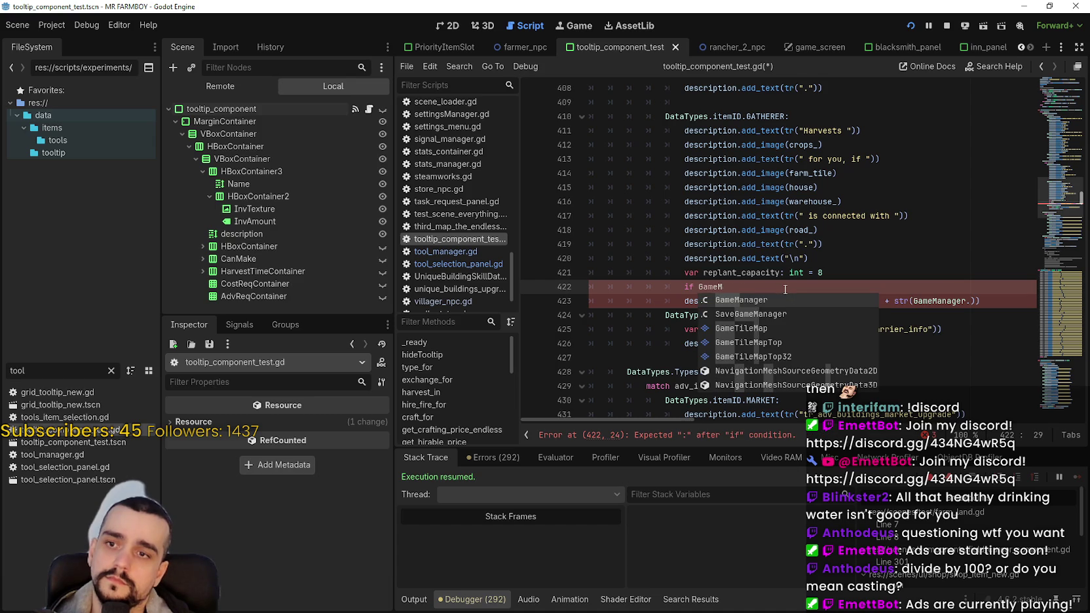
key("Return")
type(".")
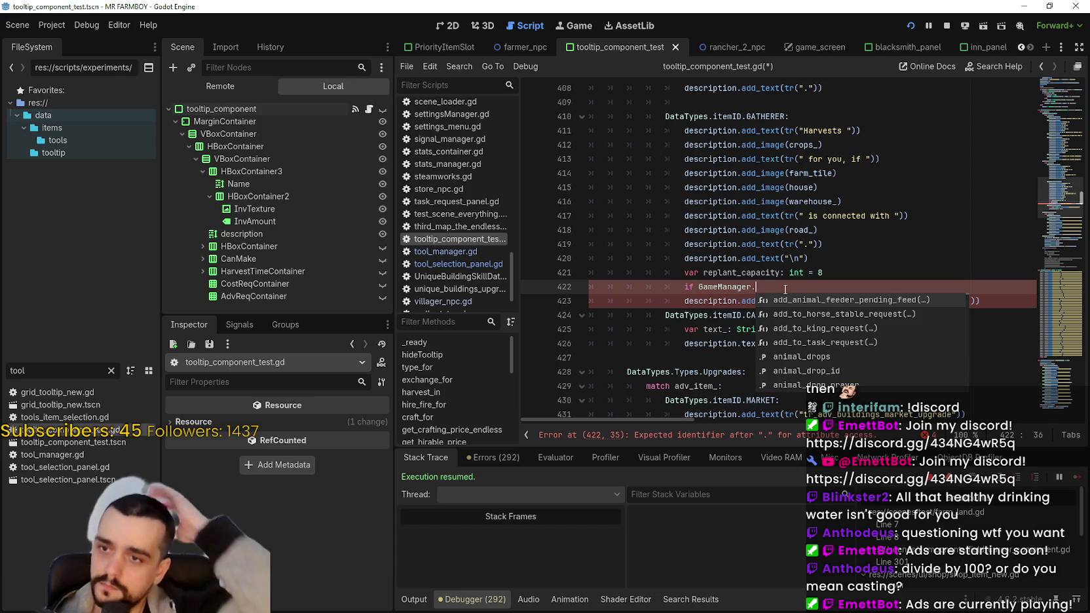
type("re")
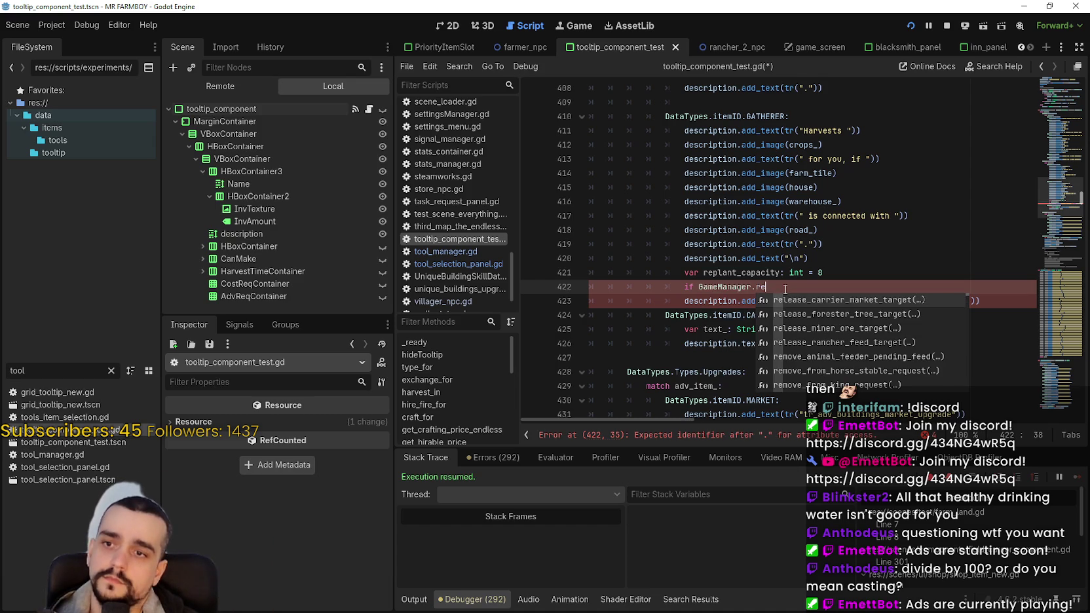
key("BackSpace")
key("BackSpace")
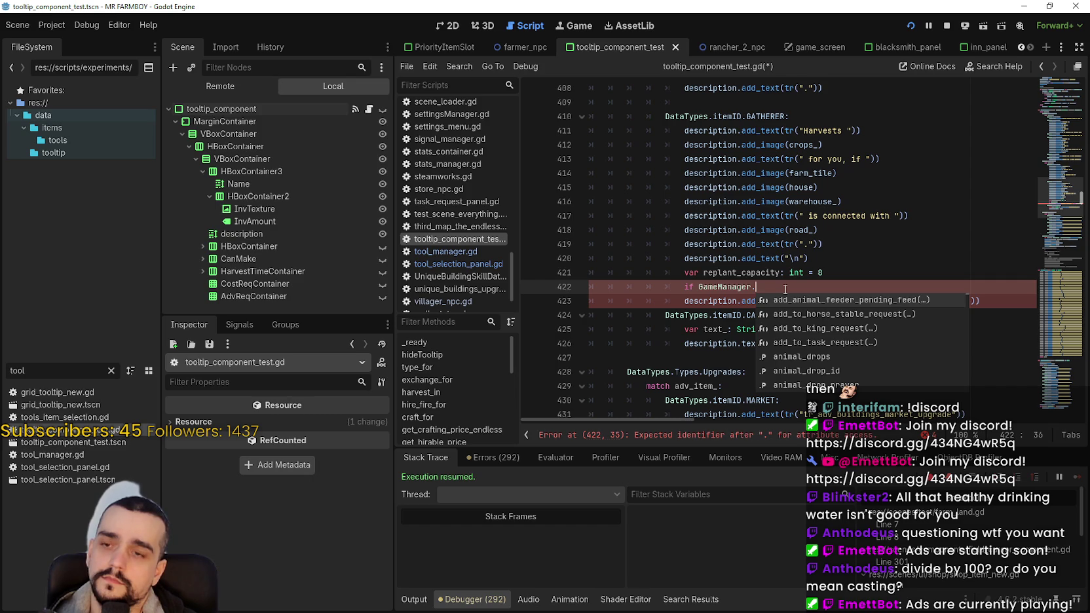
type("p")
key("BackSpace")
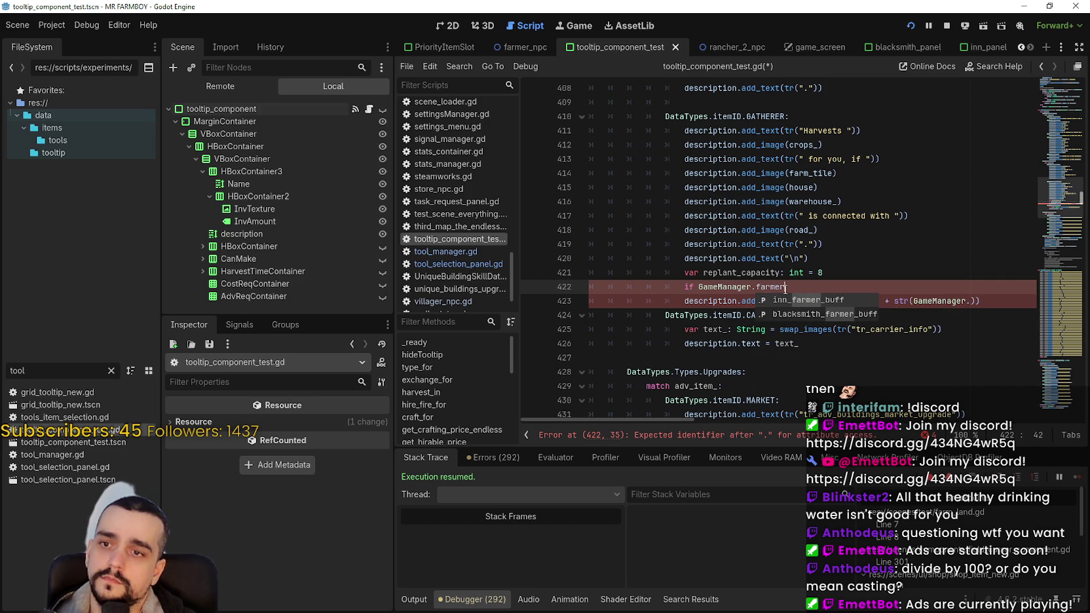
type("fa")
key("BackSpace")
key("BackSpace")
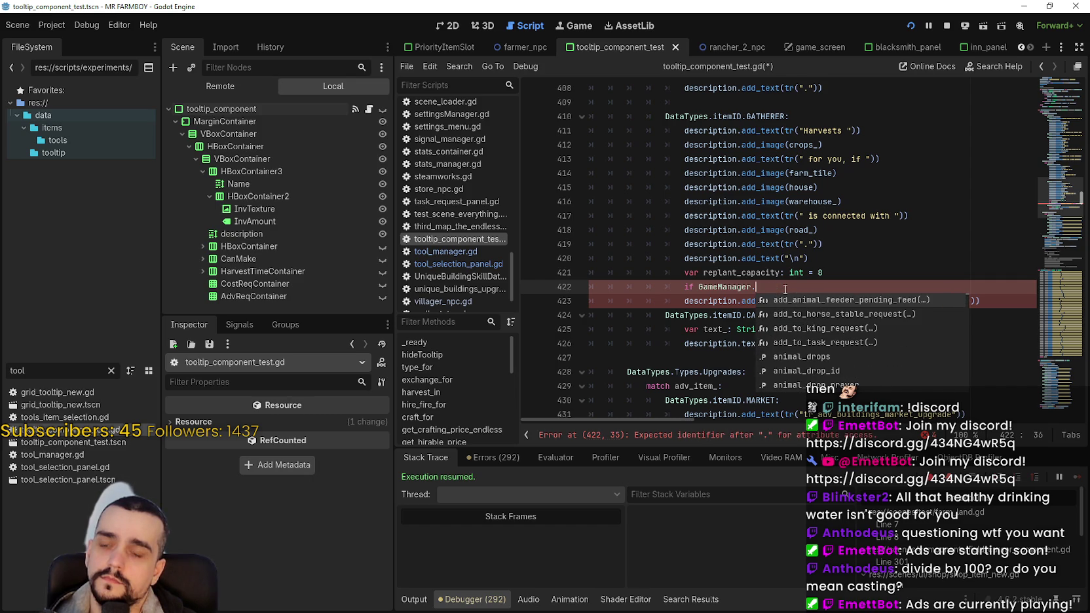
type("Game")
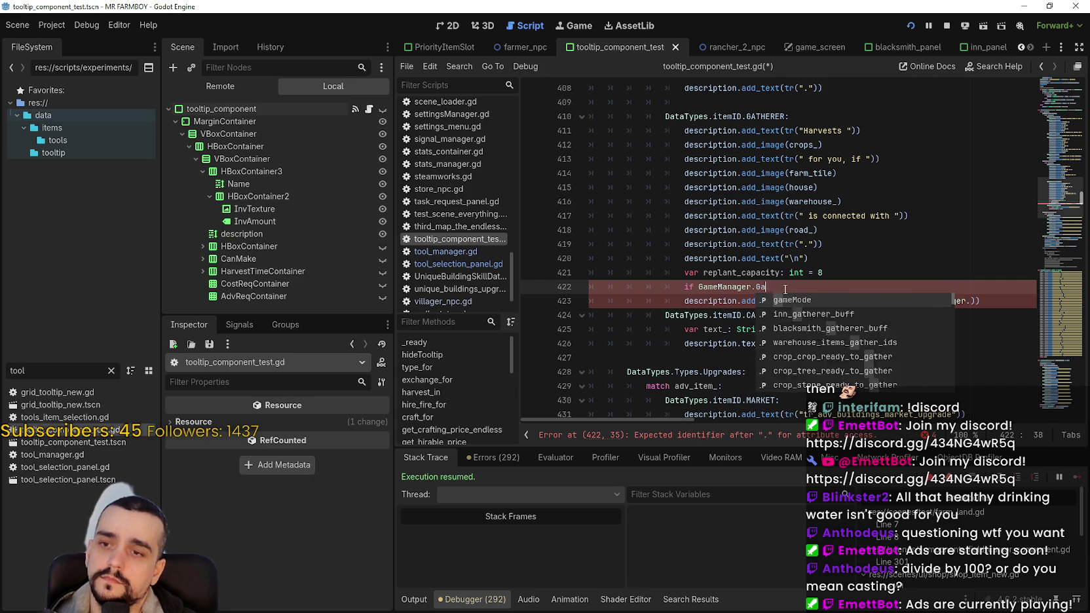
key("BackSpace")
key("BackSpace")
key("BackSpace")
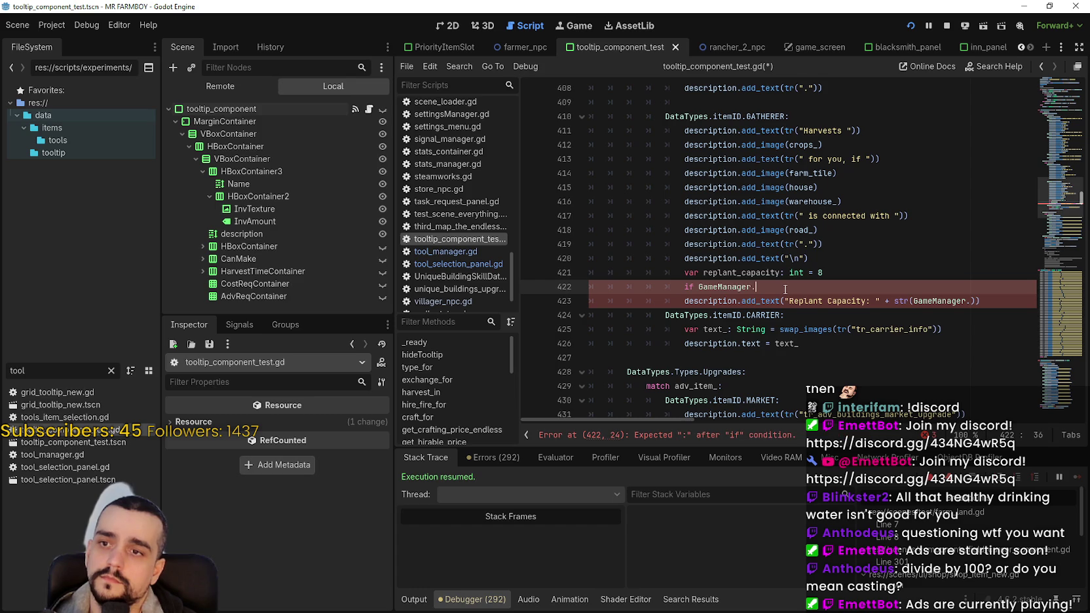
key("Down")
key("Down")
key("Down")
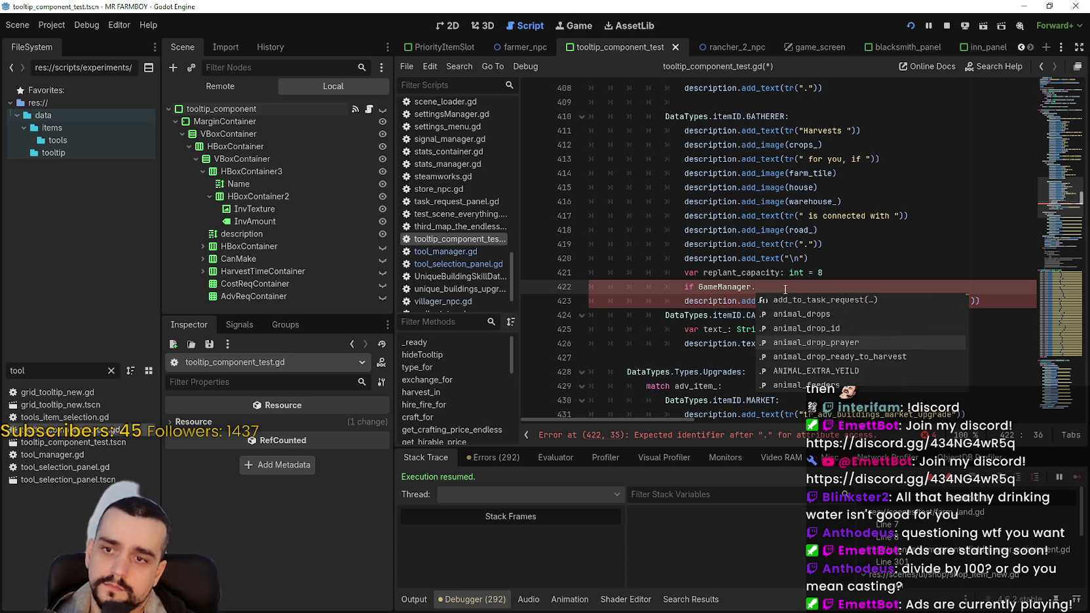
key("Down")
key("Down")
key("Down")
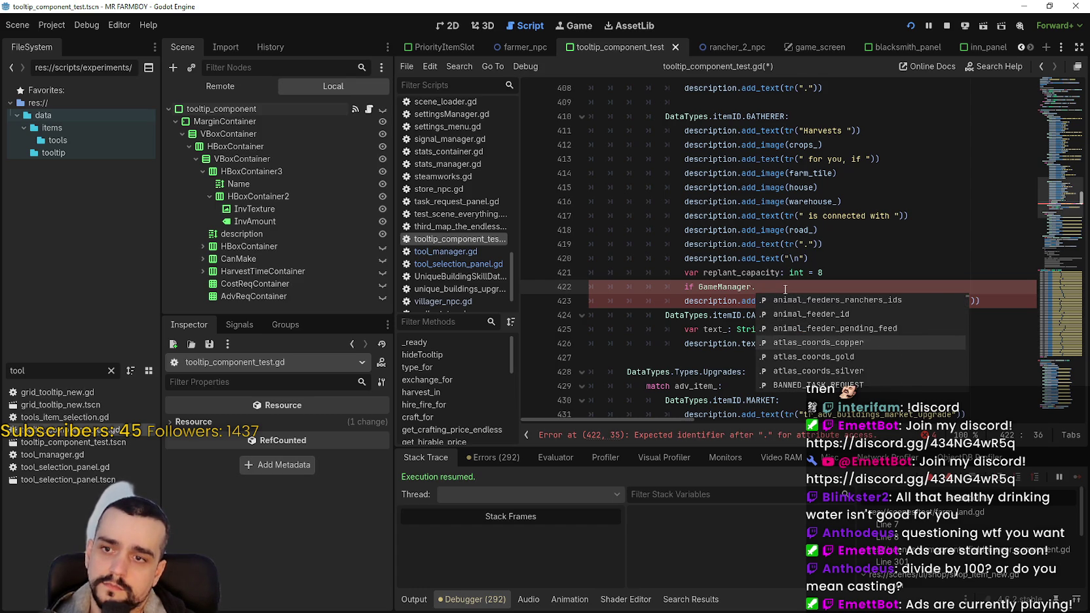
key("Down")
key("Down")
key("Down")
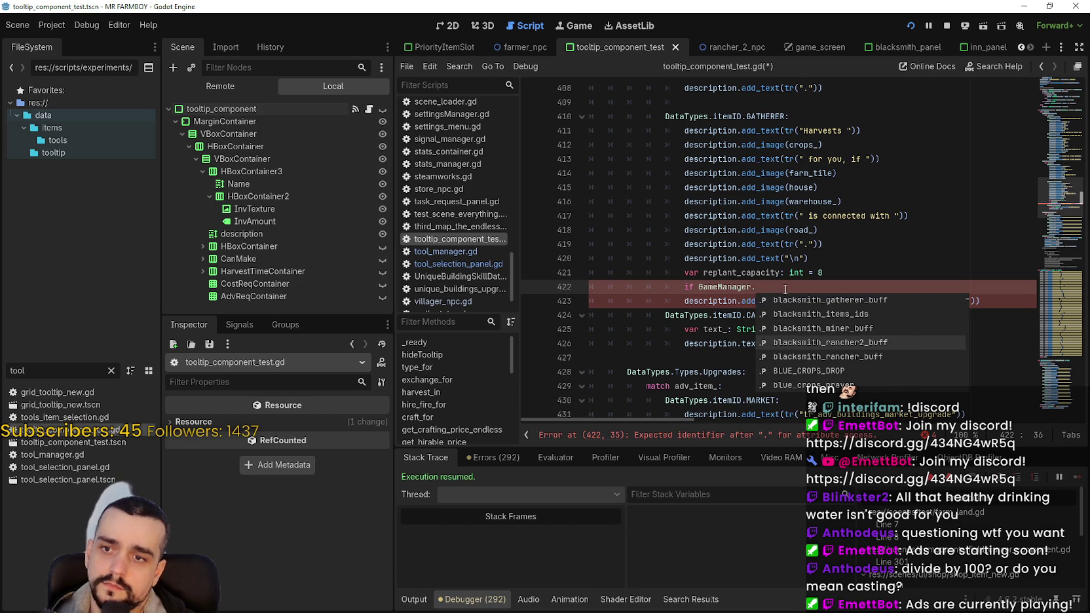
key("Down")
key("Down")
key("Down")
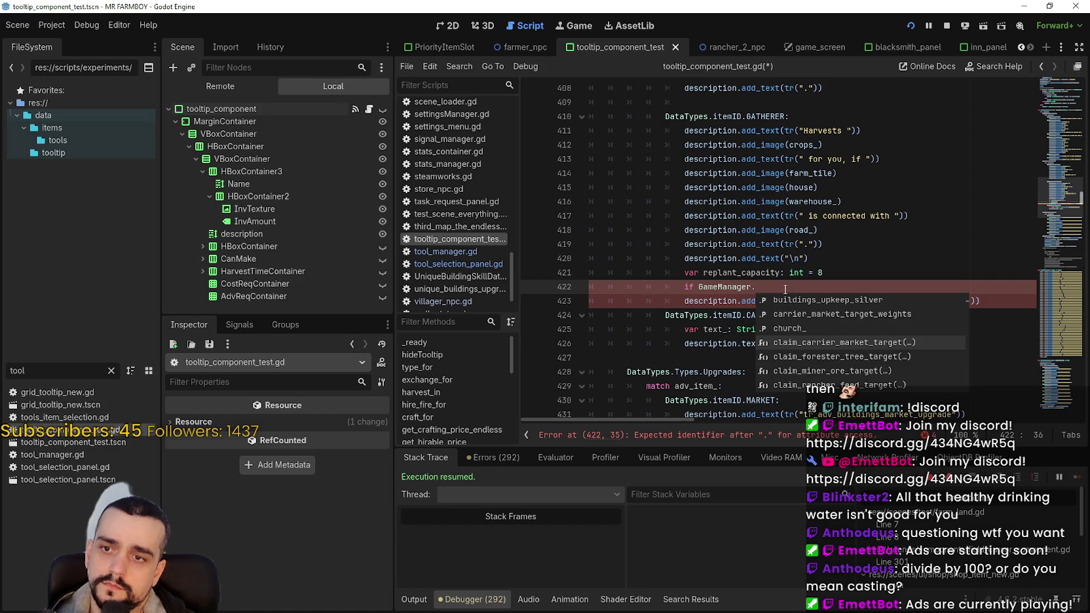
- Filter FileSystem by 'farmer' and open farmer_npc.tscn and its base_npc.gd script
left_click(703, 286)
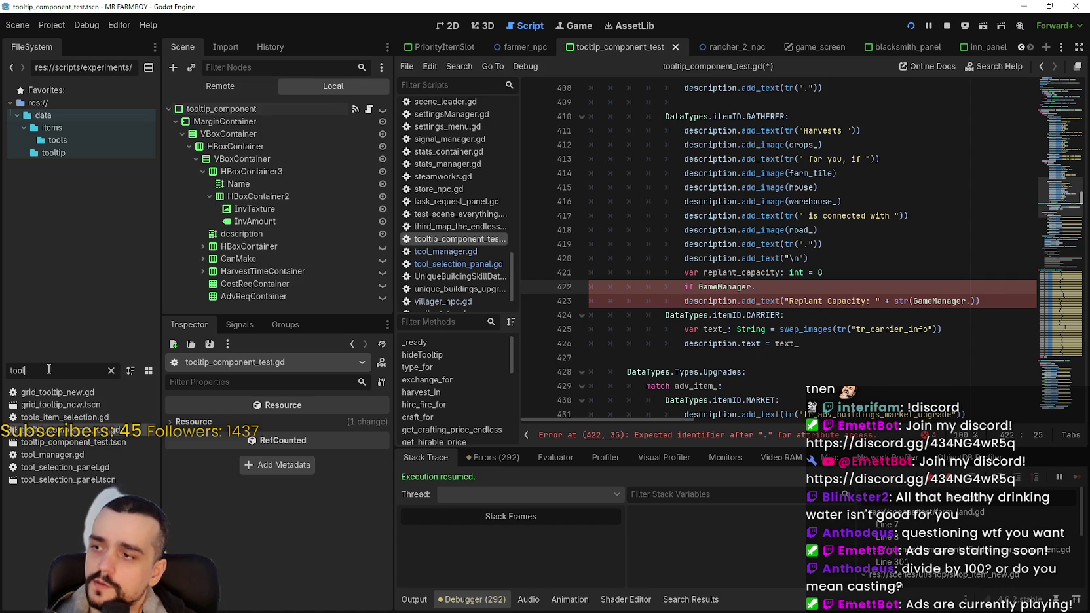
double_click(16, 371)
type("farmer")
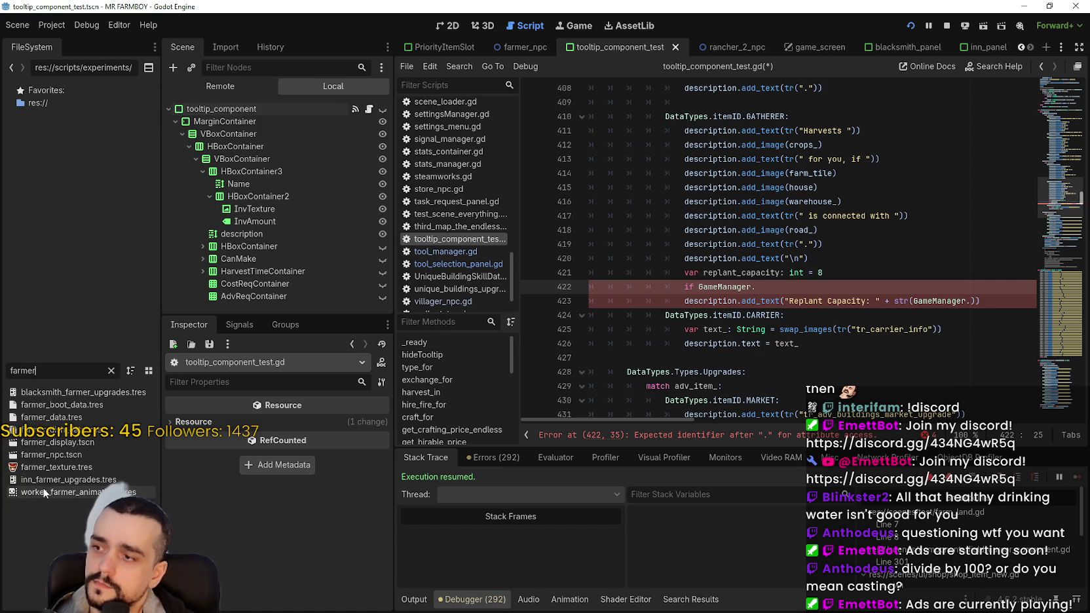
double_click(56, 456)
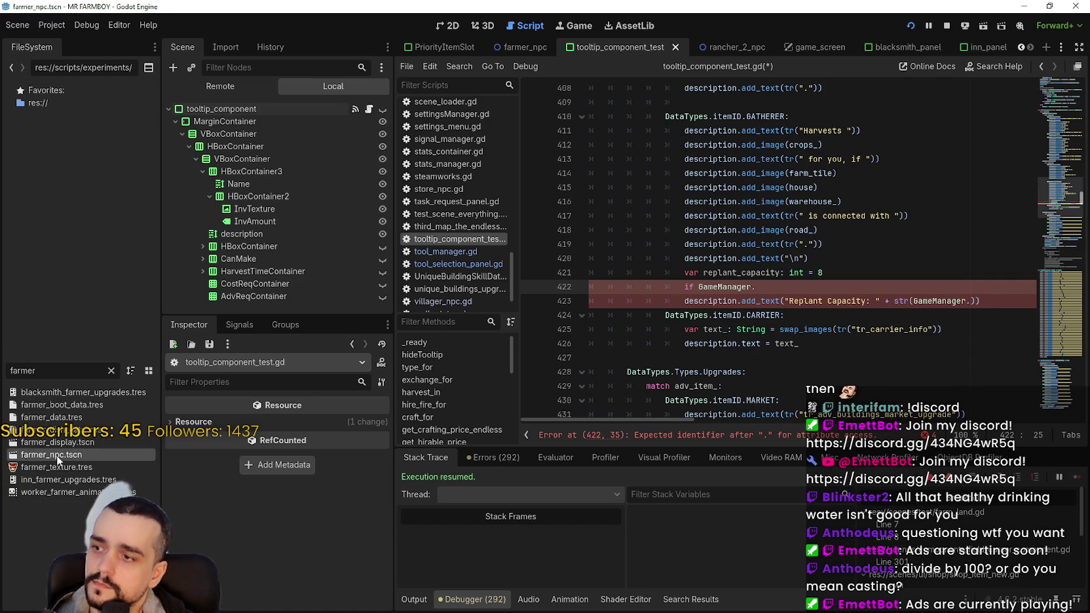
left_click(369, 109)
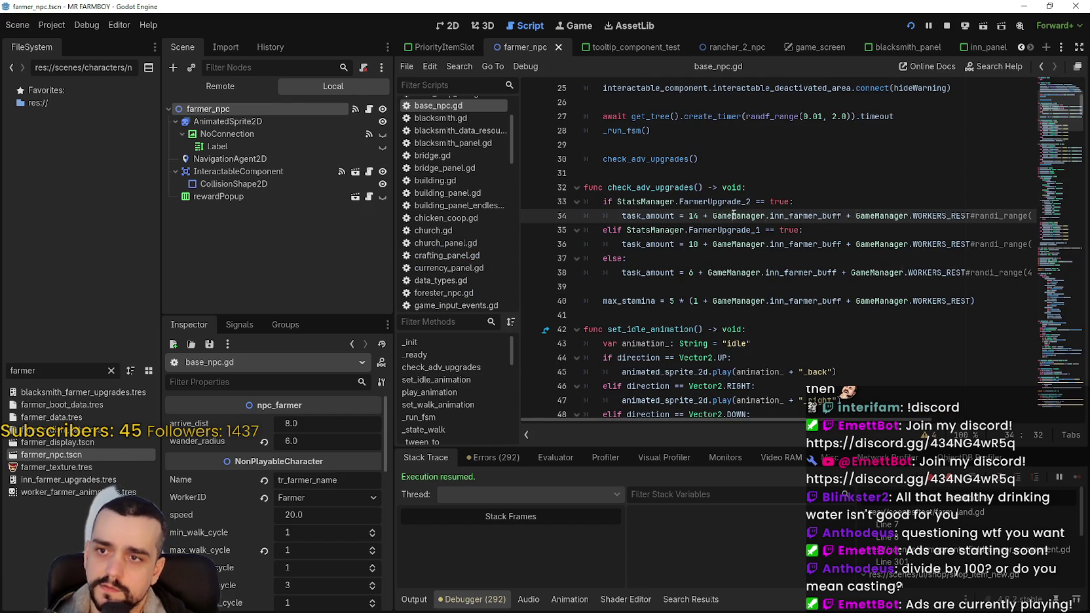
double_click(734, 216)
left_click_drag(733, 217, 798, 214)
- Select StatsManager.FarmerUpgrade_2 on line 33, then reopen tooltip_component_test.gd via the 'test' filter
double_click(695, 201)
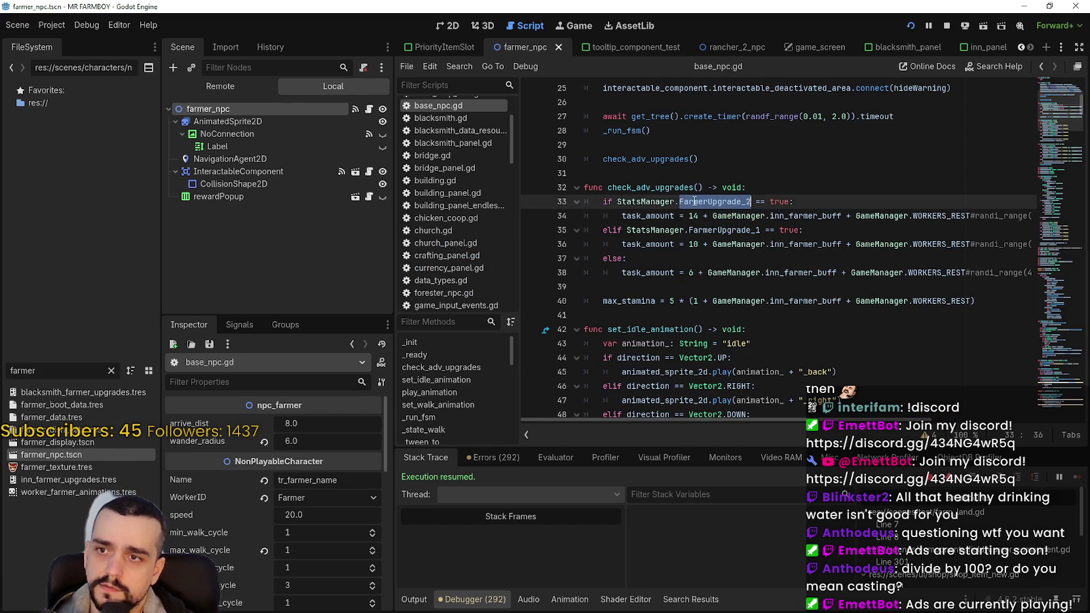
left_click_drag(696, 201, 616, 202)
key("ctrl+c")
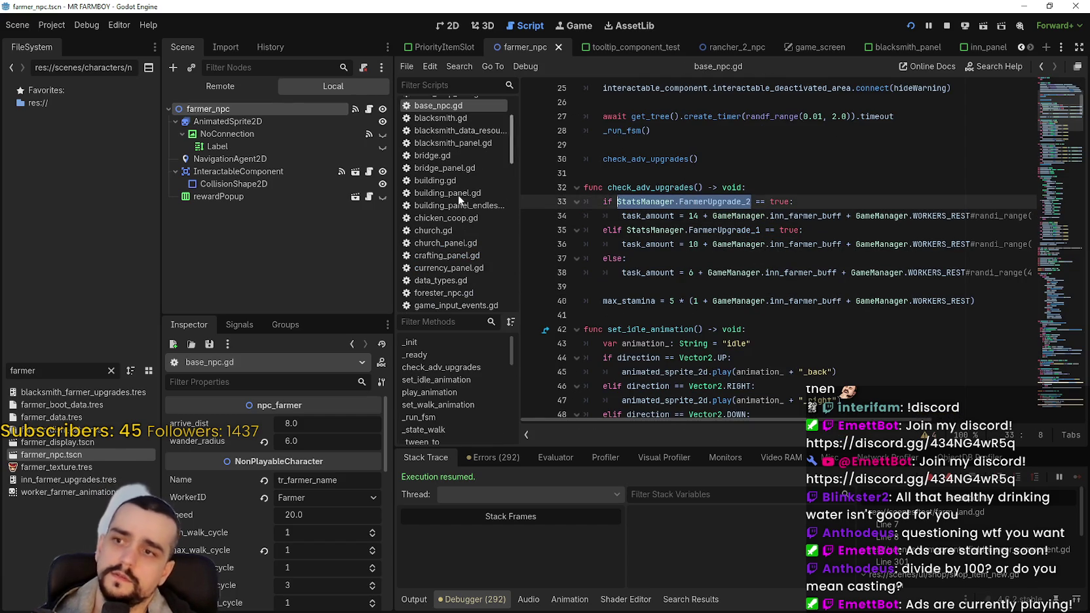
double_click(23, 370)
type("test")
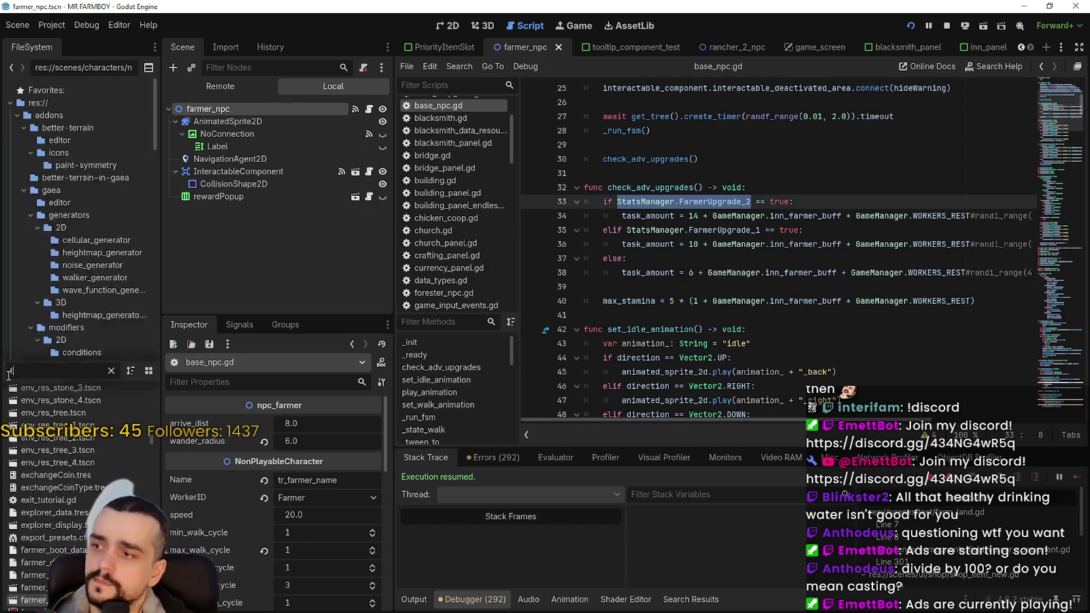
double_click(60, 440)
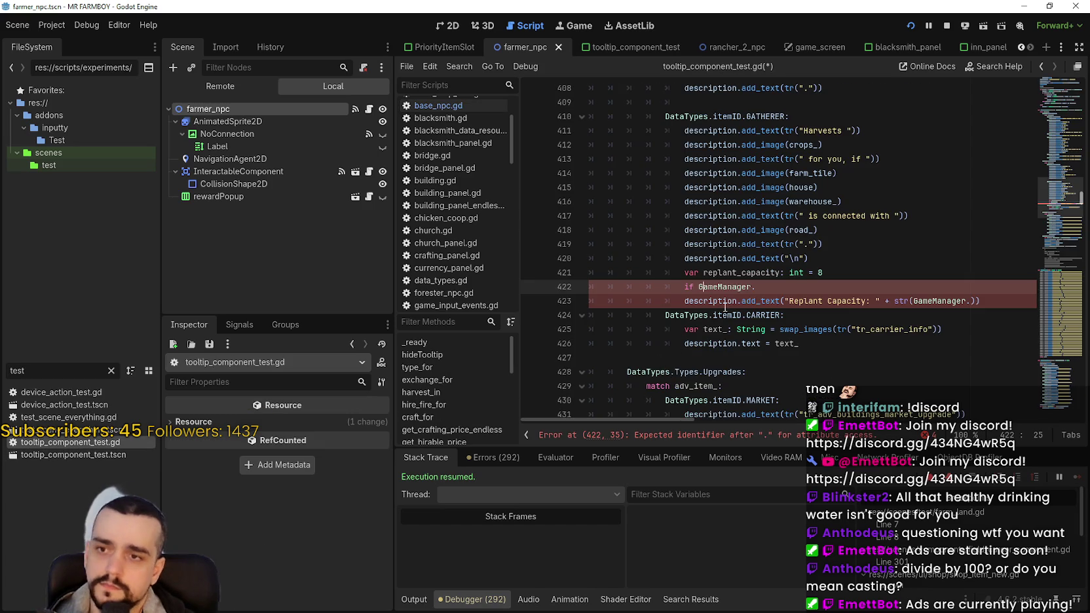
- Write if StatsManager.FarmerUpgrade_2: with replant_capacity = 12 in its body
key("ctrl+v")
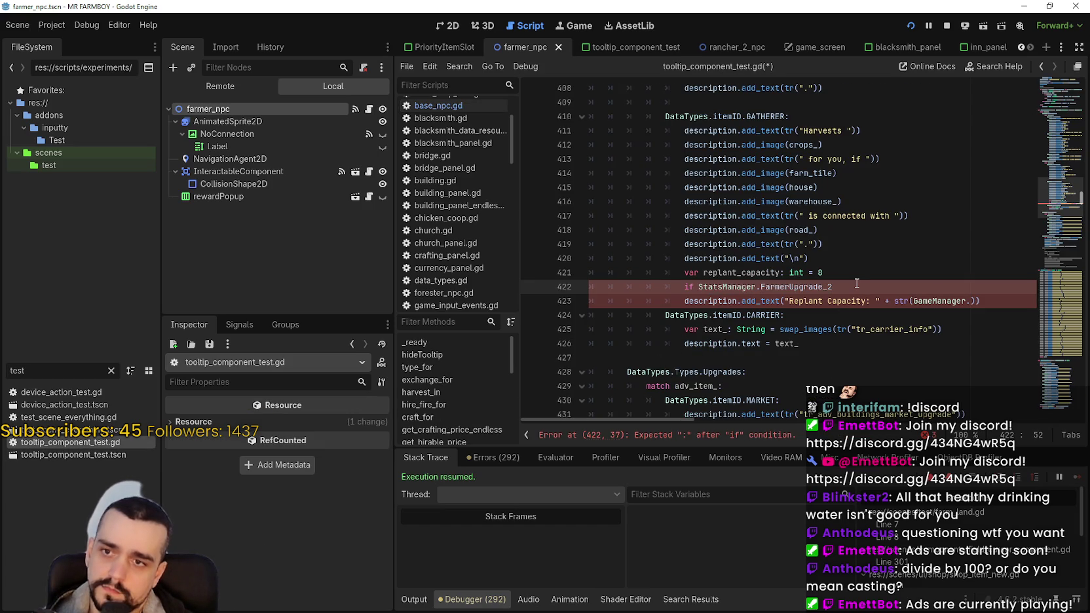
type(":")
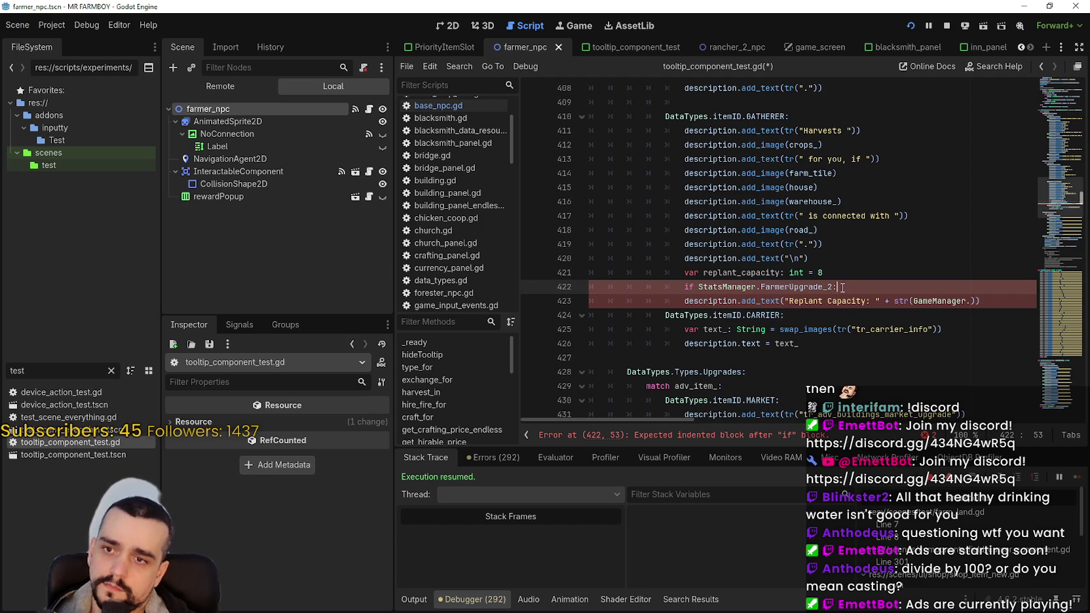
key("Return")
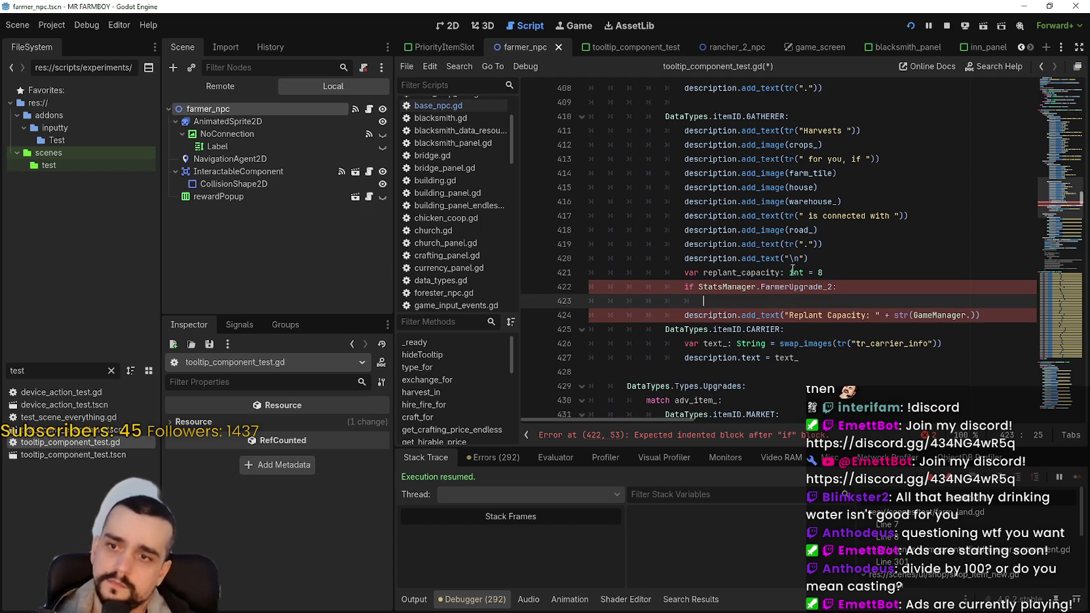
double_click(753, 272)
key("ctrl+c")
left_click(760, 299)
key("ctrl+v")
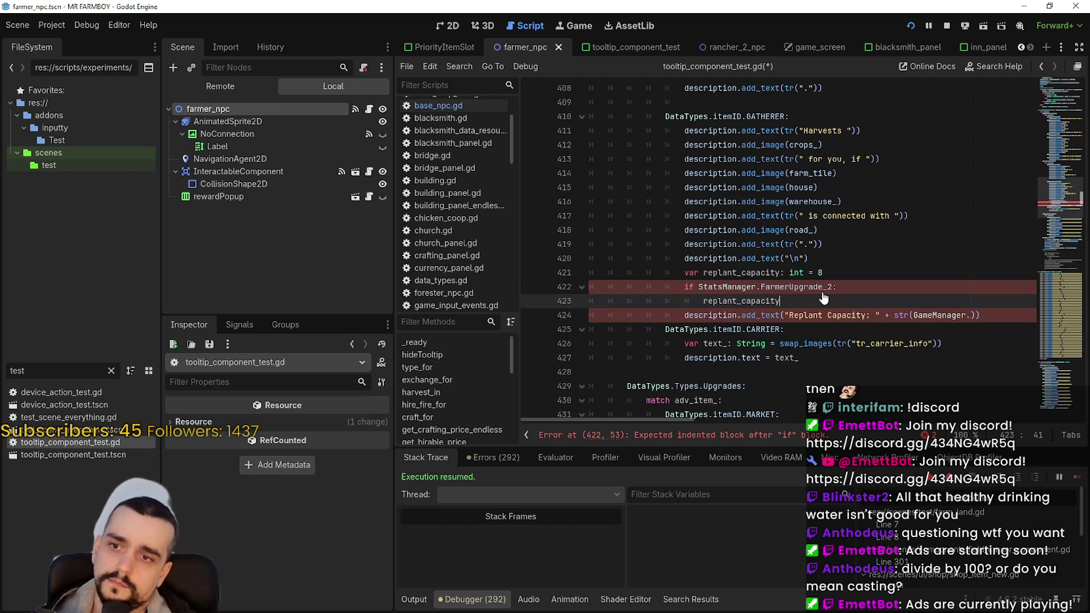
type("= 12")
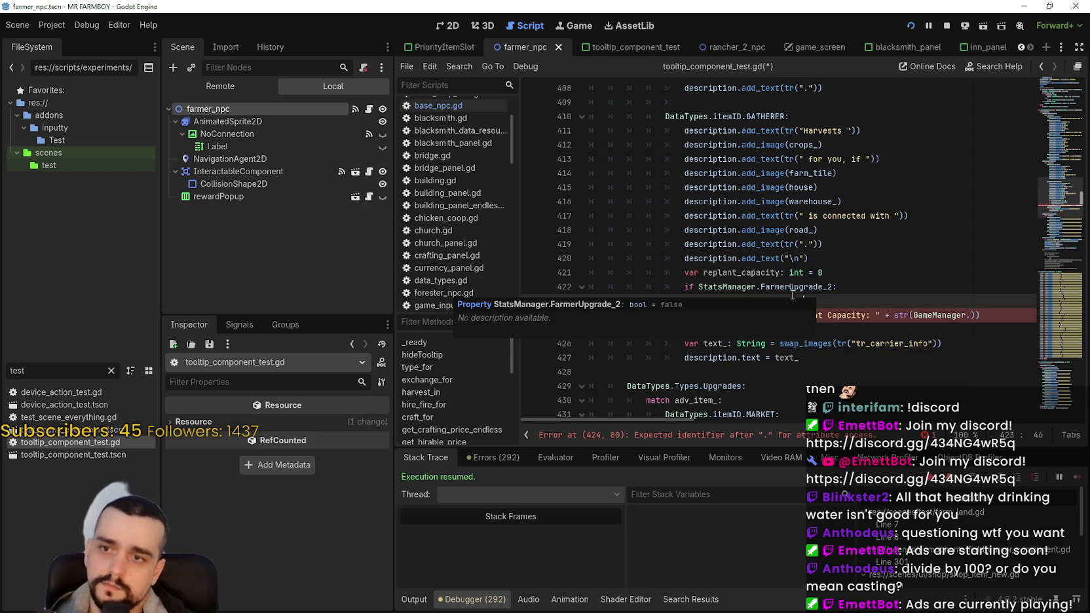
- Filter the FileSystem by 'farmer' again
left_click(749, 287)
left_click(806, 301)
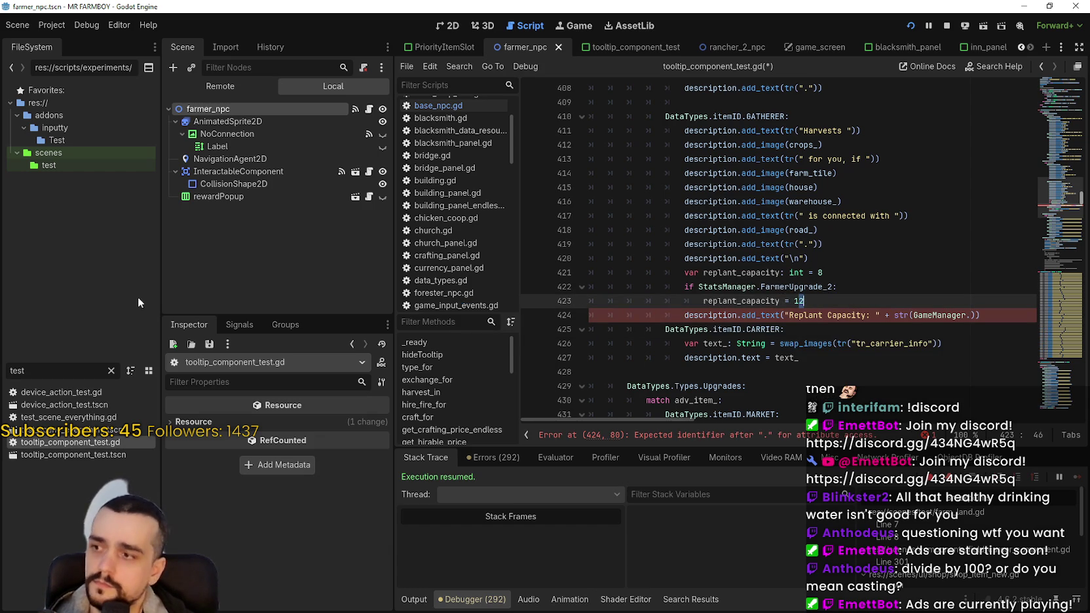
left_click_drag(26, 371, 2, 382)
type("farmer")
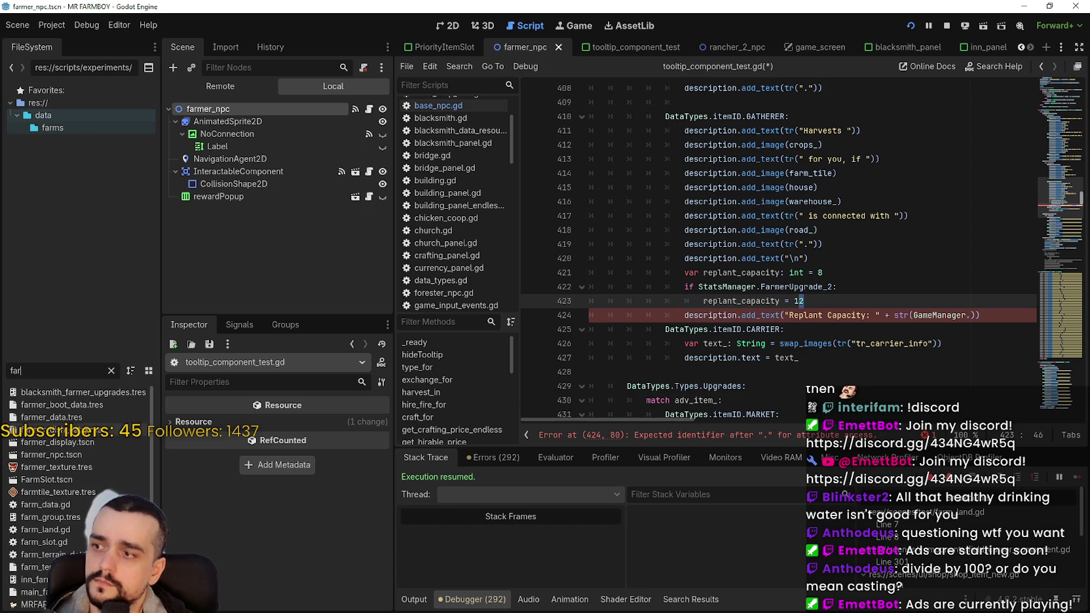
- Open the farmer_npc script base_npc.gd and check its task_amount values, including 14 for upgrade 2
left_click(51, 455)
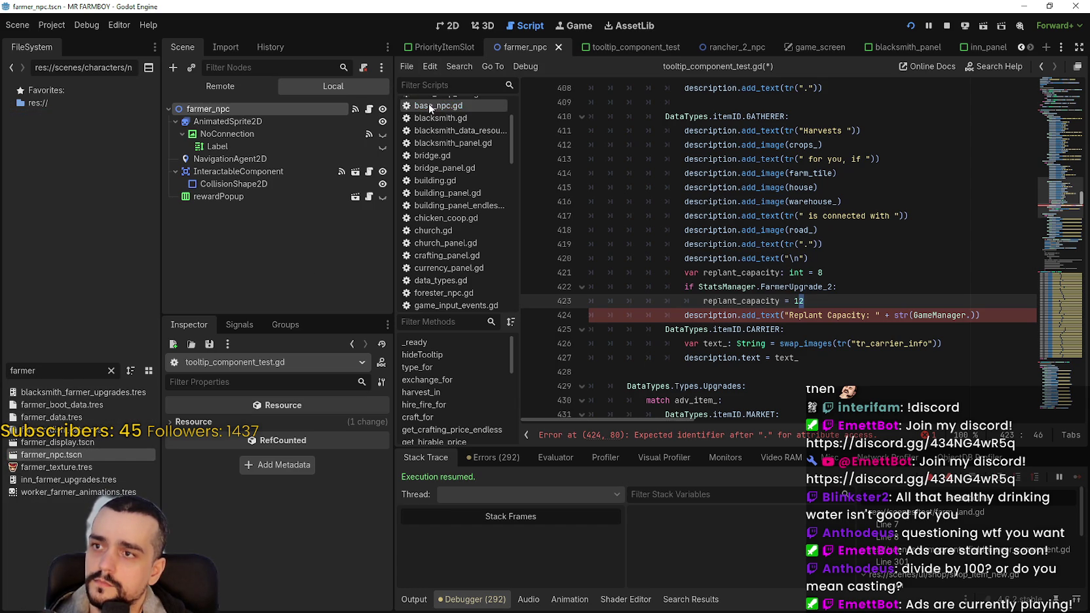
left_click(370, 110)
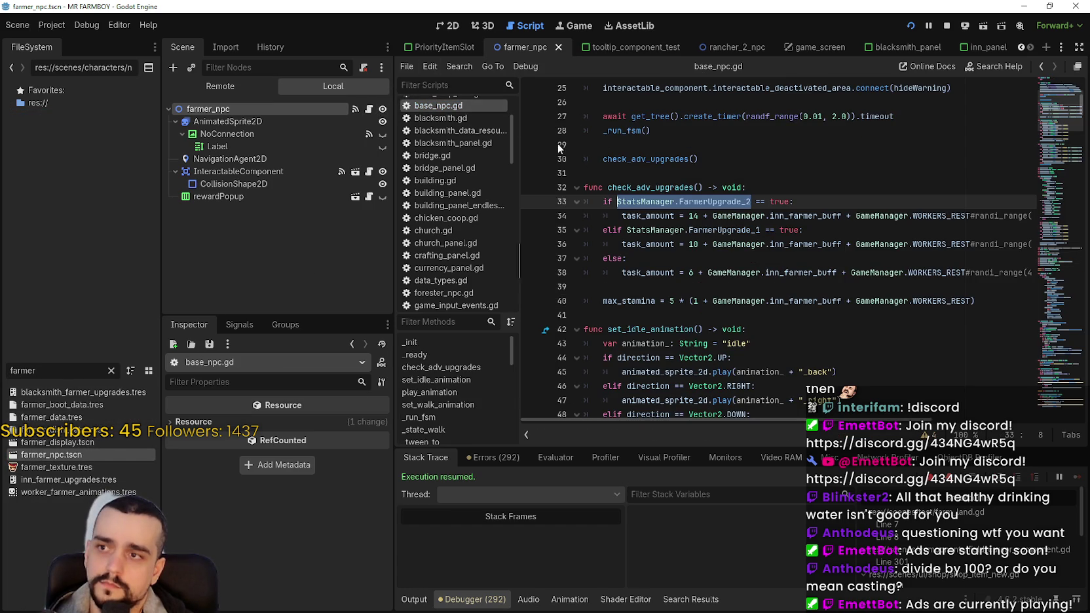
left_click_drag(695, 274, 685, 275)
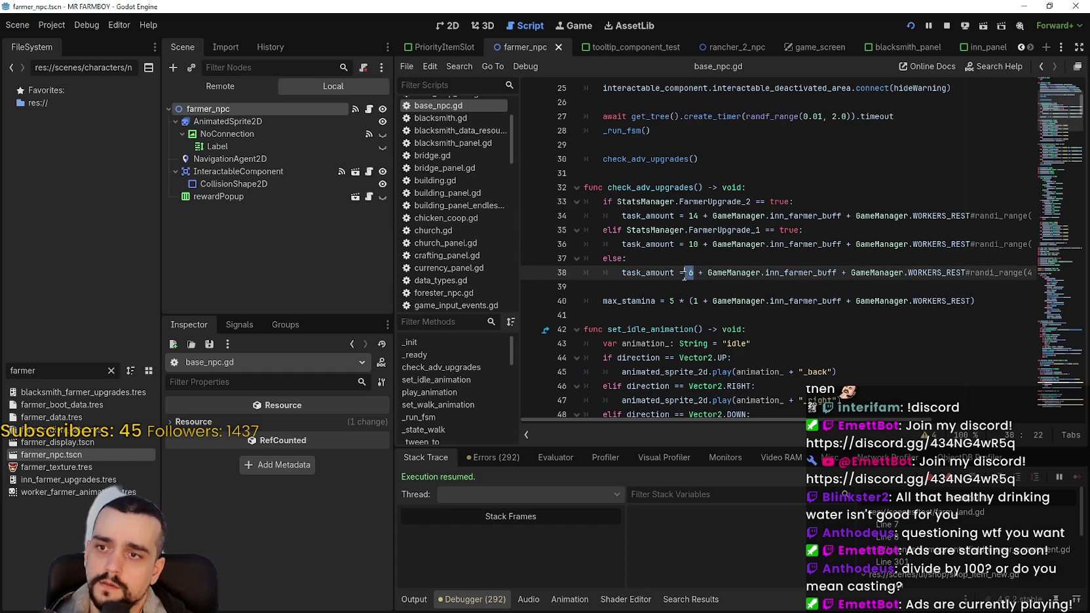
double_click(693, 244)
double_click(694, 215)
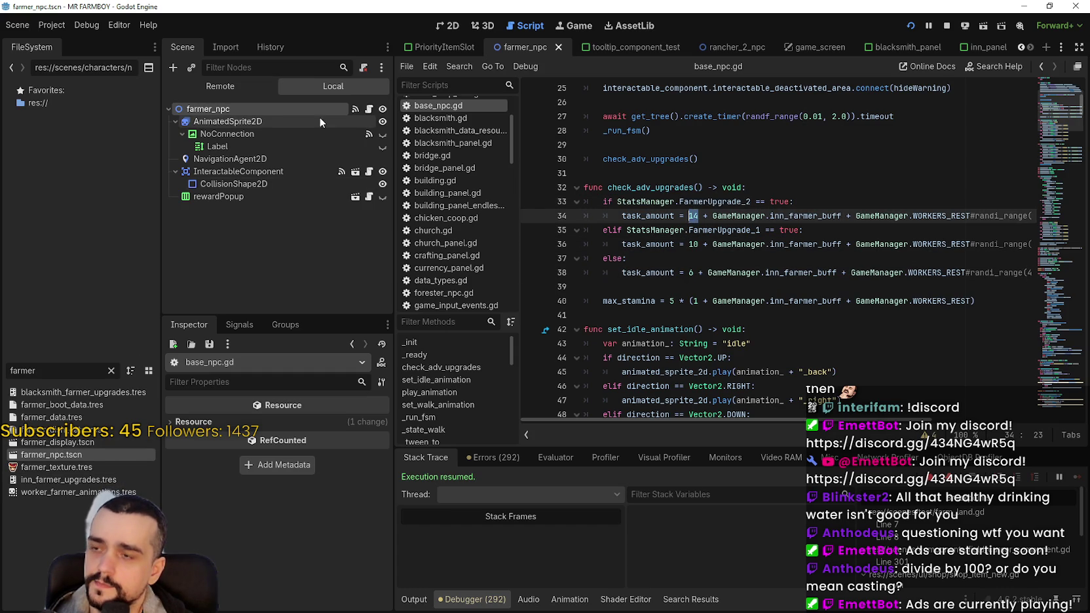
- Reopen tooltip_component_test.gd via the 'test' filter and change the upgrade-2 replant capacity from 12 to 14
double_click(33, 371)
type("test")
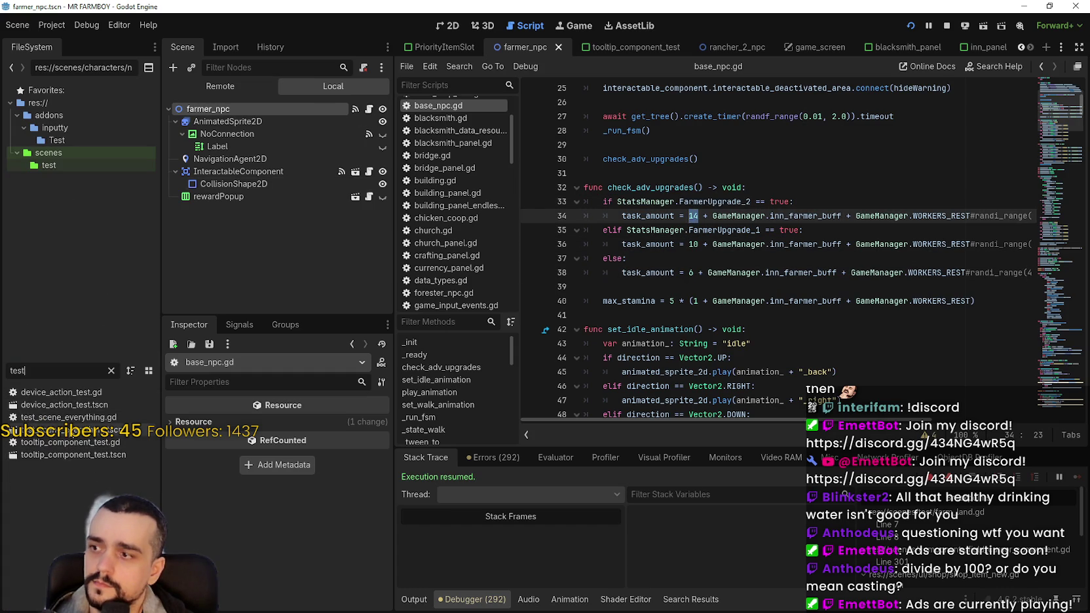
double_click(72, 419)
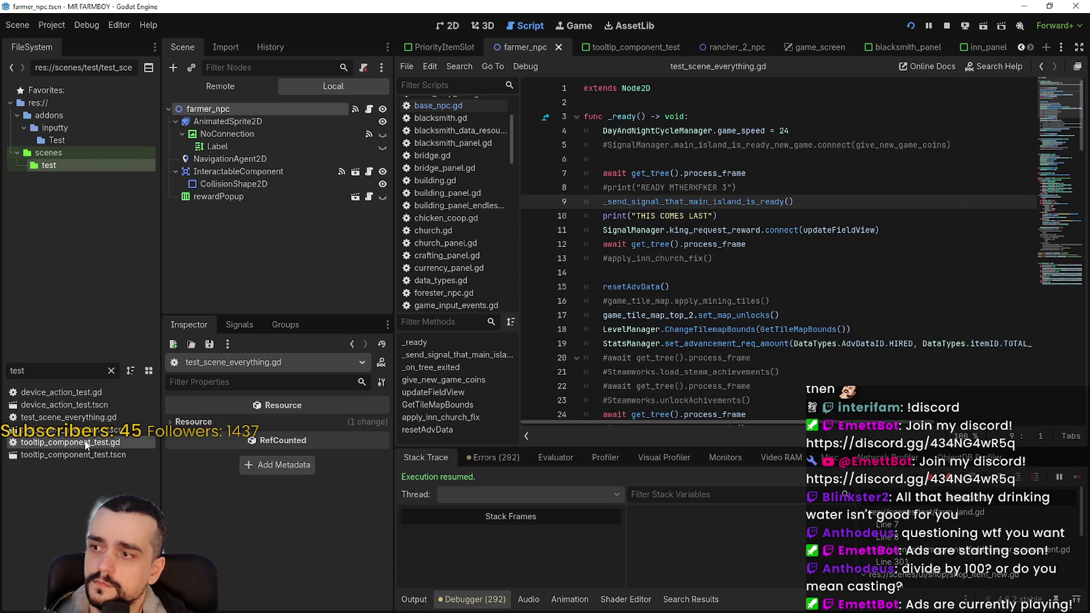
double_click(72, 442)
type("4")
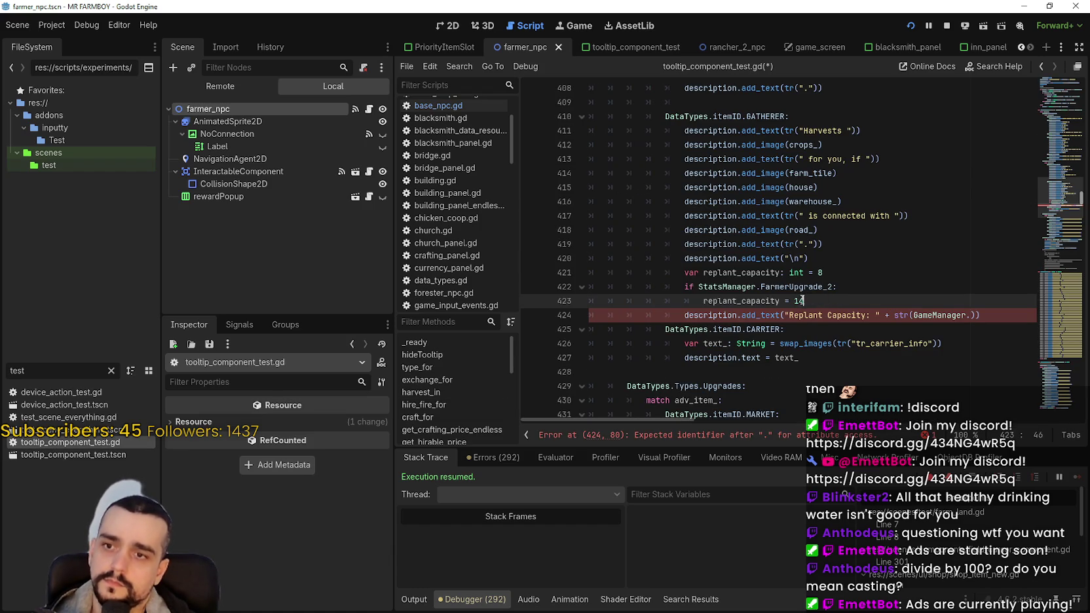
- Below the upgrade-2 case, add an 'elif StatsManager.FarmerUpgrade_1:' branch and begin 'replant_capacity ='
left_click_drag(843, 301, 585, 287)
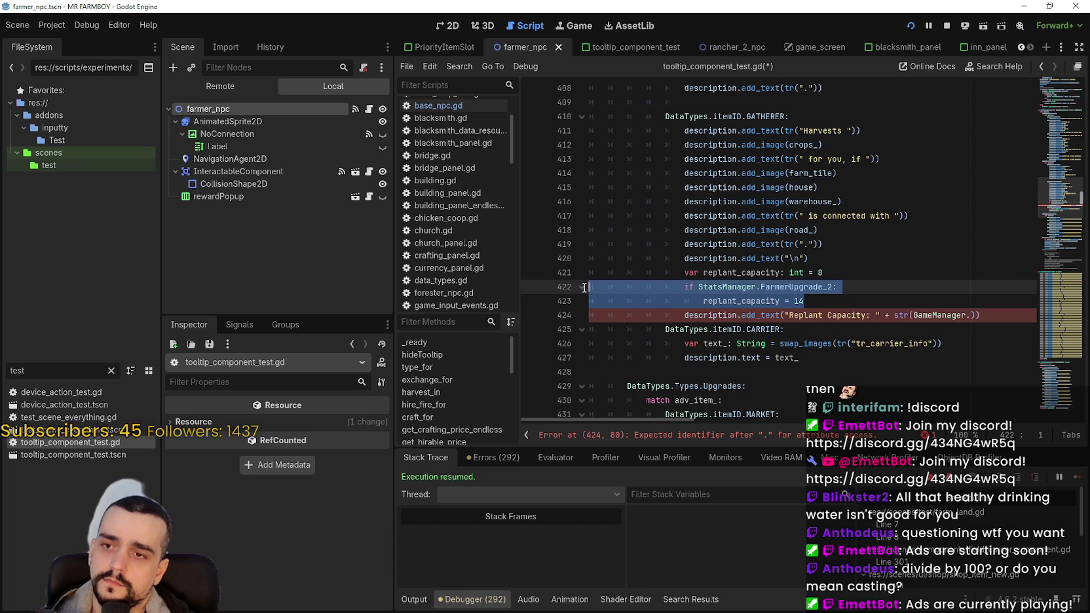
left_click_drag(855, 300, 553, 287)
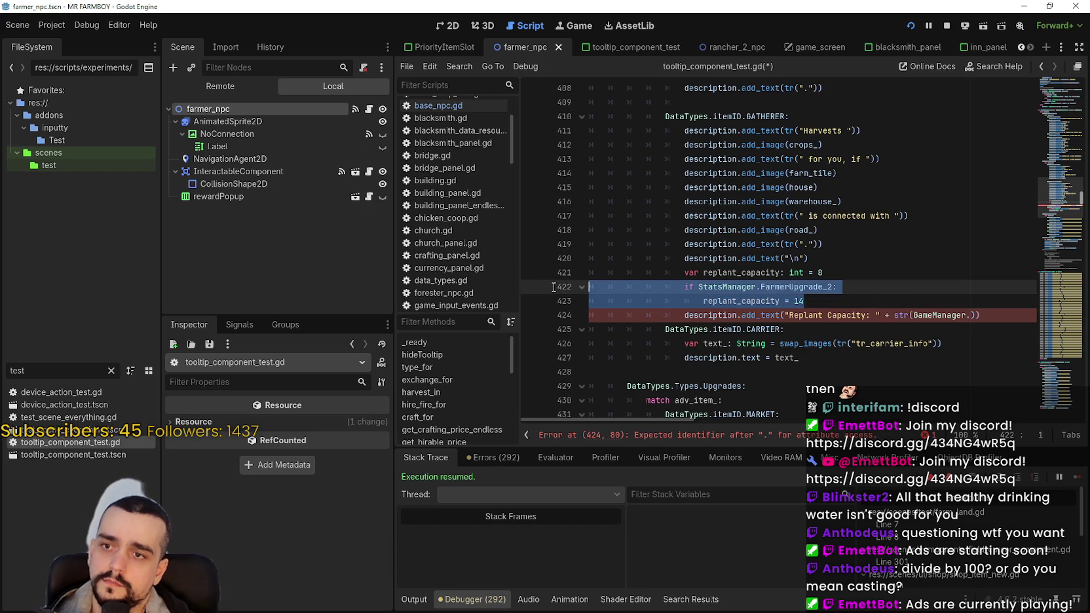
left_click(825, 300)
key("Return")
type("elk")
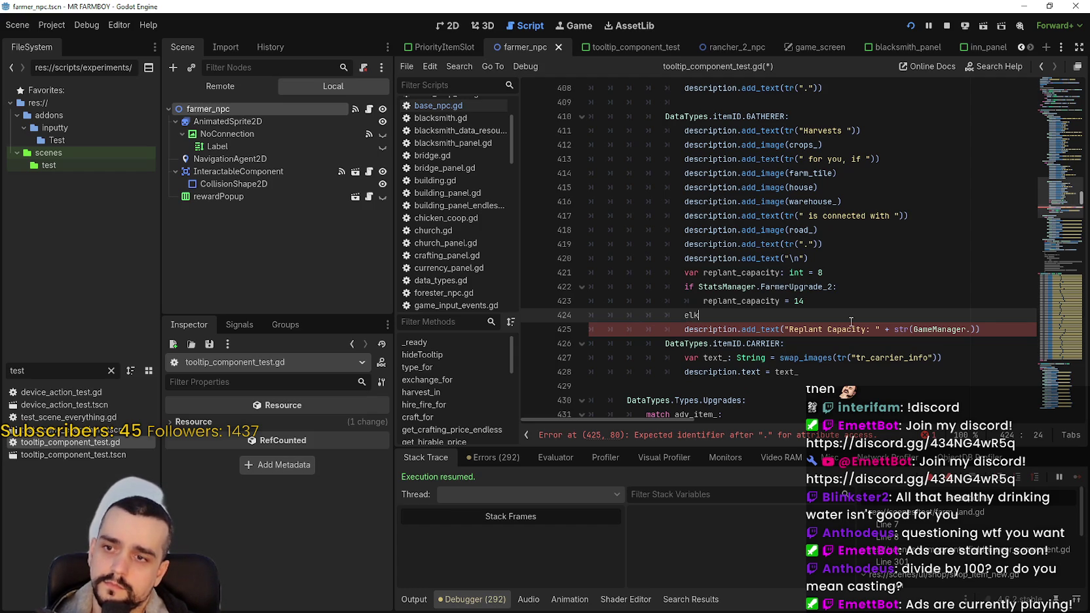
key("BackSpace")
type("if ")
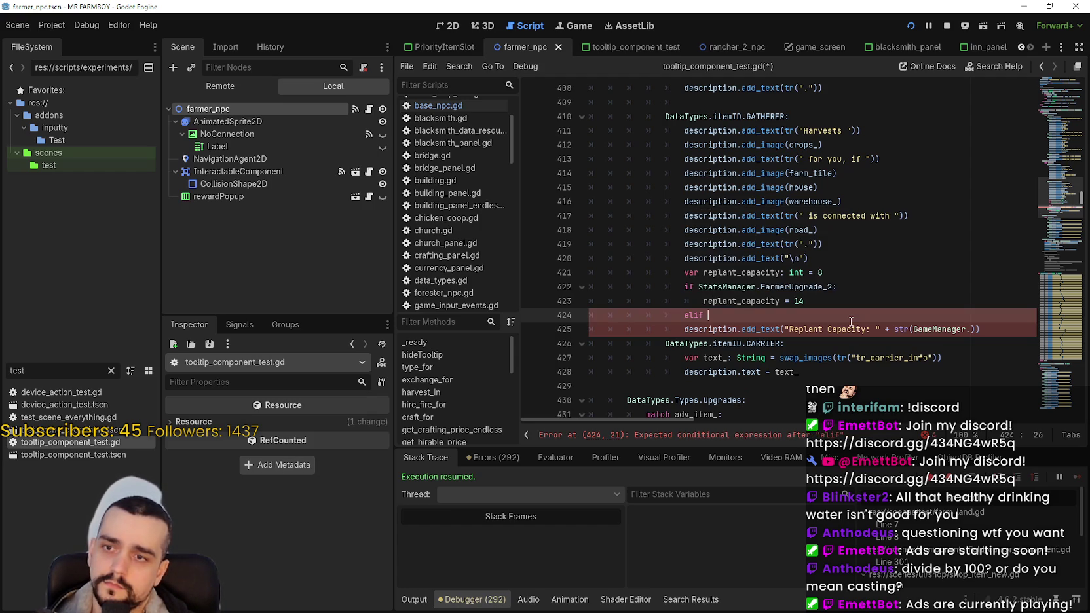
type("Stats")
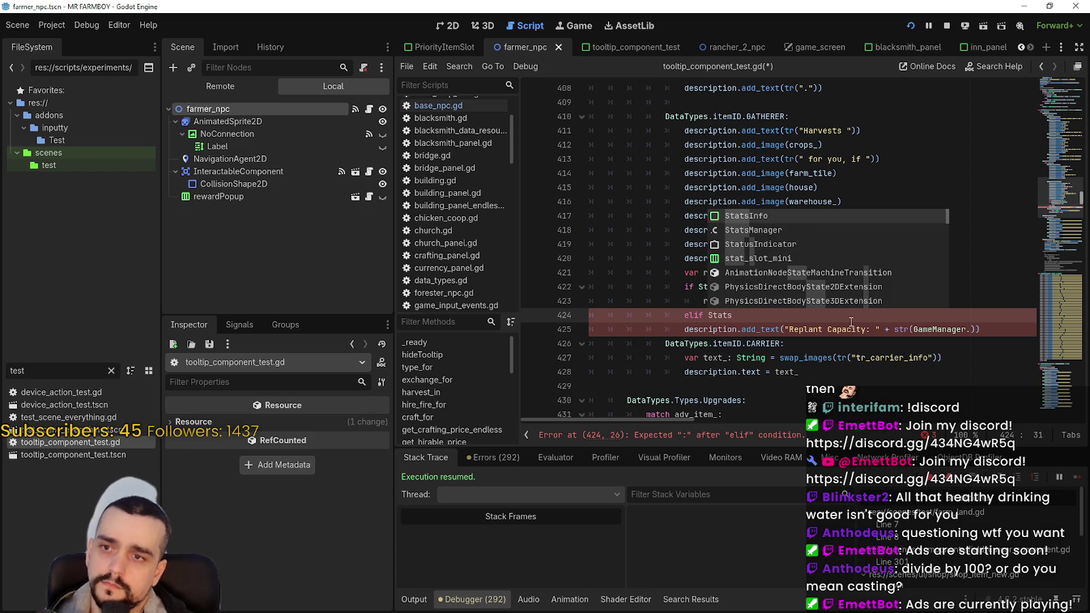
type("Manager.Farmer")
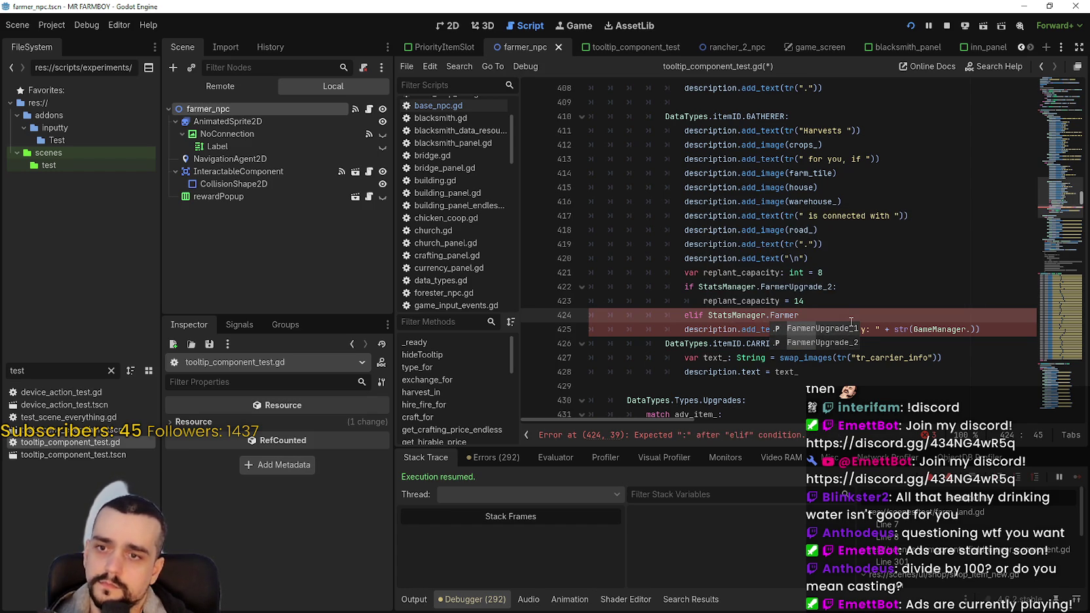
key("Return")
key("Return")
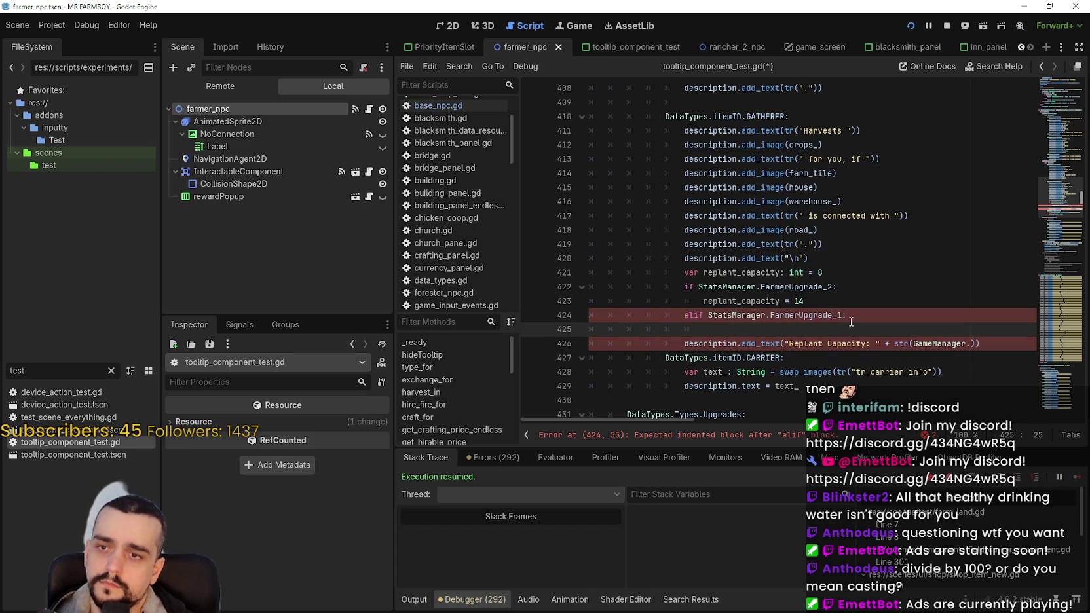
type("replant")
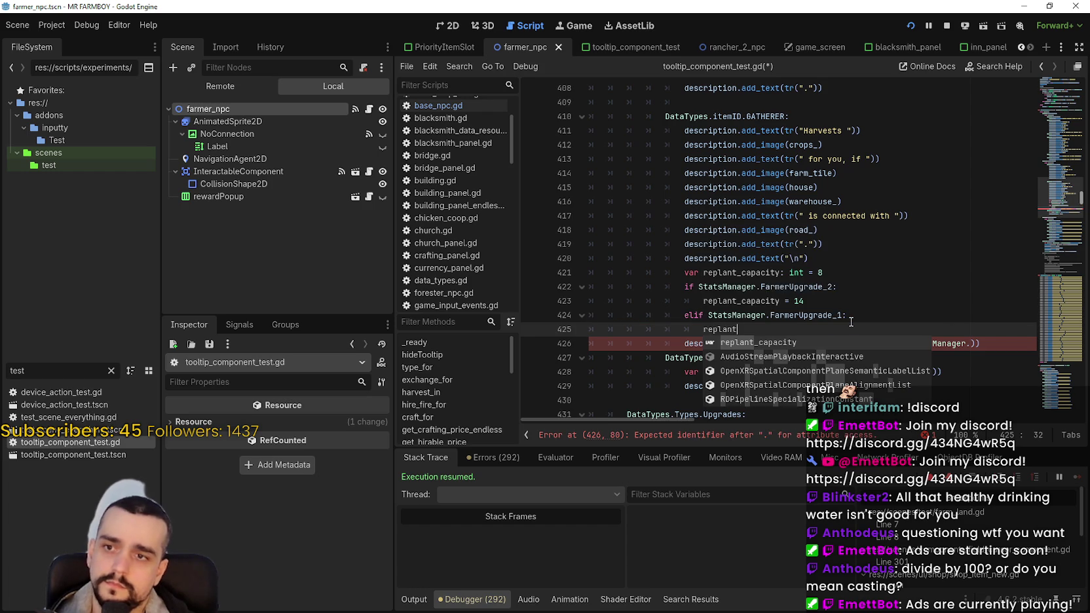
key("Return")
type("= 10")
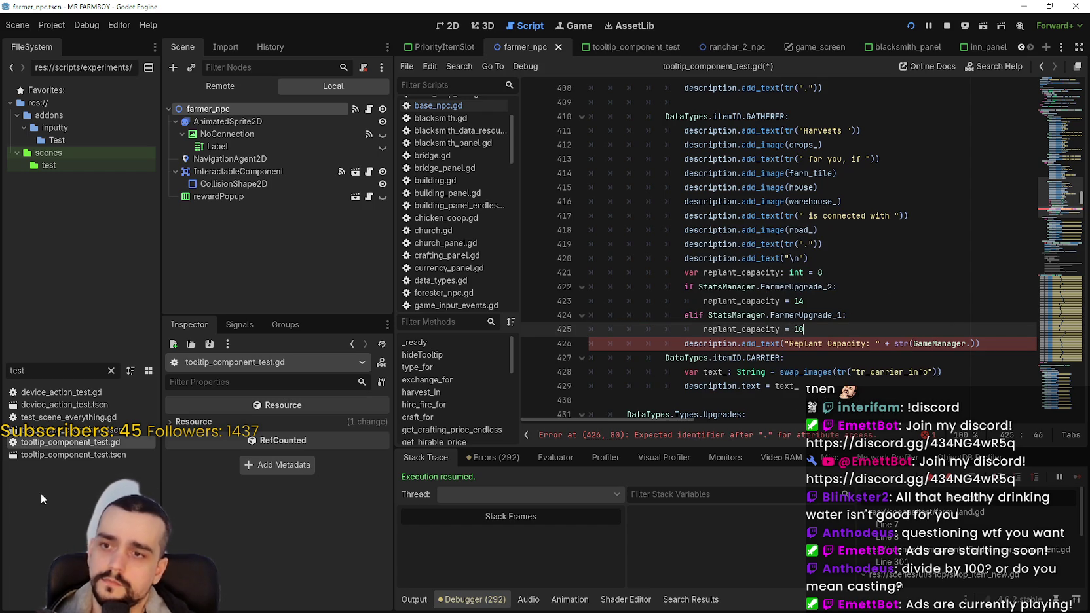
- Reopen base_npc.gd and select the inn_farmer_buff + WORKERS_REST bonus expression on line 34
double_click(35, 369)
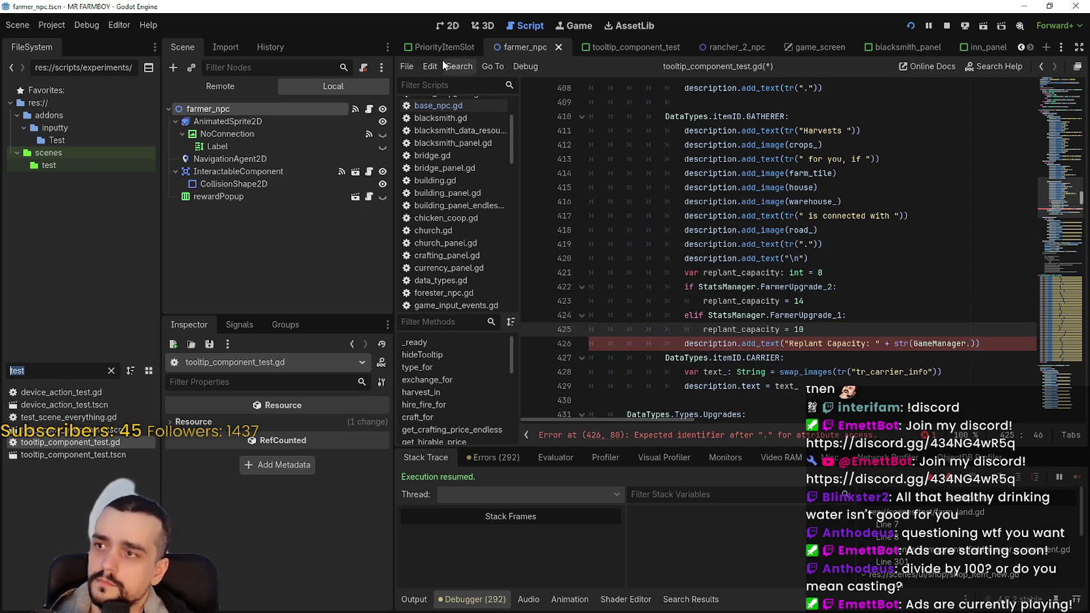
left_click(368, 109)
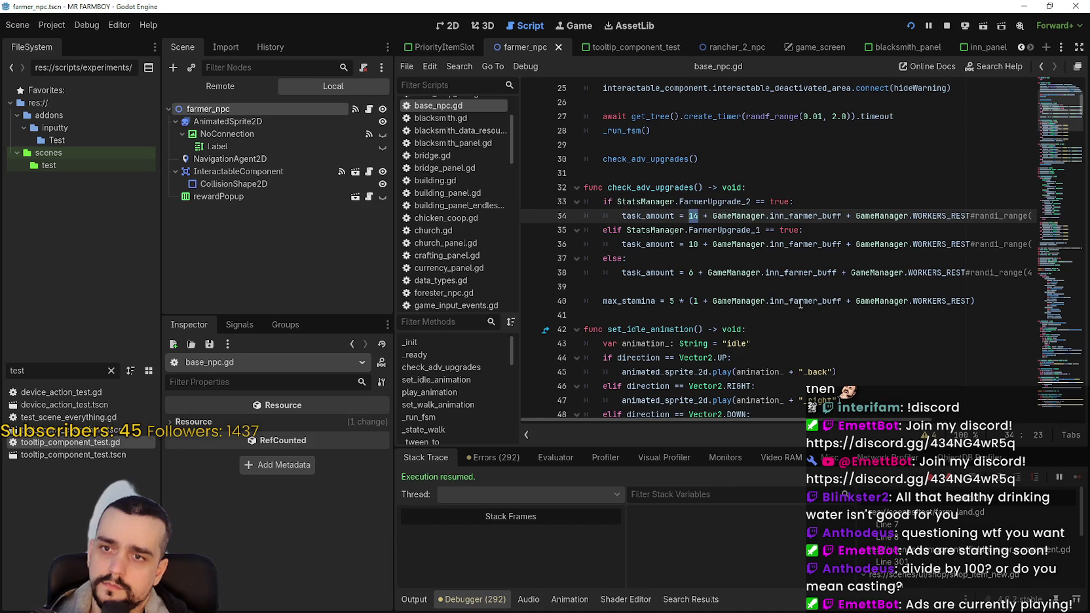
mouse_move(884, 270)
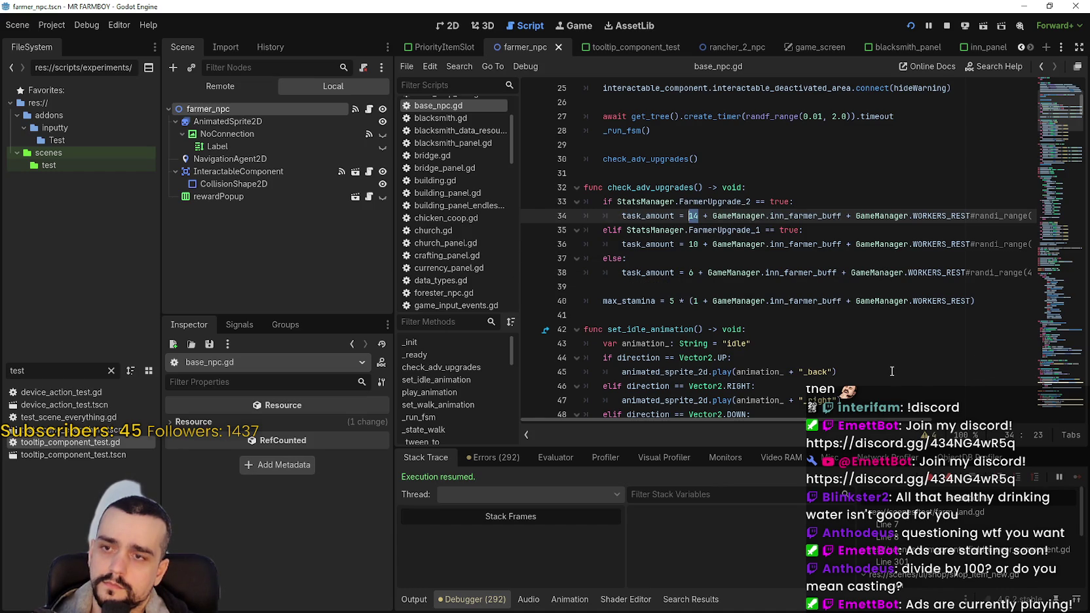
left_click(717, 215)
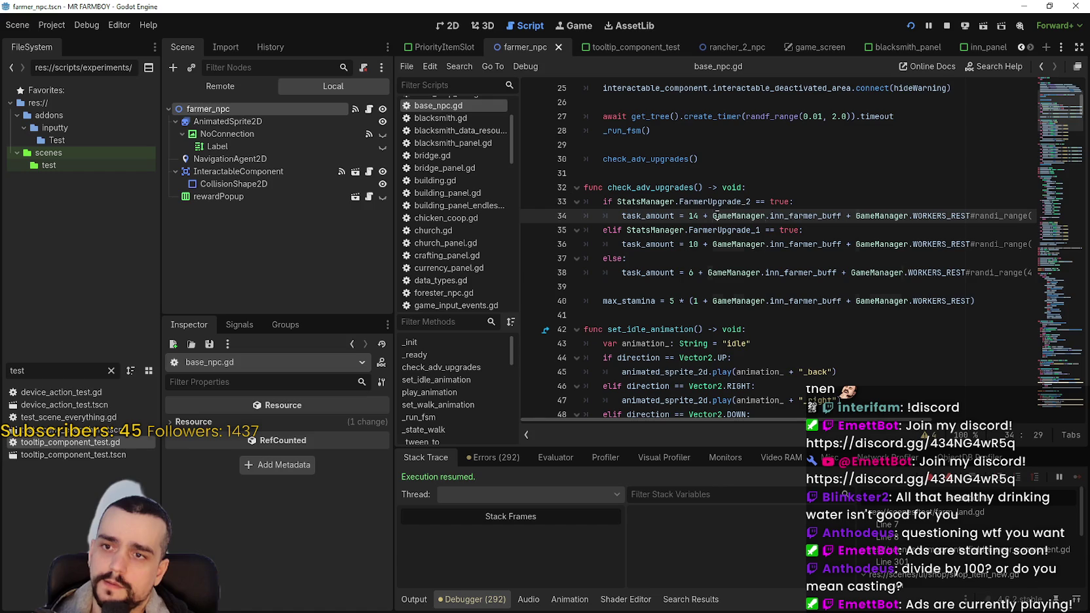
left_click_drag(715, 216, 970, 216)
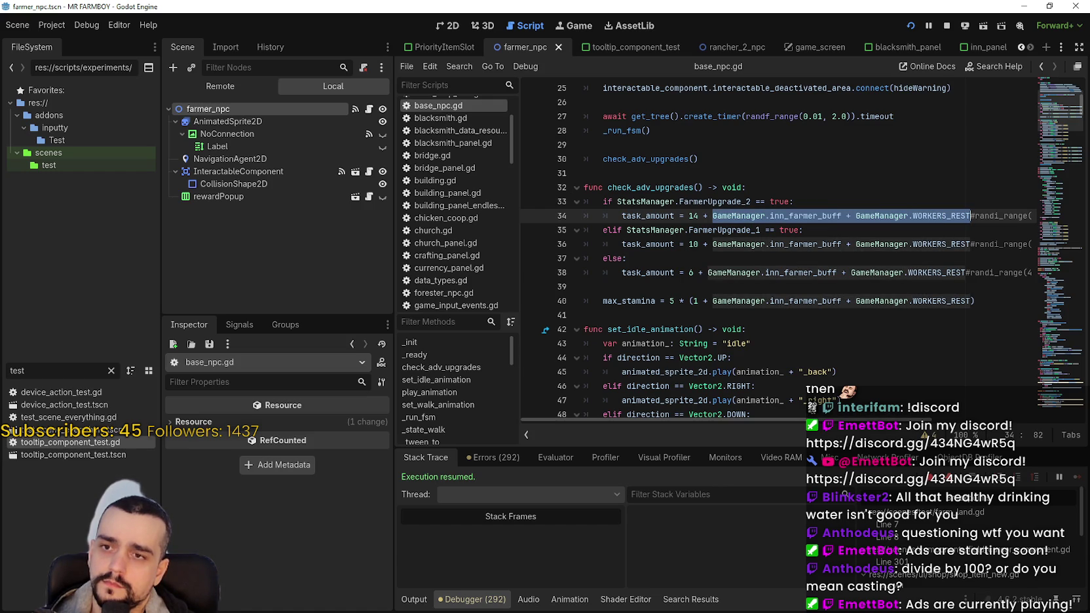
left_click(111, 371)
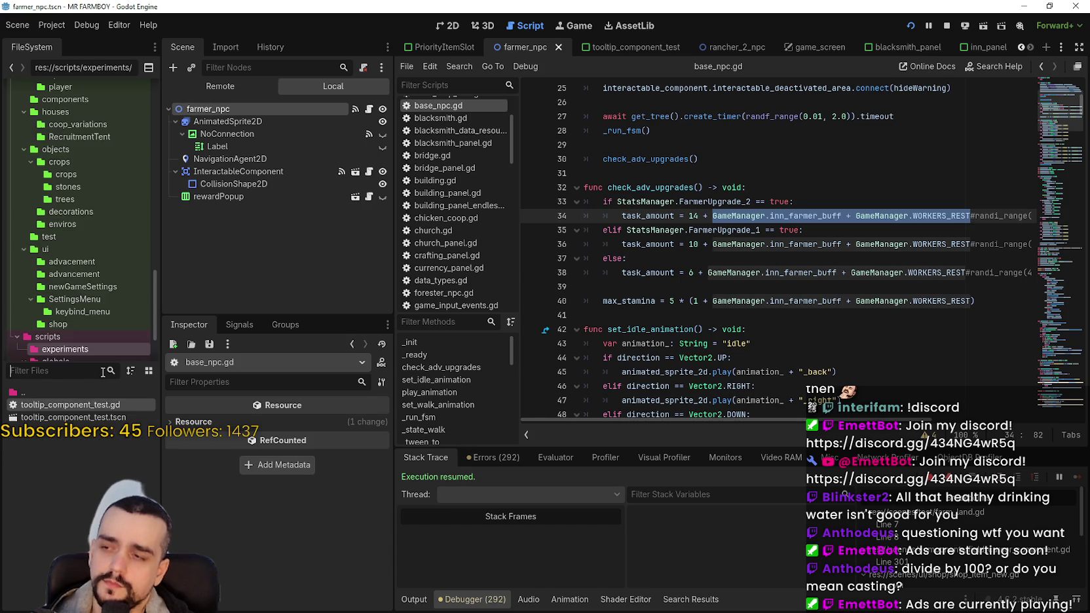
- In tooltip_component_test.gd, add a line adding GameManager.inn_farmer_buff and WORKERS_REST to replant_capacity
type("test")
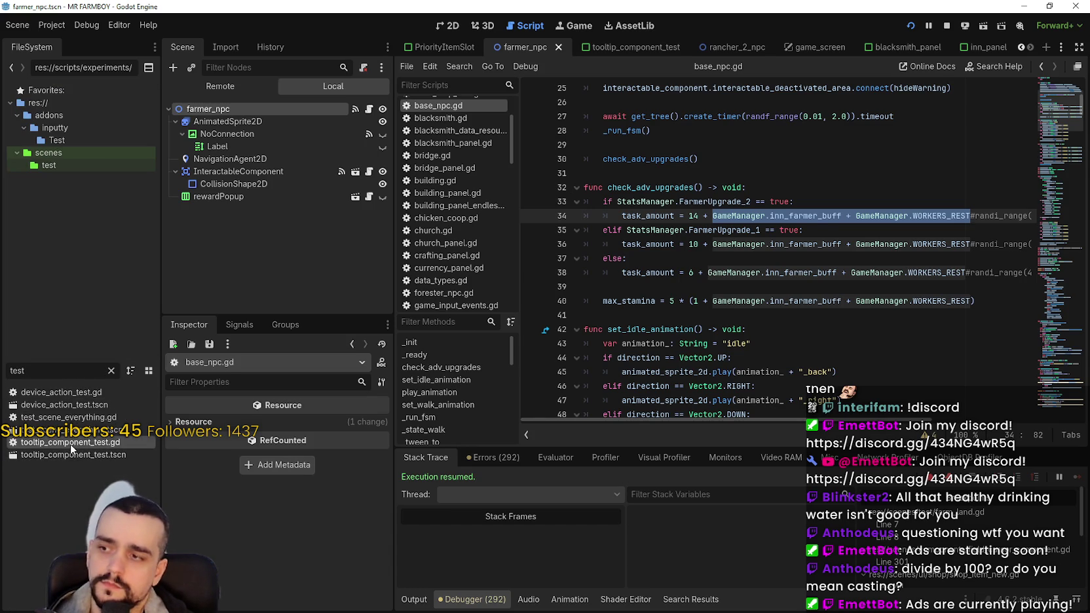
double_click(70, 444)
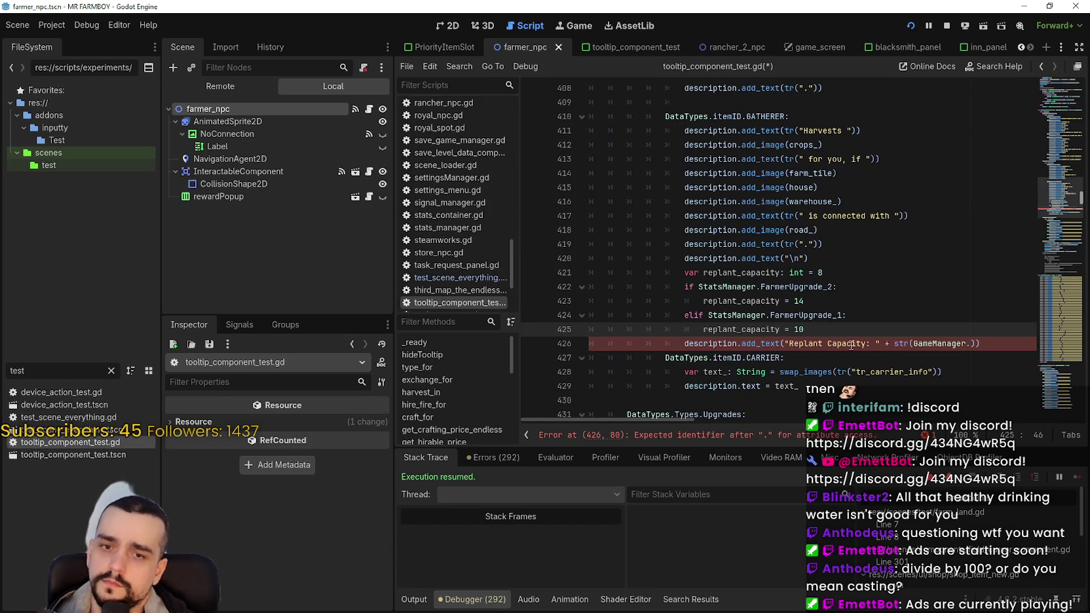
key("Return")
key("BackSpace")
type("replant_capacity")
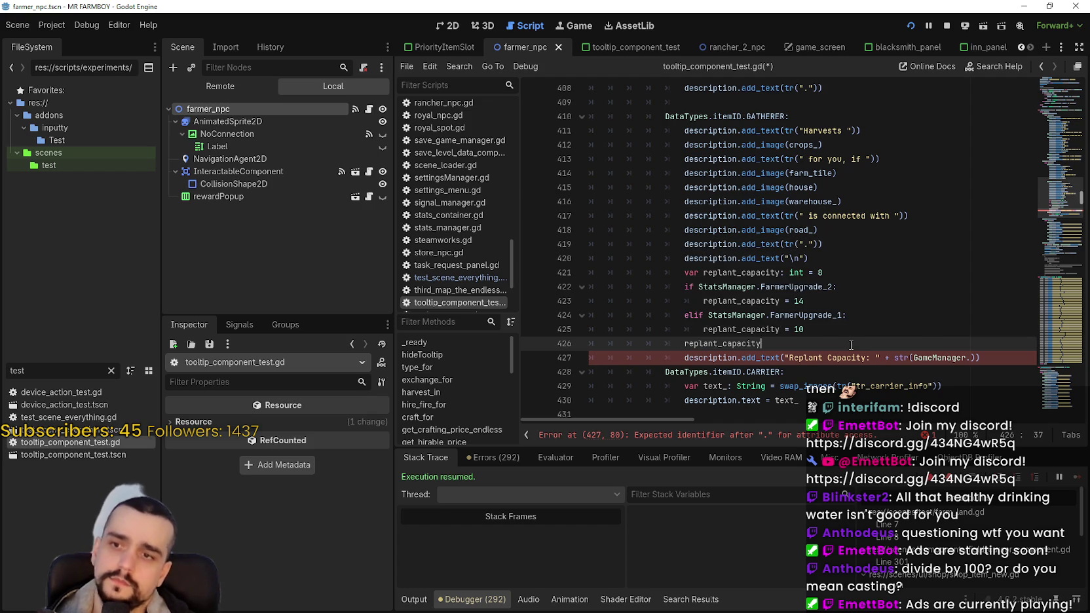
type(" = re")
type("plant_capacity ")
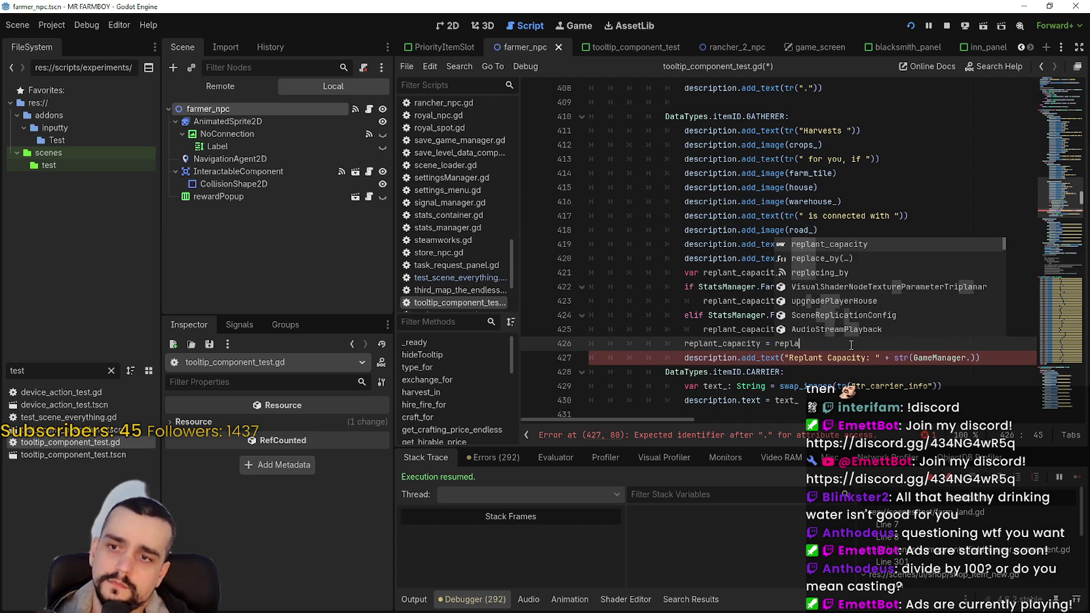
type("GameManager.inn_farmer_buff + GameManager.WORKERS_REST")
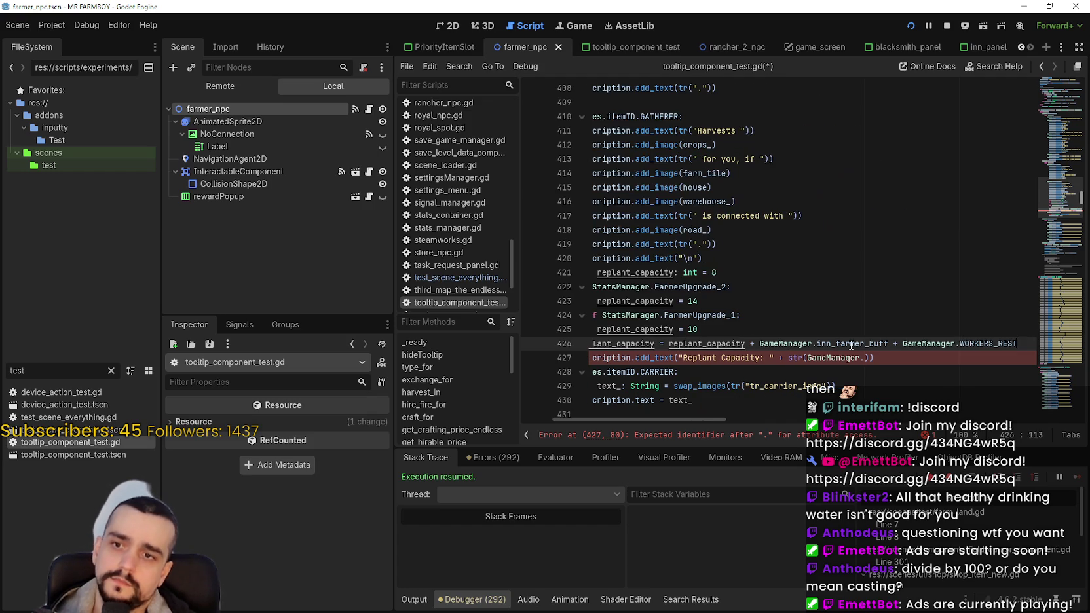
- Complete the tooltip line as add_text("Replant Capacity: " + str(replant_capacity)) and save the script
left_click_drag(820, 344, 571, 348)
double_click(756, 343)
key("ctrl+c")
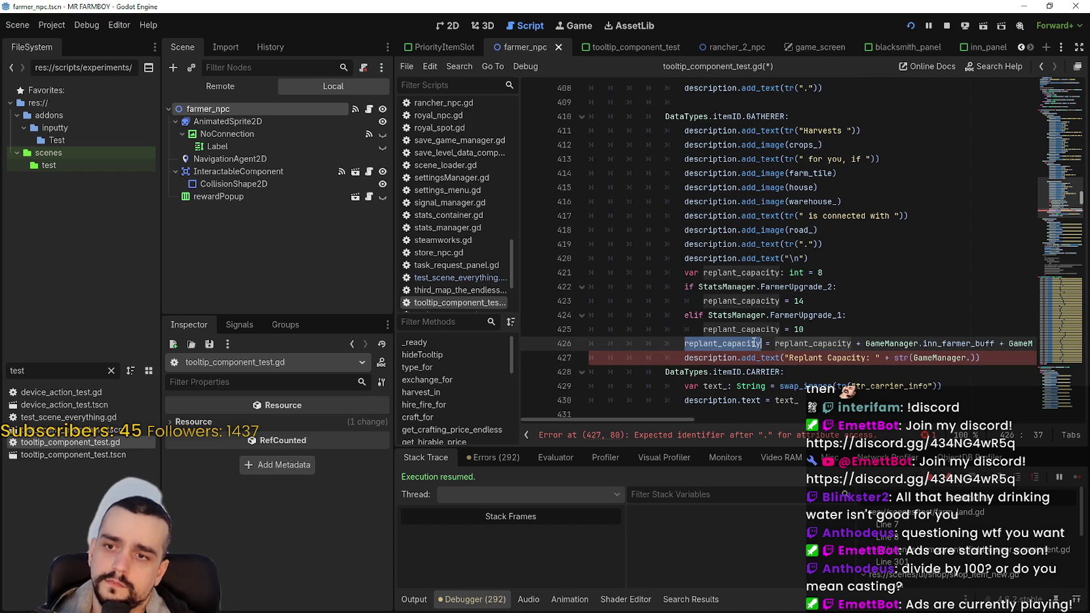
double_click(934, 357)
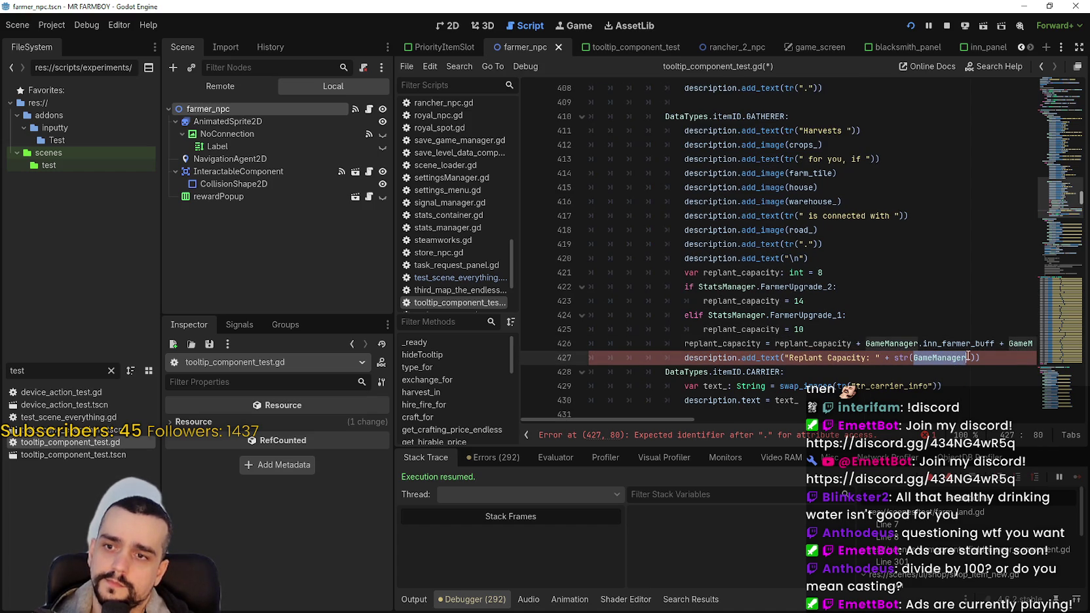
key("ctrl+v")
key("Delete")
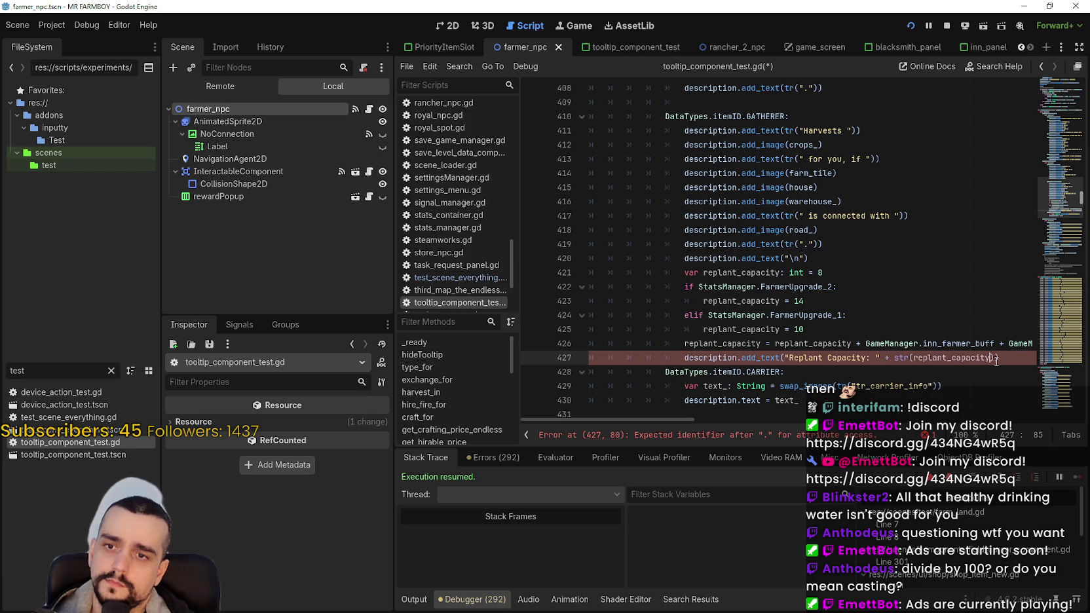
left_click(804, 371)
key("ctrl+s")
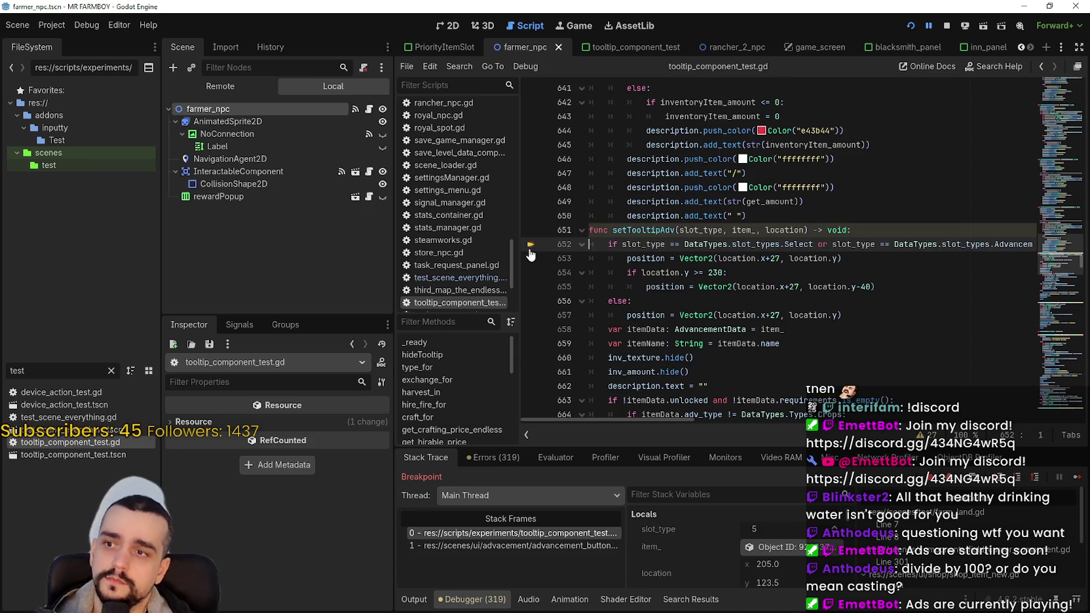
- Resume the game paused at the setTooltipAdv breakpoint
scroll(655, 275, "down", 2)
left_click(754, 286)
left_click(1079, 476)
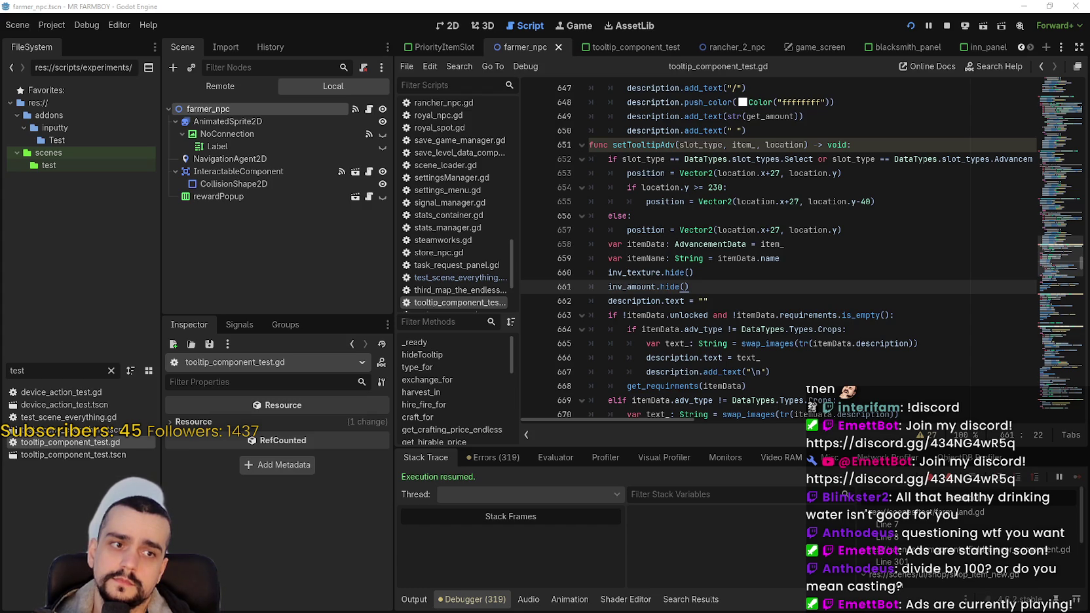
- Jump from the get_description call on line 674 to its definition with Lookup Symbol
left_click(722, 329)
scroll(736, 306, "down", 5)
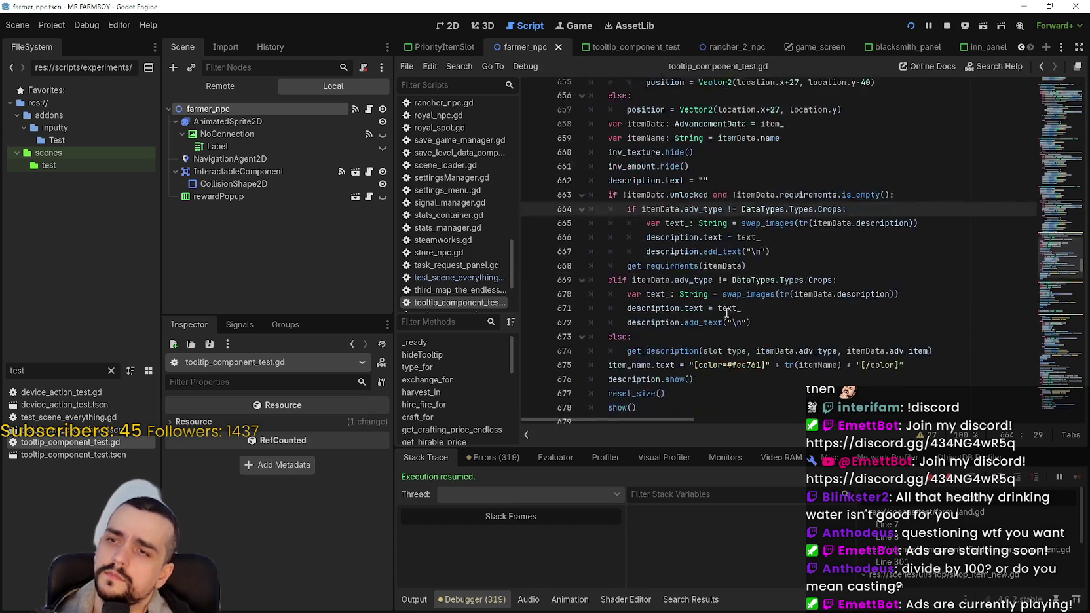
right_click(693, 263)
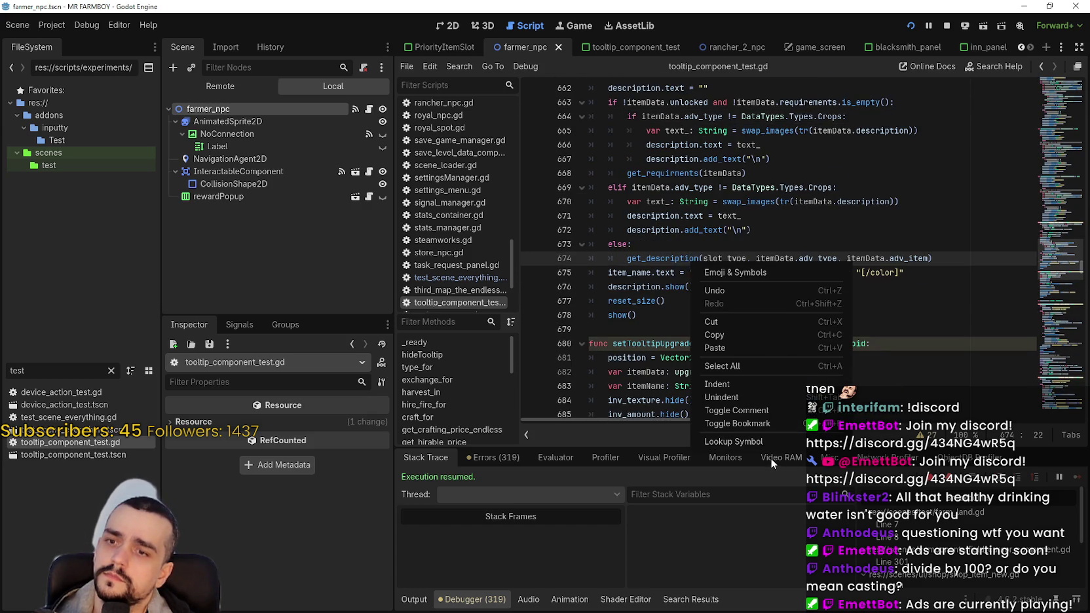
left_click(690, 222)
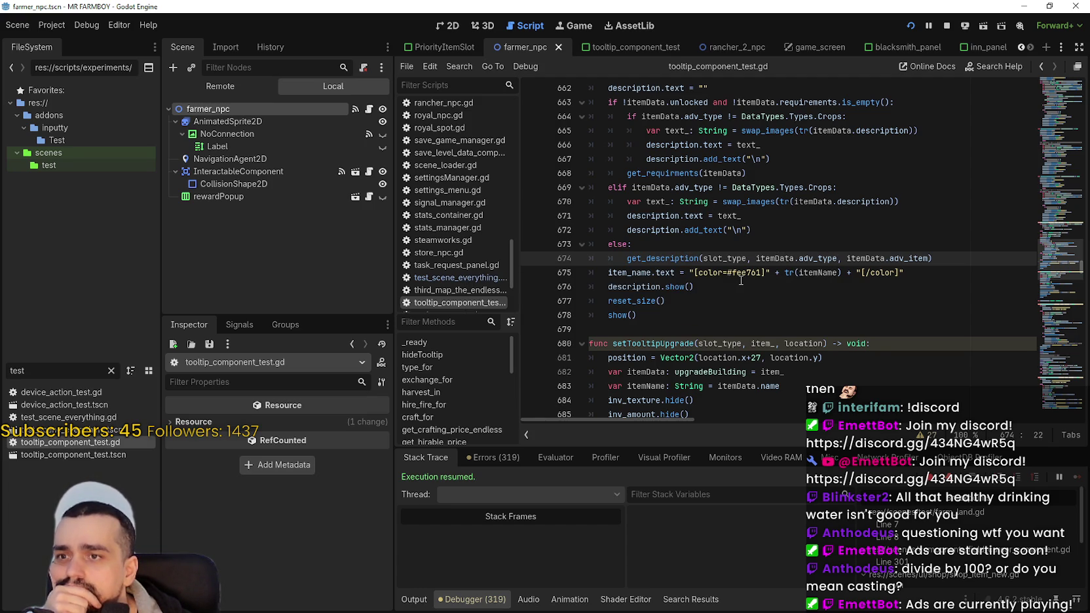
double_click(714, 233)
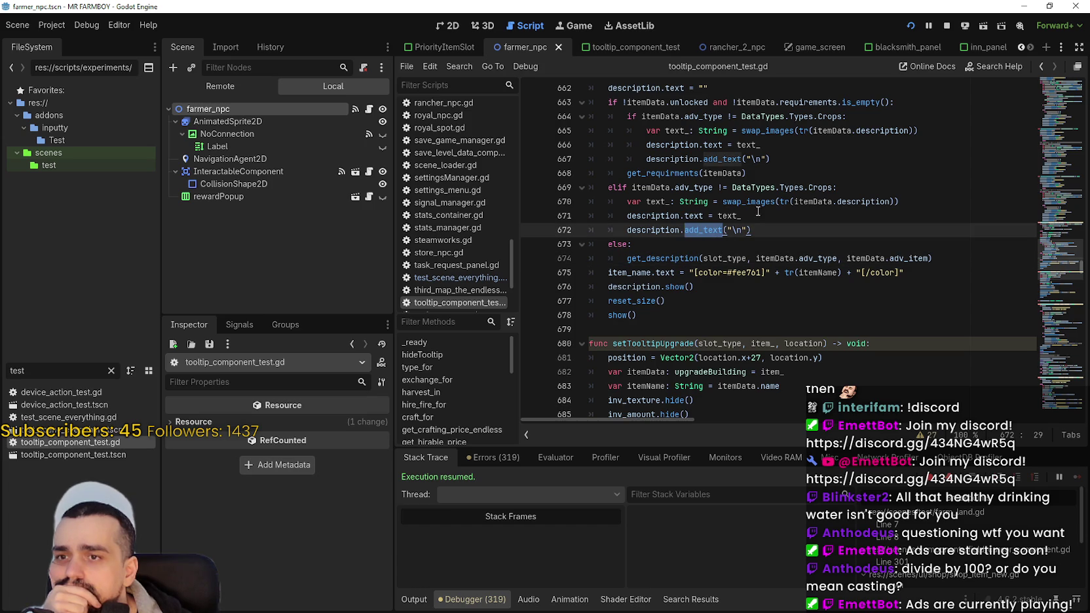
left_click(681, 258)
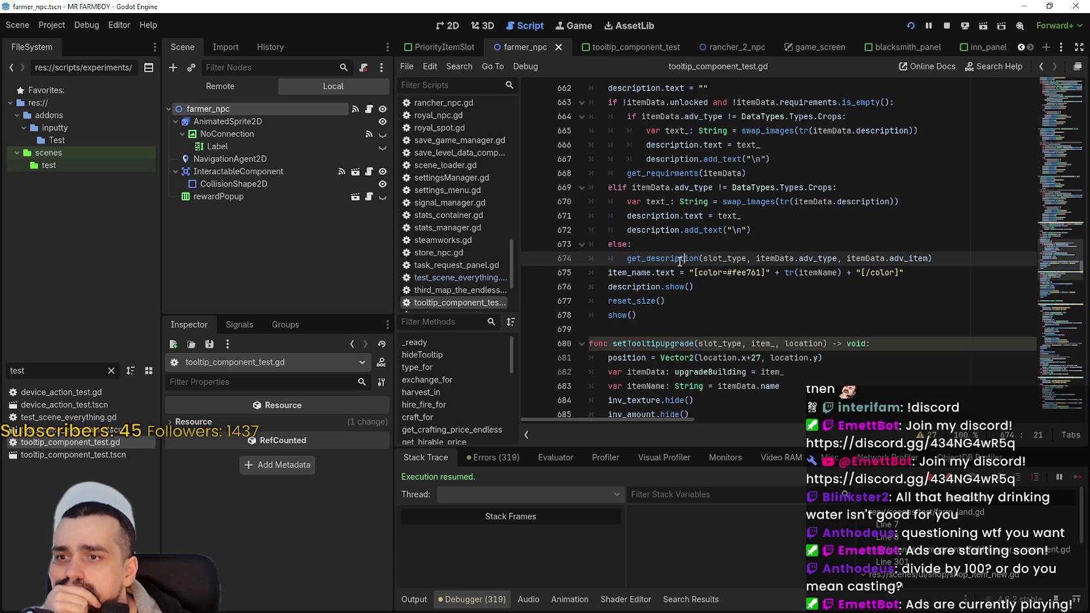
right_click(680, 261)
left_click(727, 436)
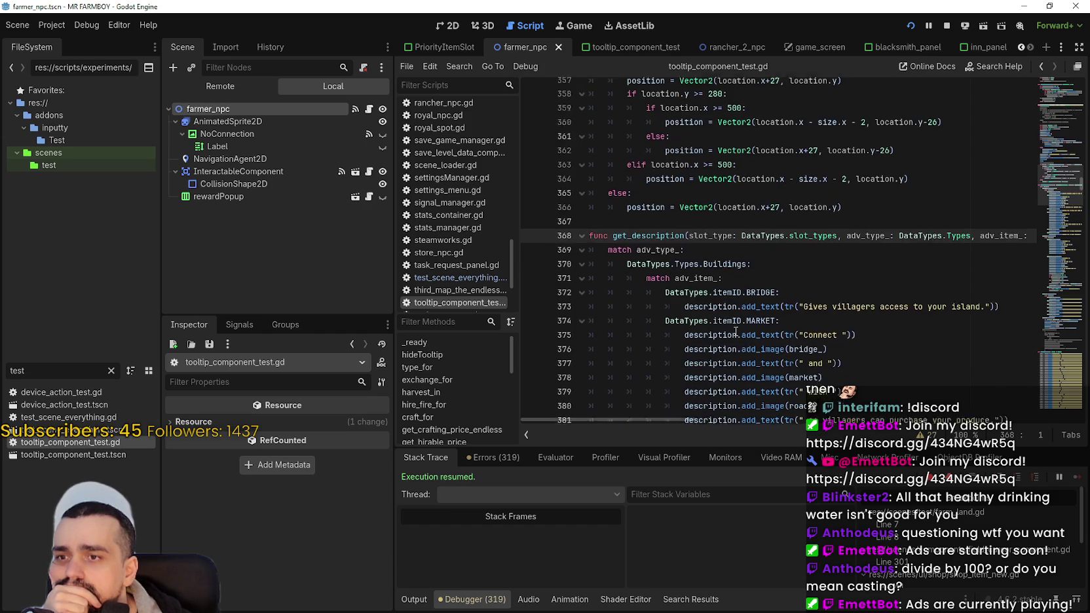
- Scroll through get_description's Workers cases to review the Farmer and Gatherer descriptions
scroll(734, 326, "down", 1)
left_click(727, 250)
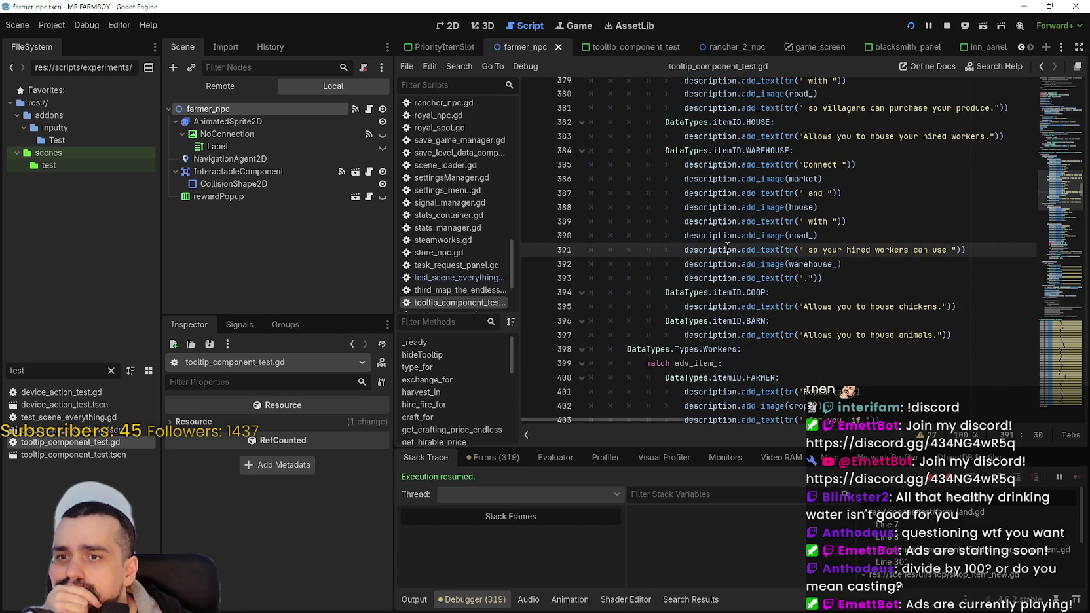
scroll(727, 248, "down", 3)
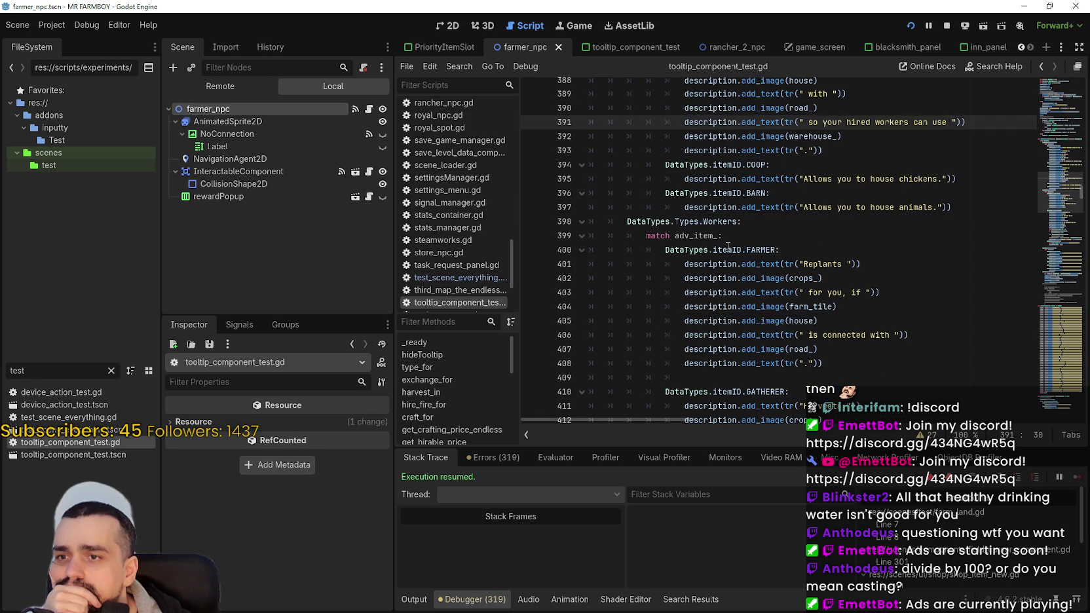
scroll(728, 247, "down", 5)
scroll(728, 245, "down", 2)
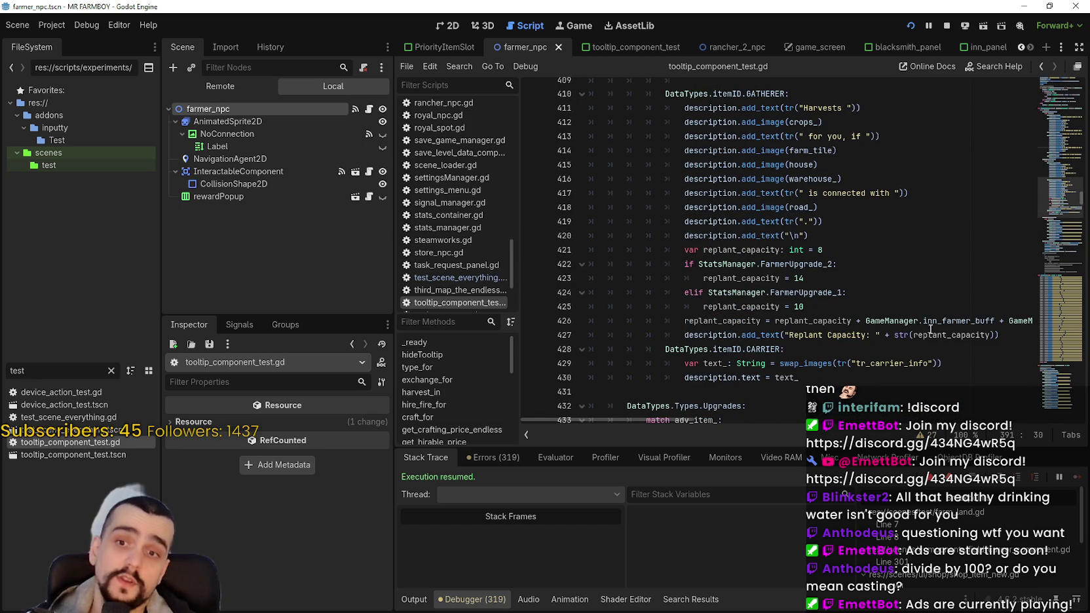
scroll(874, 295, "up", 2)
scroll(655, 249, "up", 1)
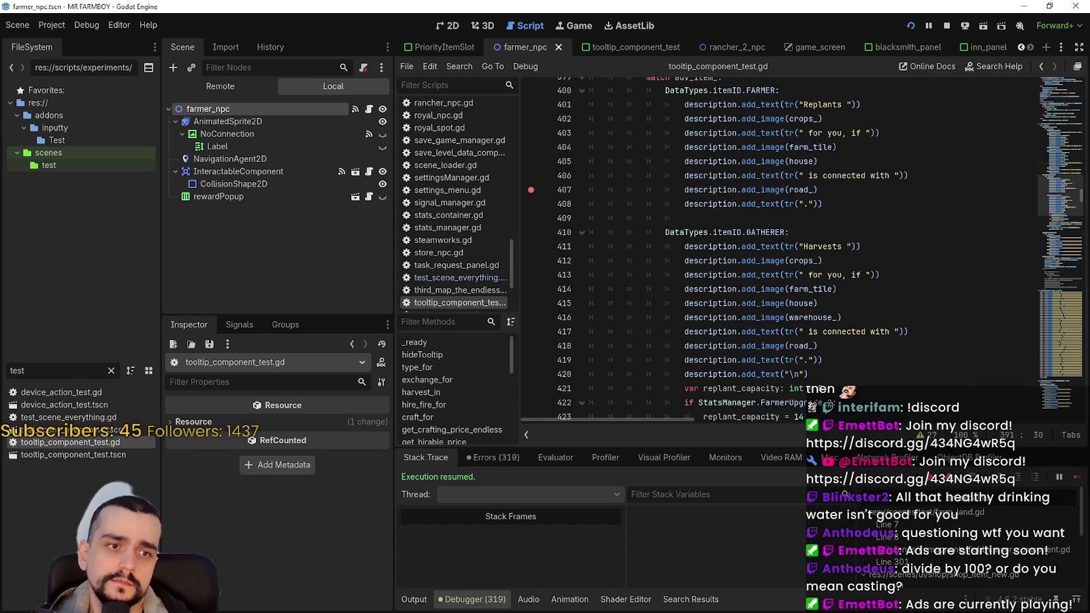
scroll(723, 225, "up", 3)
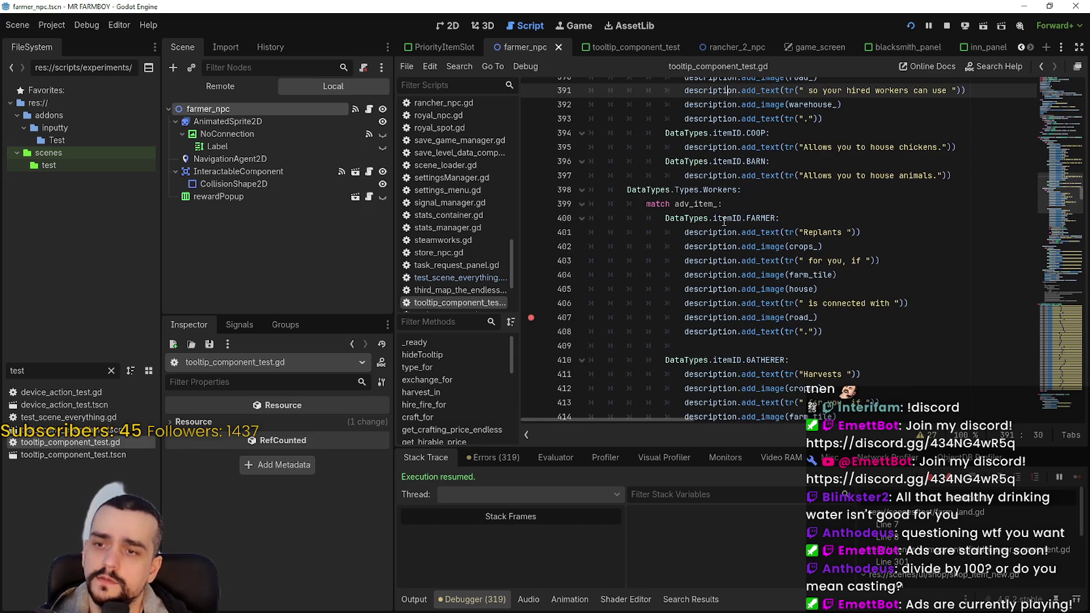
scroll(724, 221, "down", 5)
scroll(815, 227, "up", 4)
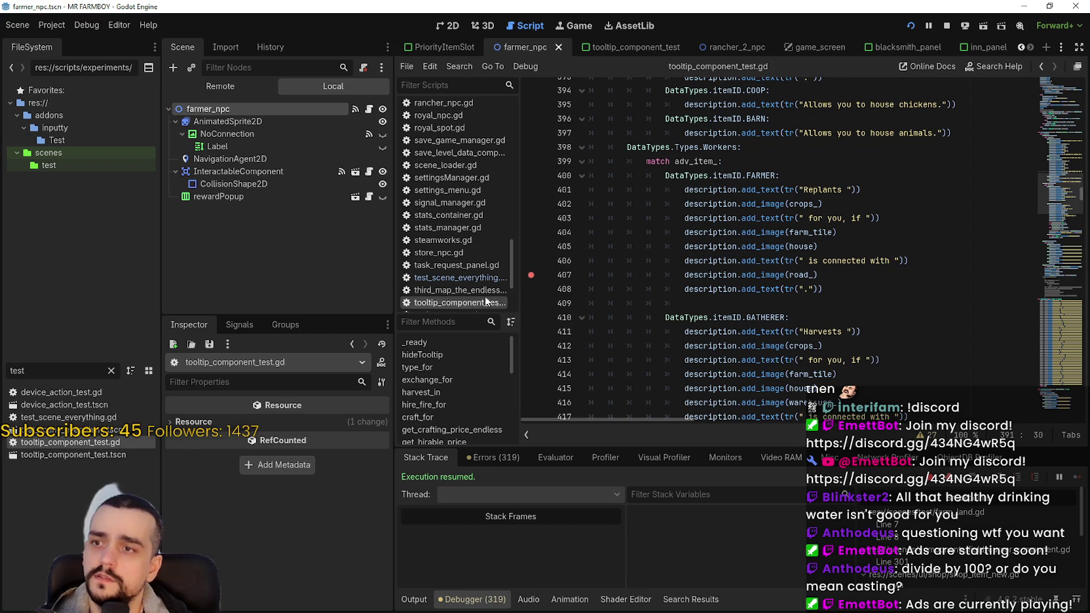
scroll(729, 298, "up", 8)
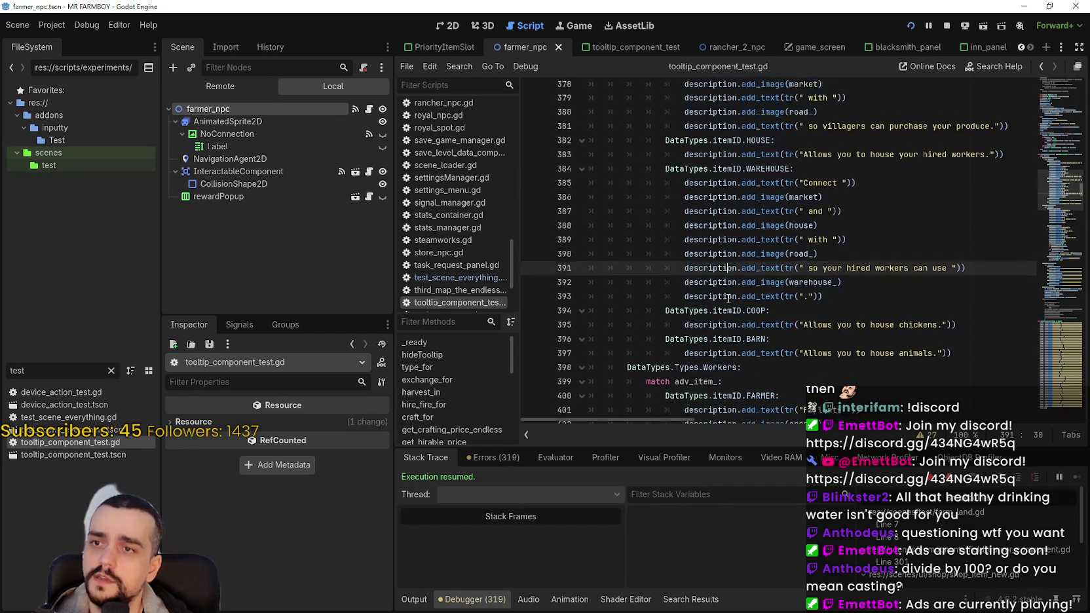
scroll(728, 299, "up", 6)
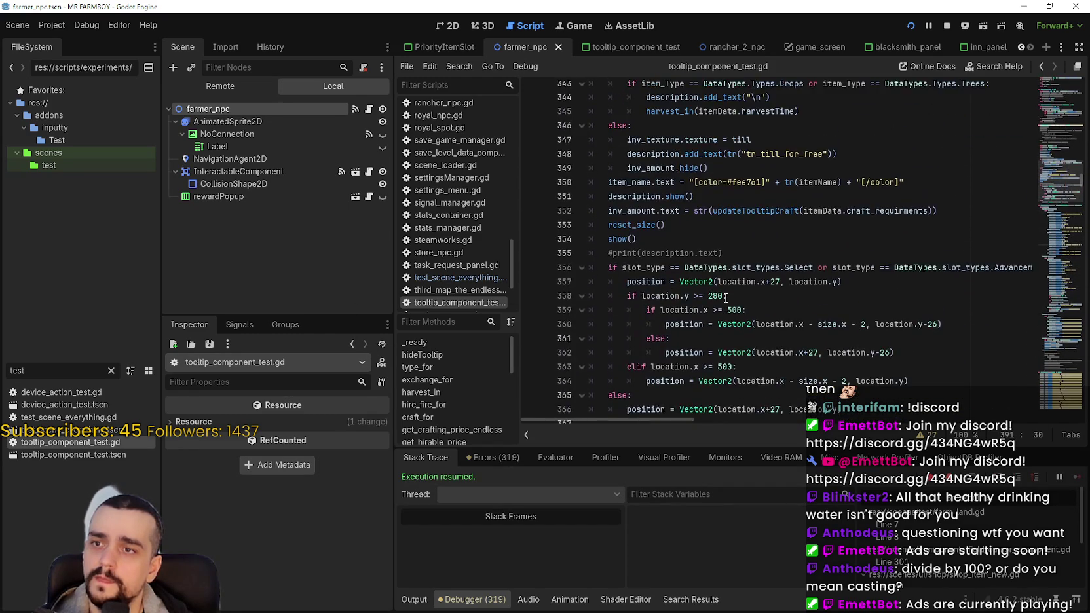
- Navigate back twice to the get_description call at line 674 in setTooltipAdv
scroll(726, 298, "down", 3)
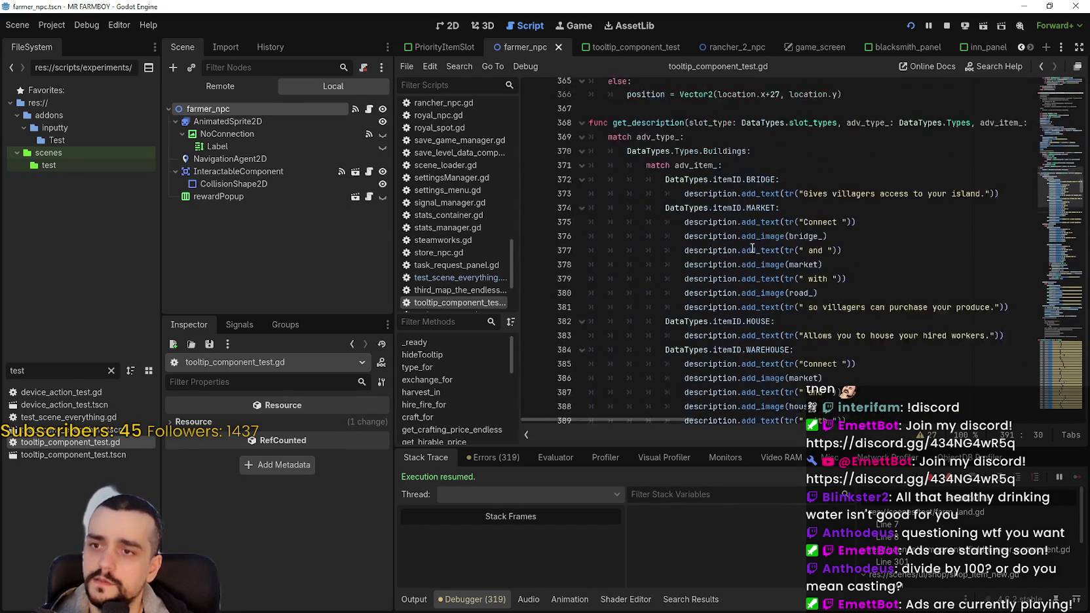
left_click(1041, 67)
left_click(1040, 68)
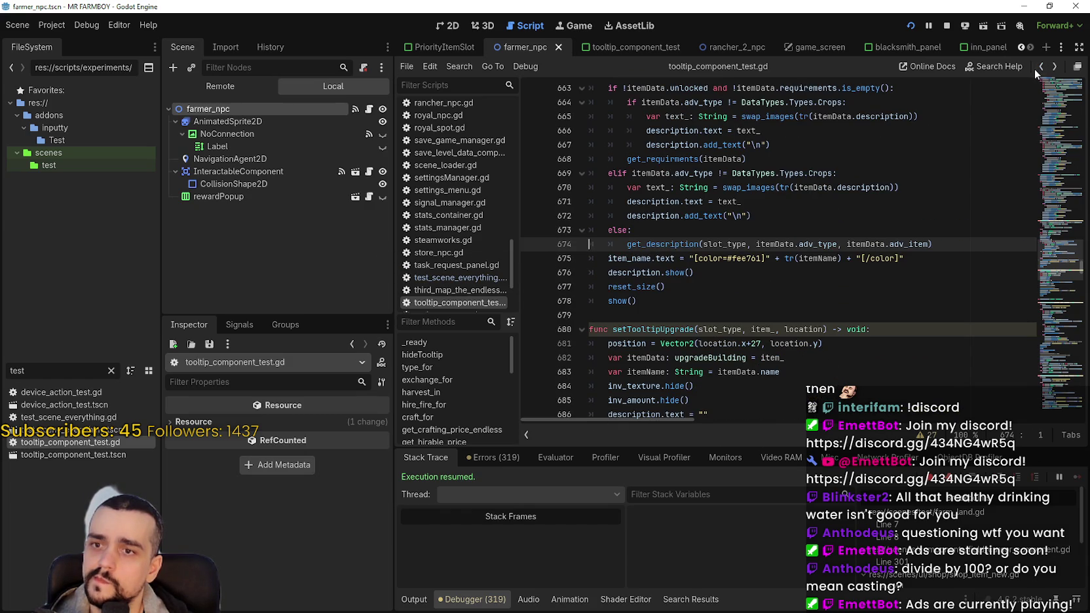
- Add a breakpoint on line 672's newline add_text and inspect the description assignment on line 671
scroll(666, 271, "down", 1)
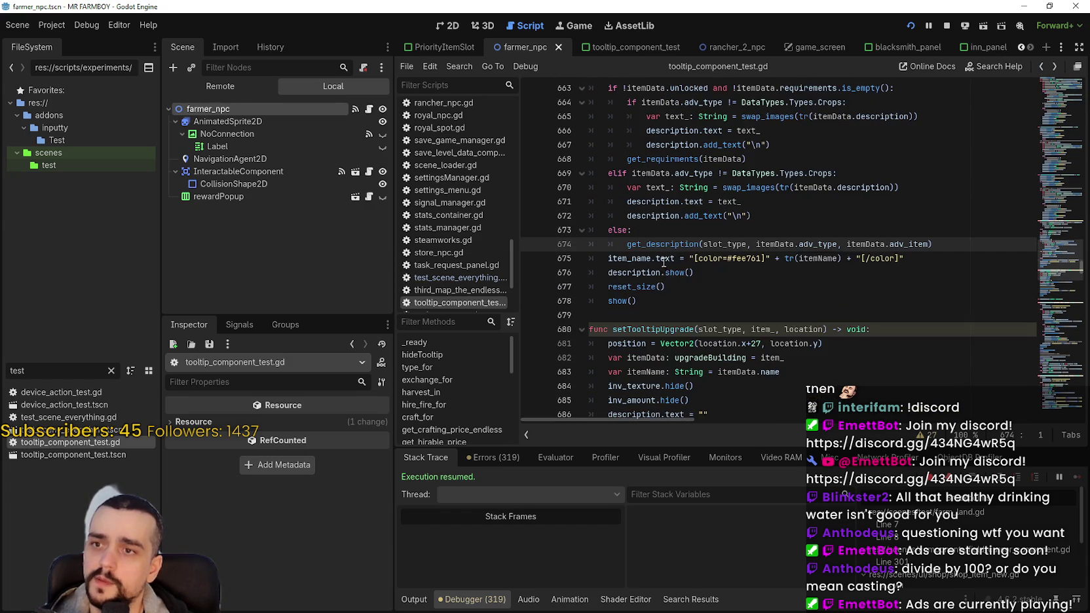
key("Up")
key("Up")
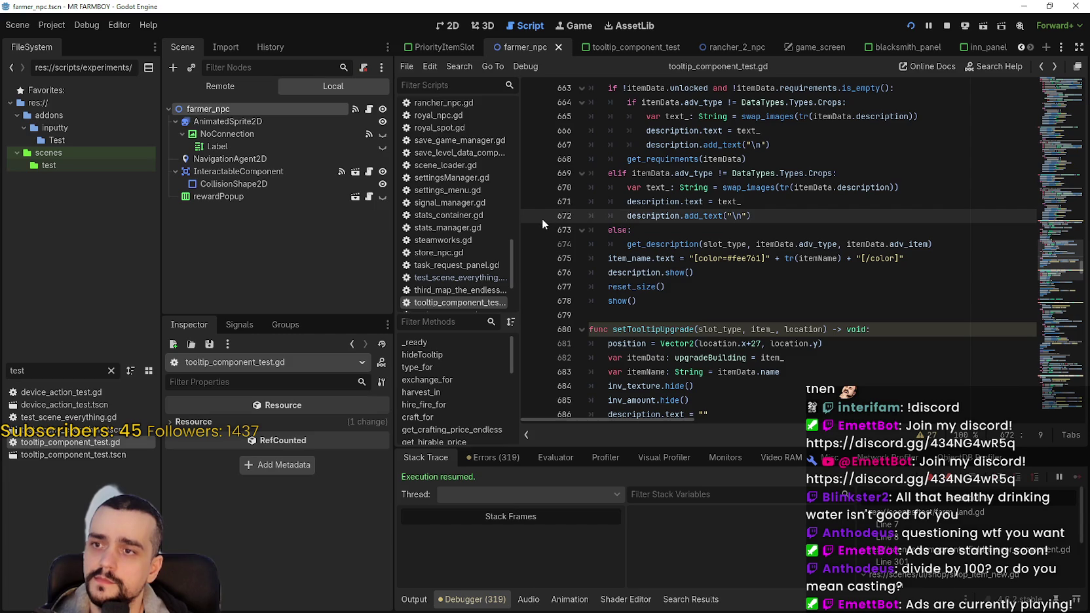
left_click(542, 219)
left_click(892, 203)
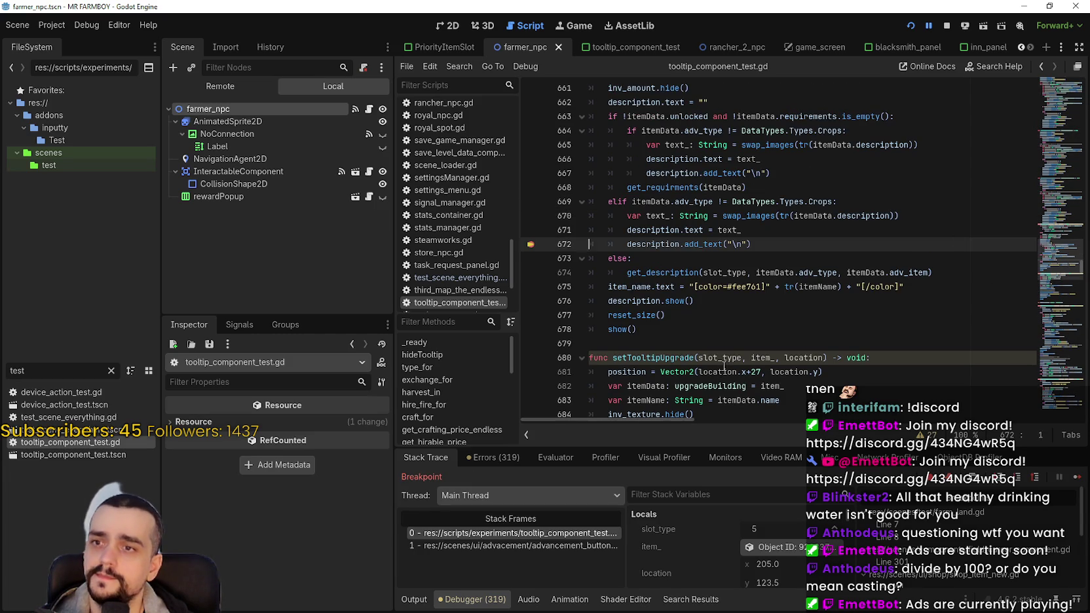
left_click(727, 230)
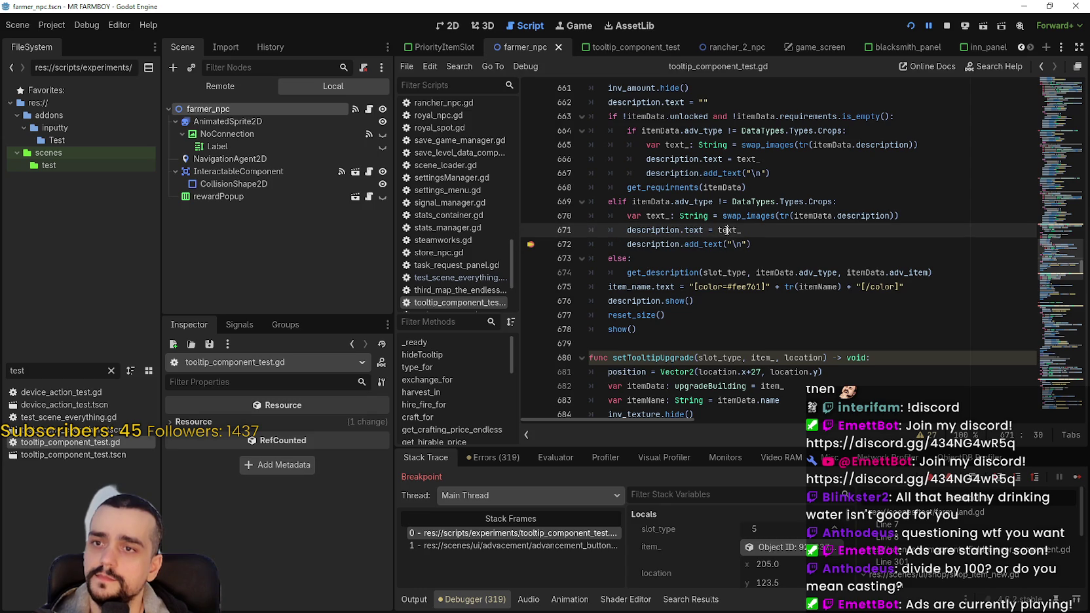
double_click(727, 230)
key("shift+Home")
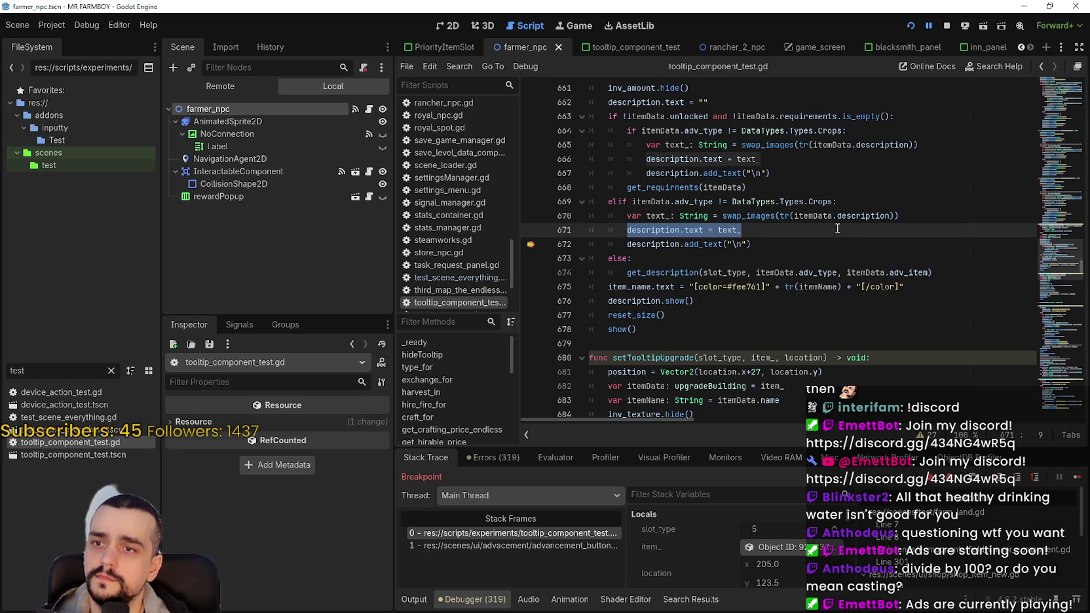
- Continue the game from the line 672 breakpoint
left_click(650, 272)
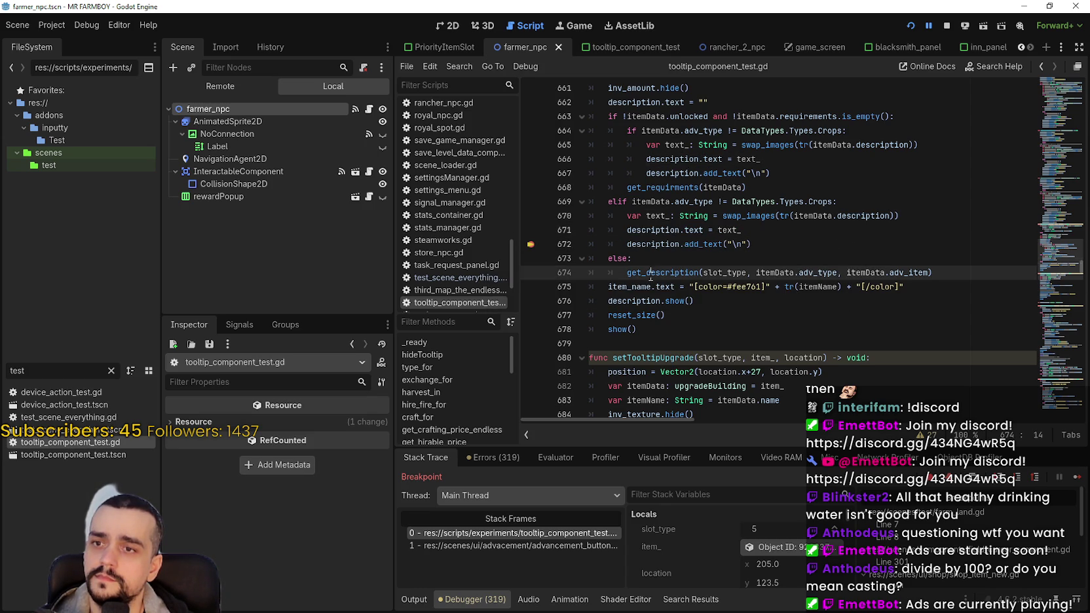
left_click(1078, 477)
left_click(759, 245)
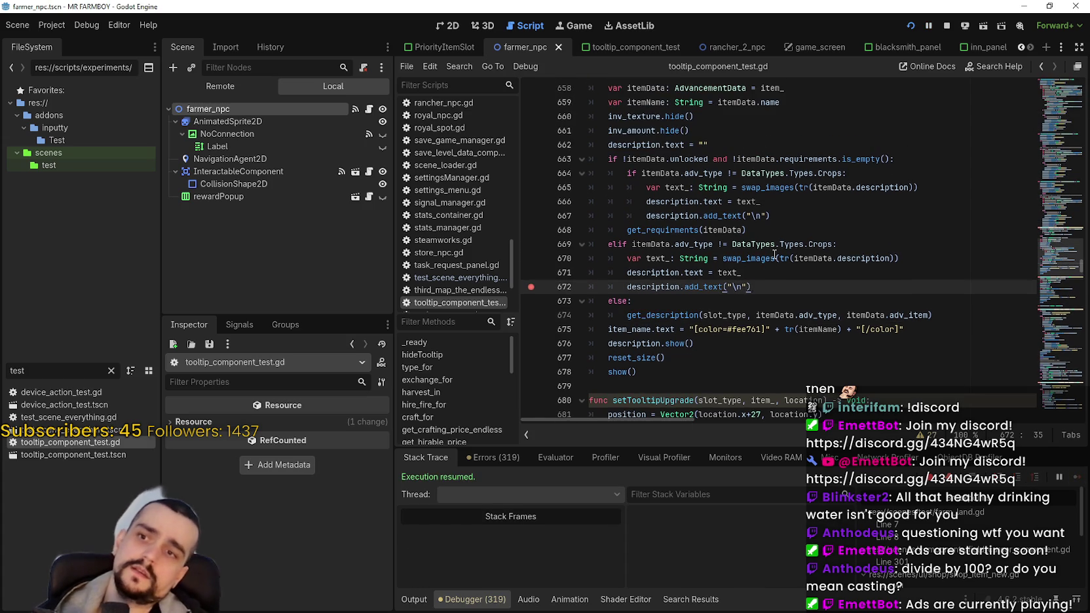
scroll(761, 284, "up", 1)
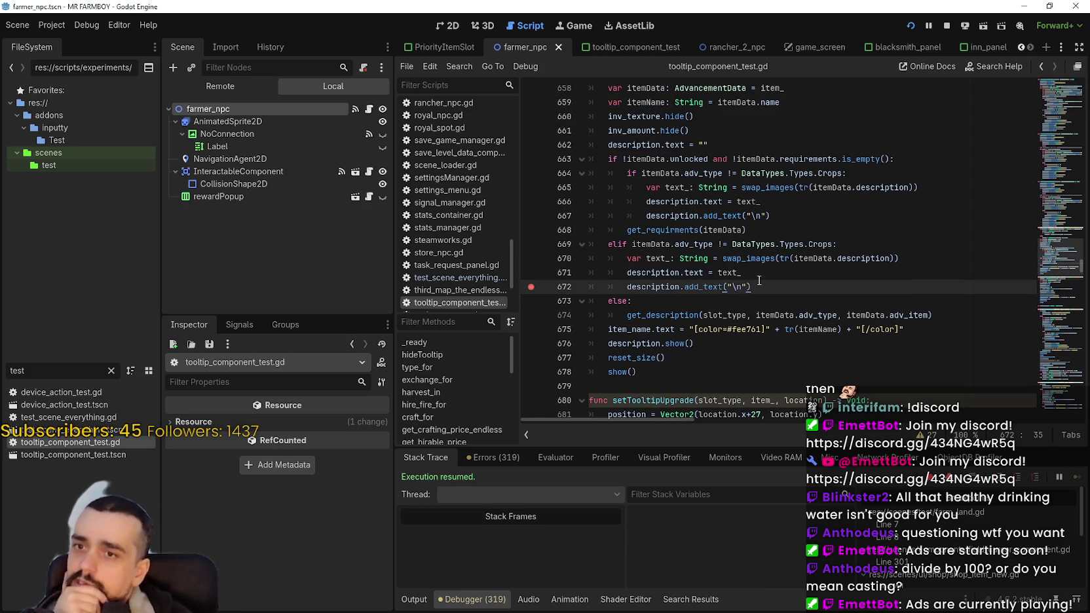
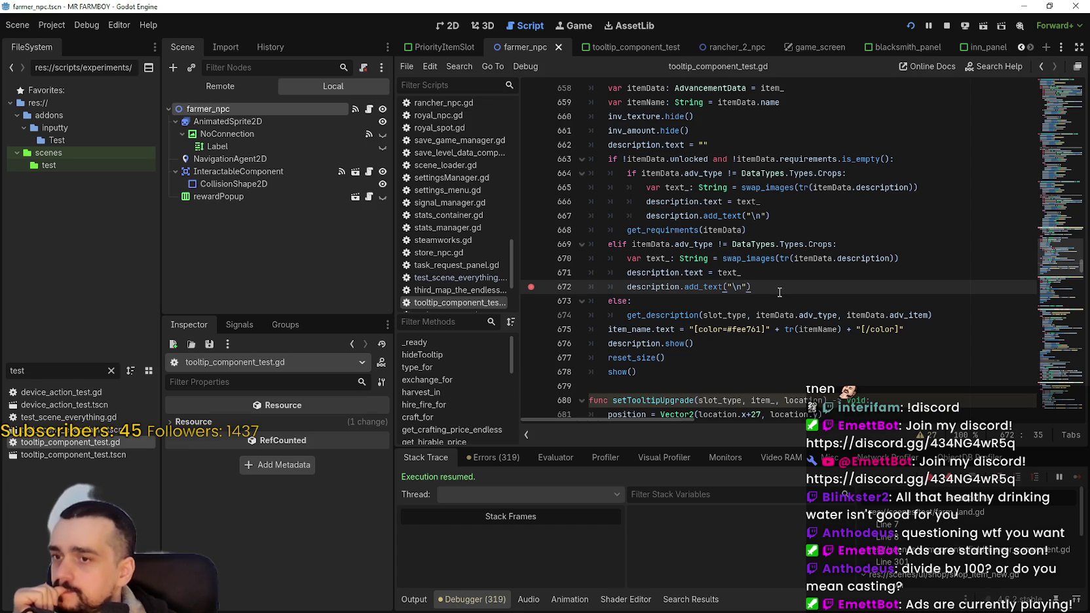
- Find the get_description call on line 674, just below the tooltip's show() call
scroll(779, 292, "down", 1)
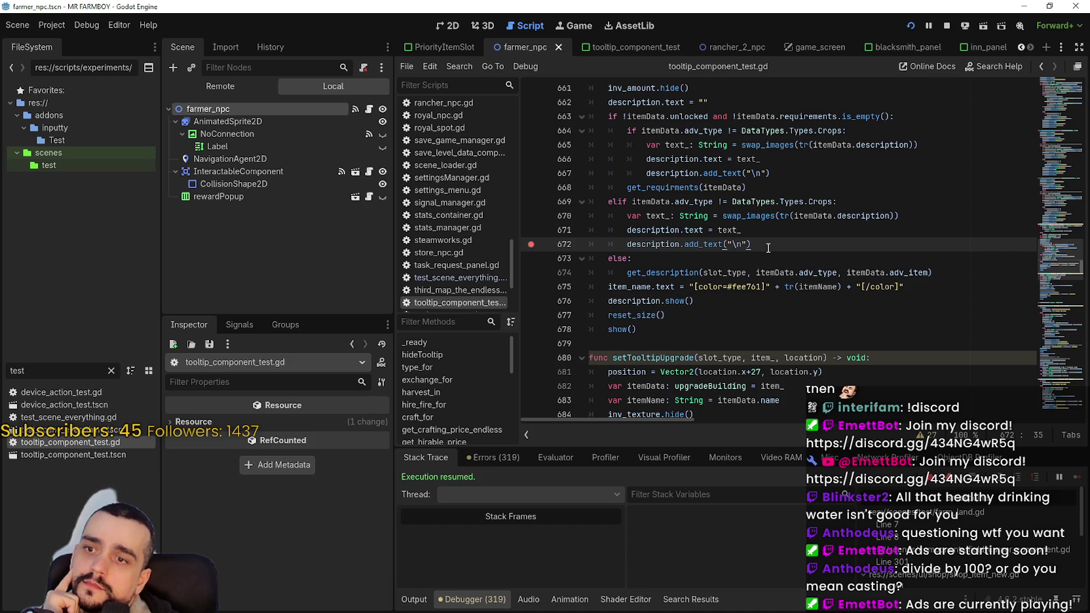
double_click(681, 271)
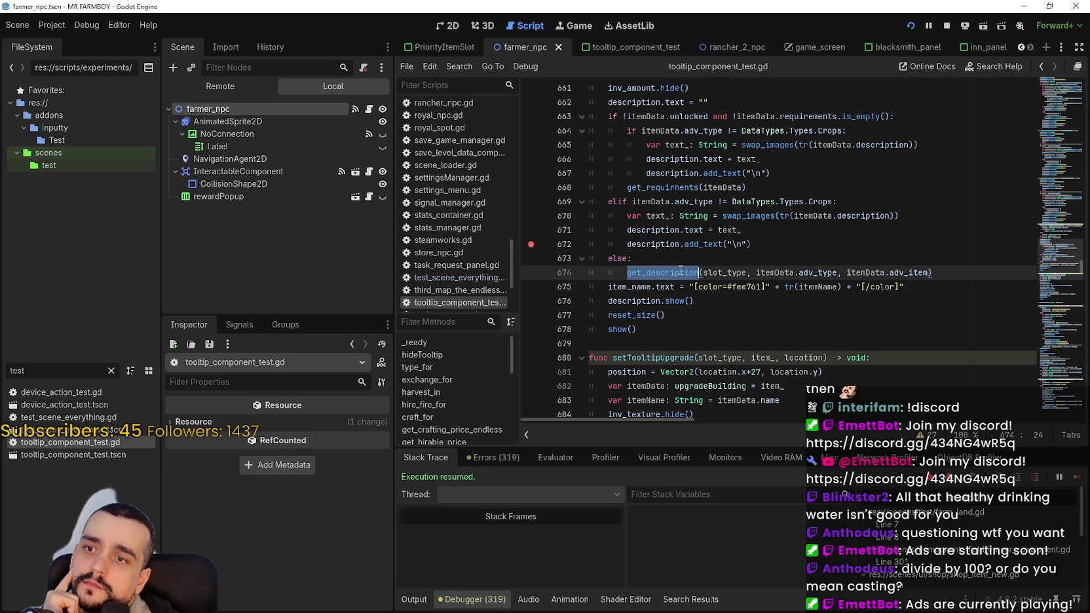
mouse_move(681, 271)
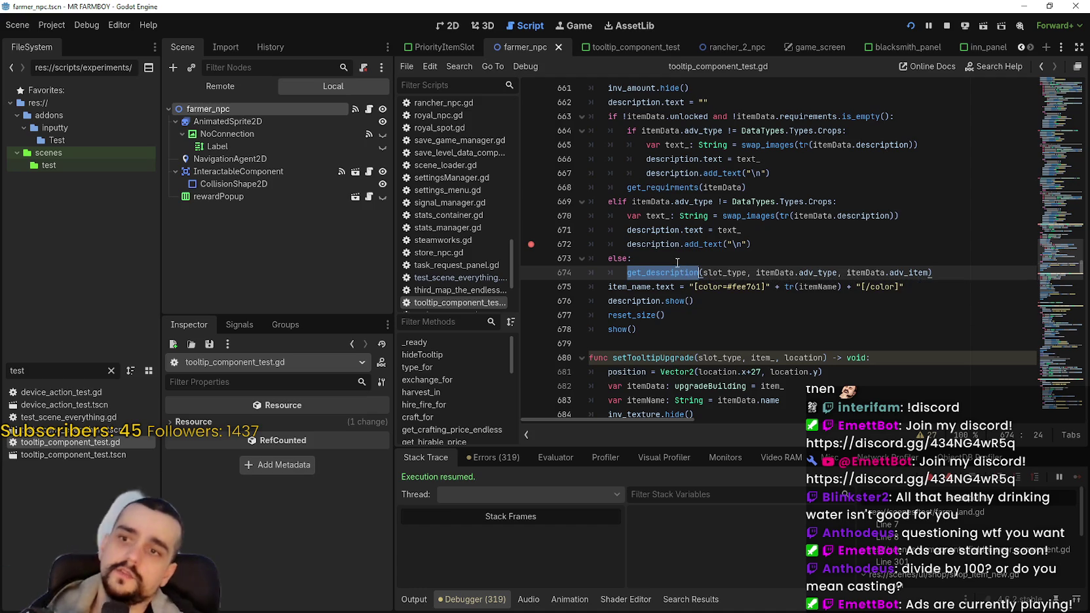
key("Down")
key("Down")
key("Down")
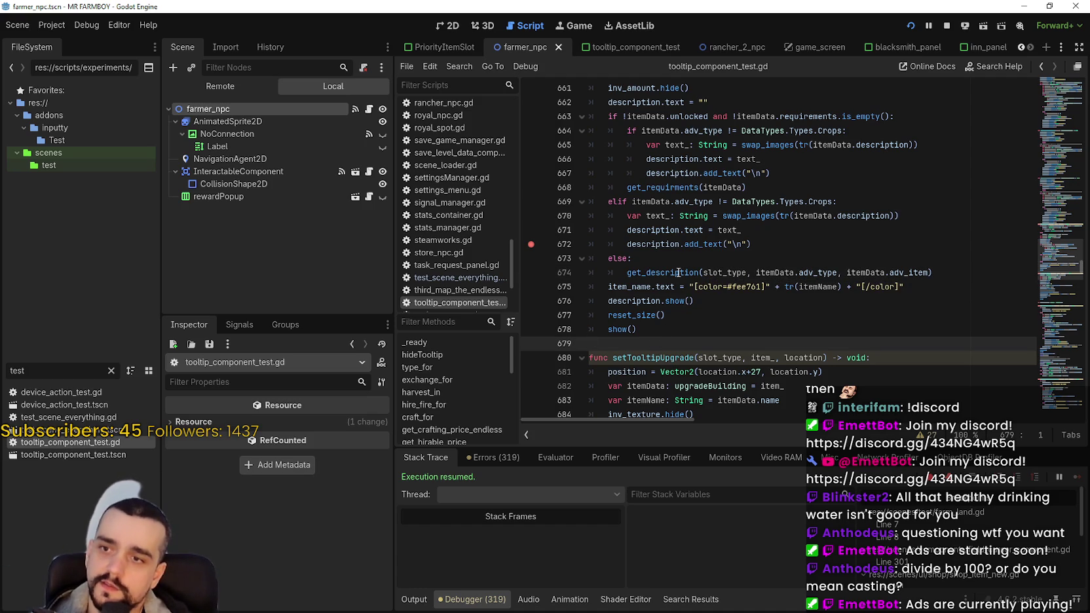
left_click(678, 272)
right_click(679, 272)
left_click(725, 452)
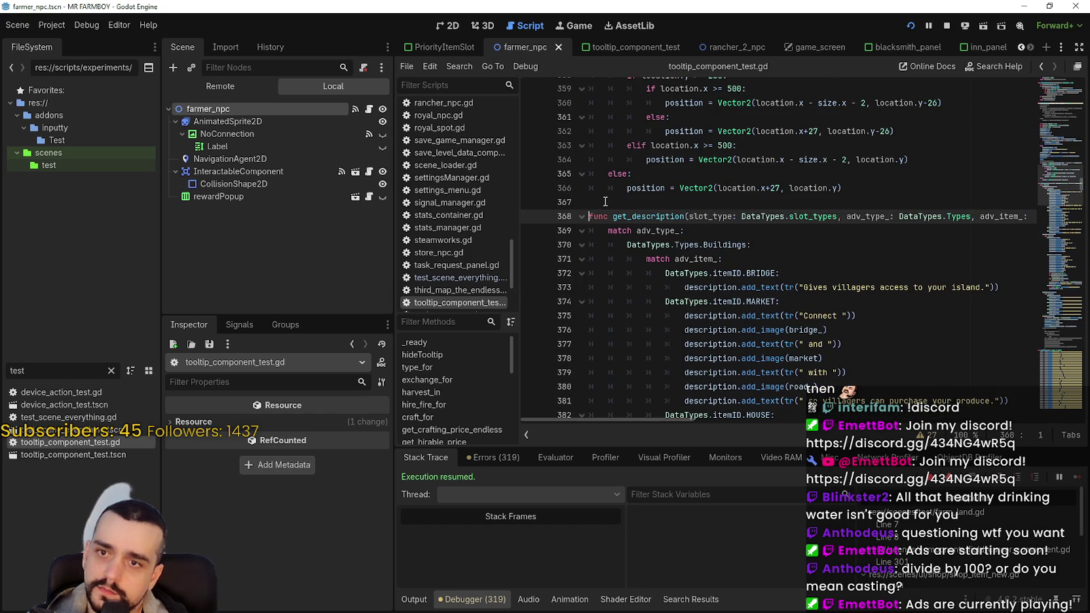
- Select the whole get_description function (lines 368–465) and copy it
mouse_move(590, 216)
left_mouse_down()
mouse_move(655, 236)
mouse_move(691, 292)
mouse_move(694, 278)
mouse_move(743, 260)
mouse_move(736, 246)
mouse_move(766, 334)
left_mouse_up()
scroll(694, 278, "down", 4)
scroll(702, 275, "down", 15)
scroll(737, 266, "down", 6)
scroll(740, 260, "down", 4)
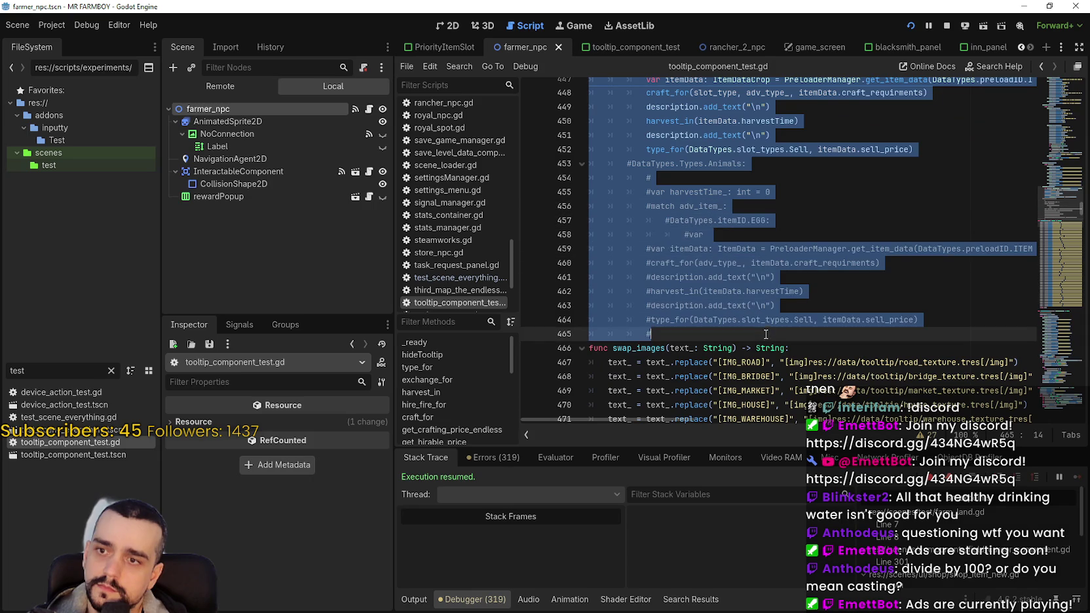
scroll(762, 303, "up", 13)
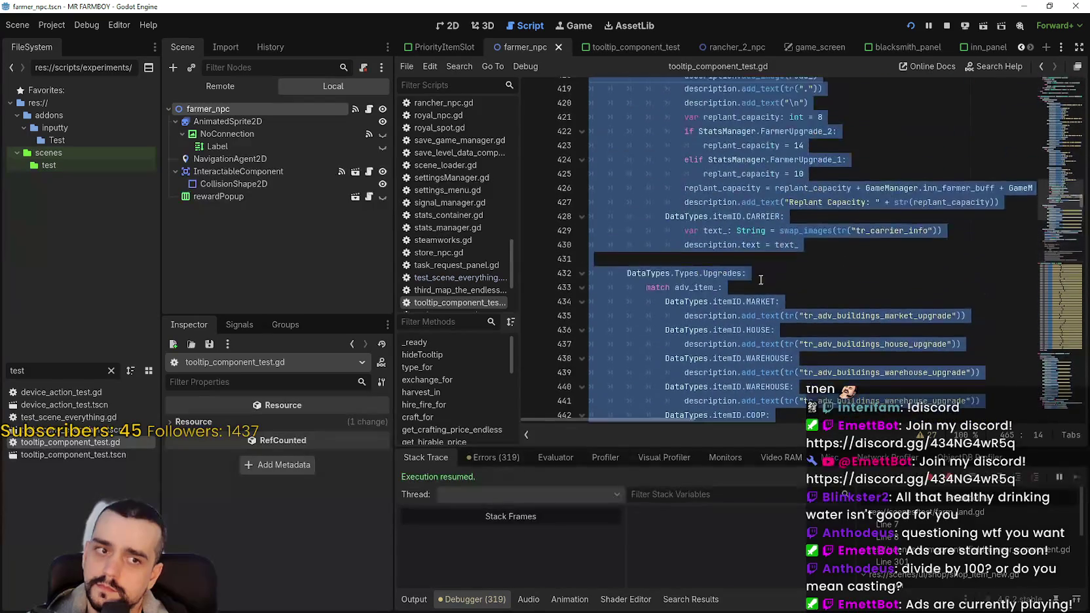
scroll(761, 280, "up", 13)
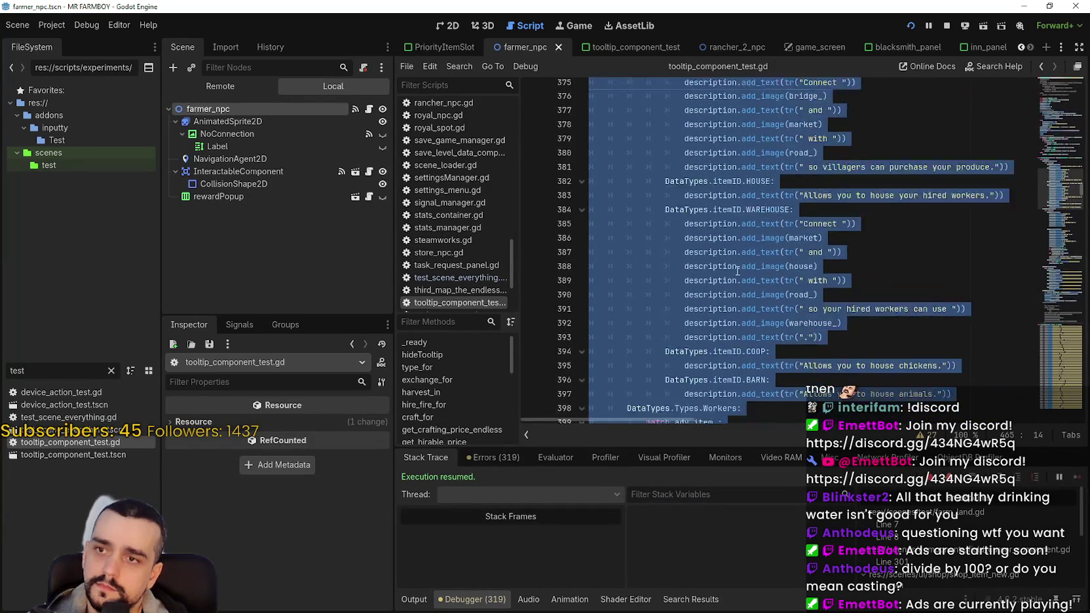
scroll(711, 256, "up", 5)
right_click(688, 331)
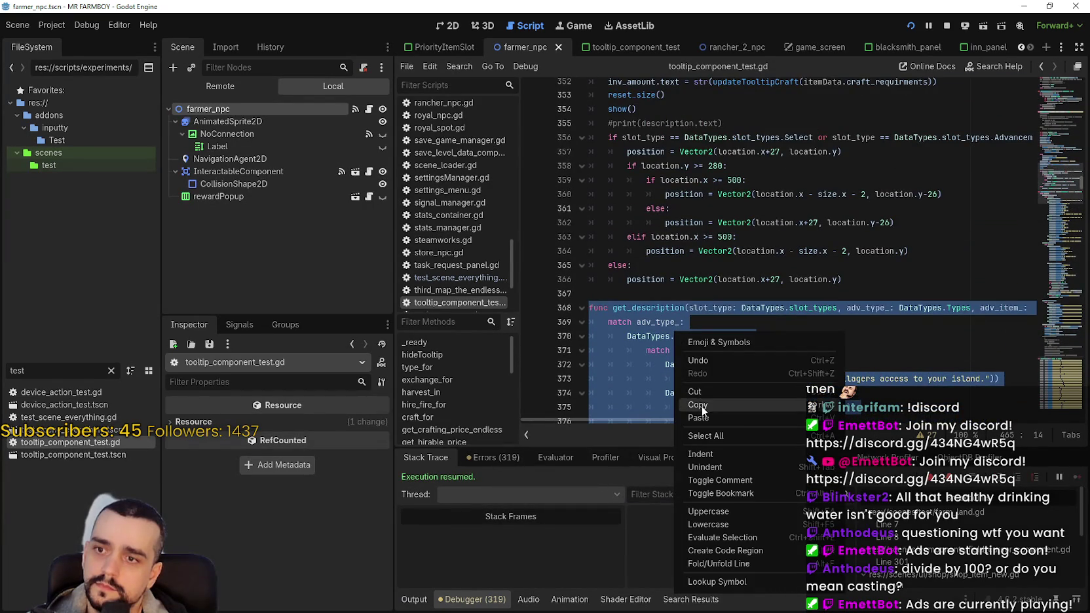
left_click(688, 363)
- Paste the copied get_description function at empty line 679
scroll(671, 326, "up", 1)
left_click(655, 336)
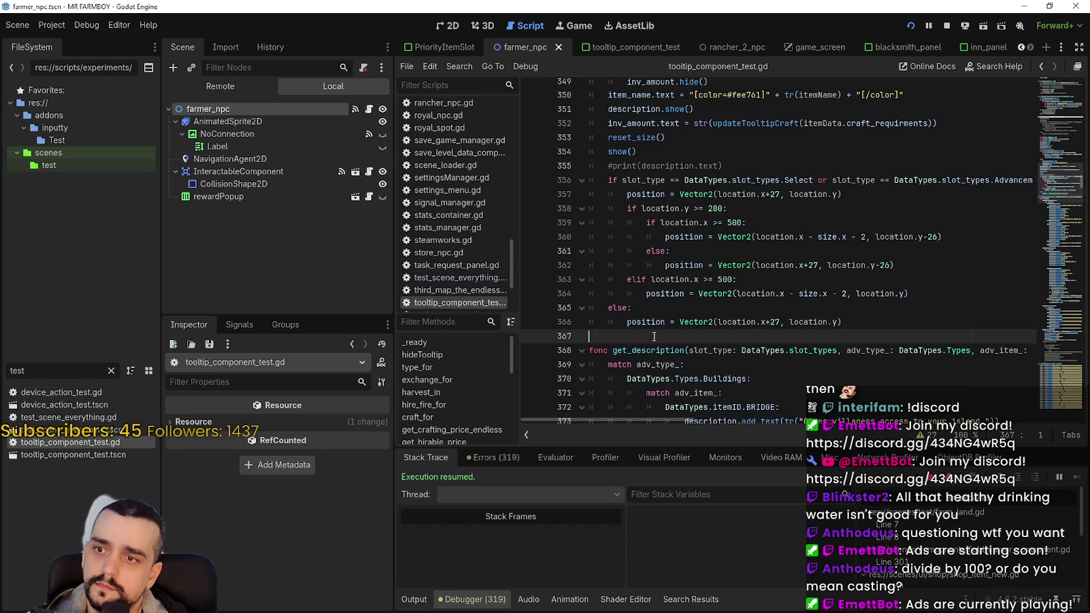
scroll(659, 325, "up", 3)
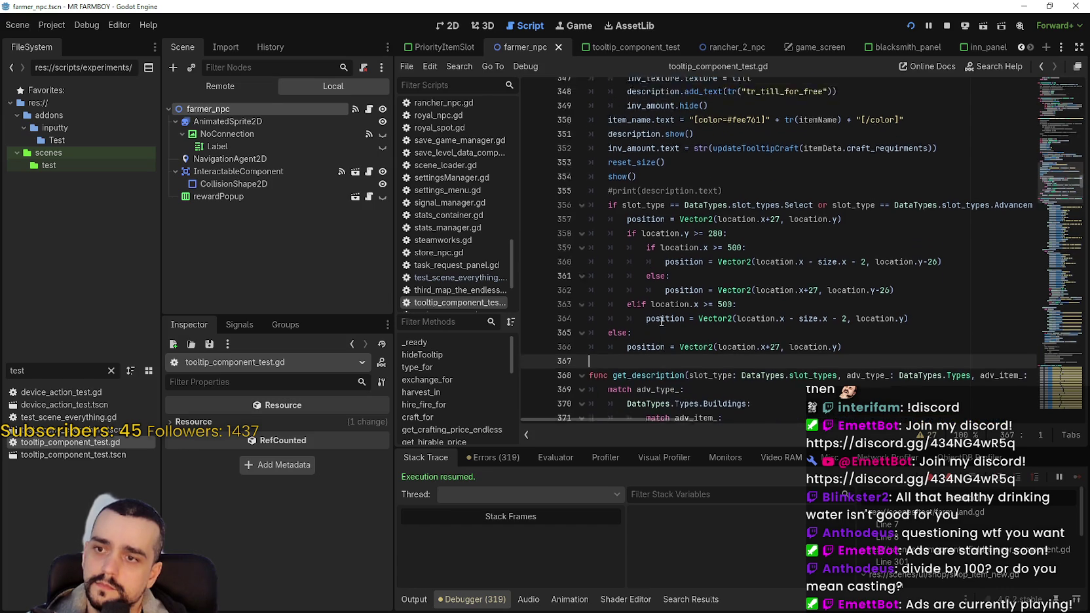
left_click(1042, 69)
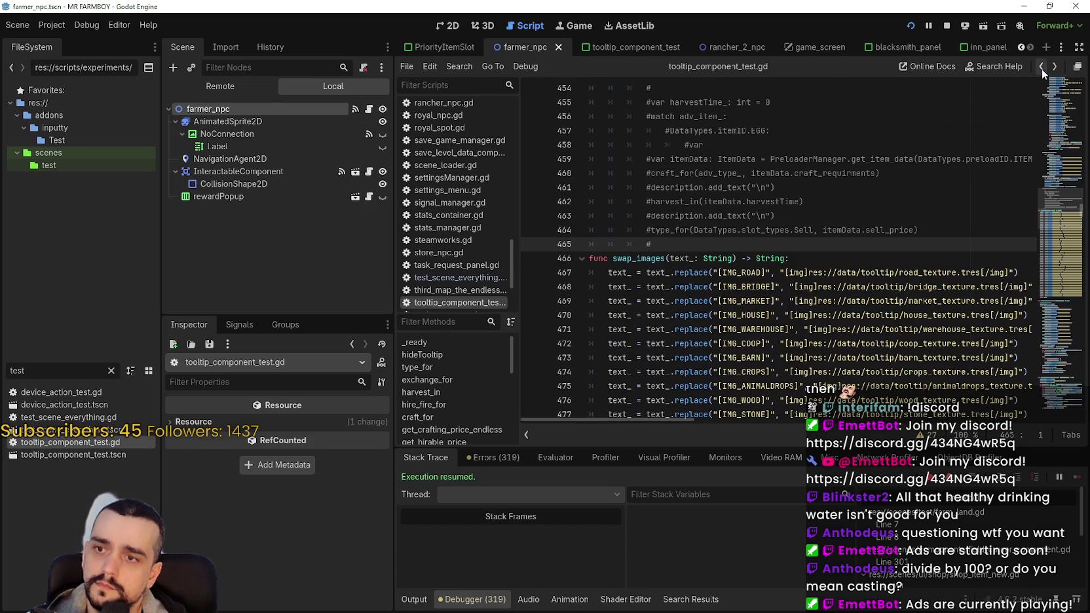
left_click(1042, 68)
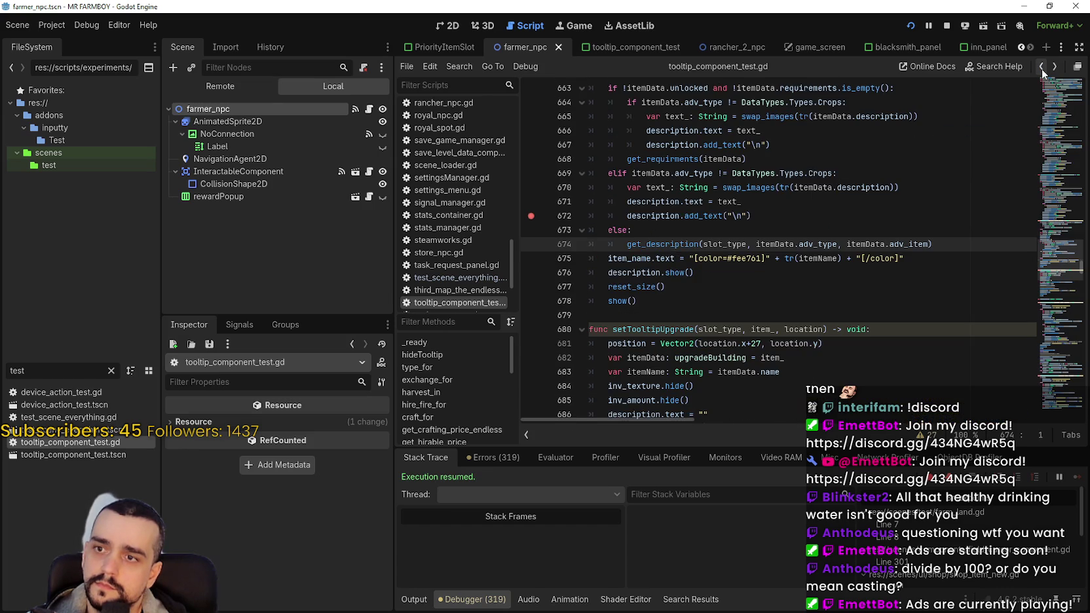
left_click(606, 315)
key("ctrl+v")
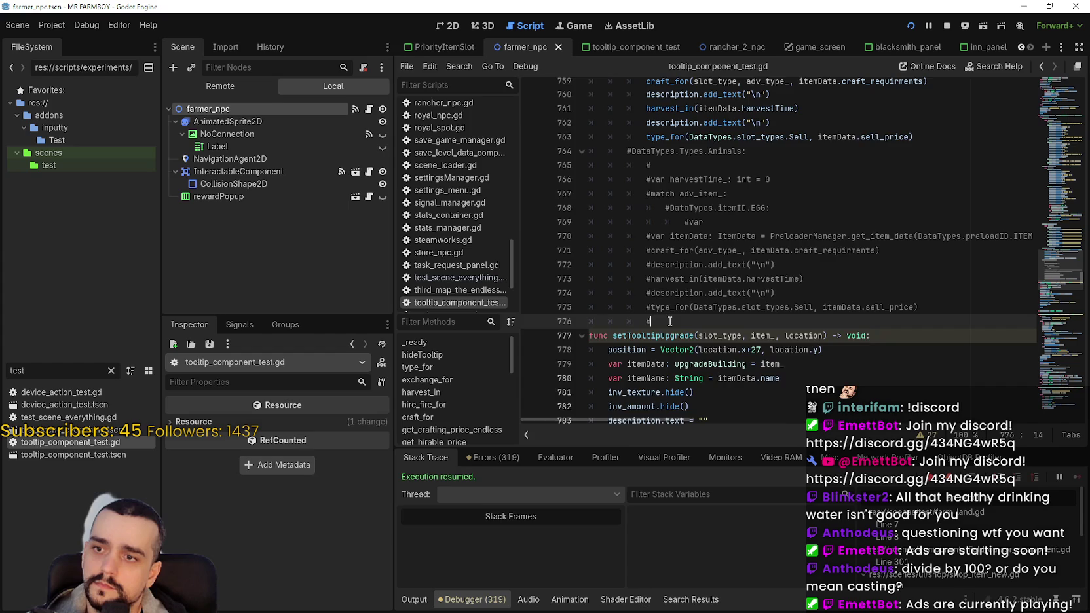
mouse_move(669, 321)
left_mouse_down()
mouse_move(628, 159)
mouse_move(593, 158)
left_mouse_up()
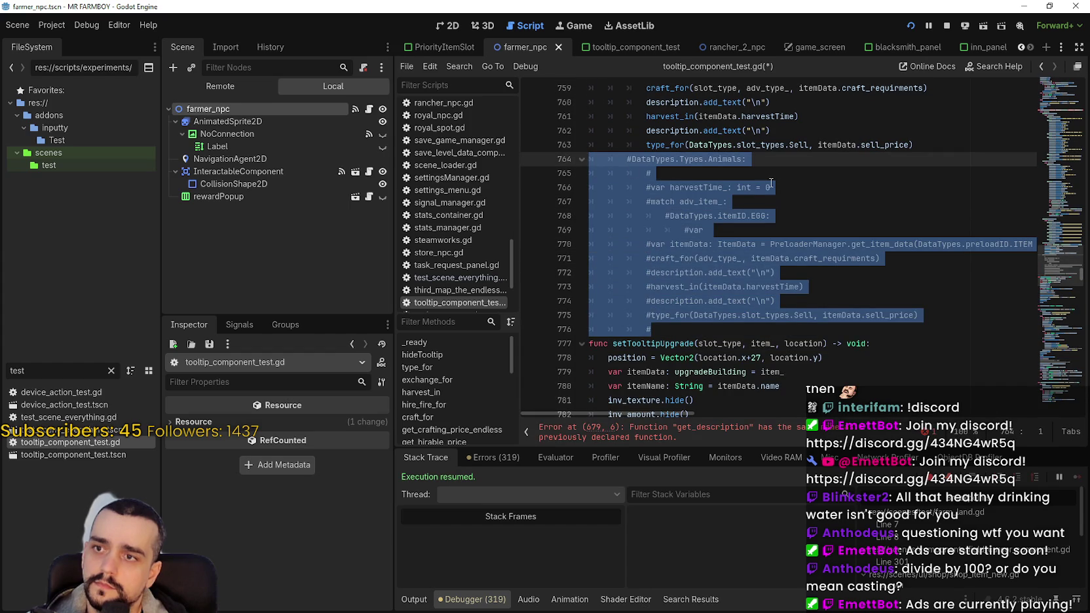
key("BackSpace")
scroll(834, 249, "up", 4)
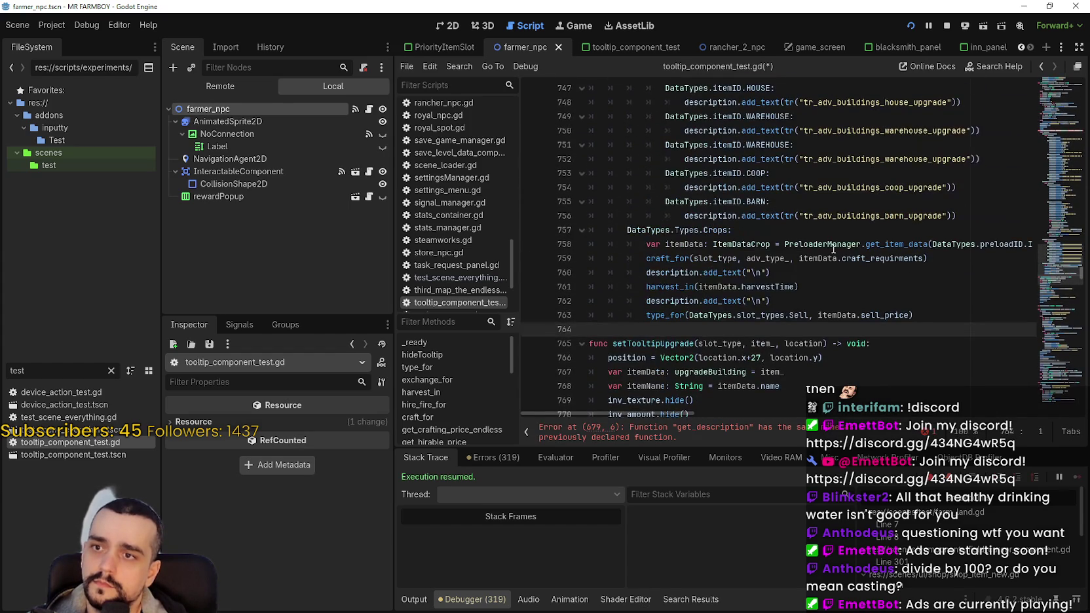
mouse_move(922, 322)
left_mouse_down()
mouse_move(655, 244)
mouse_move(720, 176)
mouse_move(688, 281)
mouse_move(671, 257)
mouse_move(579, 241)
left_mouse_up()
key("BackSpace")
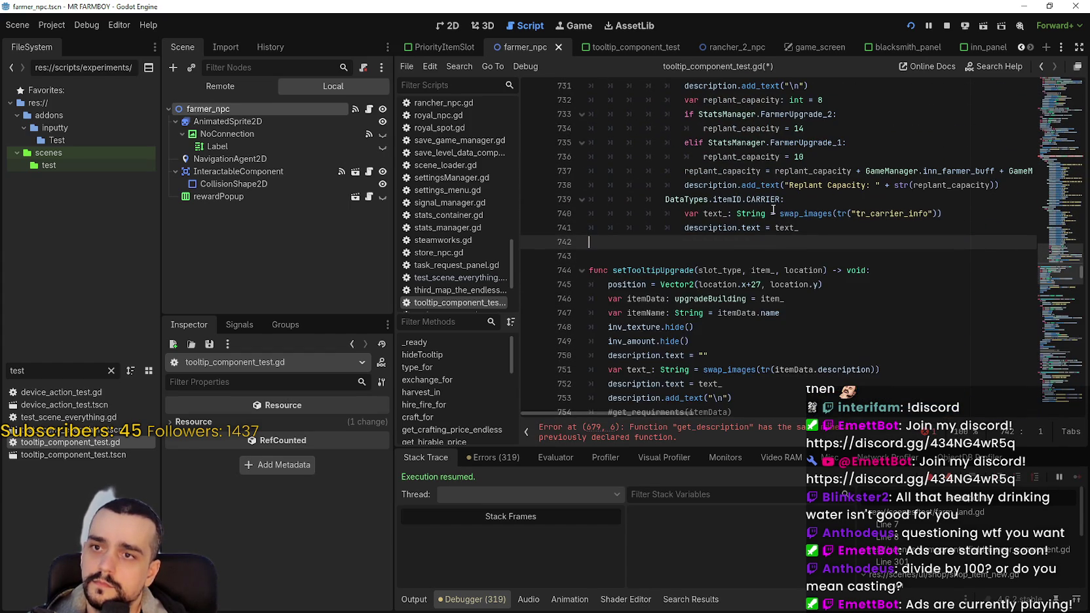
scroll(807, 267, "up", 6)
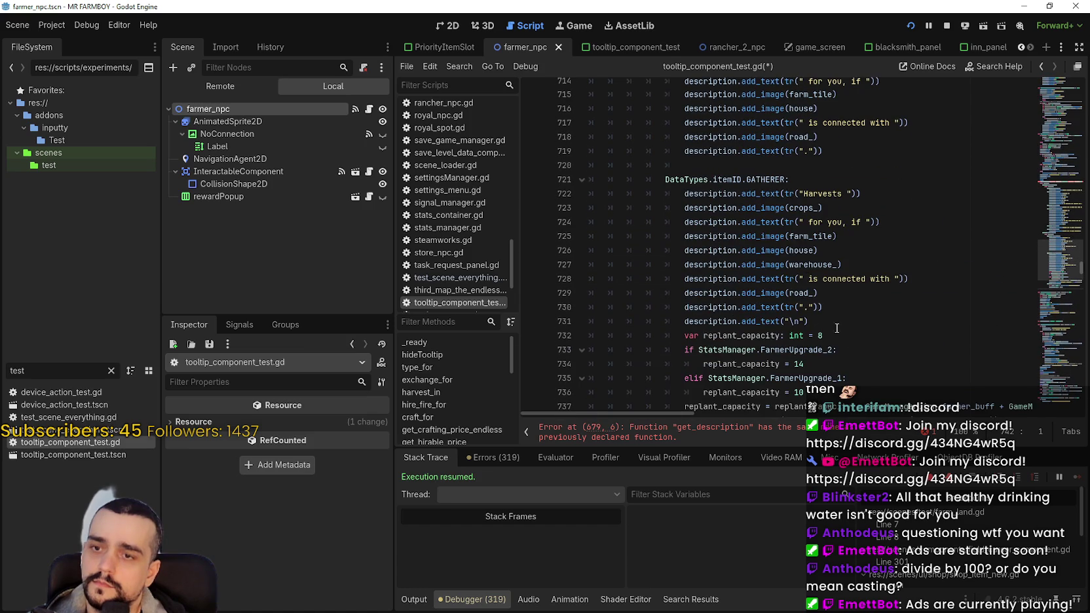
left_click_drag(837, 327, 556, 195)
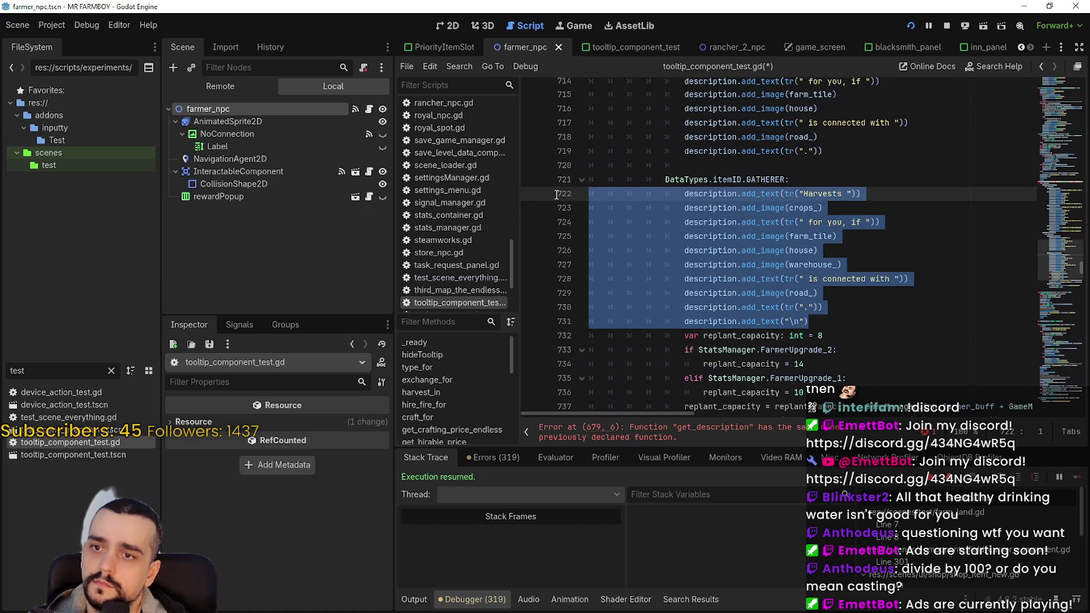
key("BackSpace")
key("BackSpace")
scroll(852, 255, "up", 4)
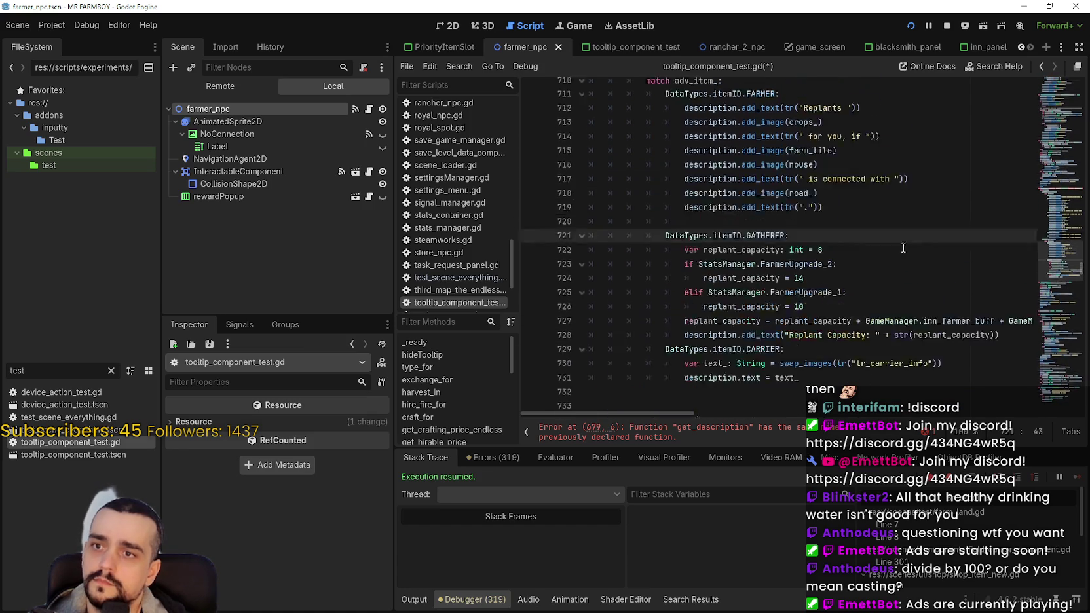
scroll(830, 281, "up", 4)
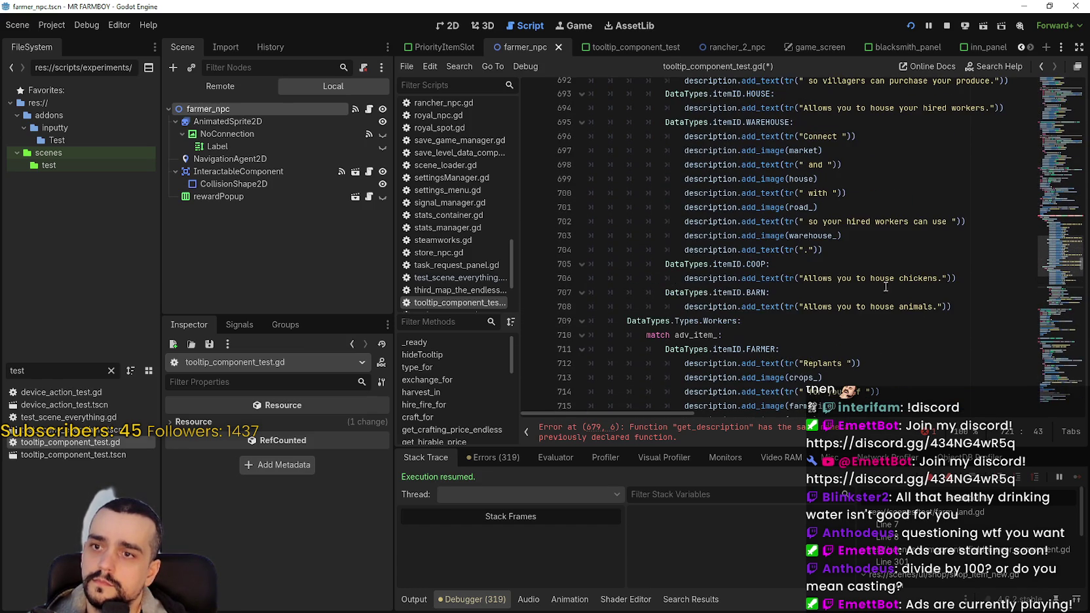
mouse_move(953, 307)
left_mouse_down()
mouse_move(734, 303)
mouse_move(715, 211)
mouse_move(713, 250)
mouse_move(646, 194)
mouse_move(580, 181)
left_mouse_up()
scroll(714, 220, "up", 6)
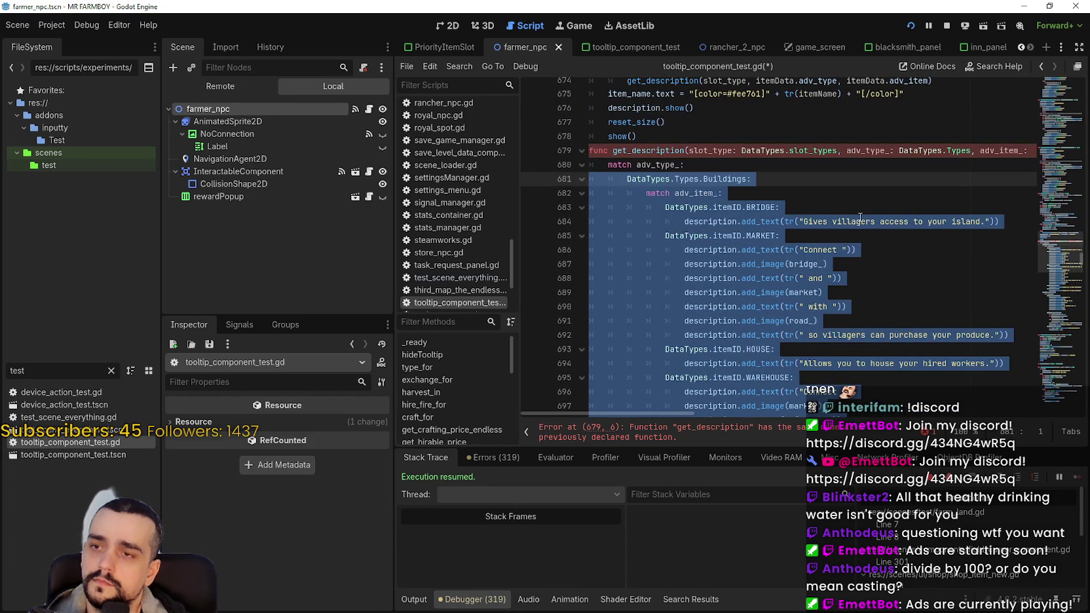
key("BackSpace")
key("BackSpace")
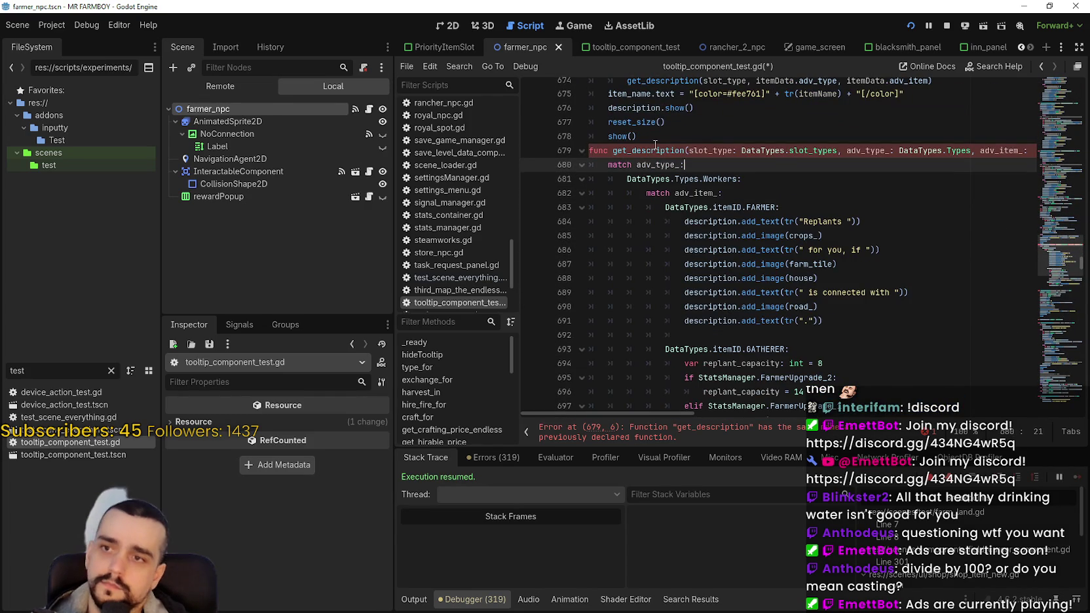
left_click(700, 150)
type("_ca")
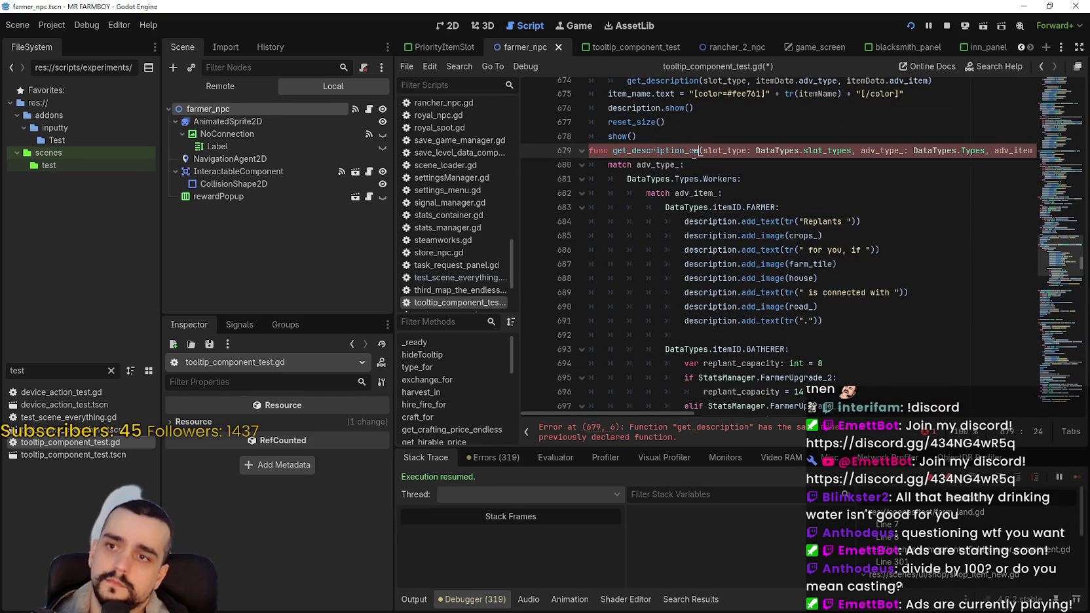
type("pacity")
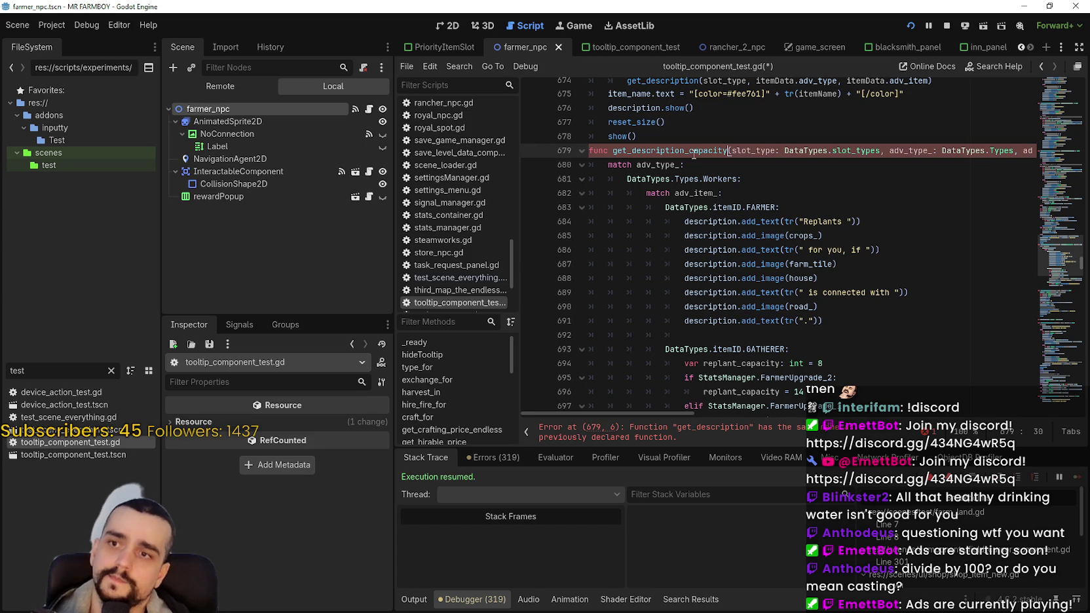
left_click(671, 141)
key("Return")
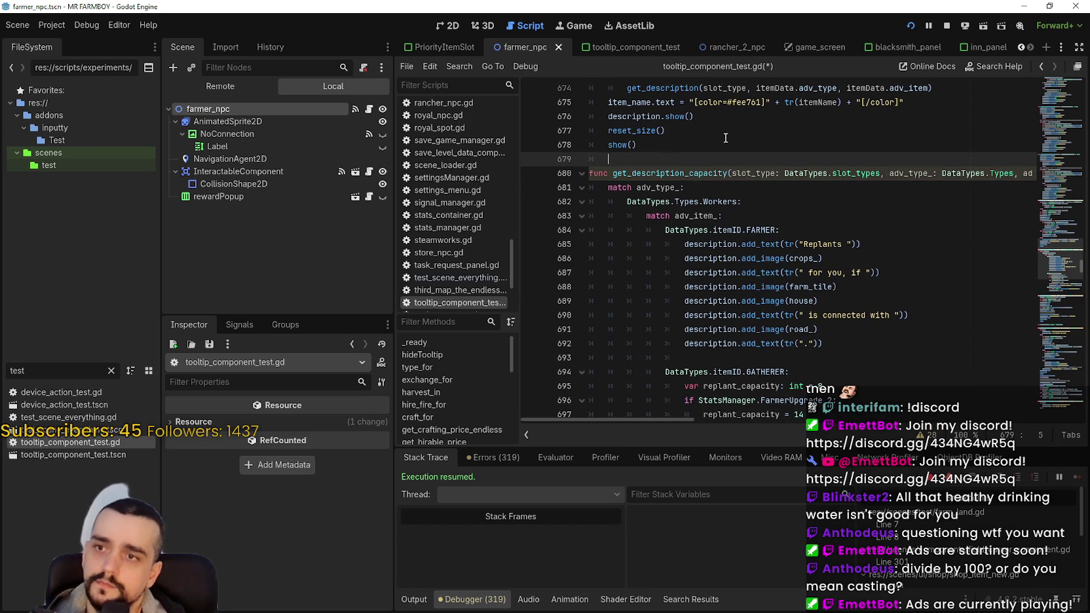
double_click(698, 175)
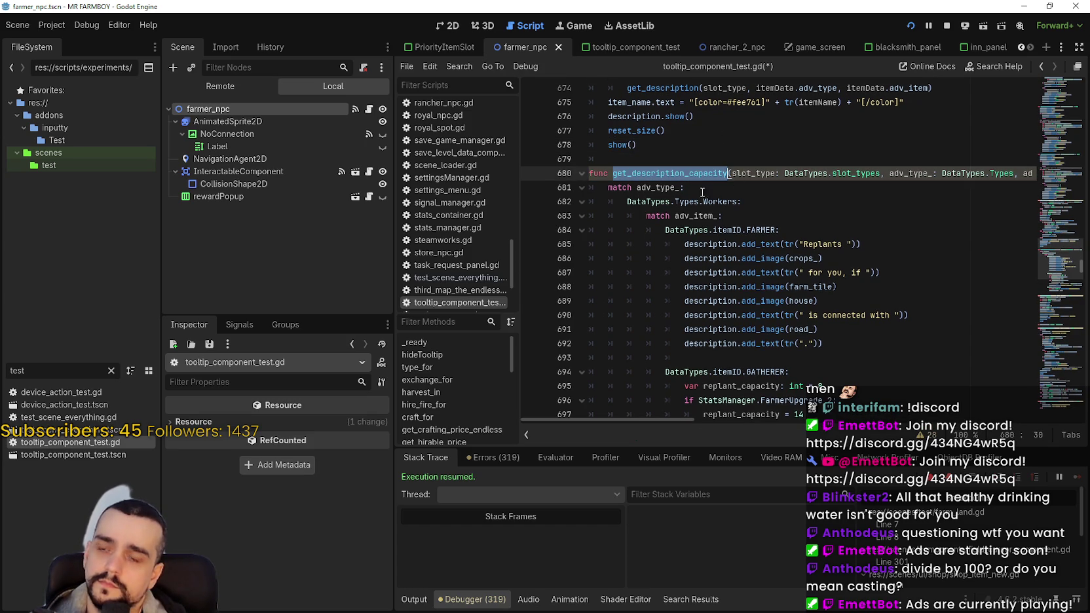
left_click_drag(738, 202, 627, 201)
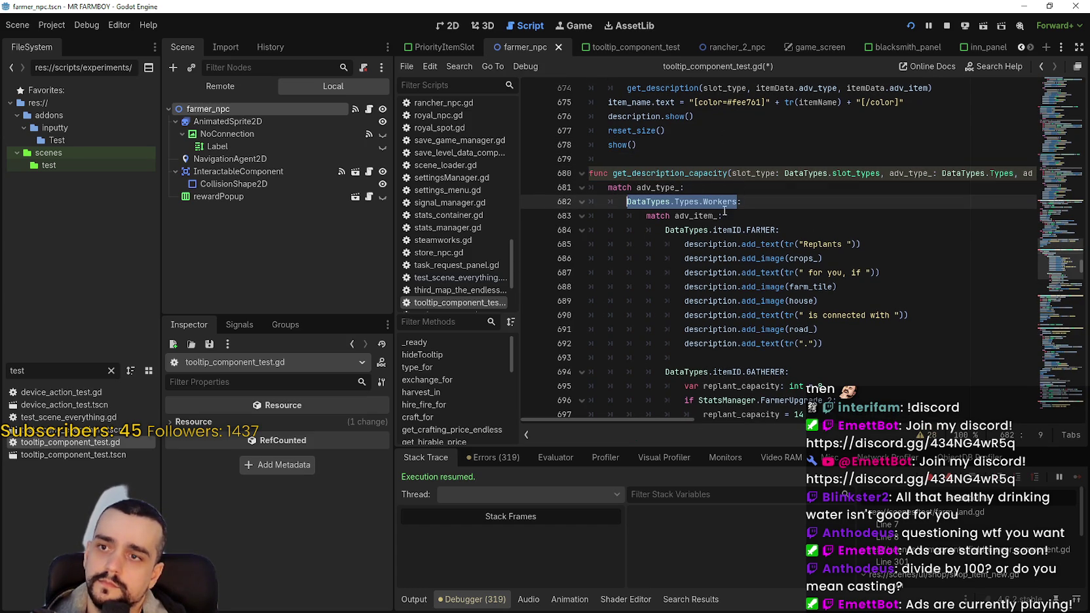
left_click(838, 175)
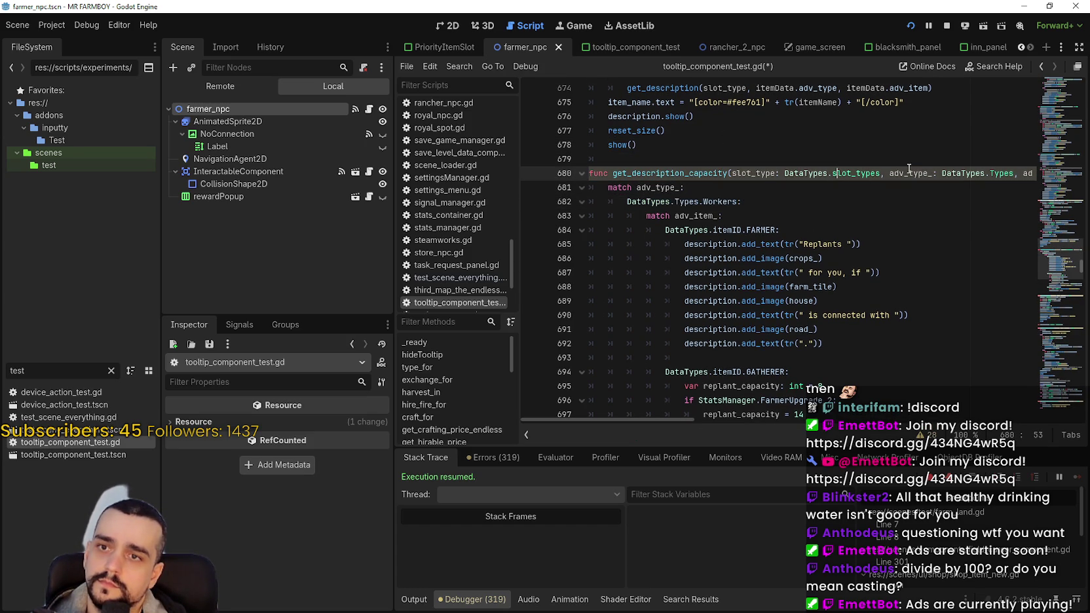
double_click(679, 187)
- Add 'if adv_type_ != DataTypes.Types.Workers: return' below the function header
left_click(739, 173)
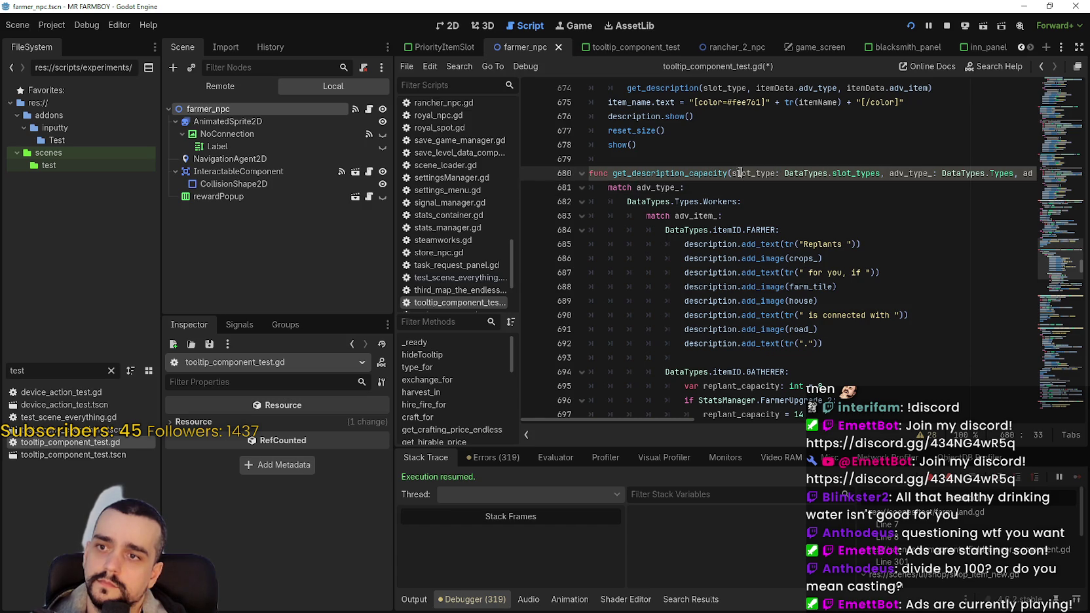
left_click_drag(727, 173, 1048, 174)
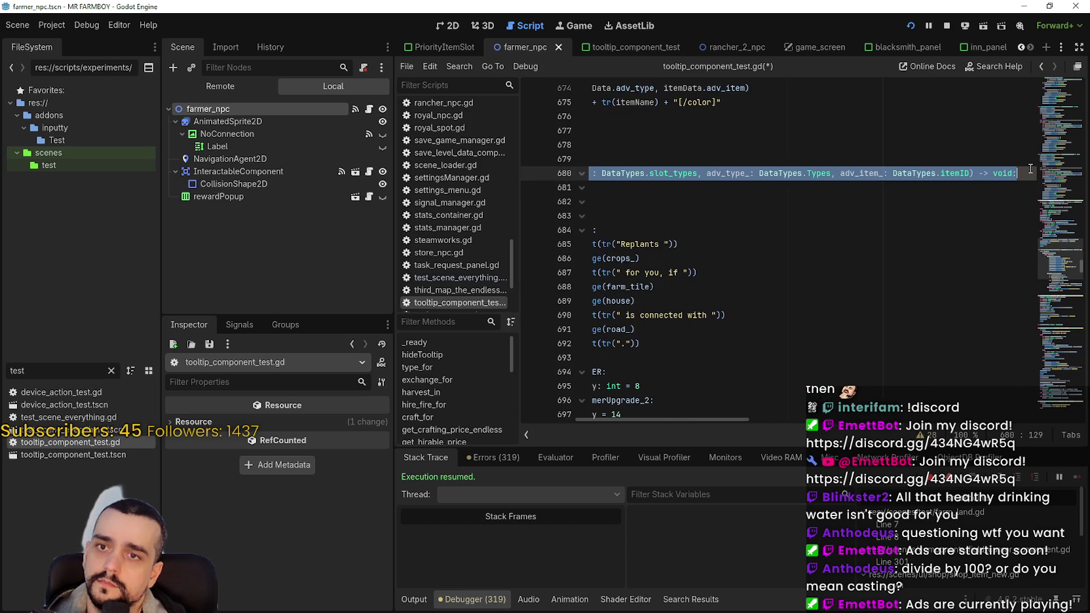
left_click(1031, 169)
key("Return")
type("if")
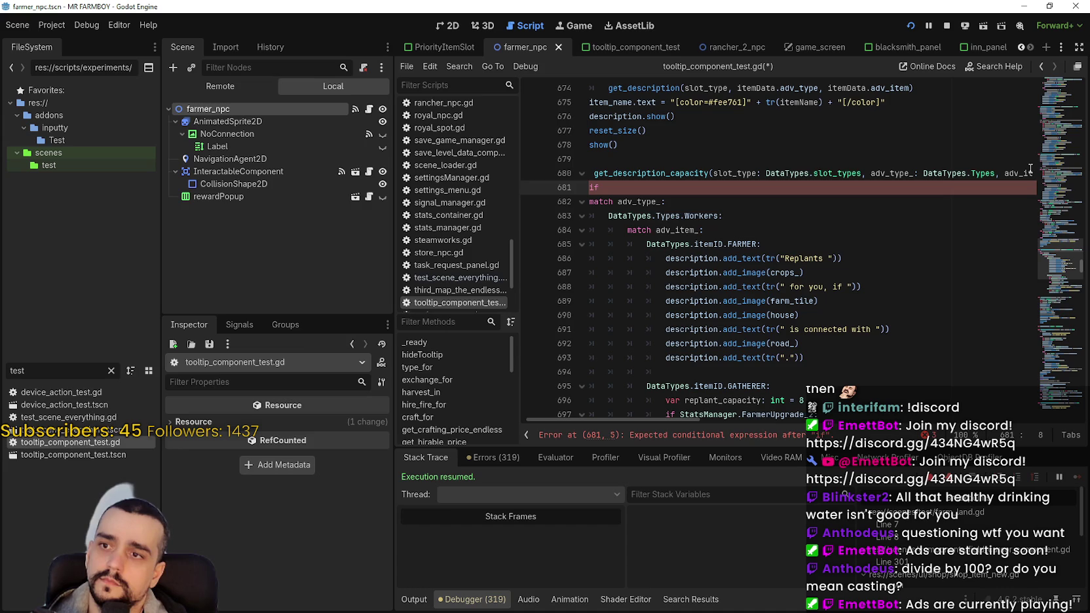
type(" adv_type_")
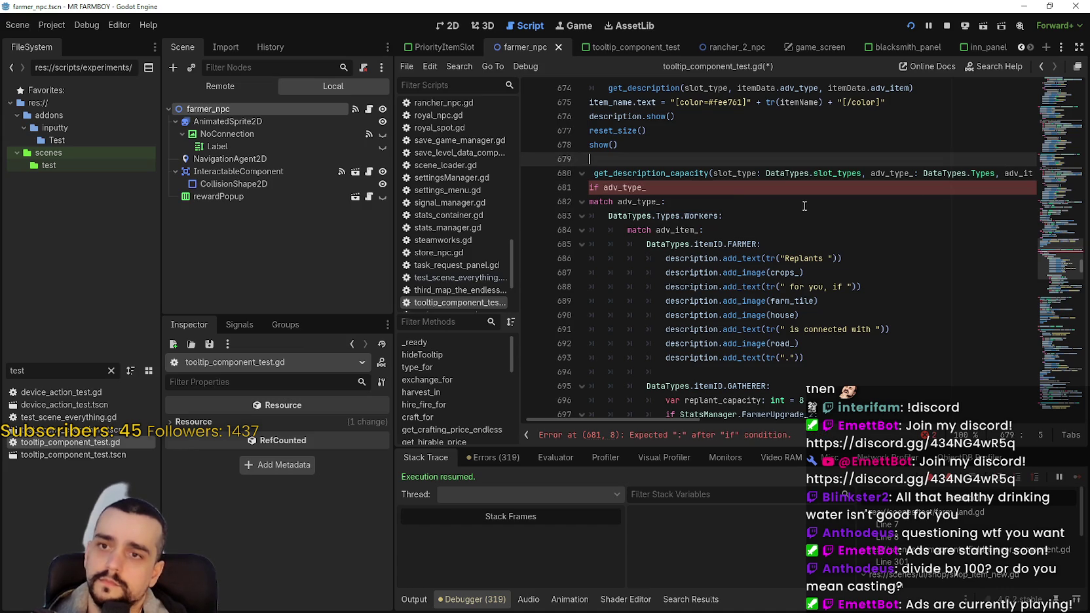
left_click(728, 201)
left_click(756, 188)
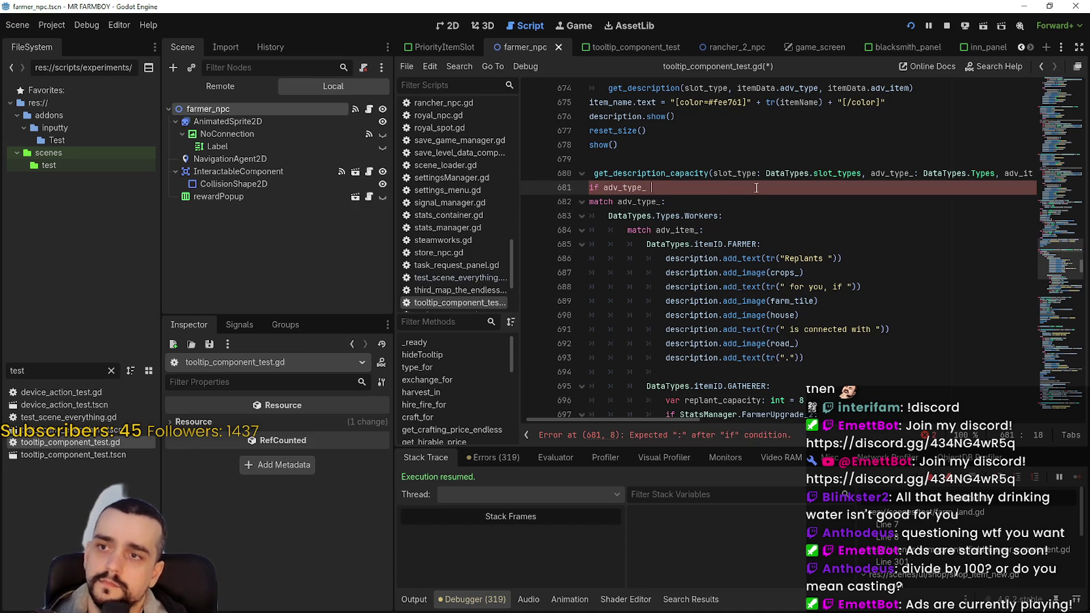
type("!= Data")
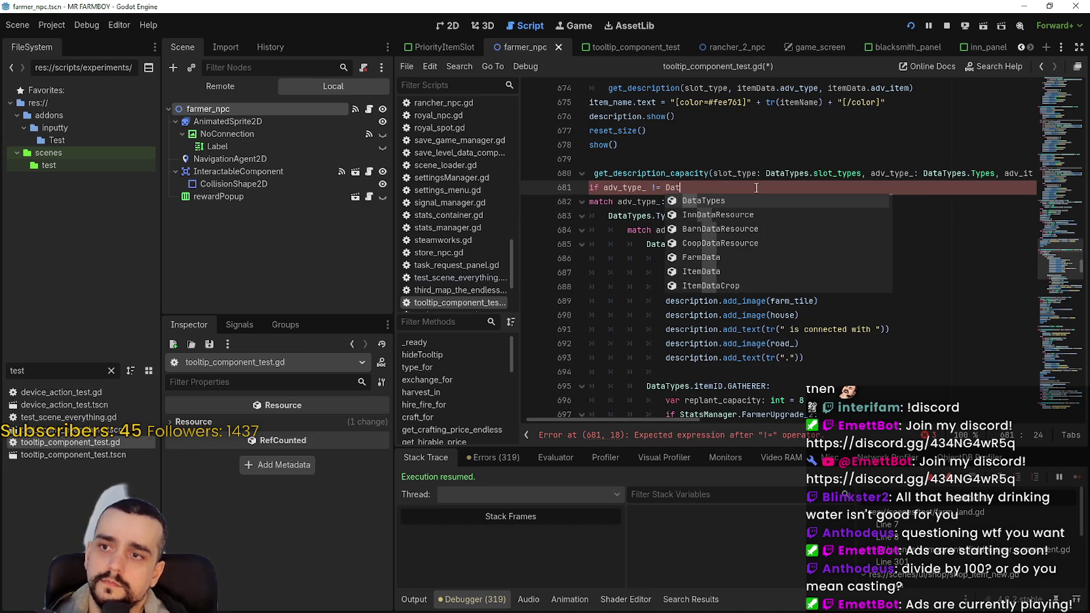
key("Return")
type(".type")
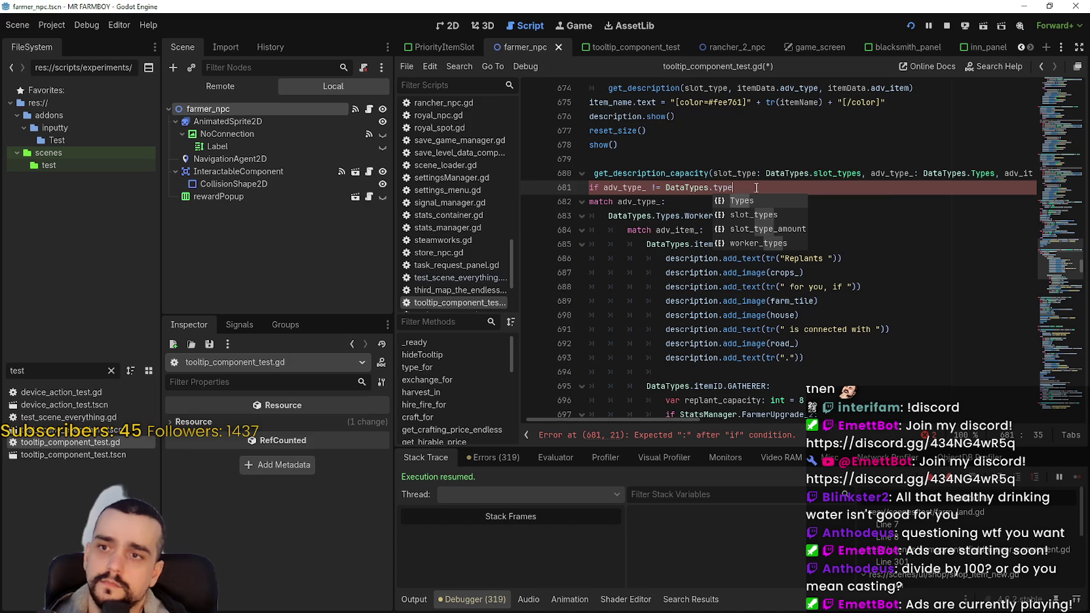
key("Return")
type(".Work")
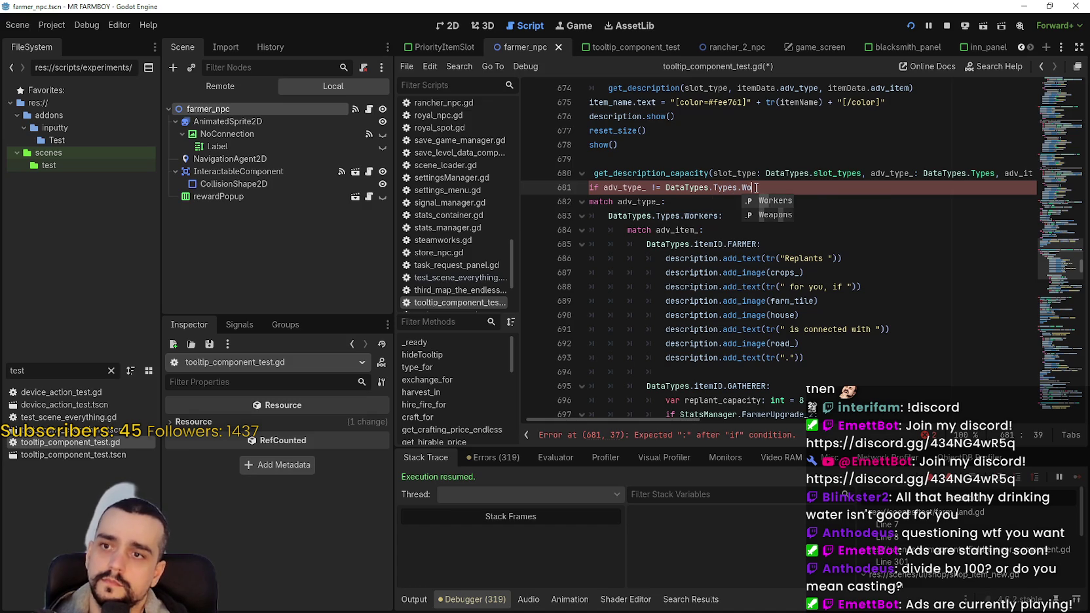
key("Return")
key("Return")
type("return")
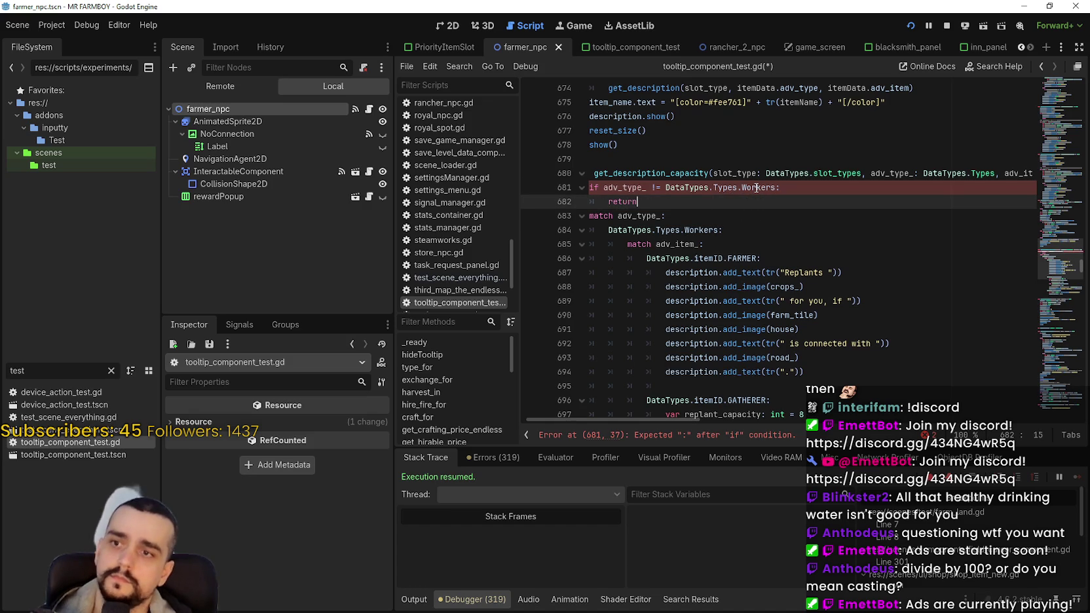
left_click(690, 272)
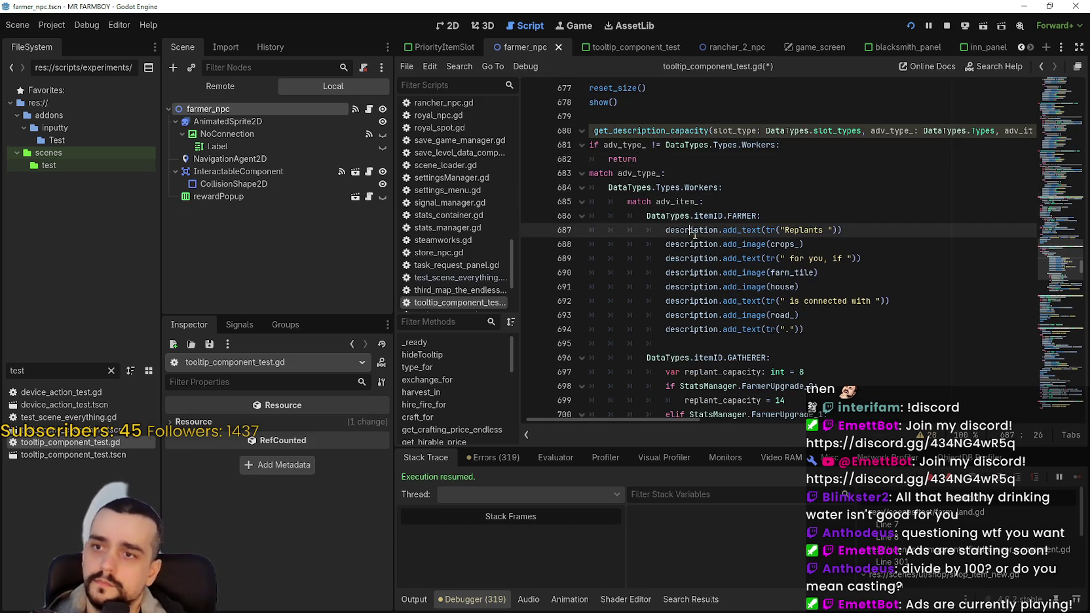
- Delete the empty line 695 after the farmer case
scroll(688, 236, "down", 3)
scroll(685, 226, "up", 2)
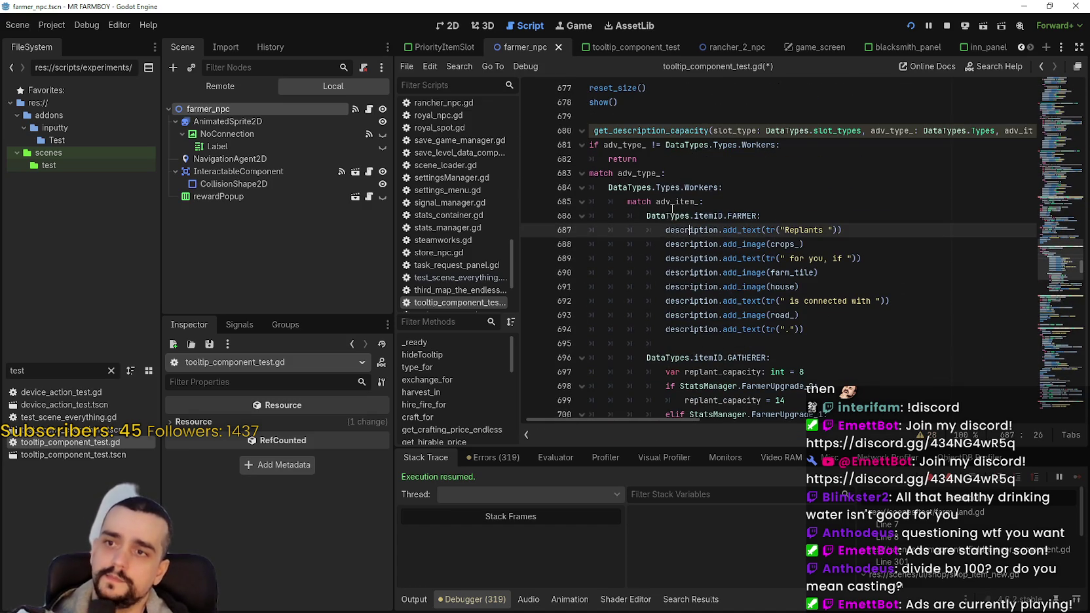
left_click(671, 205)
scroll(688, 205, "down", 2)
scroll(703, 205, "up", 2)
scroll(701, 216, "down", 2)
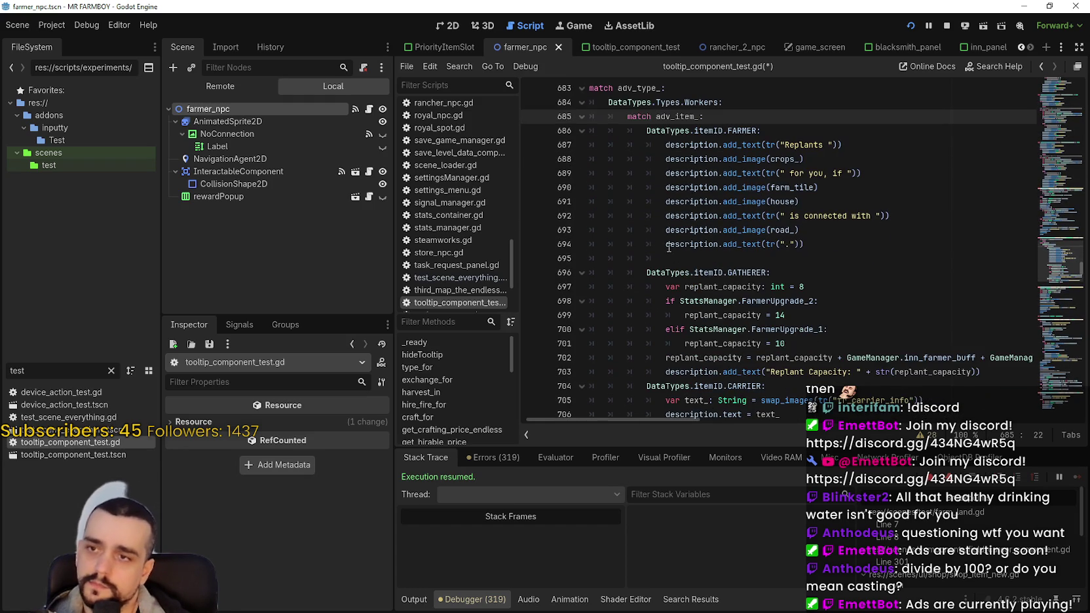
left_click(697, 258)
key("BackSpace")
key("BackSpace")
key("BackSpace")
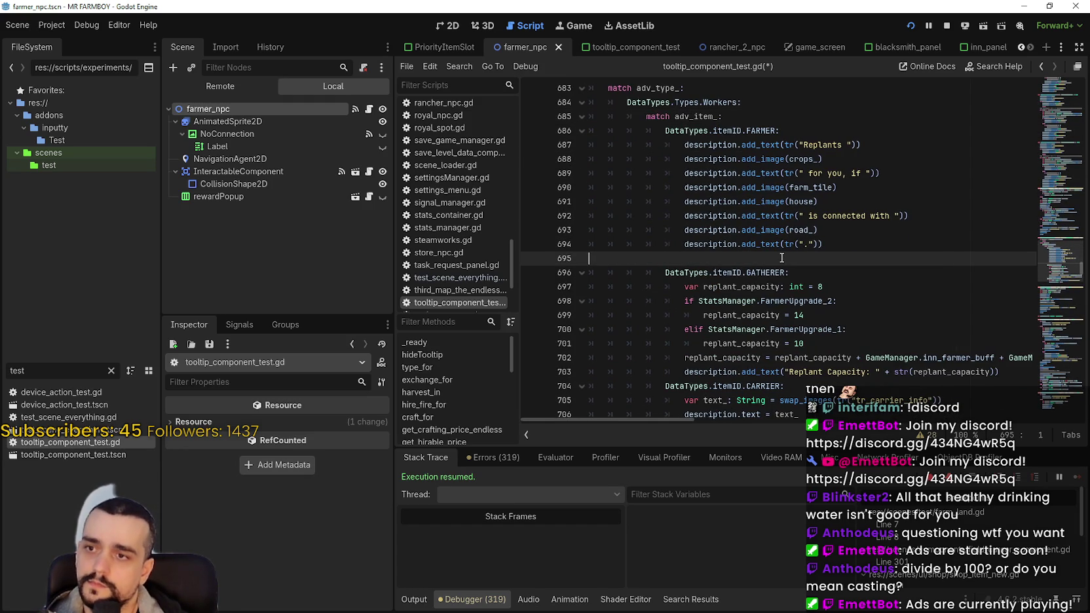
scroll(780, 259, "up", 1)
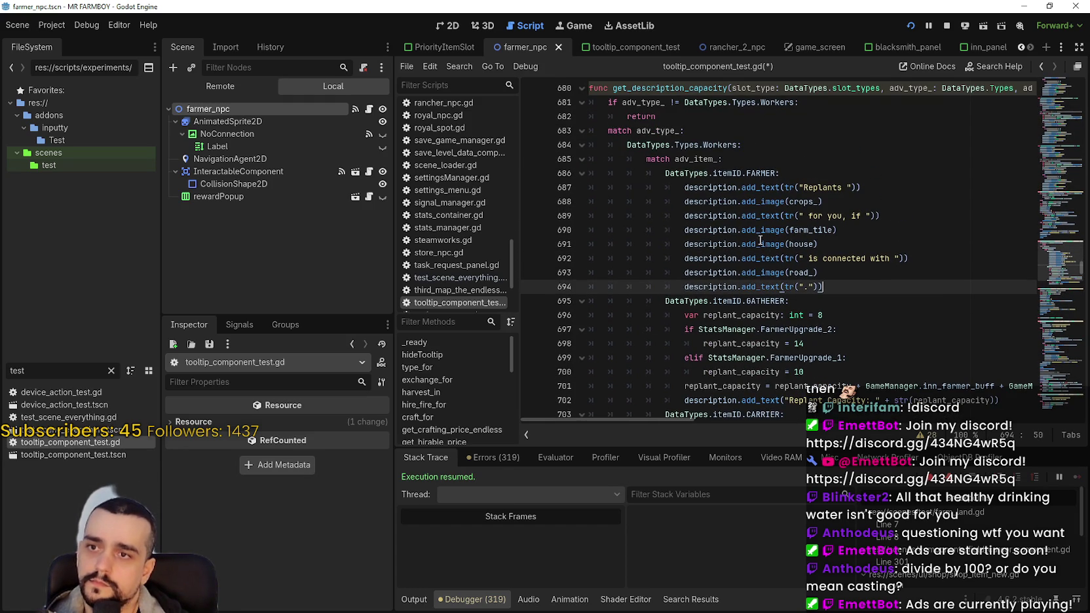
- Delete the redundant 'match adv_type_' and Workers lines
double_click(690, 159)
scroll(749, 244, "up", 2)
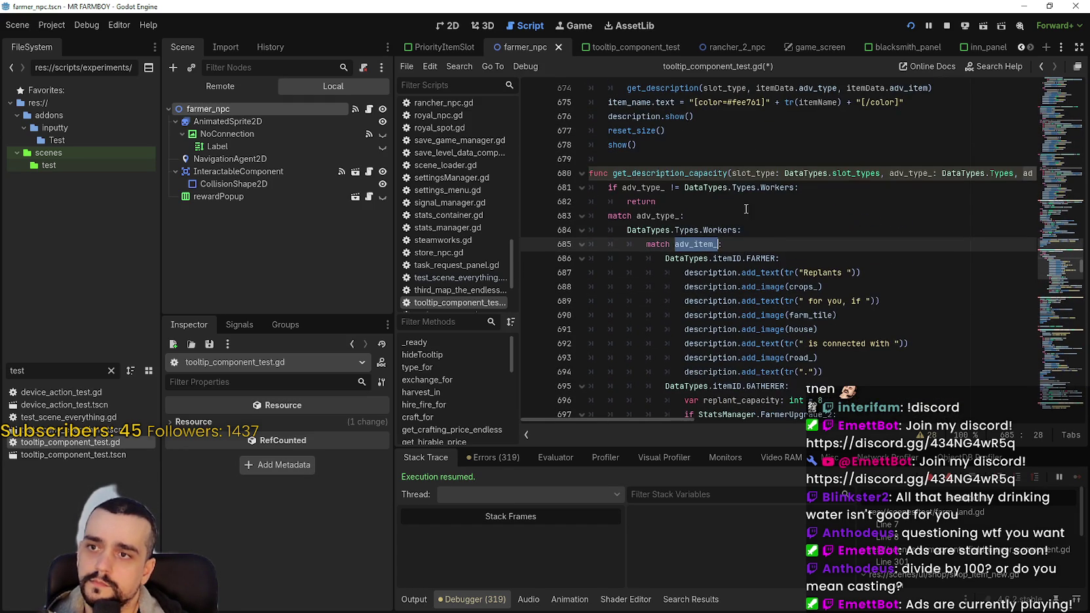
left_click_drag(744, 230, 582, 217)
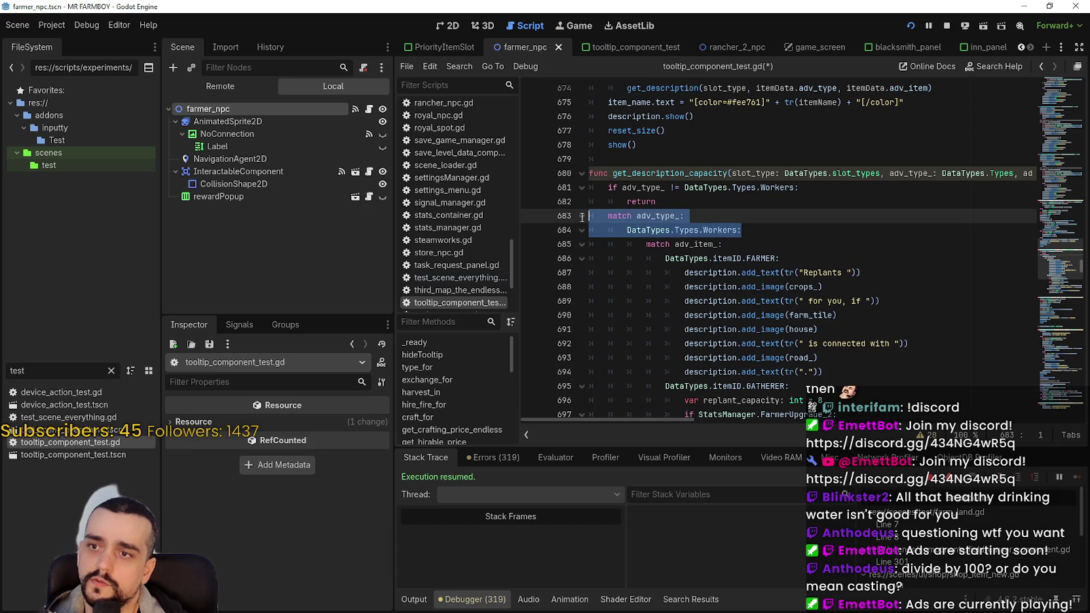
scroll(755, 265, "down", 1)
left_click(699, 202)
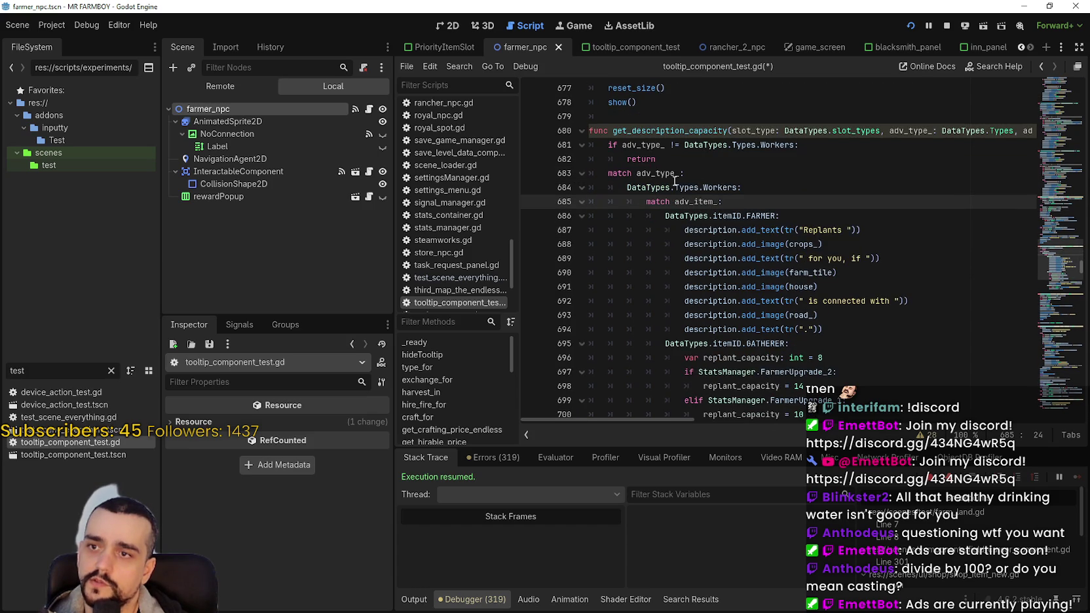
double_click(663, 173)
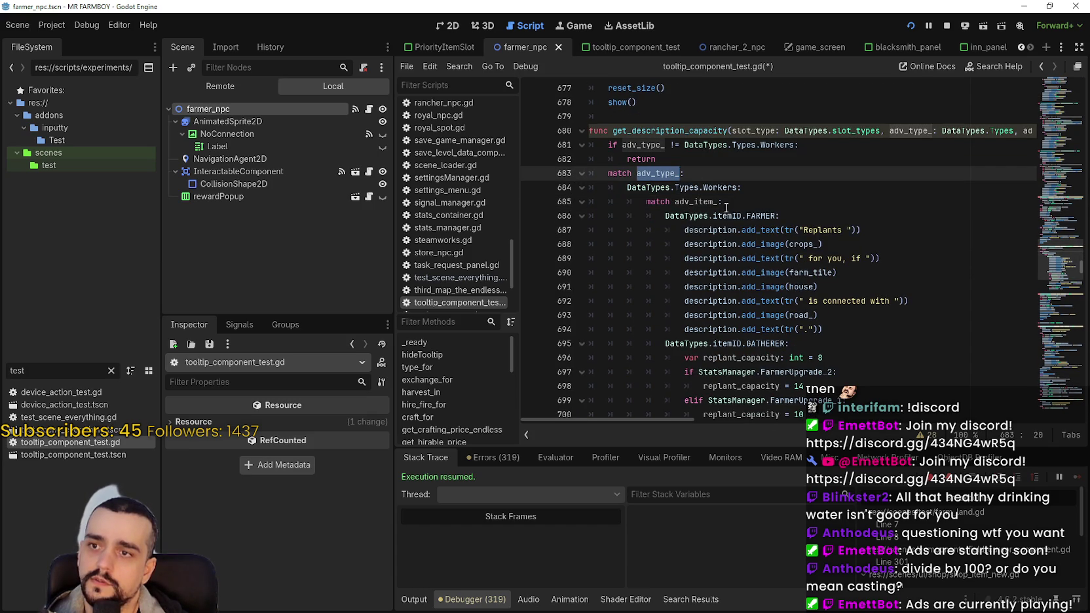
left_click(698, 202)
mouse_move(743, 190)
left_mouse_down()
mouse_move(593, 179)
mouse_move(546, 186)
left_mouse_up()
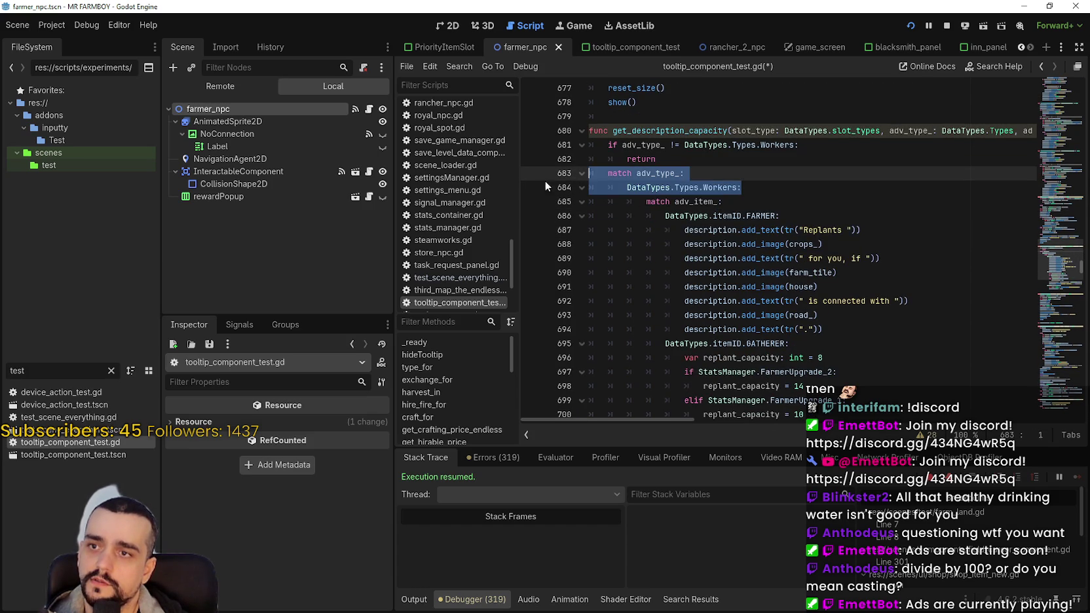
mouse_move(787, 232)
key("BackSpace")
key("BackSpace")
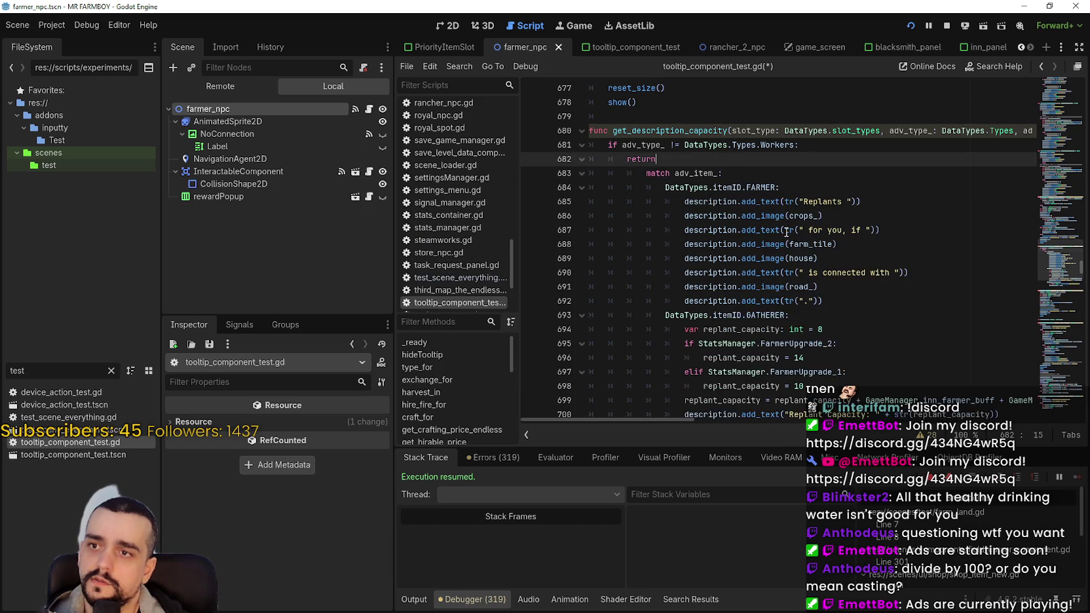
- Un-indent the remaining match block by two levels
scroll(786, 232, "down", 5)
mouse_move(799, 244)
left_mouse_down()
mouse_move(656, 164)
mouse_move(628, 201)
mouse_move(593, 98)
mouse_move(589, 191)
left_mouse_up()
key("shift+Tab")
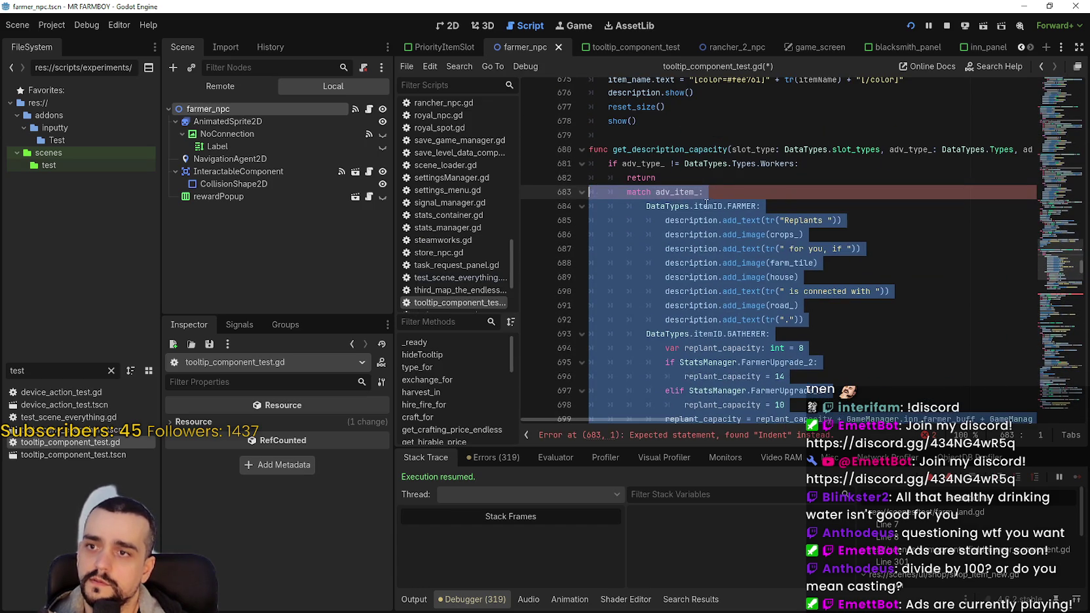
key("shift+Tab")
left_click(717, 180)
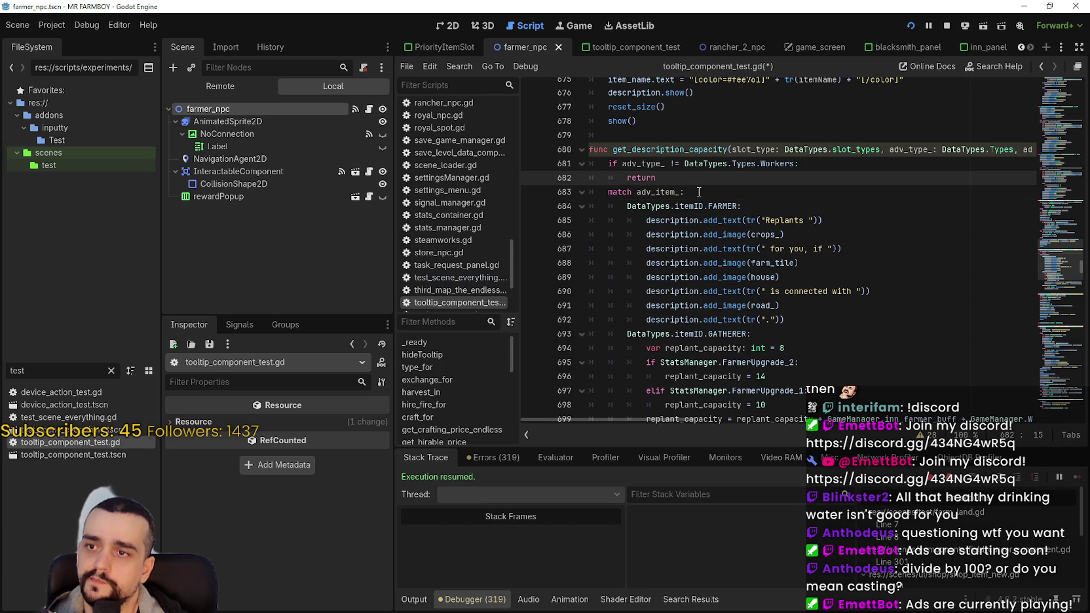
- Replace the farmer's Replants description lines with the gatherer's capacity code and save
left_click(707, 196)
scroll(707, 198, "down", 5)
scroll(753, 210, "up", 1)
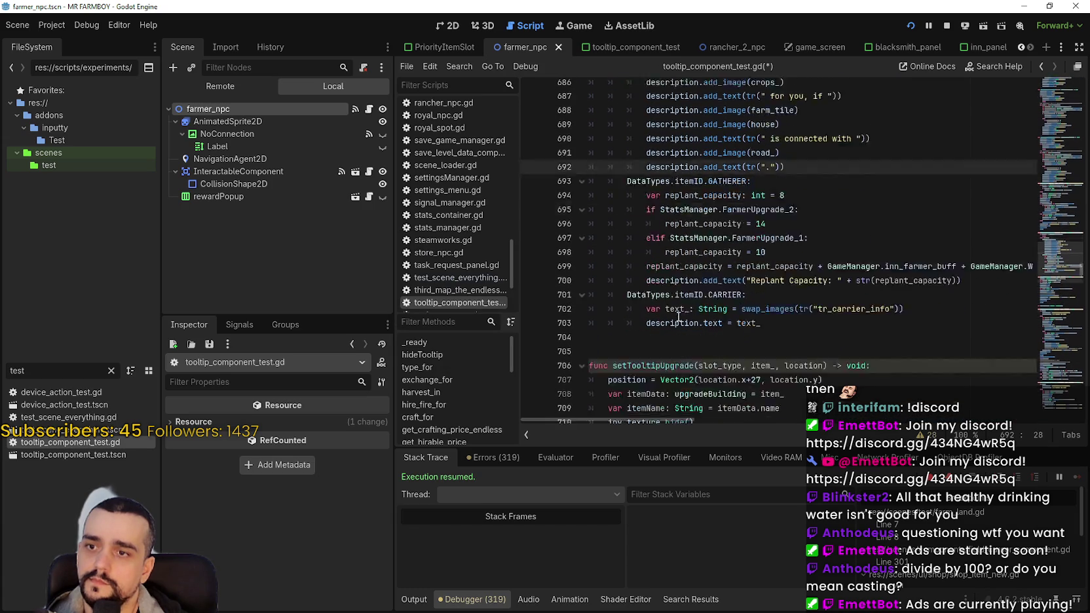
left_click(796, 214)
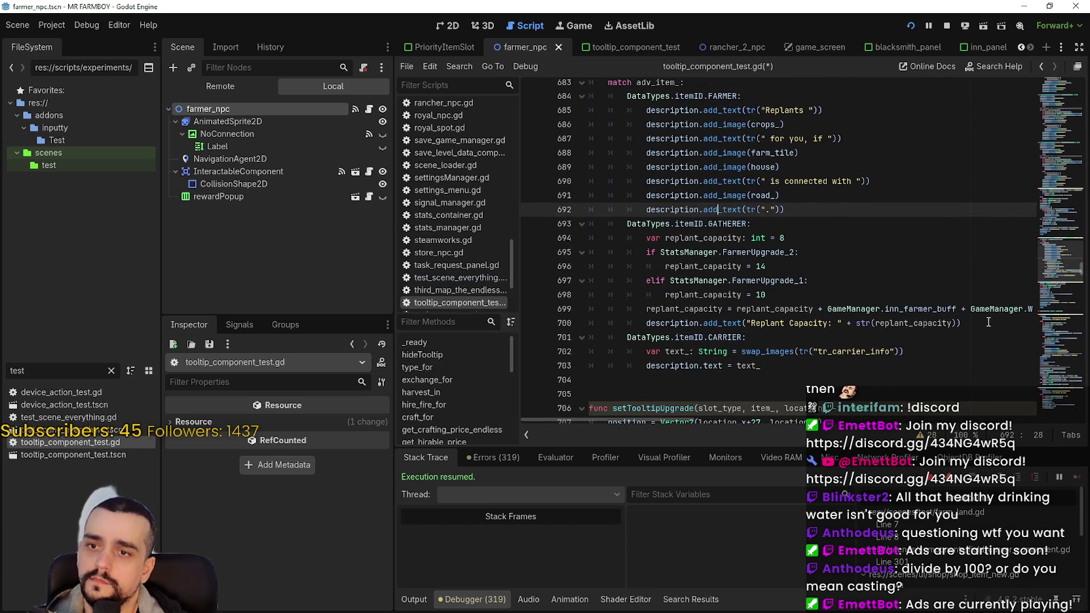
mouse_move(989, 322)
left_mouse_down()
mouse_move(736, 322)
mouse_move(570, 220)
mouse_move(568, 239)
left_mouse_up()
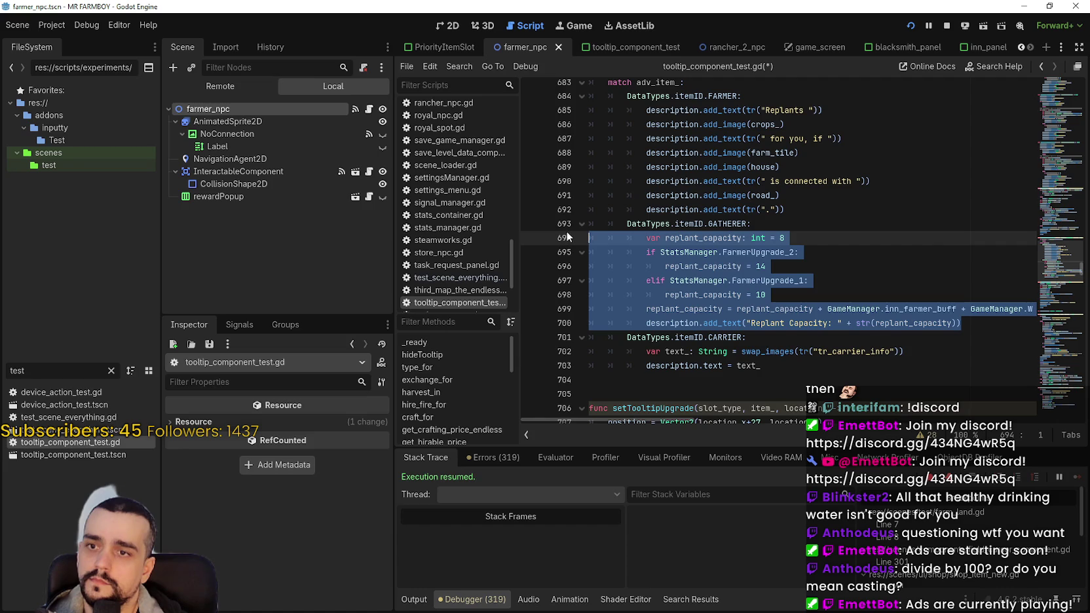
left_click(813, 211)
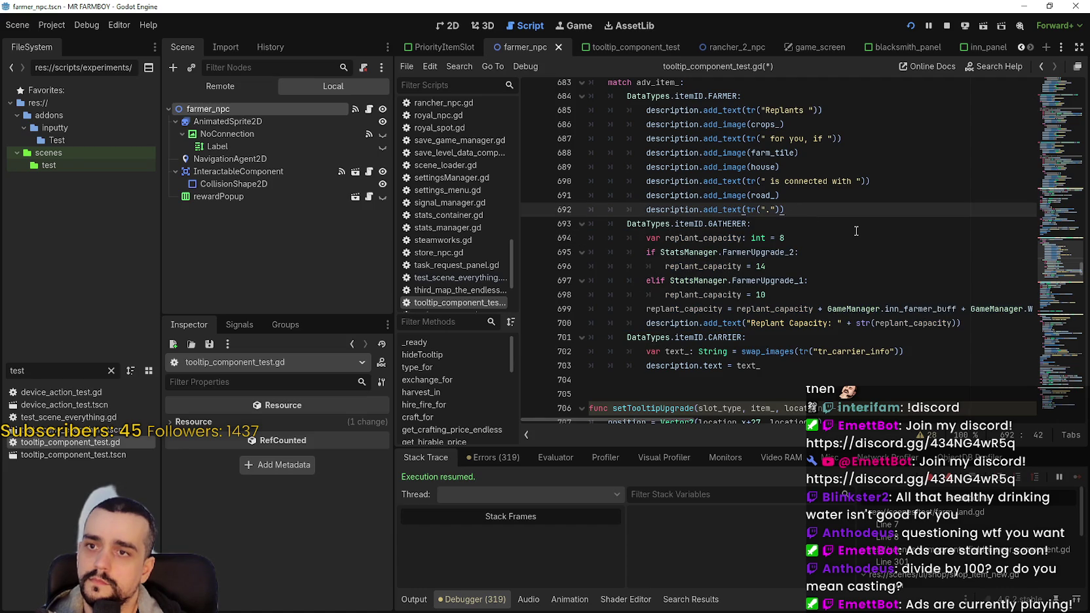
left_click_drag(813, 210, 566, 116)
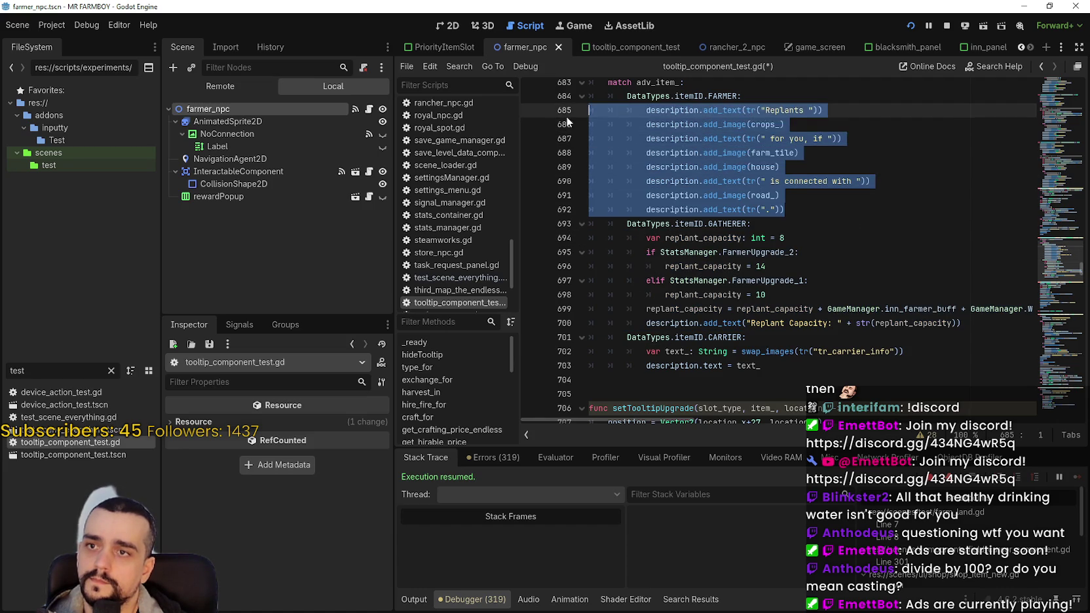
key("ctrl+v")
key("ctrl+s")
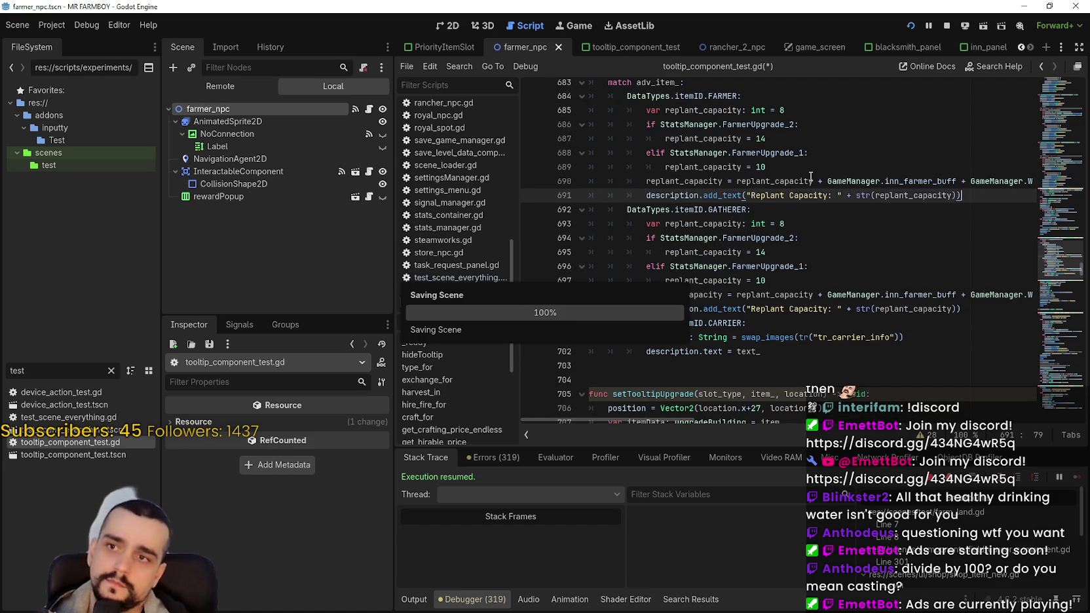
scroll(754, 197, "up", 3)
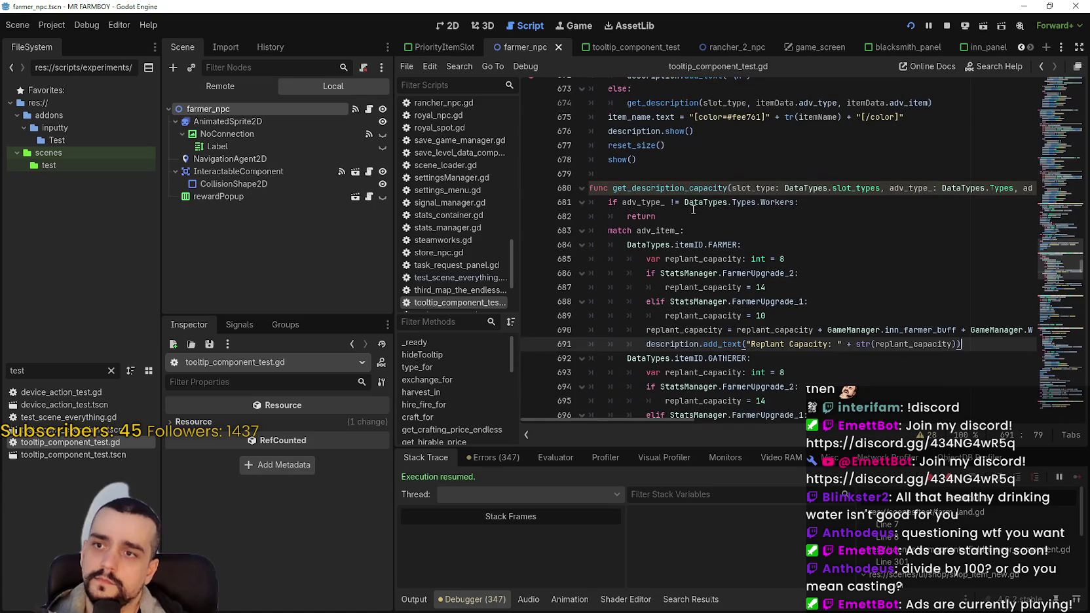
- Add get_description_capacity(itemData.adv_type, itemData.adv_item) on a new line below line 672
double_click(692, 188)
key("ctrl+c")
scroll(828, 279, "up", 5)
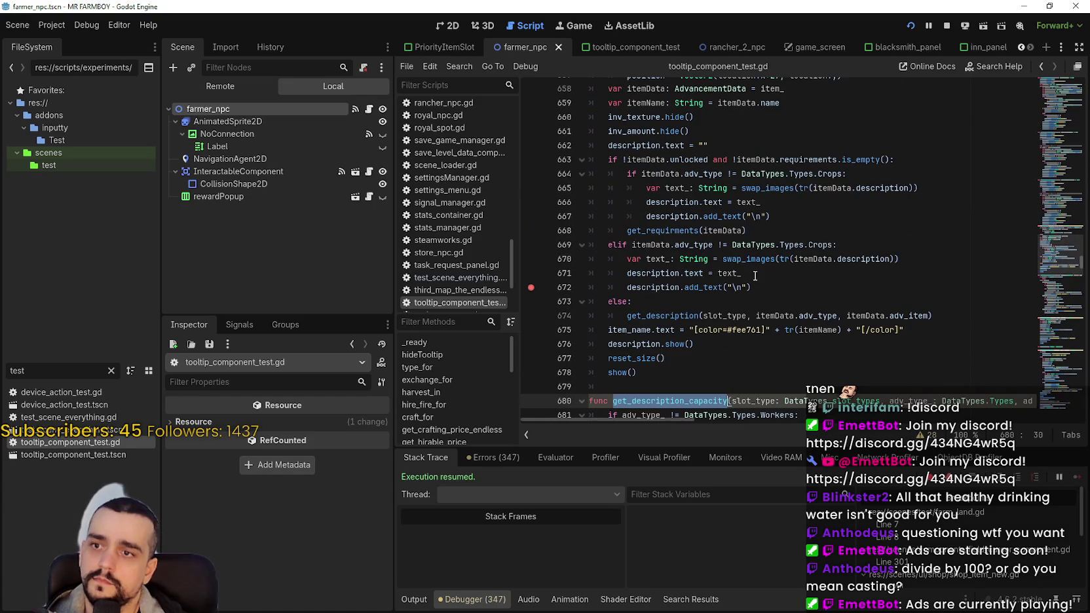
left_click(790, 287)
key("Return")
key("ctrl+v")
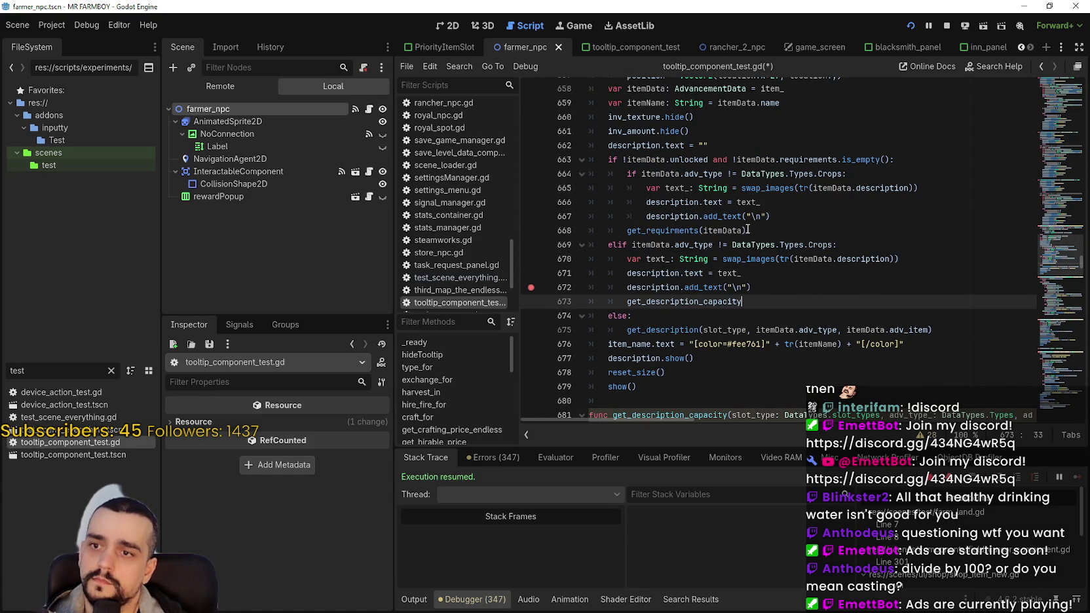
type("(")
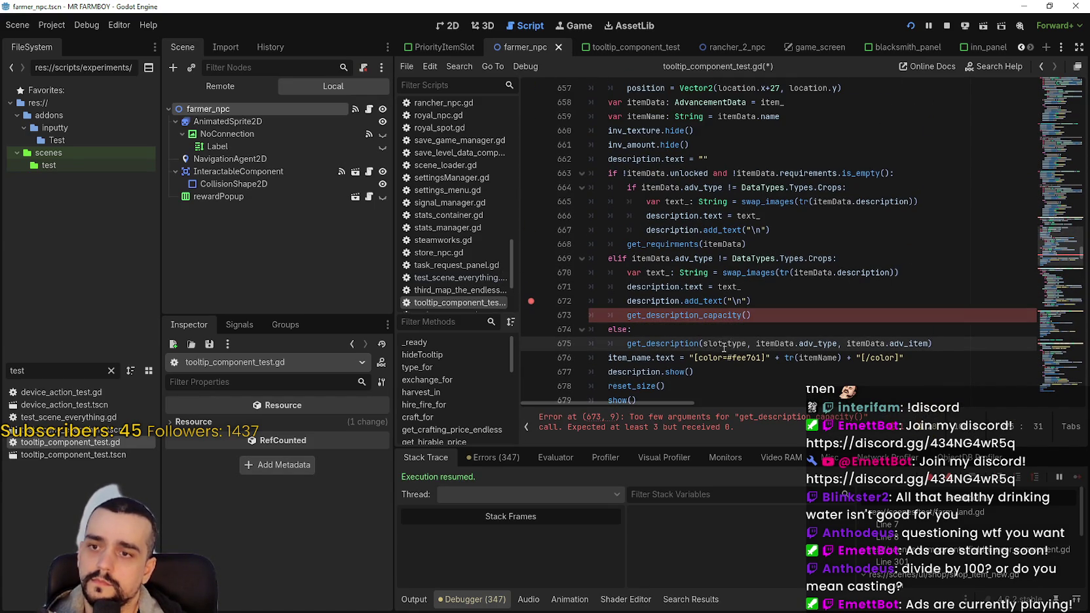
left_click_drag(705, 343, 930, 344)
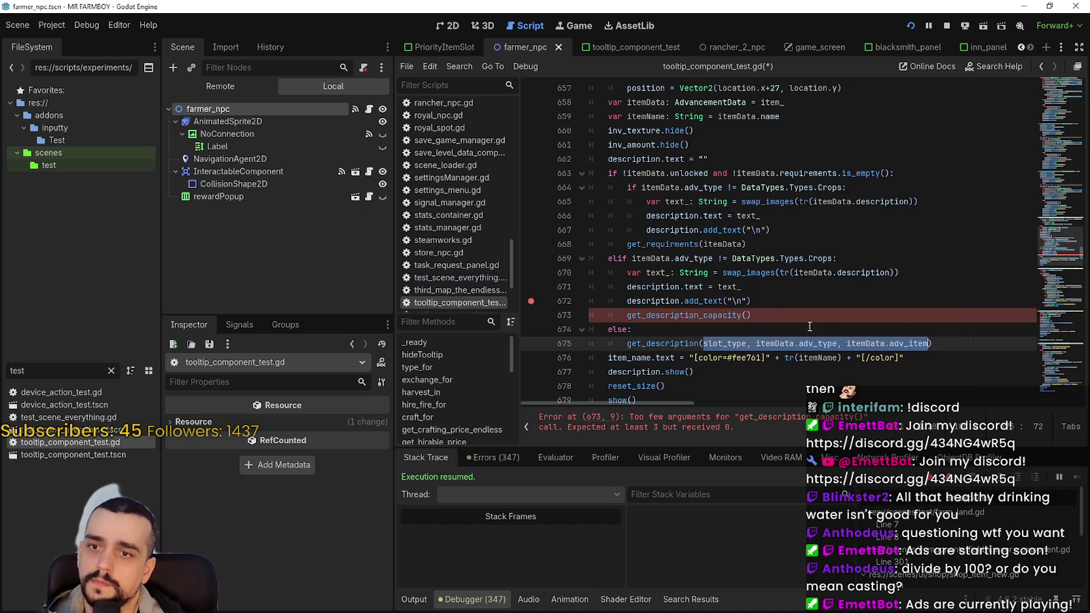
key("ctrl+c")
left_click(751, 316)
key("ctrl+v")
left_click(748, 329)
- Remove the slot_type parameter from the function signature and its call, then save
scroll(751, 321, "down", 4)
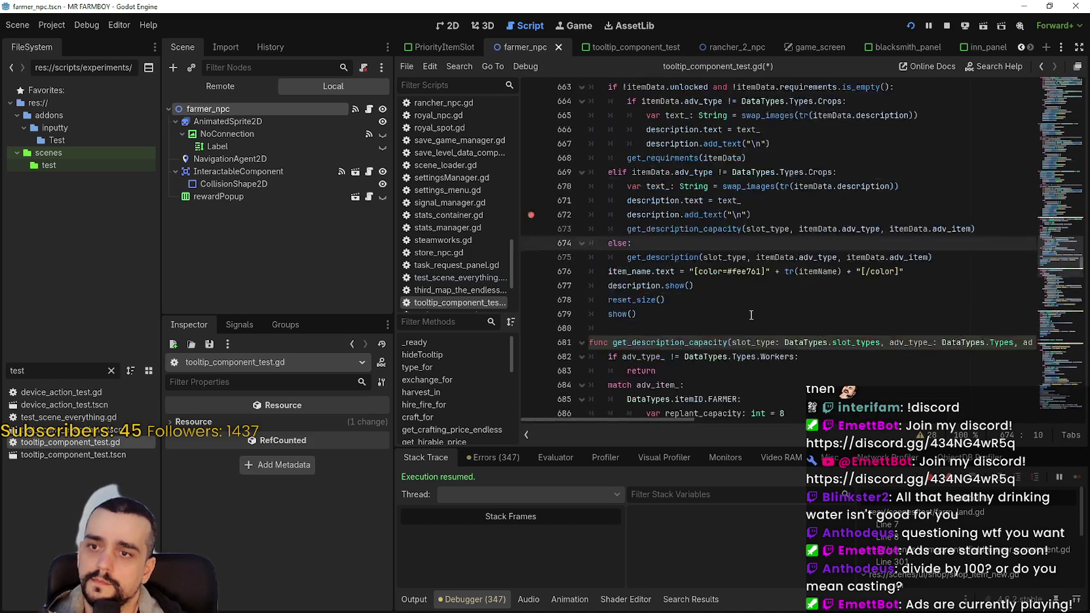
left_click_drag(776, 258, 611, 244)
left_click_drag(732, 258, 890, 259)
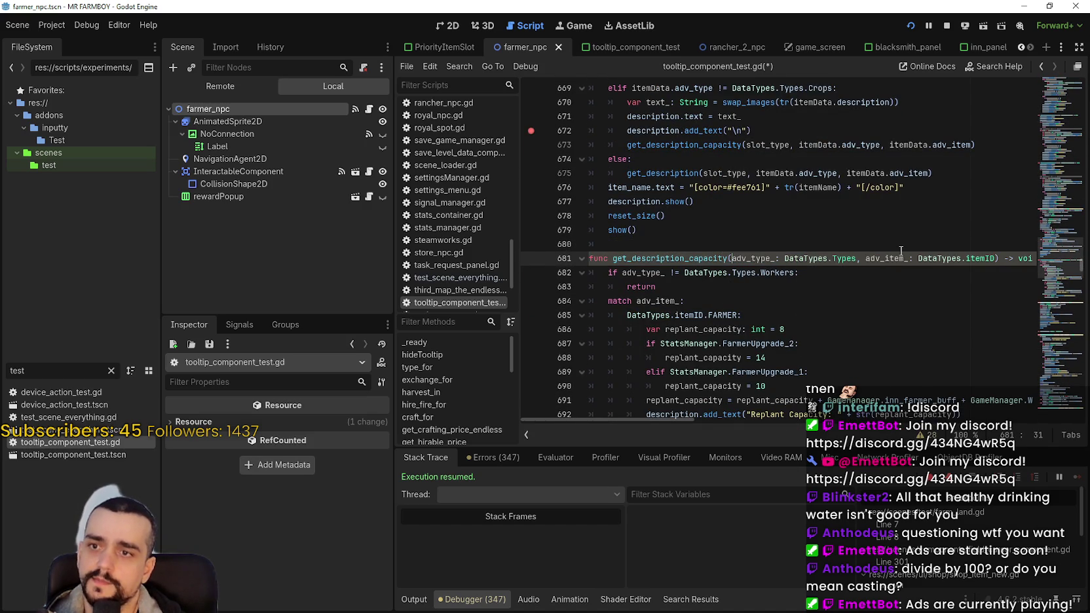
left_click(910, 243)
scroll(752, 225, "up", 2)
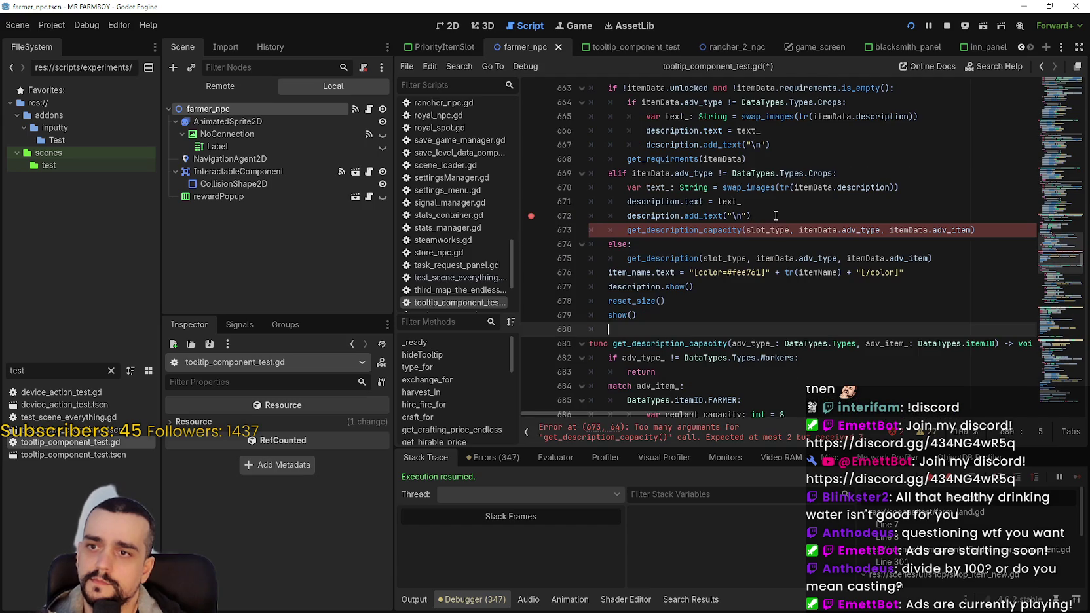
double_click(787, 230)
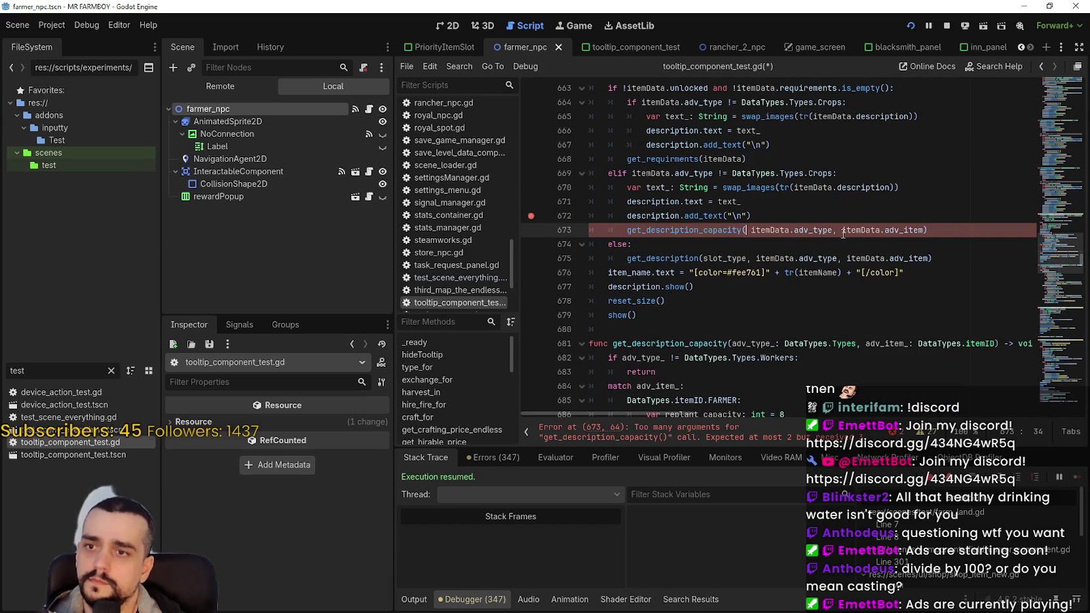
key("Right")
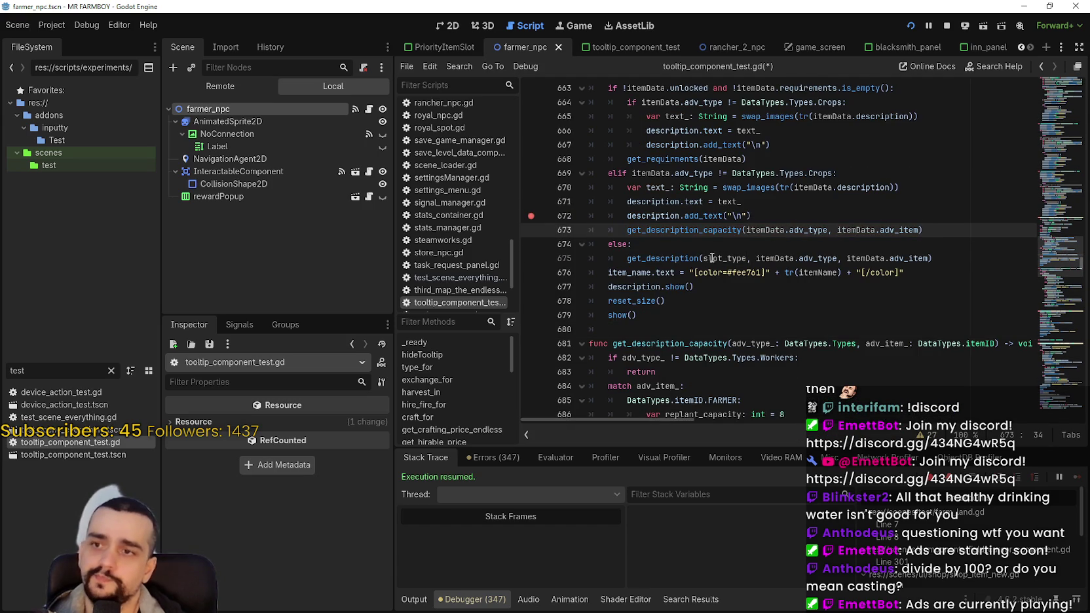
left_click(701, 257)
left_click(699, 230)
key("ctrl+s")
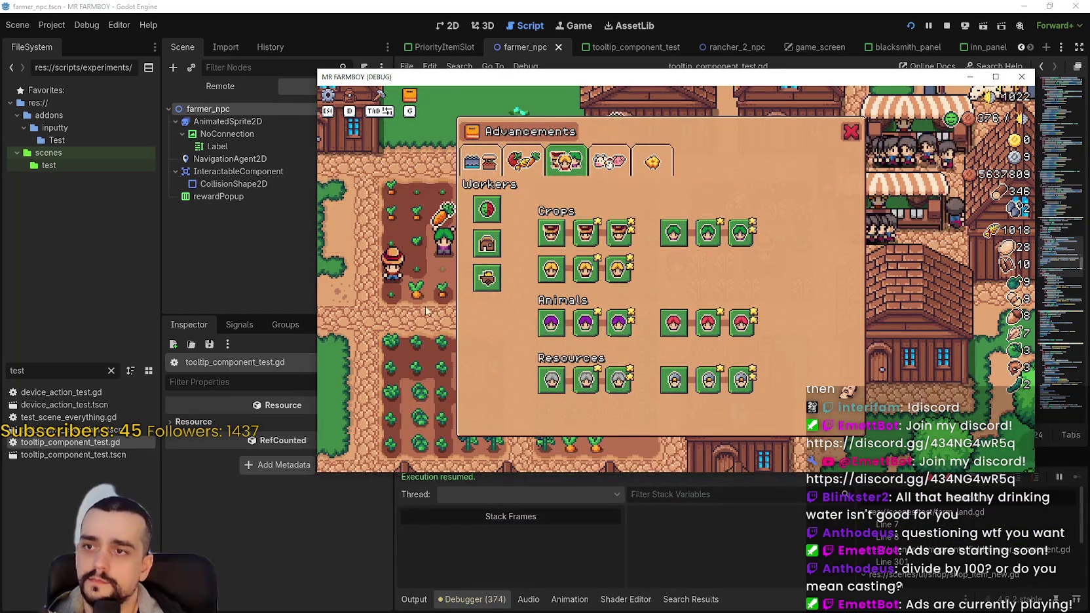
- Confirm the Farmers tooltip shows Replant Capacity: 20, then stop the game
mouse_move(551, 239)
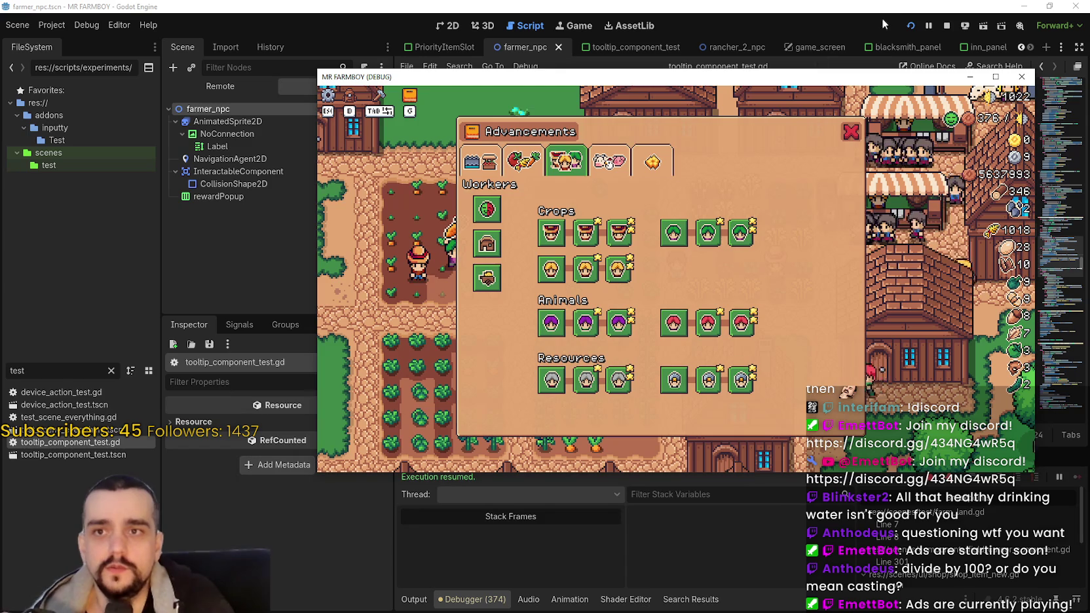
left_click(949, 25)
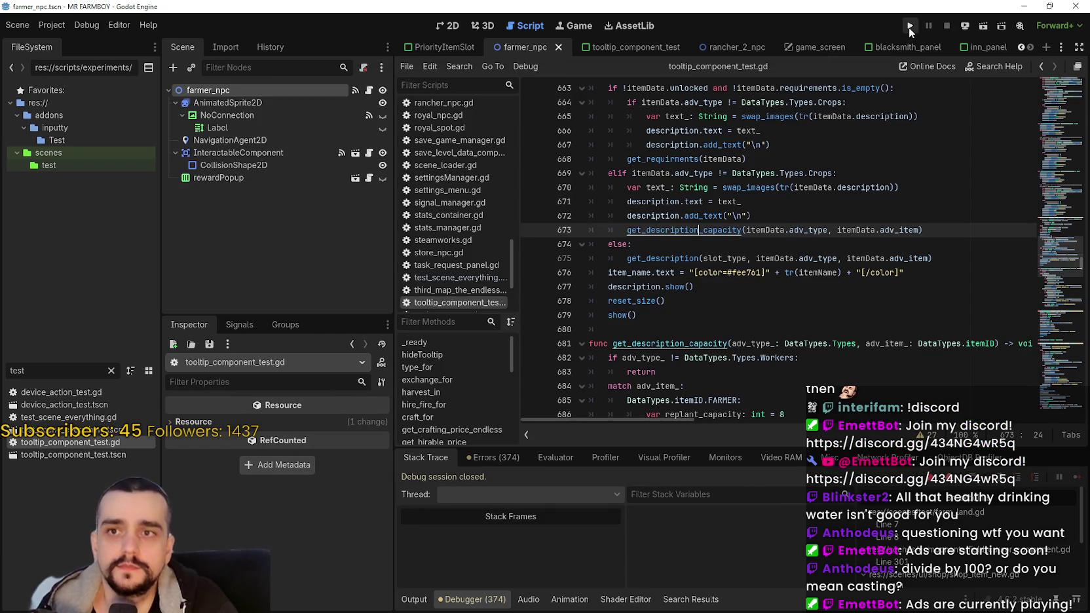
- Run the project again, maximize the game window, and load Save 1
left_click(908, 26)
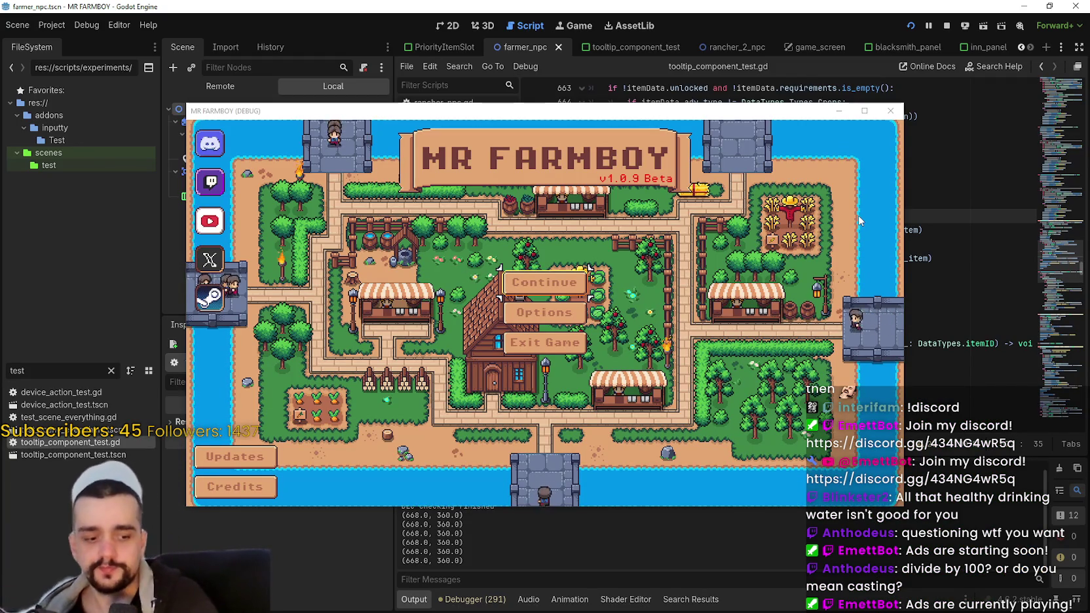
left_click(865, 110)
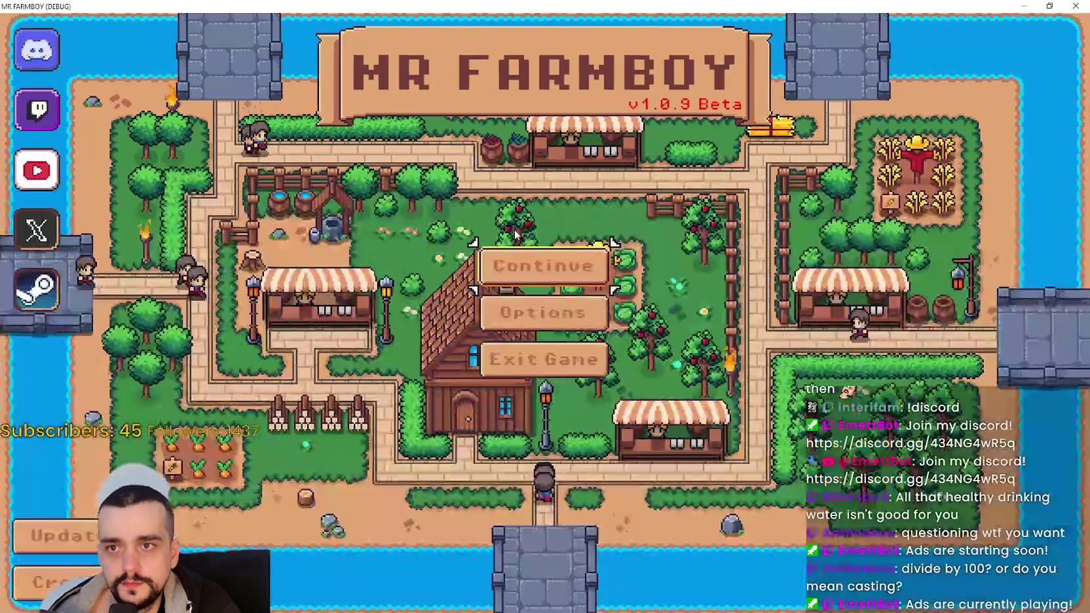
left_click(536, 256)
left_click(536, 242)
left_click(470, 241)
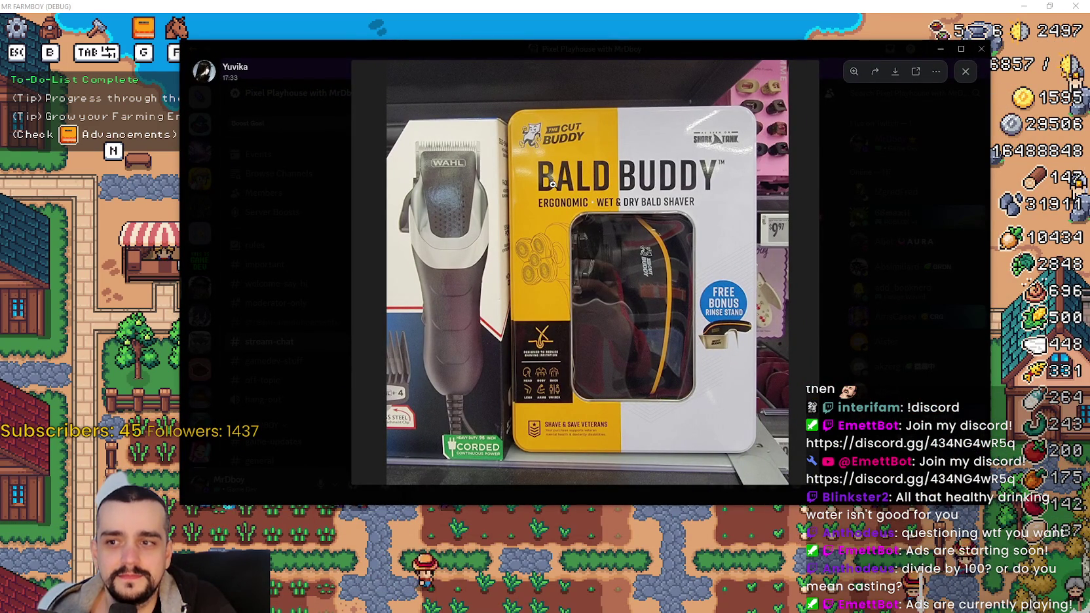
- Zoom around the shared Bald Buddy photo, then close the image viewer
left_click(560, 234)
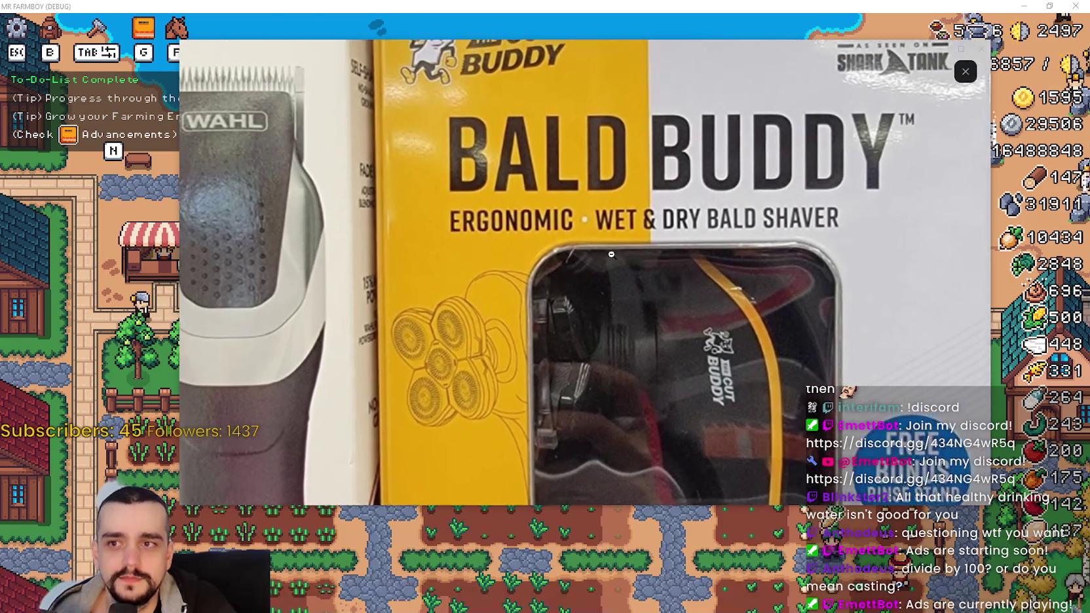
left_click(611, 254)
left_click(707, 229)
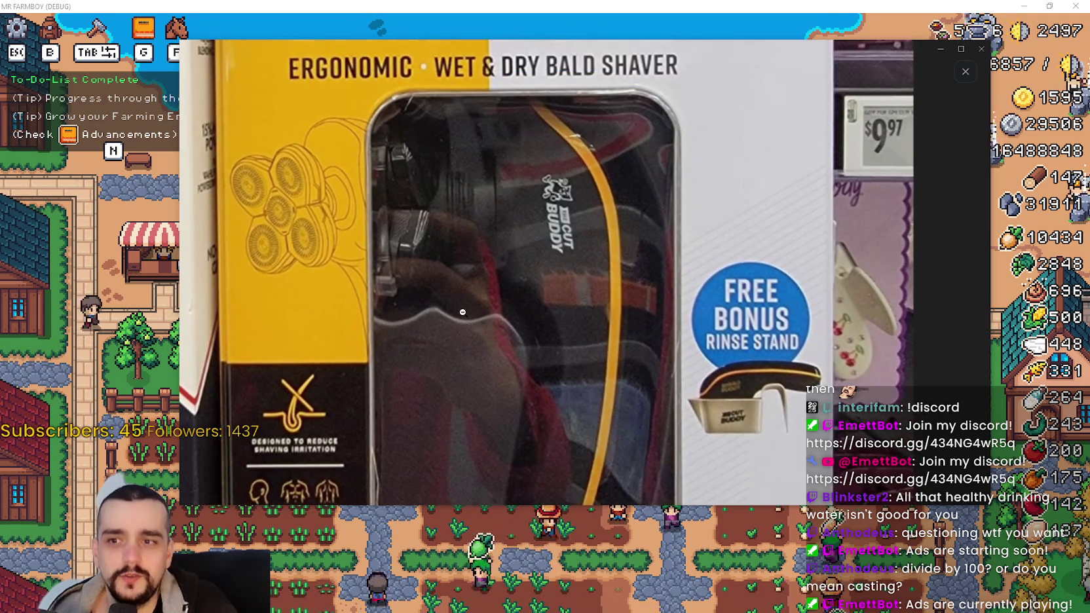
left_click(502, 311)
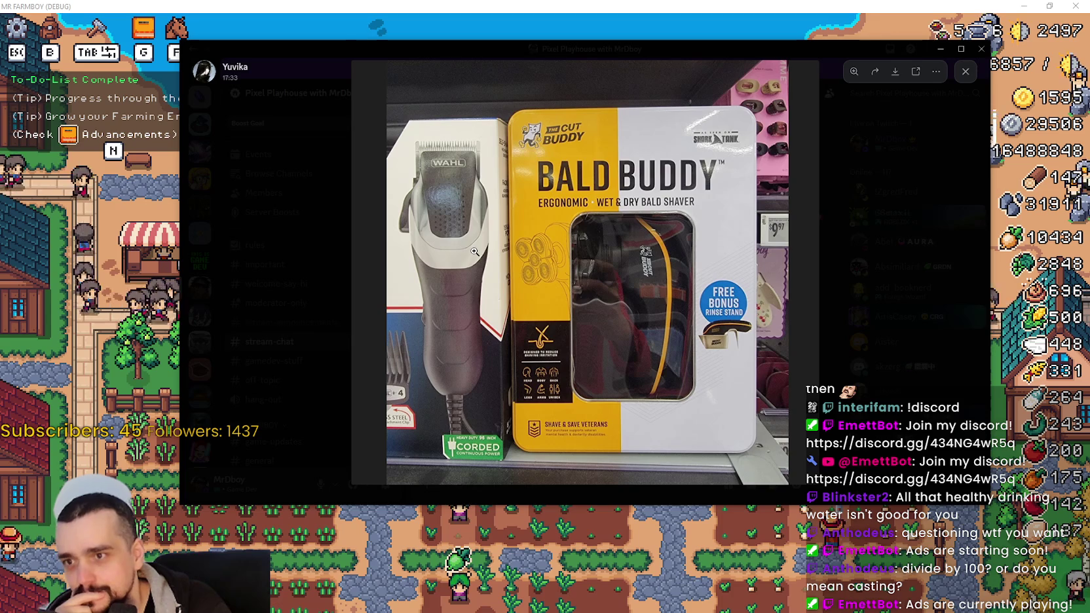
left_click(897, 305)
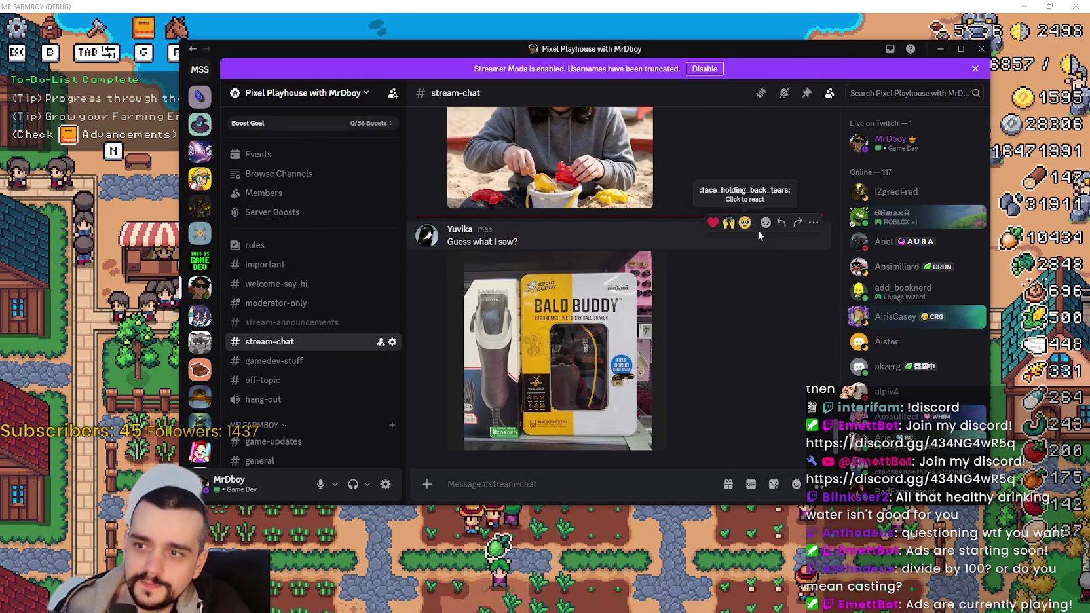
- Reply 'Why would you join the dark side?' with a server emoji to the photo
left_click(782, 226)
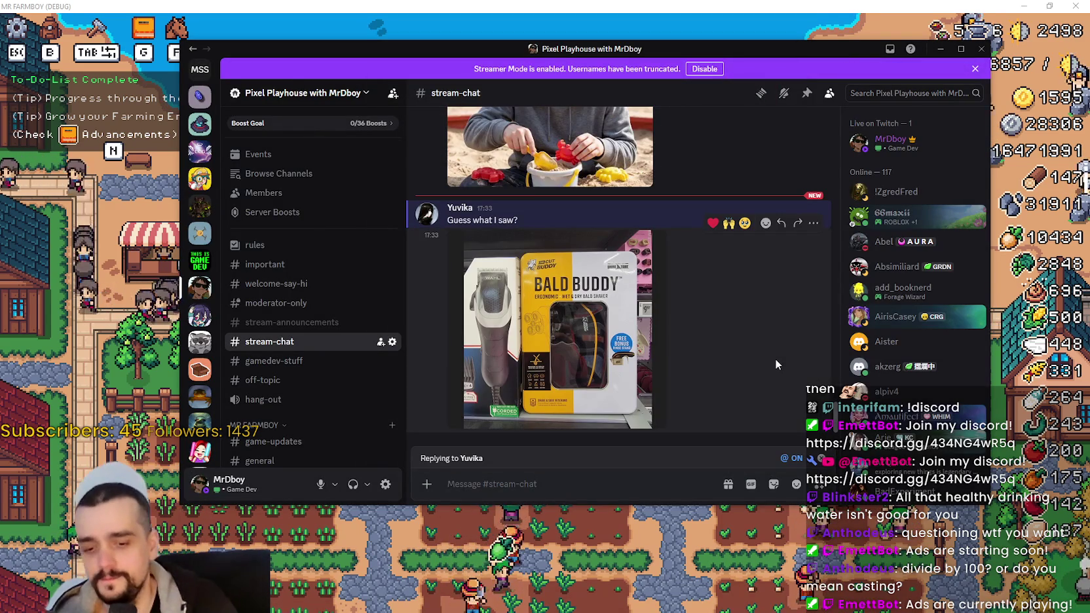
type("Wh")
key("BackSpace")
type("would you")
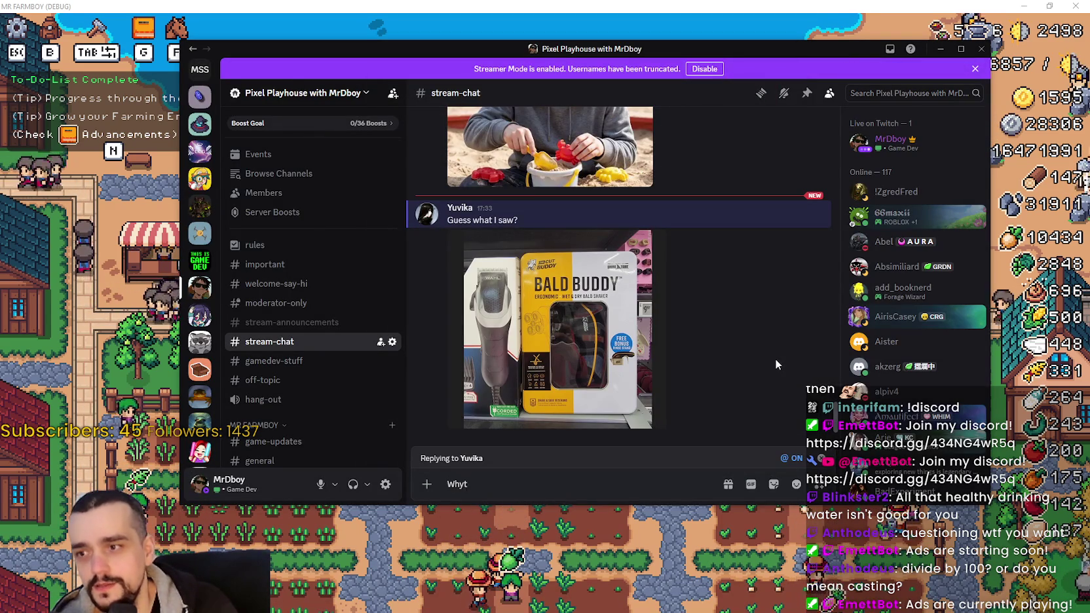
type(" jo")
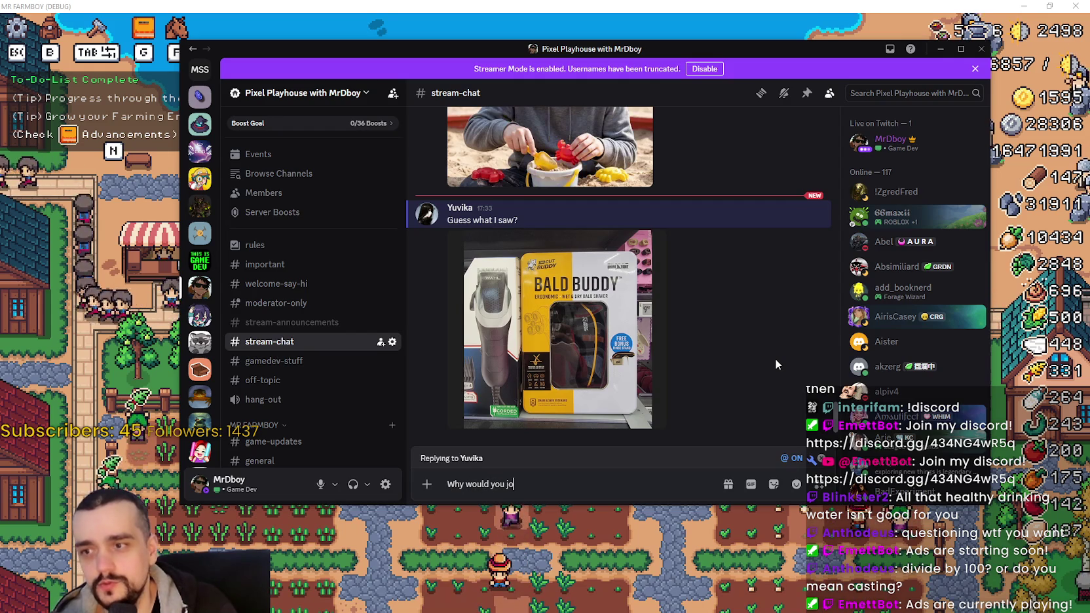
type("in the dark side?")
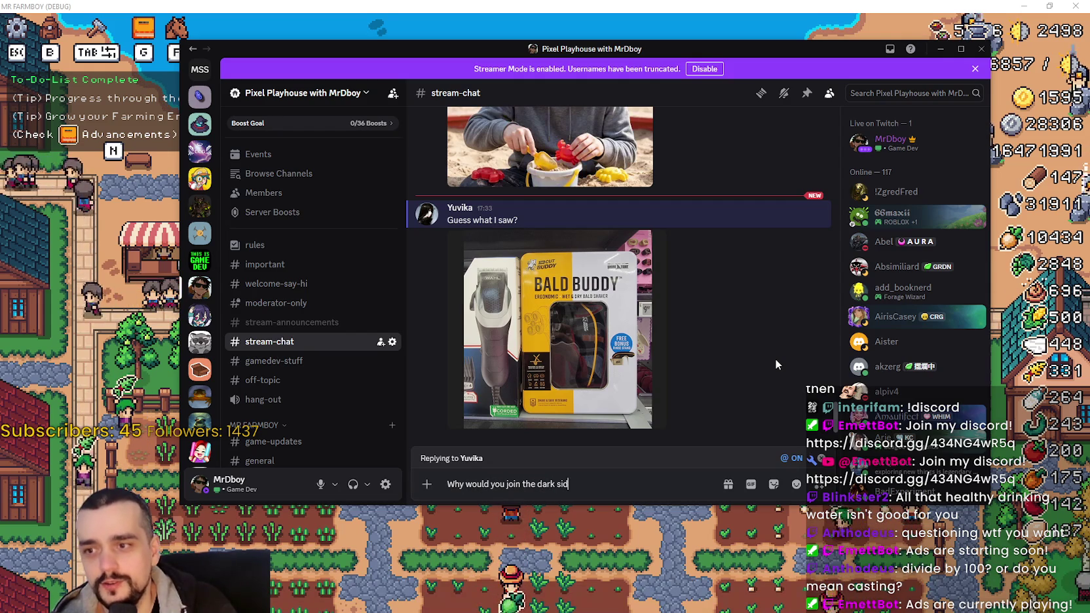
left_click(796, 484)
left_click(586, 261)
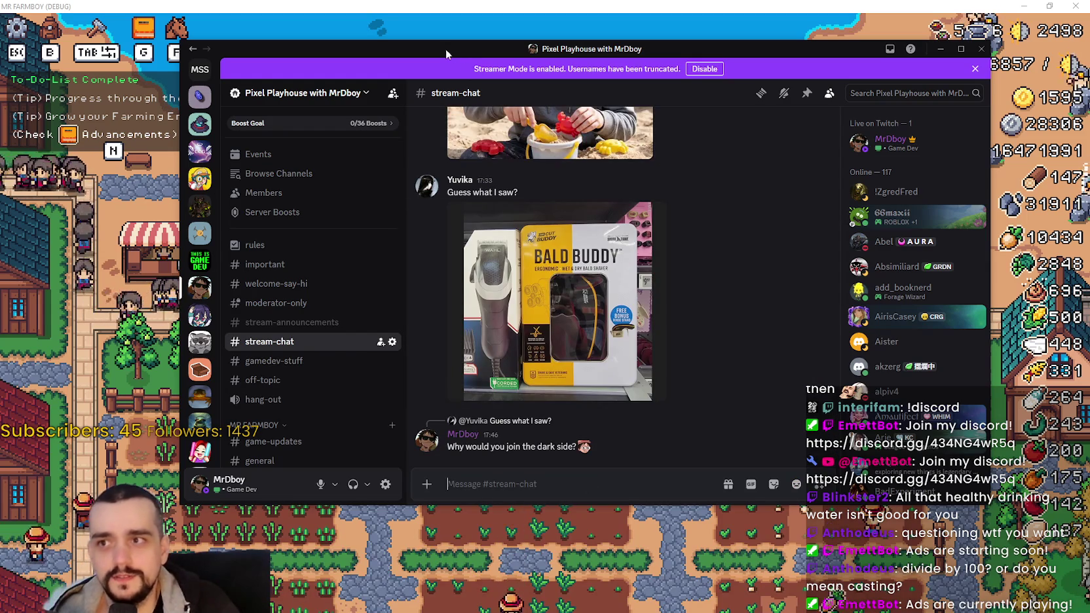
key("alt+Tab")
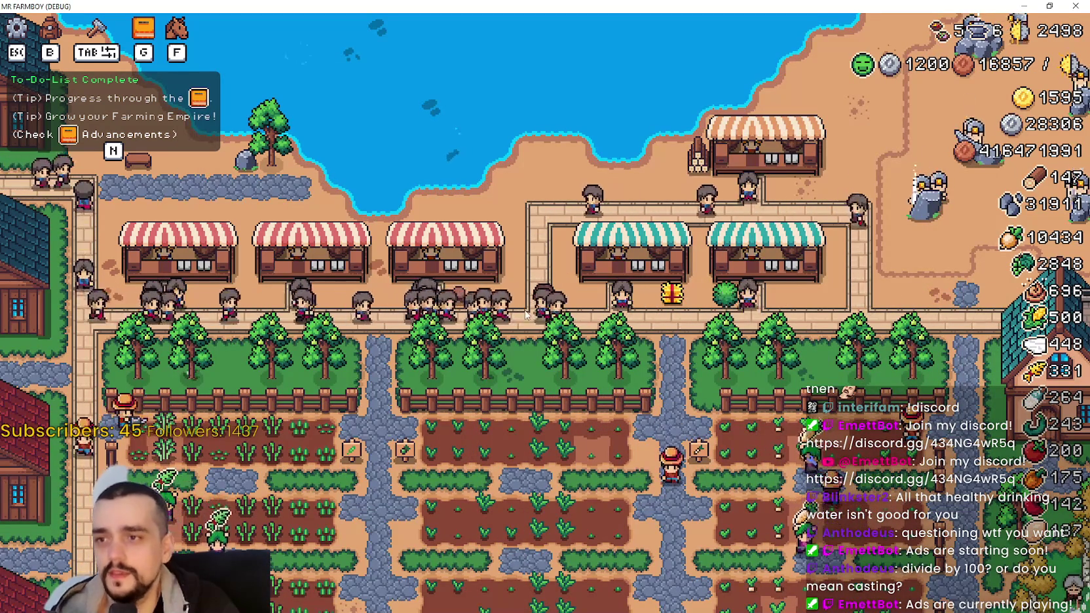
key("g")
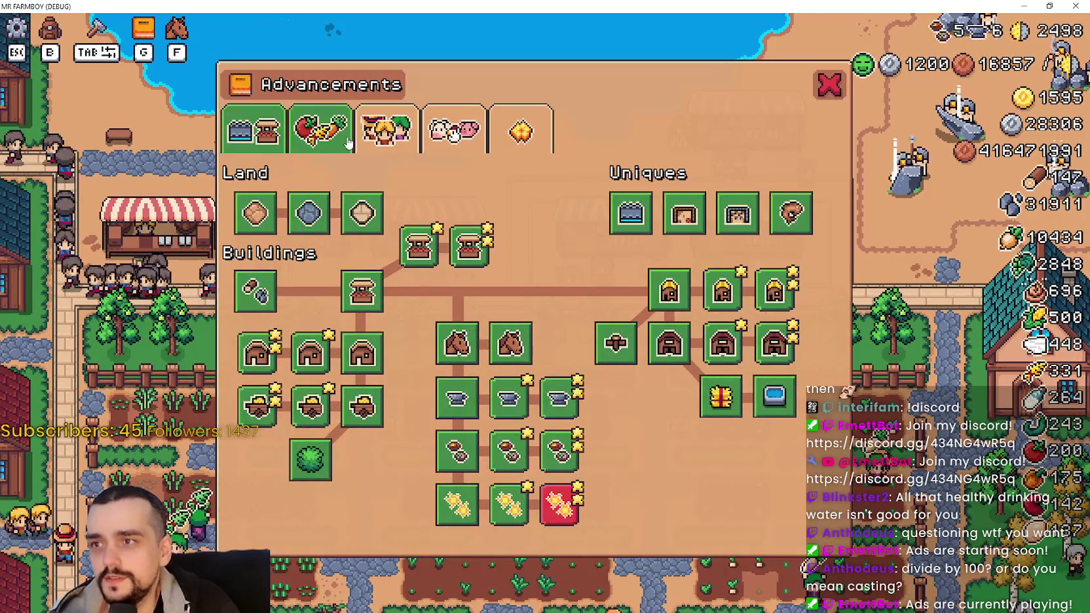
left_click(320, 131)
left_click(378, 135)
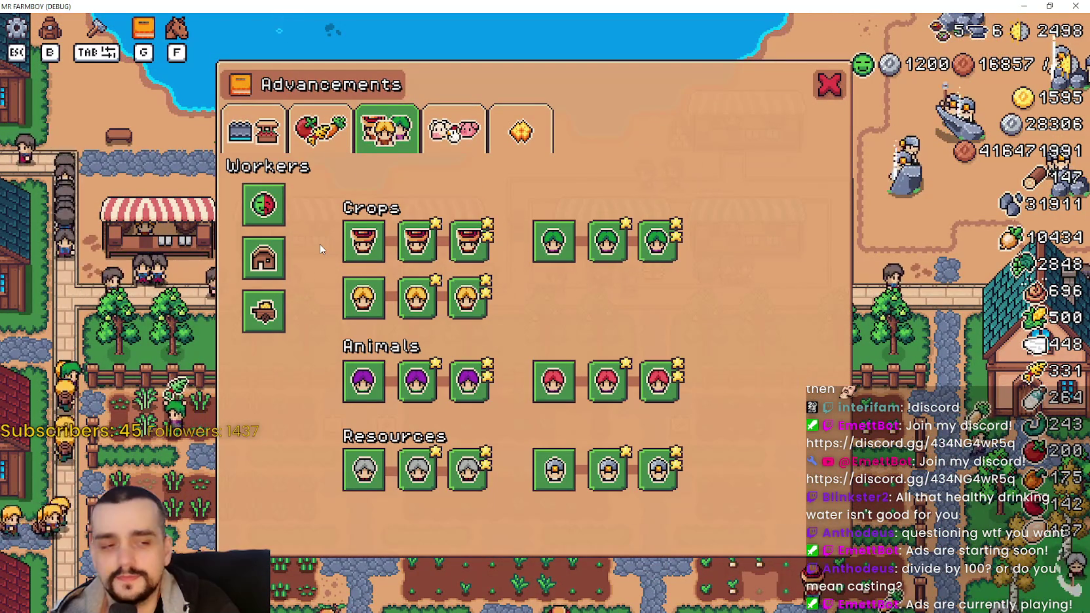
mouse_move(404, 246)
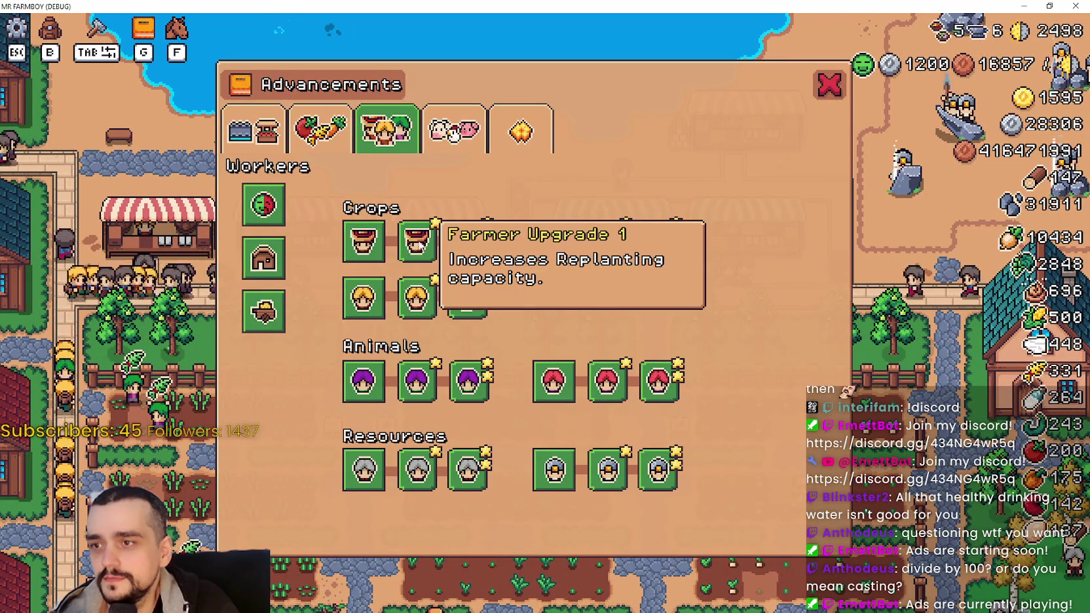
mouse_move(350, 243)
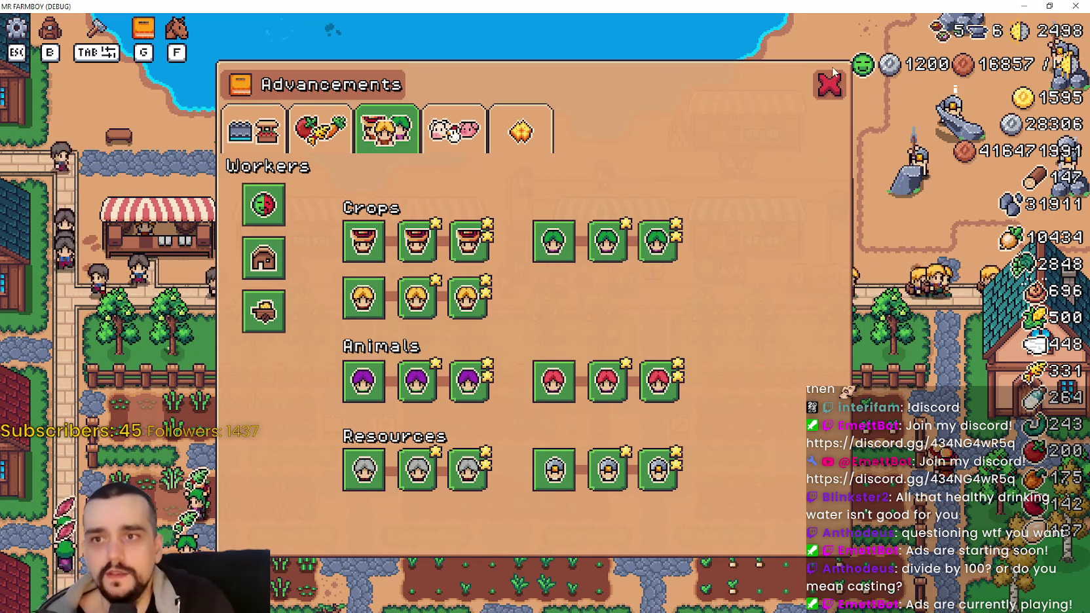
left_click(827, 85)
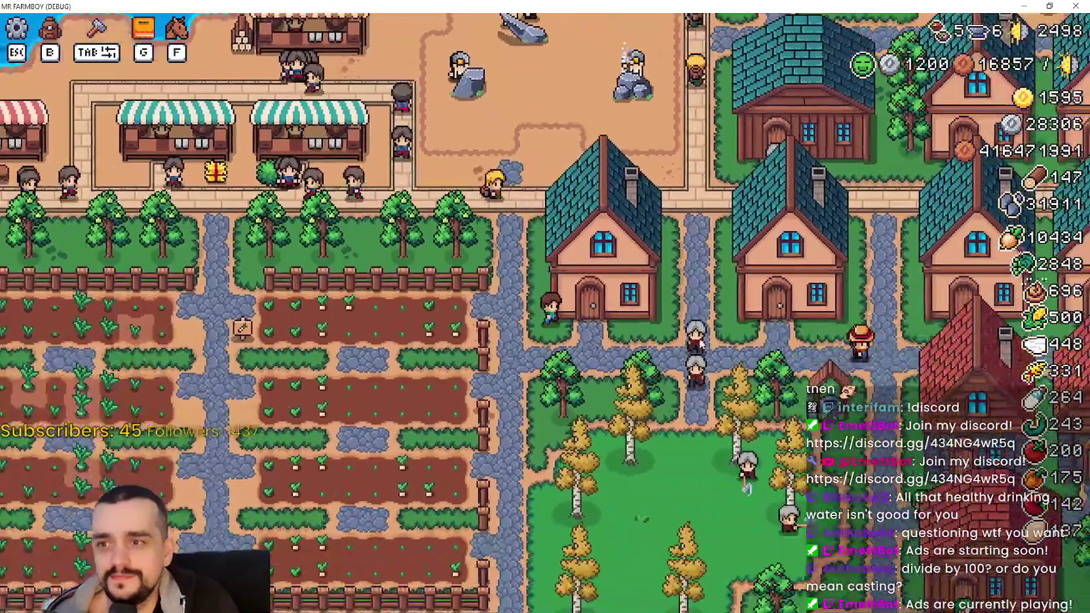
- Open the Workers advancements with G and read the farmer and carrier upgrade tooltips
left_click(577, 308)
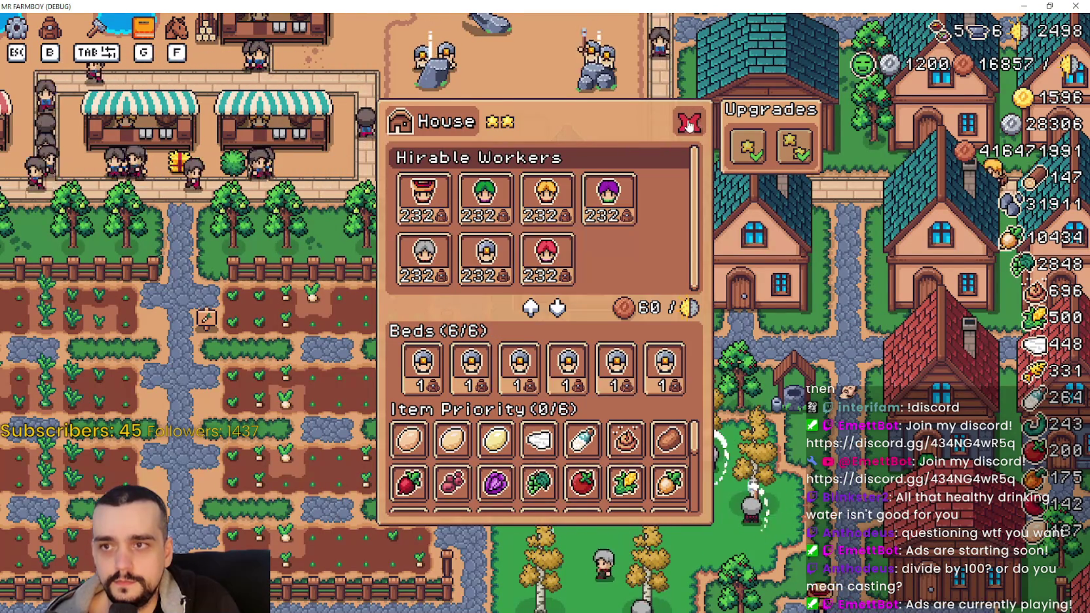
left_click(689, 121)
key("g")
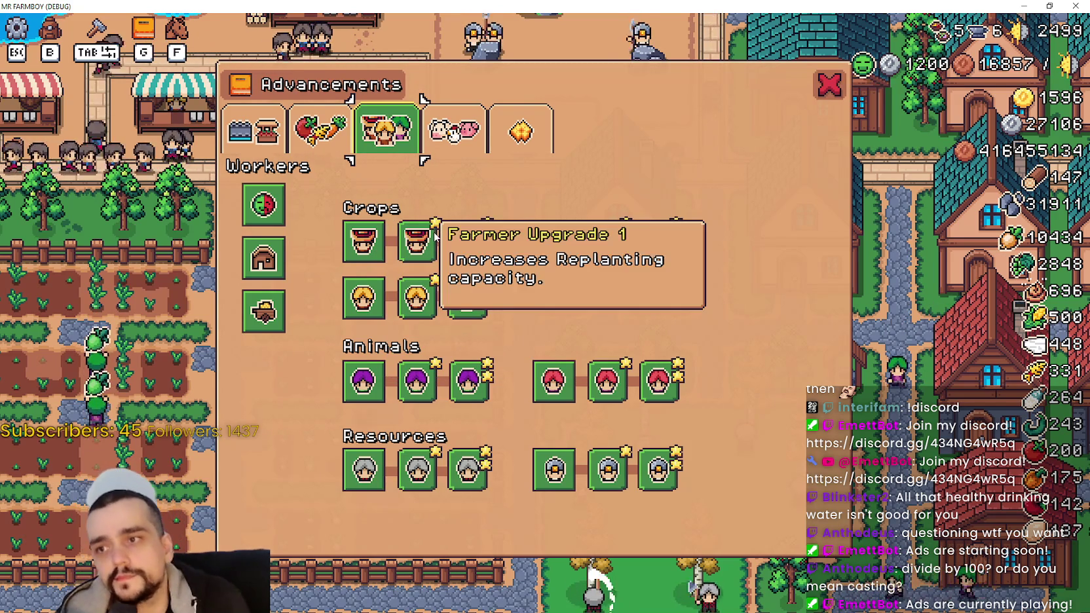
mouse_move(540, 227)
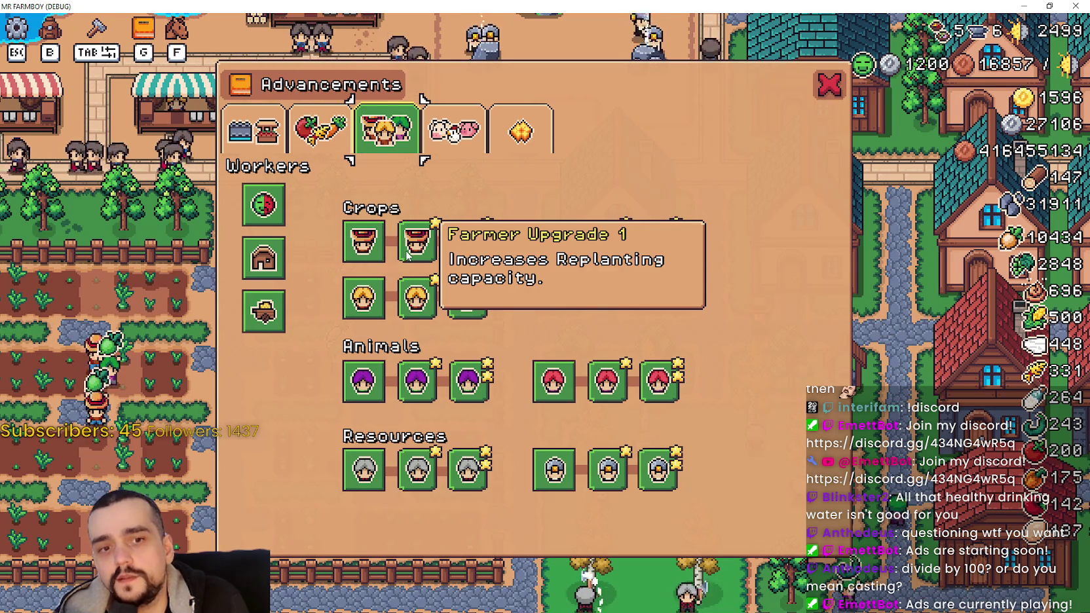
mouse_move(475, 255)
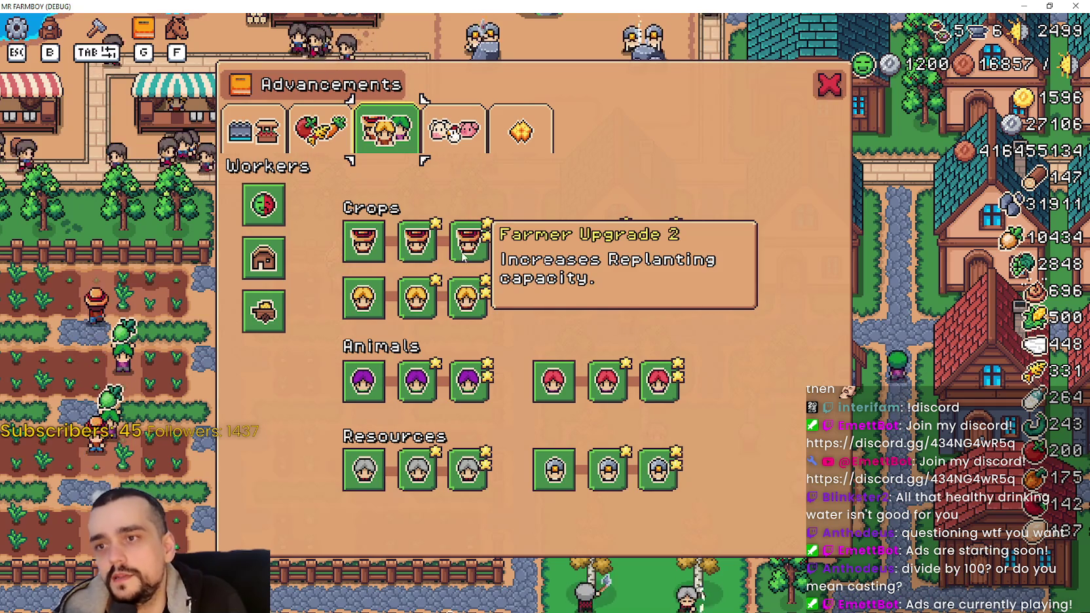
mouse_move(481, 301)
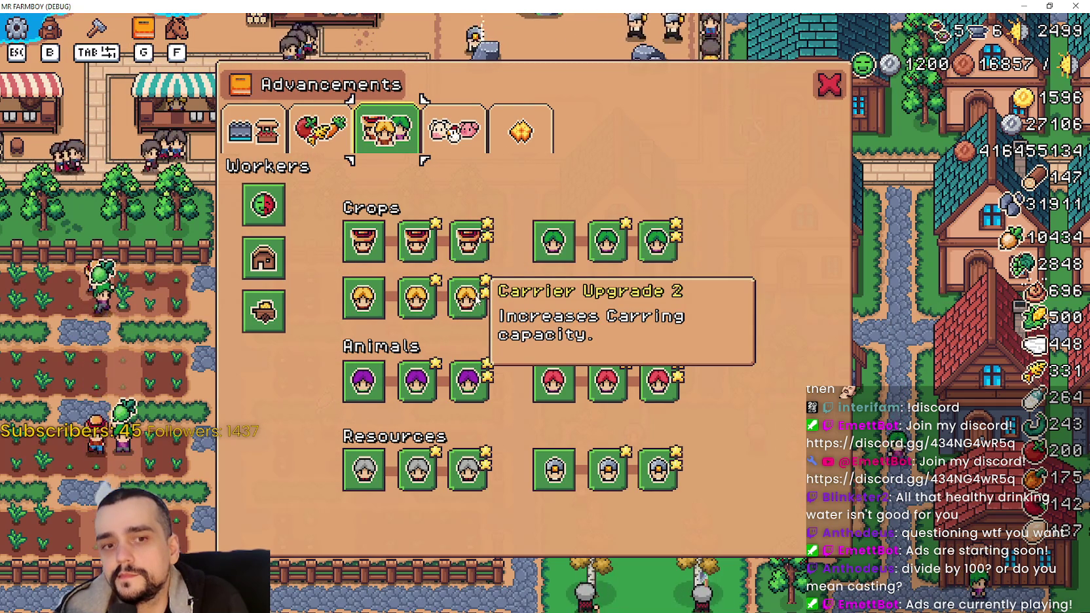
mouse_move(411, 319)
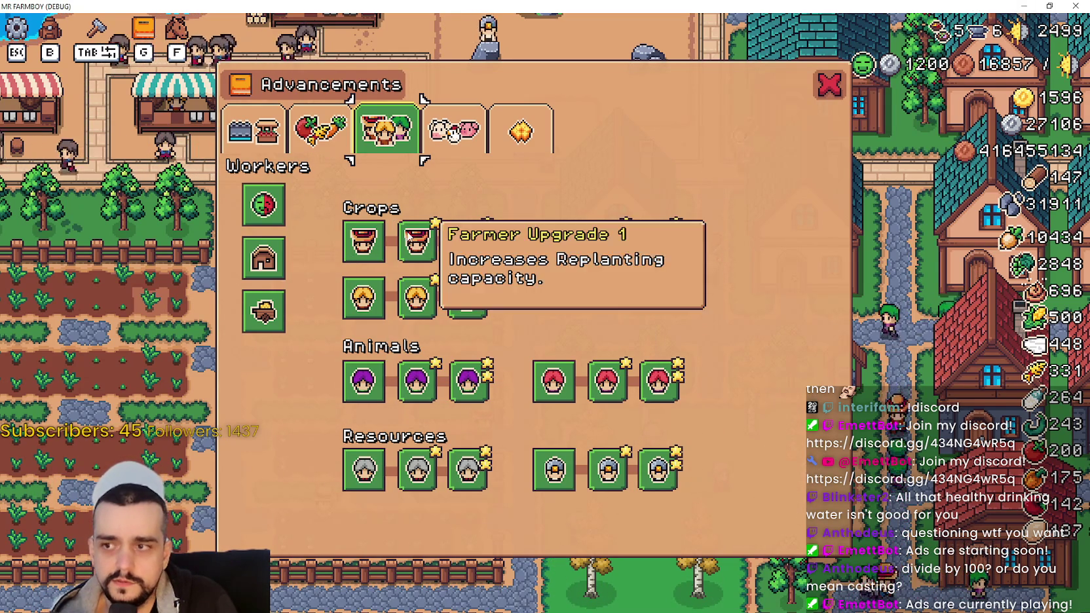
mouse_move(369, 242)
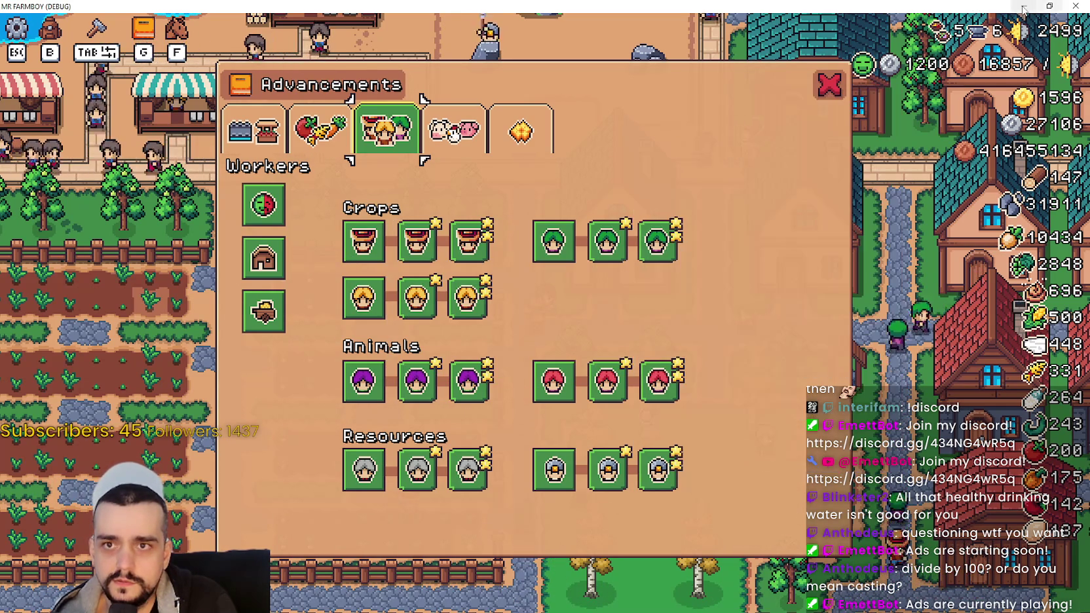
key("alt+Tab")
- Insert description.add_text("\n") before the Replant Capacity line, save, and rerun the game
left_click(781, 215)
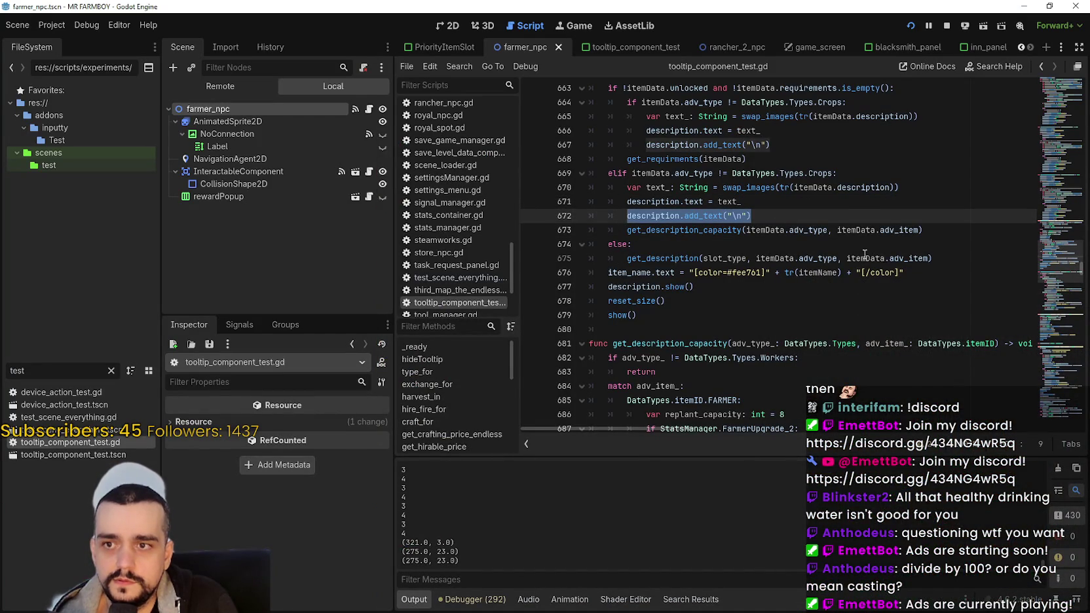
left_click(718, 234)
right_click(715, 234)
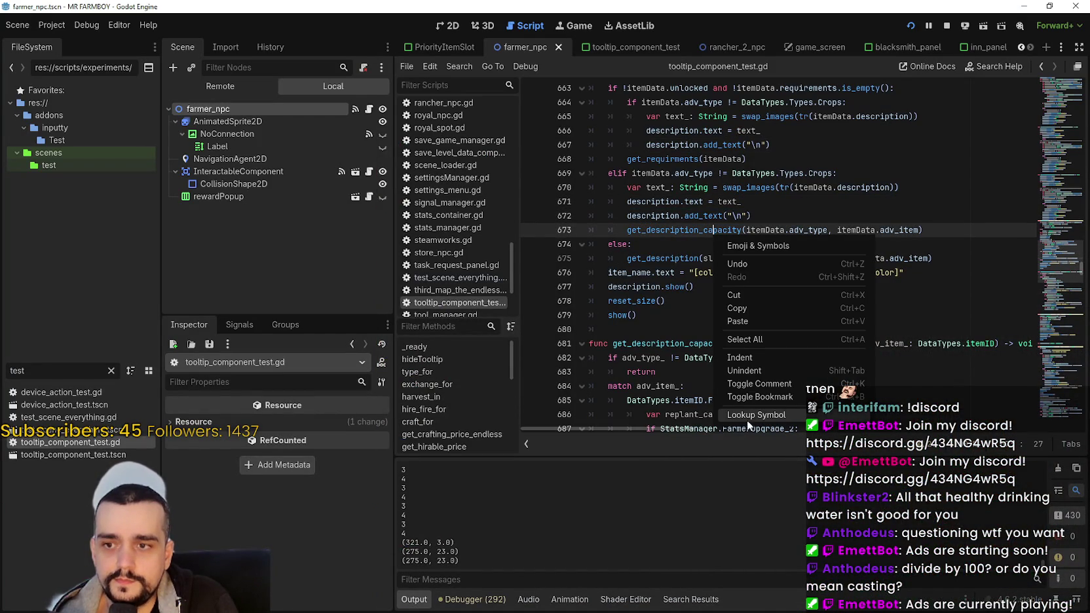
key("Escape")
scroll(712, 287, "down", 2)
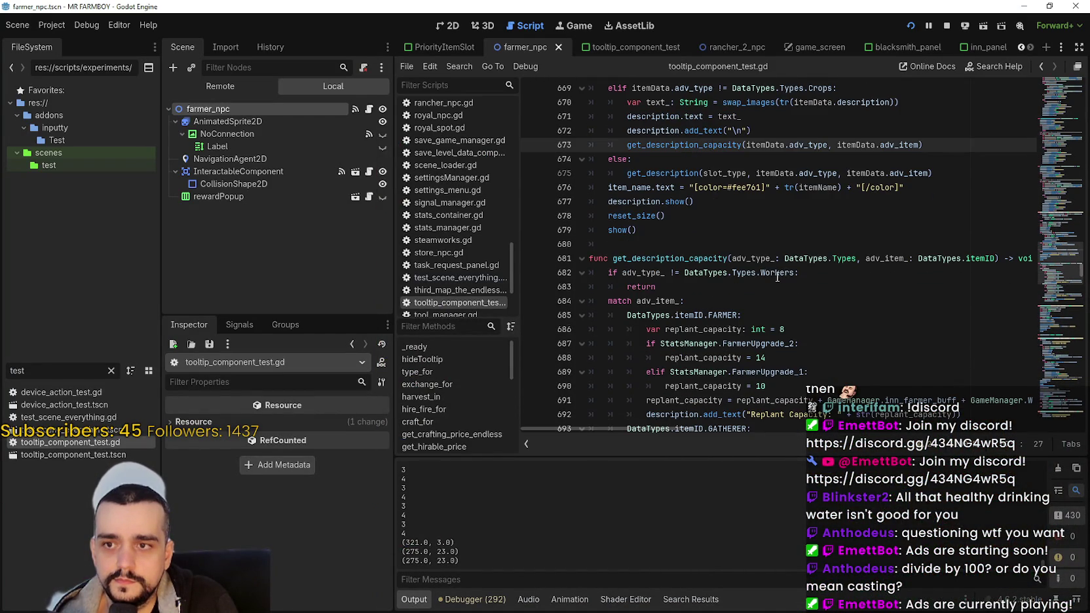
left_click(792, 286)
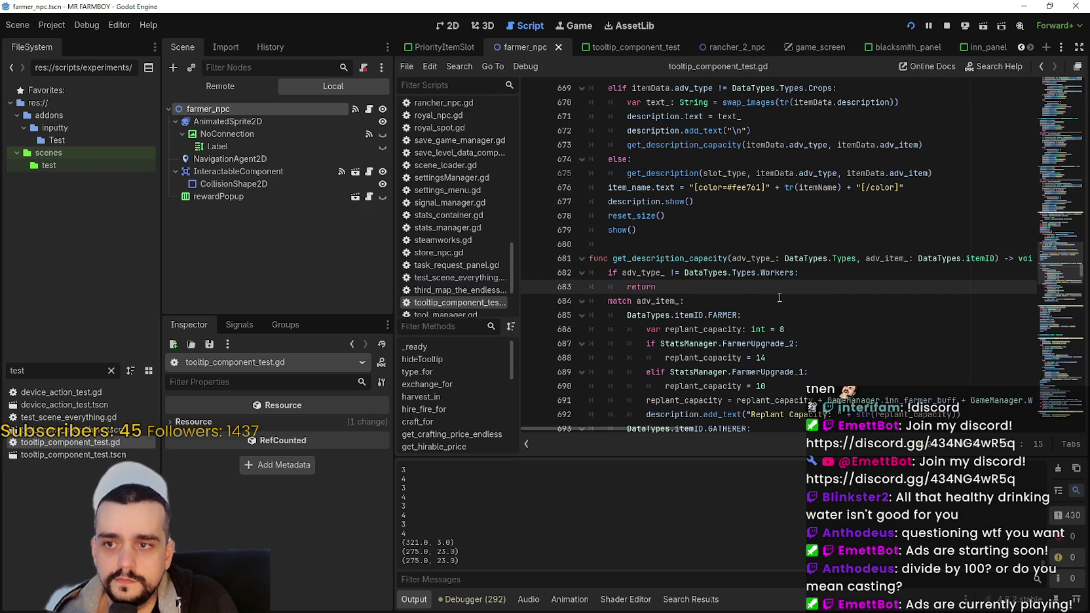
scroll(777, 298, "down", 2)
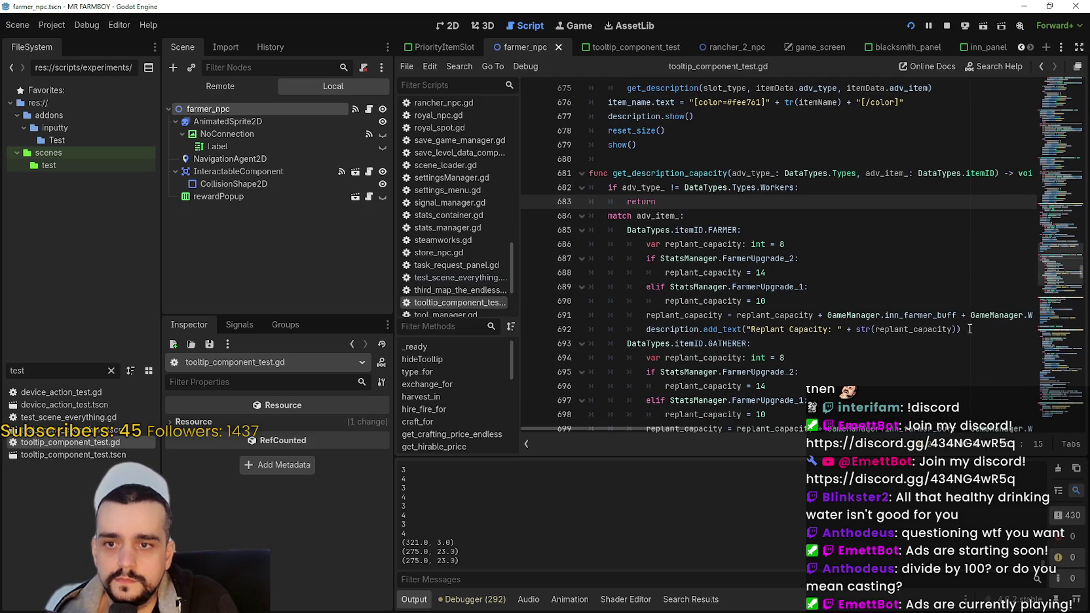
left_click_drag(972, 315, 1048, 314)
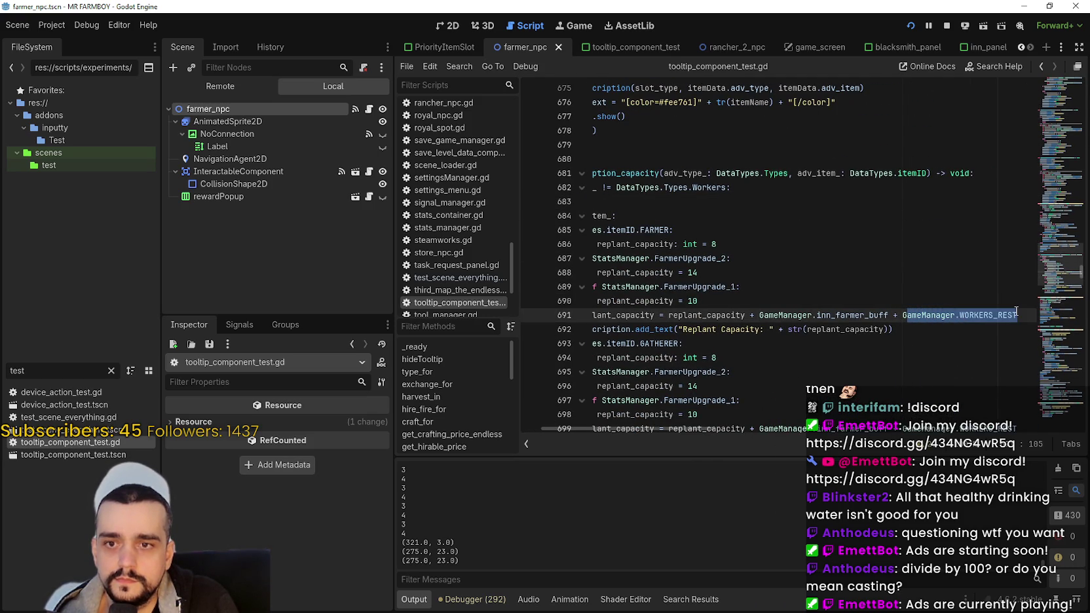
key("Return")
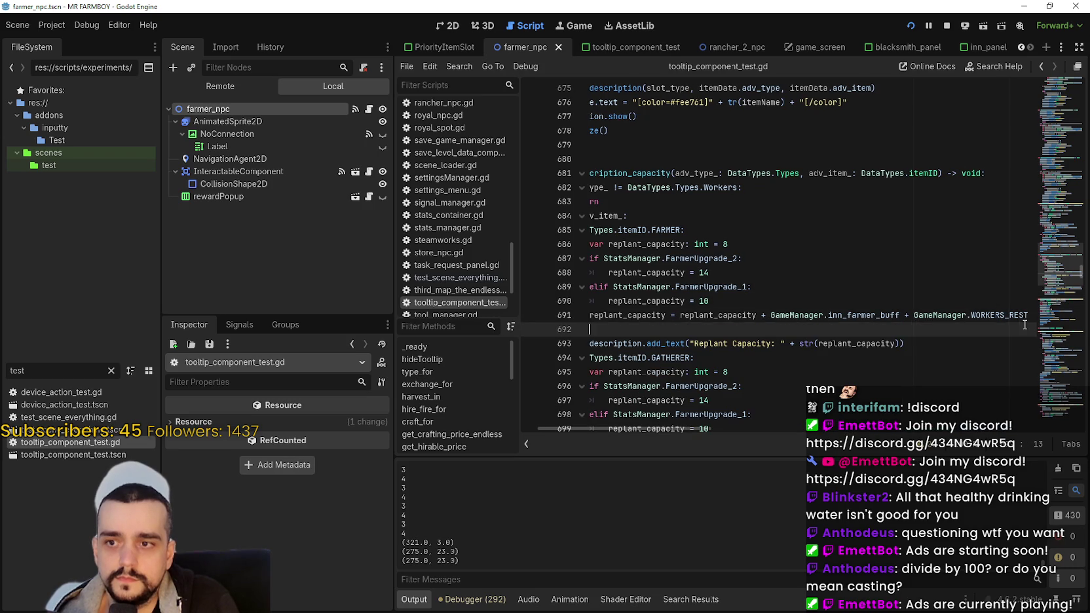
type("description.add_text(\"\\n\")")
left_click_drag(743, 327, 536, 327)
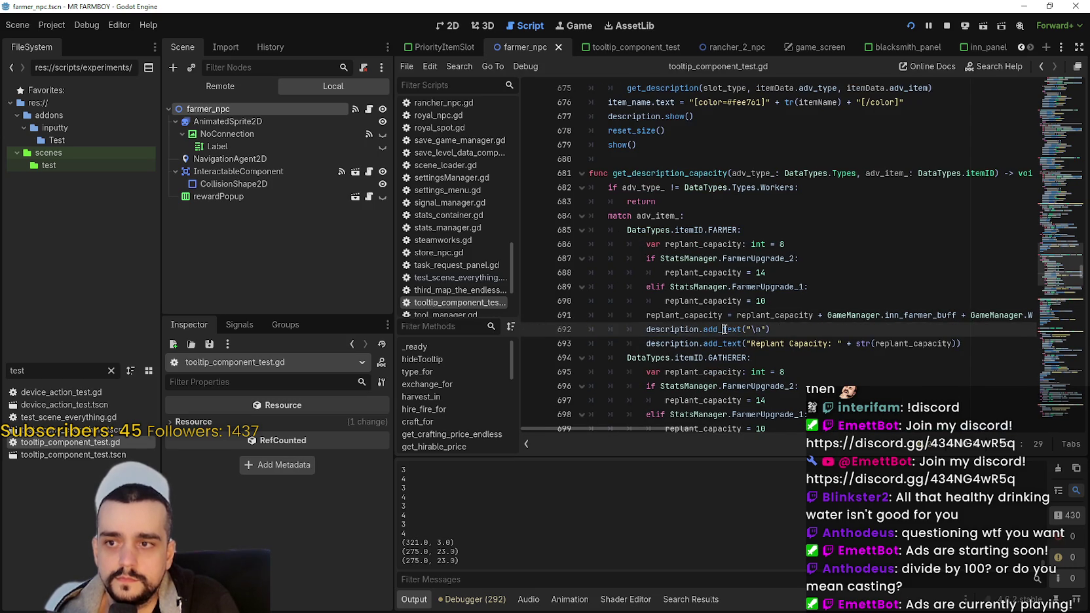
key("ctrl+s")
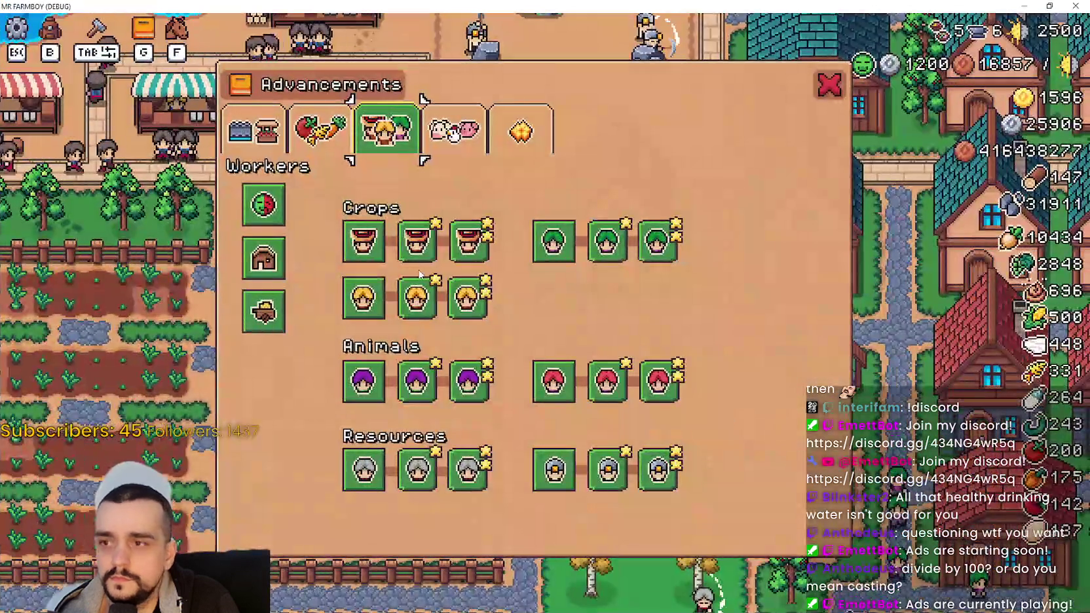
- Close the Advancements window and ride the player left across the farm
mouse_move(378, 254)
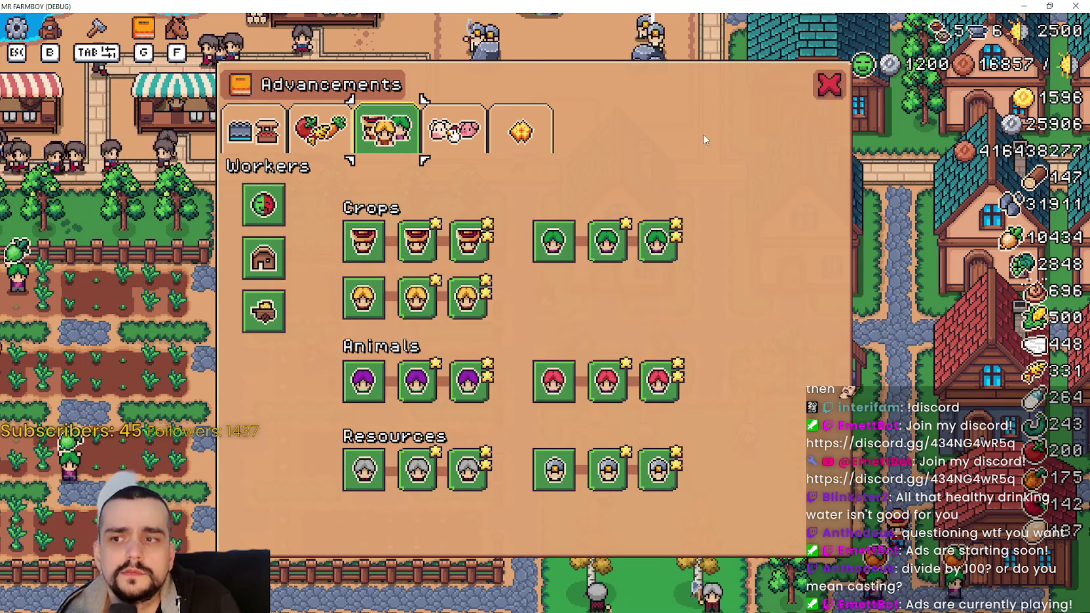
left_click(830, 84)
key("a")
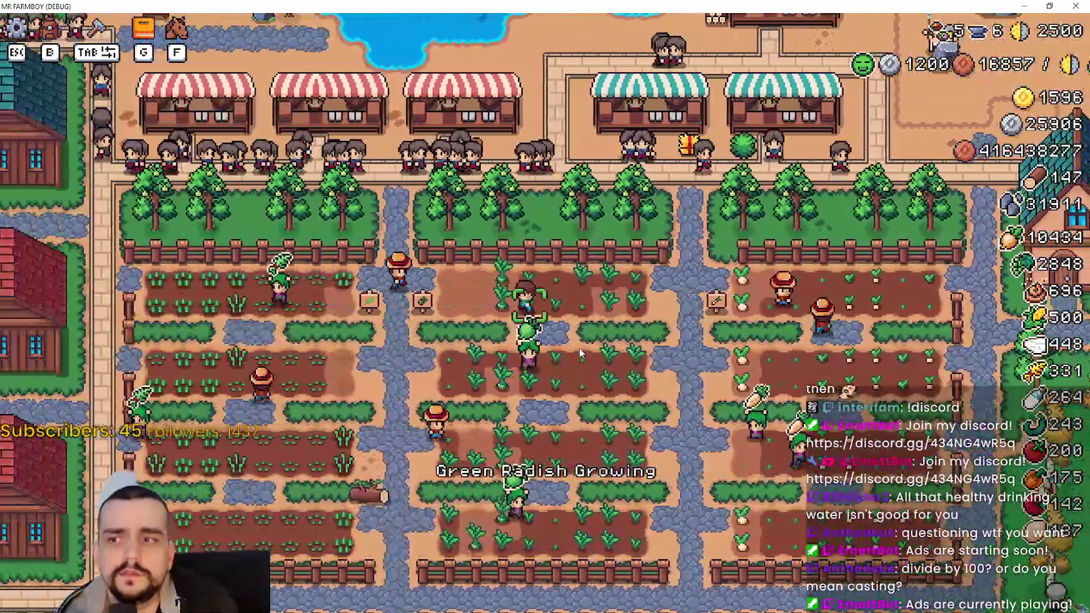
key("a")
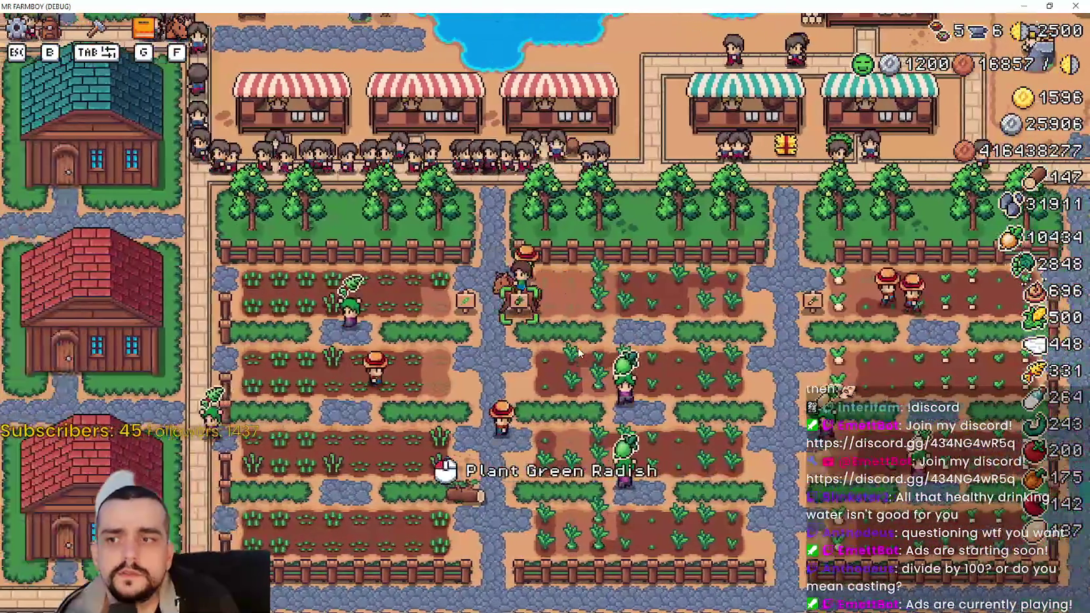
- Ride on past the houses to the Inn and open its Active Buffs (5/6) panel
key("a")
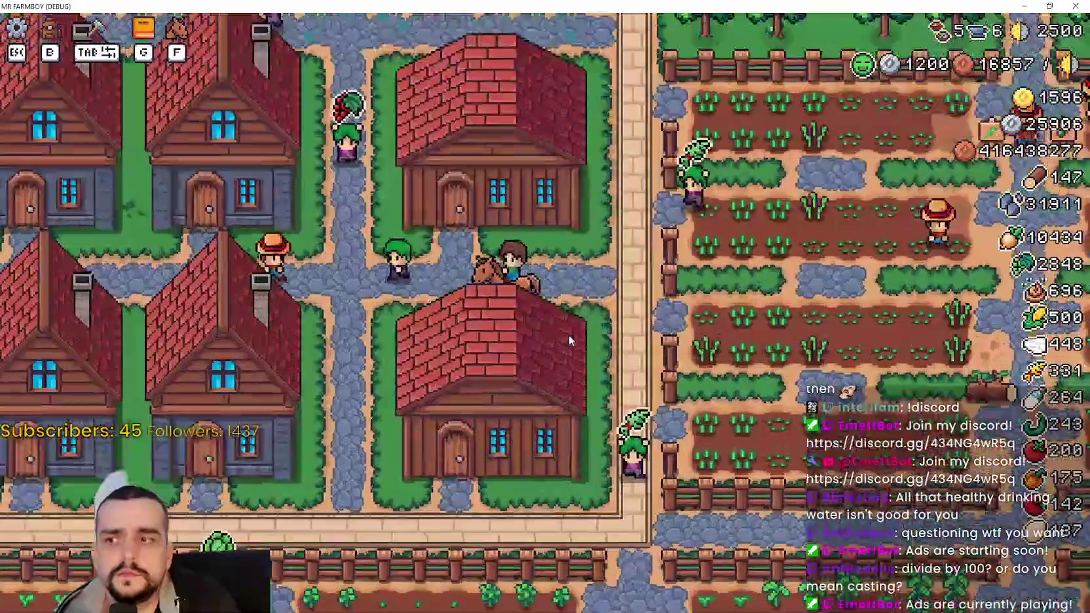
scroll(569, 335, "down", 3)
scroll(569, 337, "up", 3)
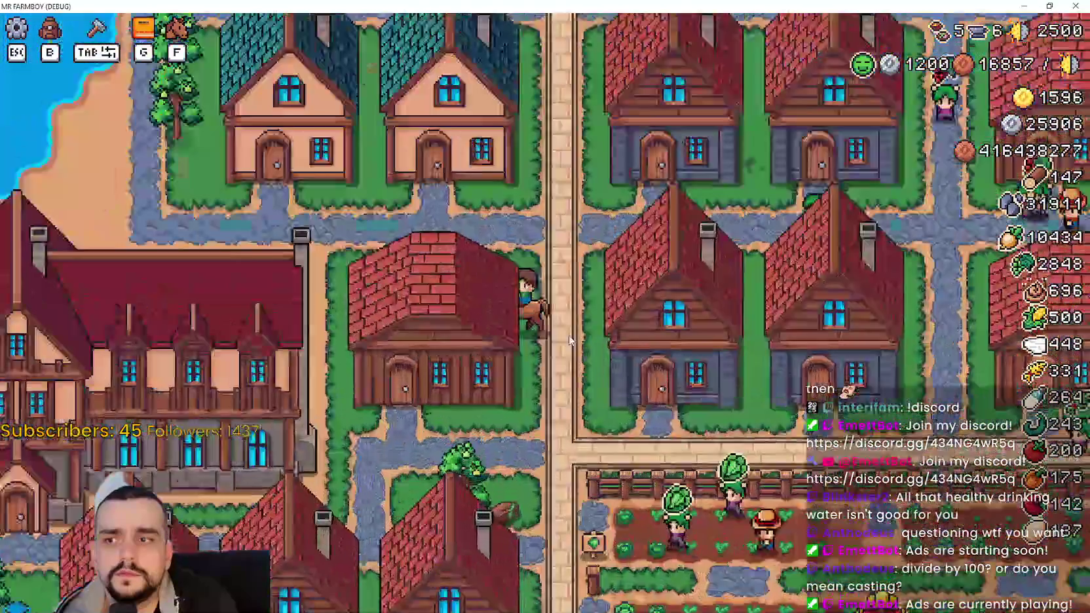
key("a")
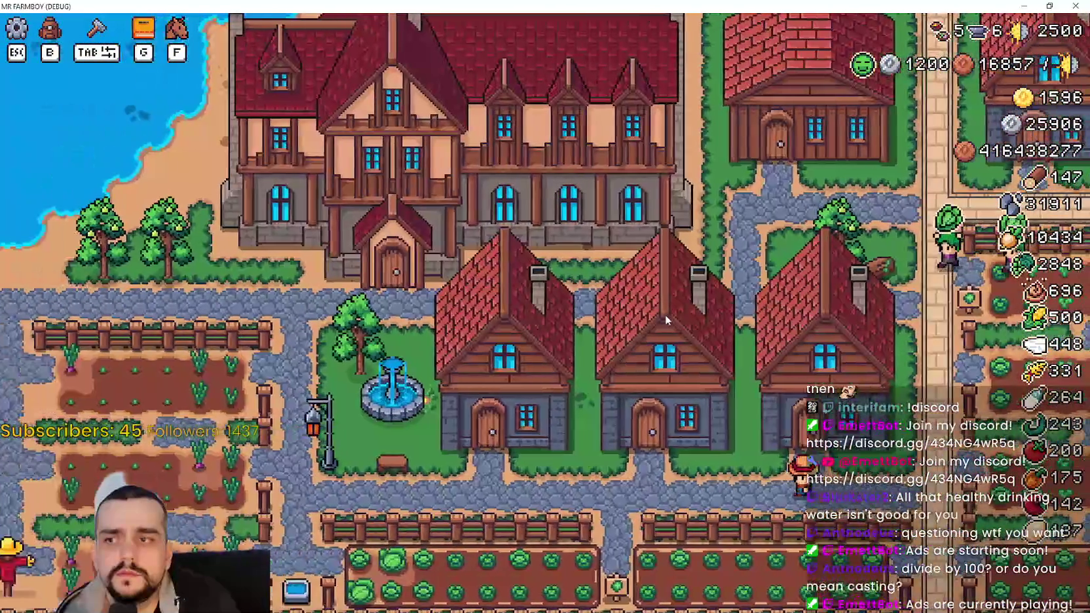
left_click(682, 332)
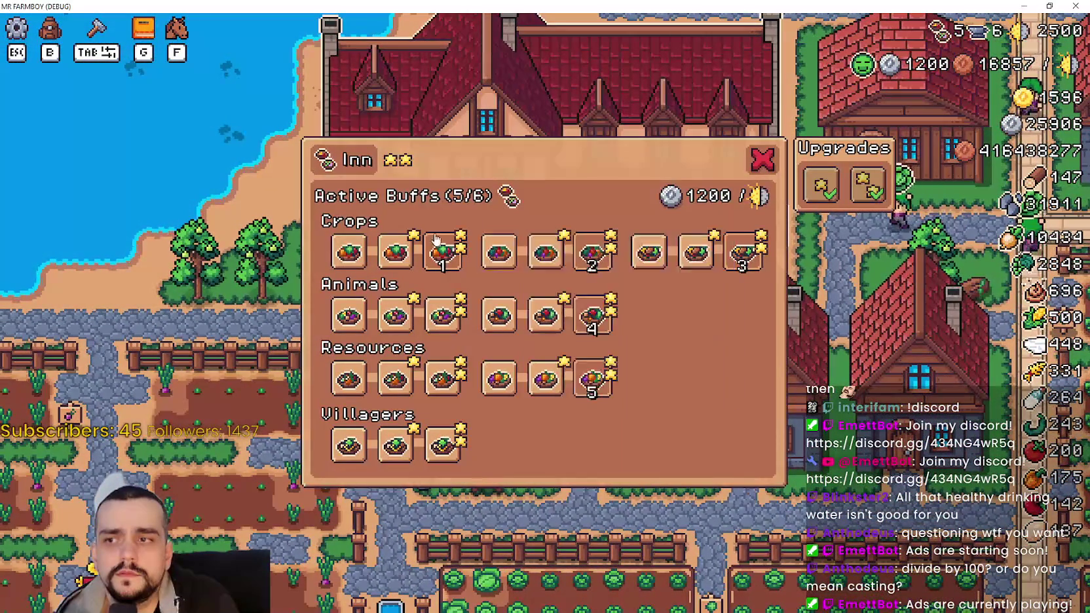
- Toggle the third Crops buff at the Inn, then glance at the Advancements window
left_click(443, 250)
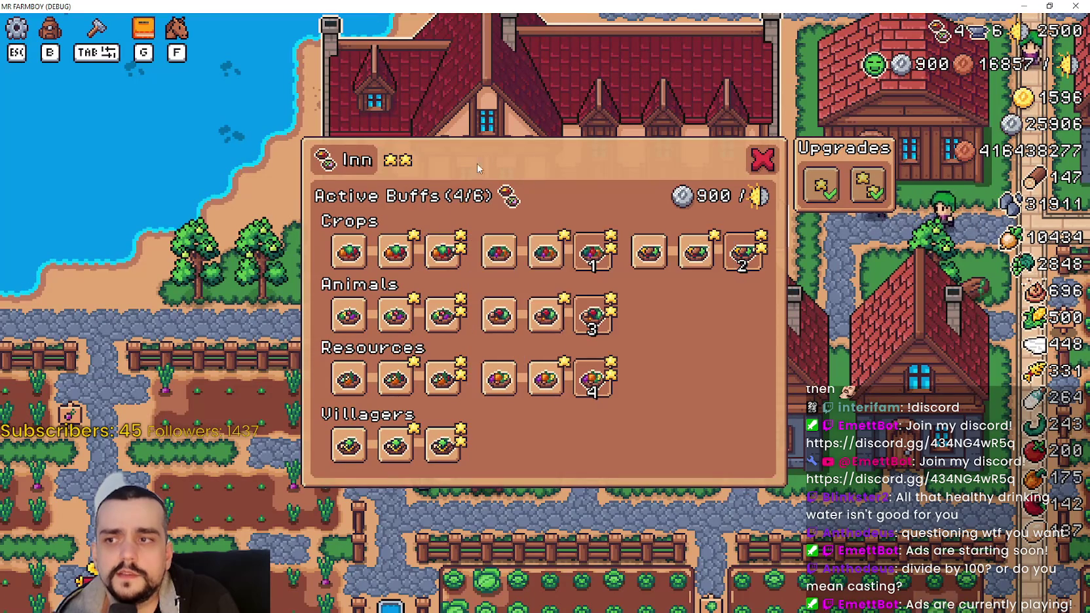
left_click(761, 159)
key("g")
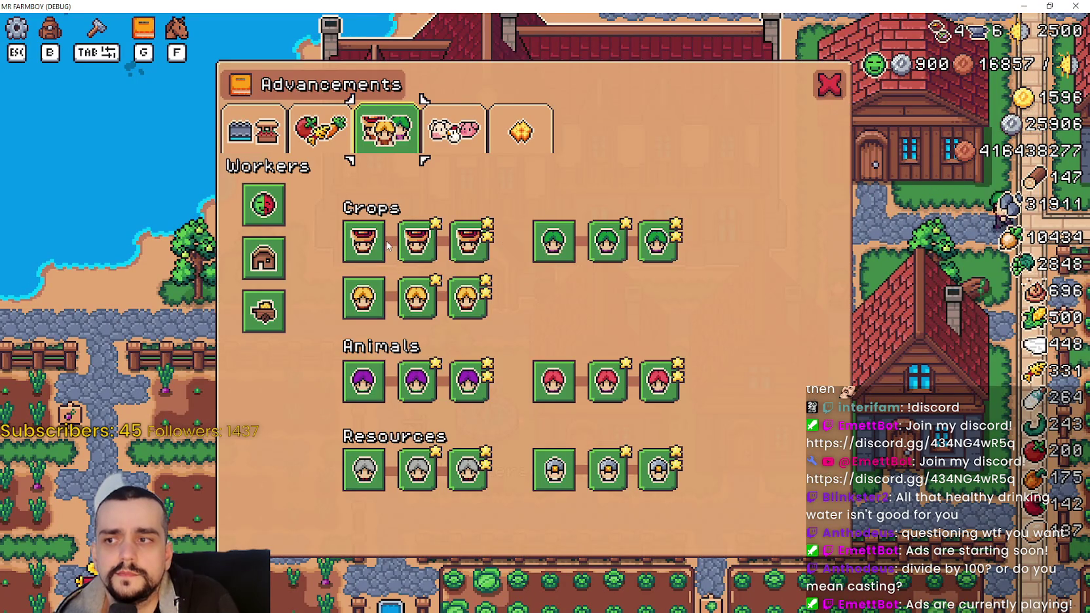
key("Escape")
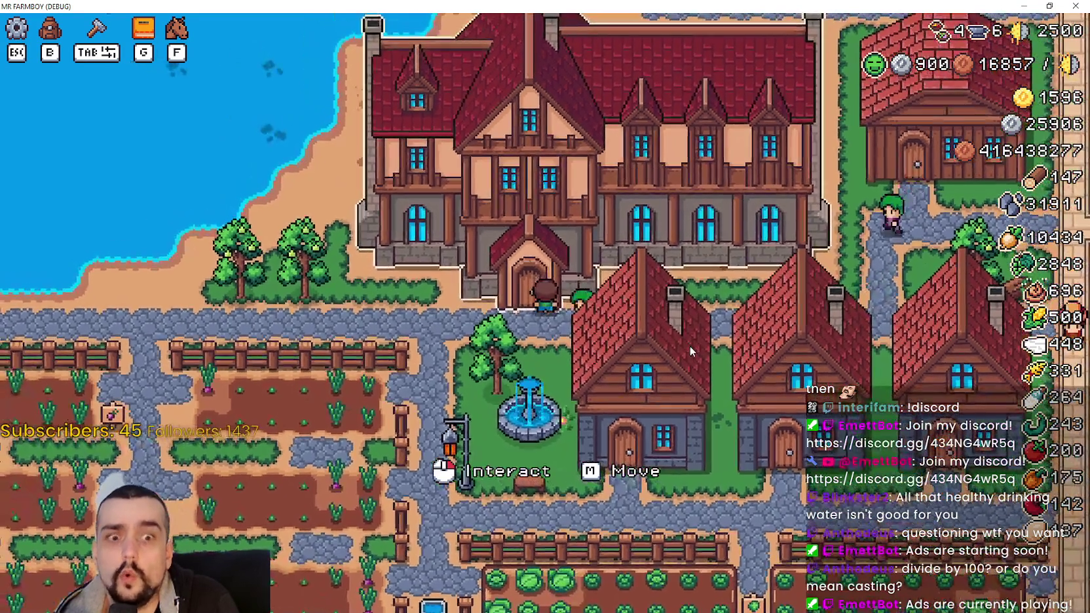
- Turn on the Inn's replanting crop buff and check the Advancements window again
left_click(691, 351)
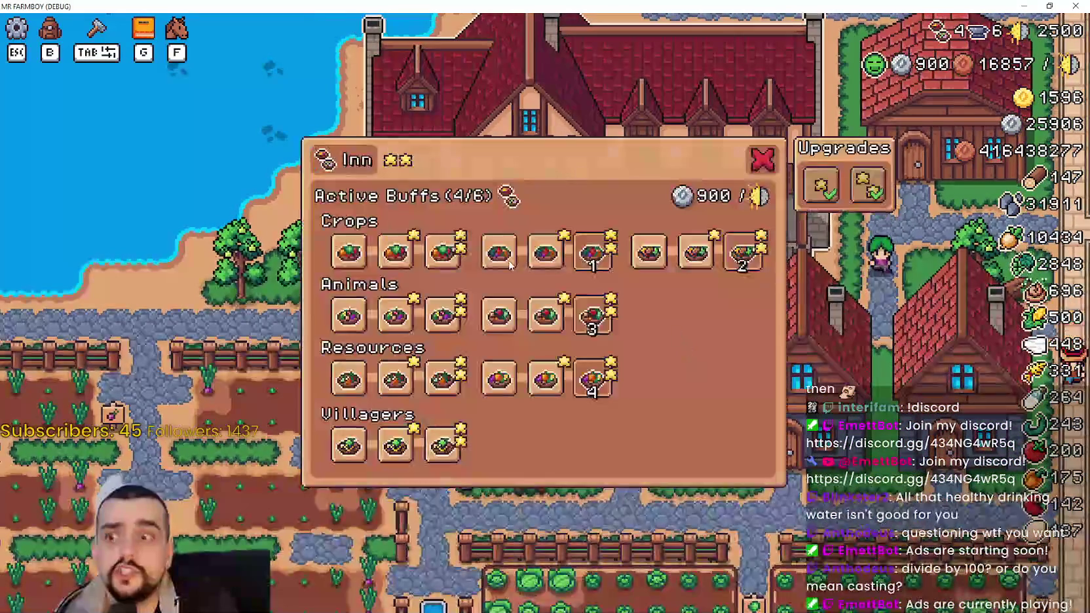
mouse_move(435, 259)
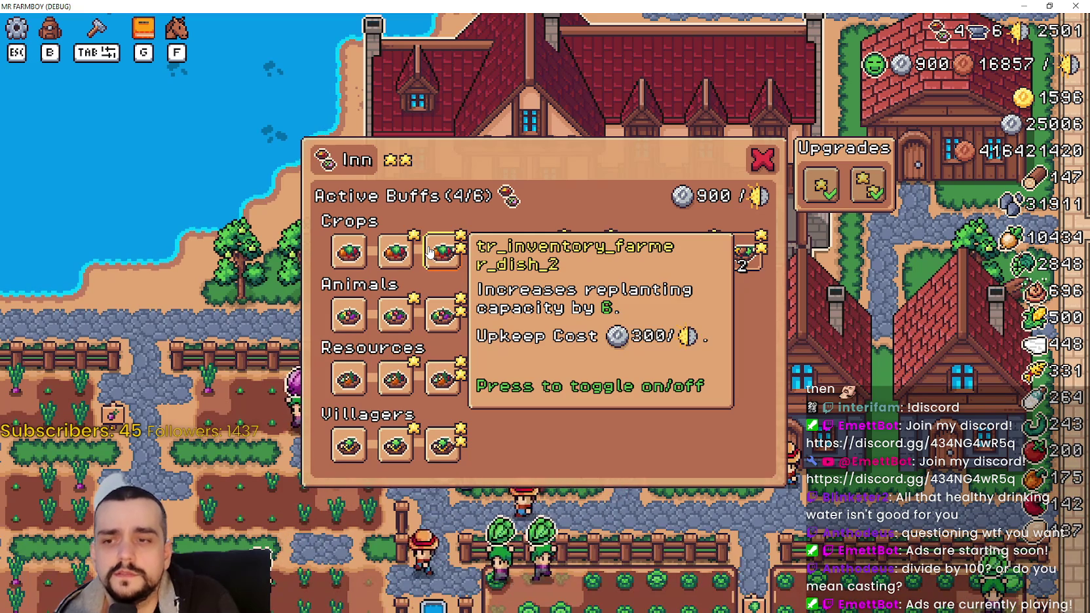
left_click(430, 252)
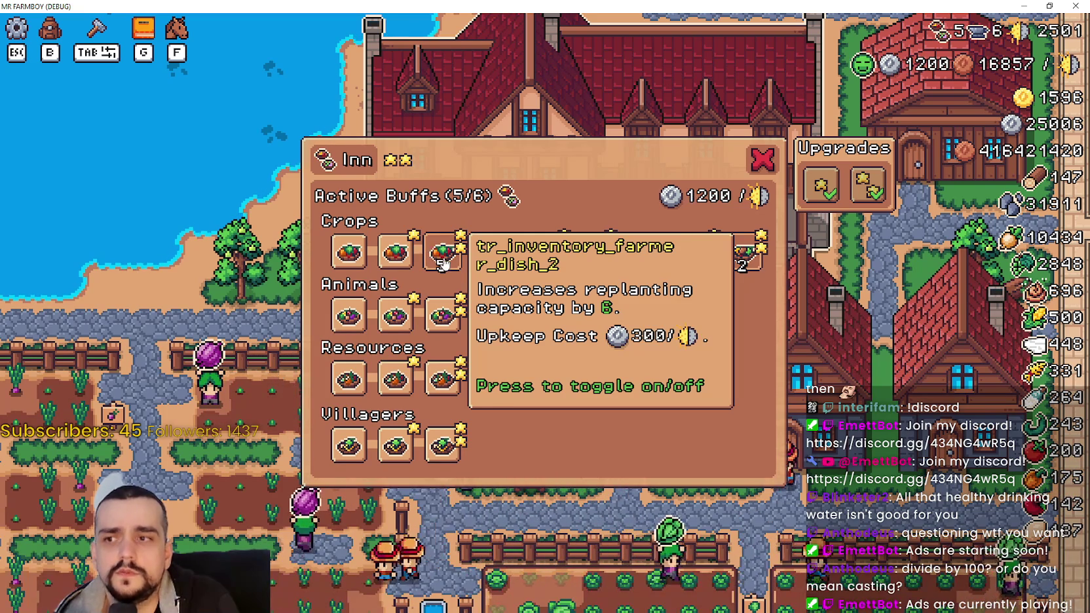
key("Escape")
key("g")
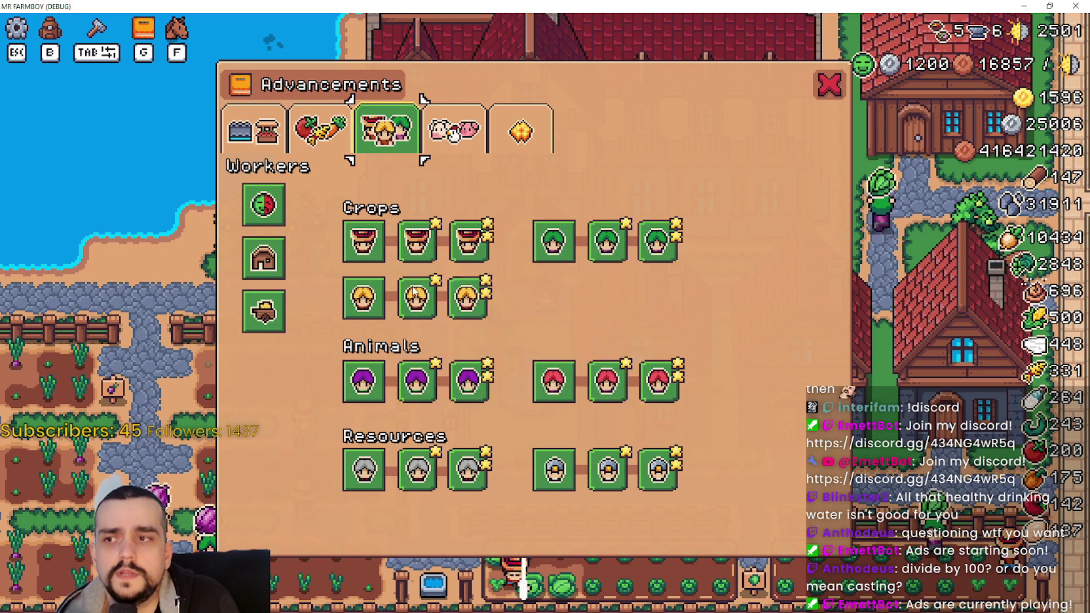
key("Escape")
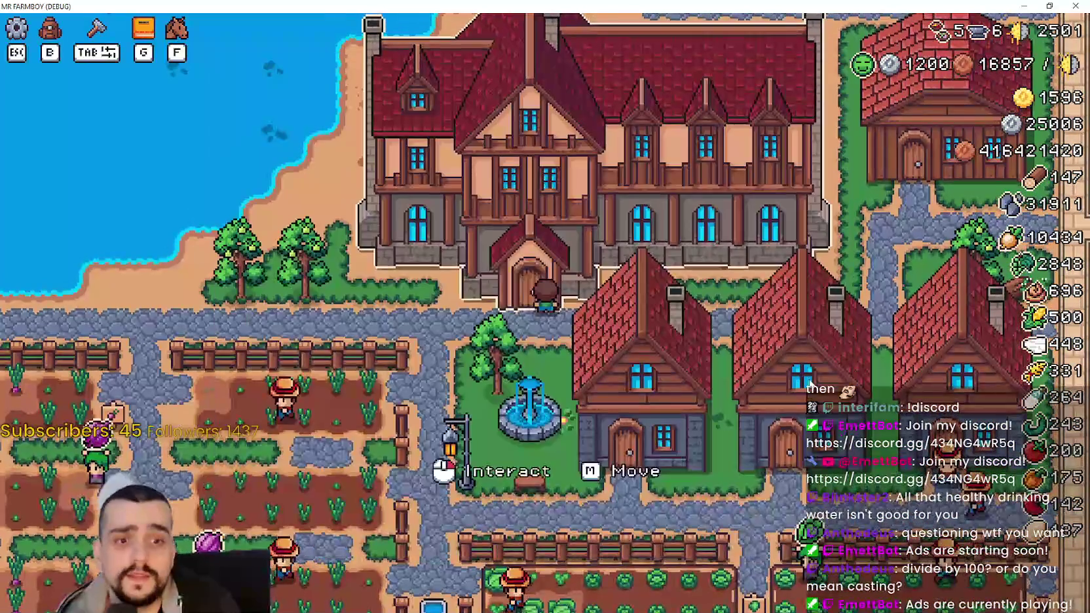
- Revisit the Inn buffs, then open Advancements to see the Farmers tooltip's Replant Capacity: 20
left_click(829, 359)
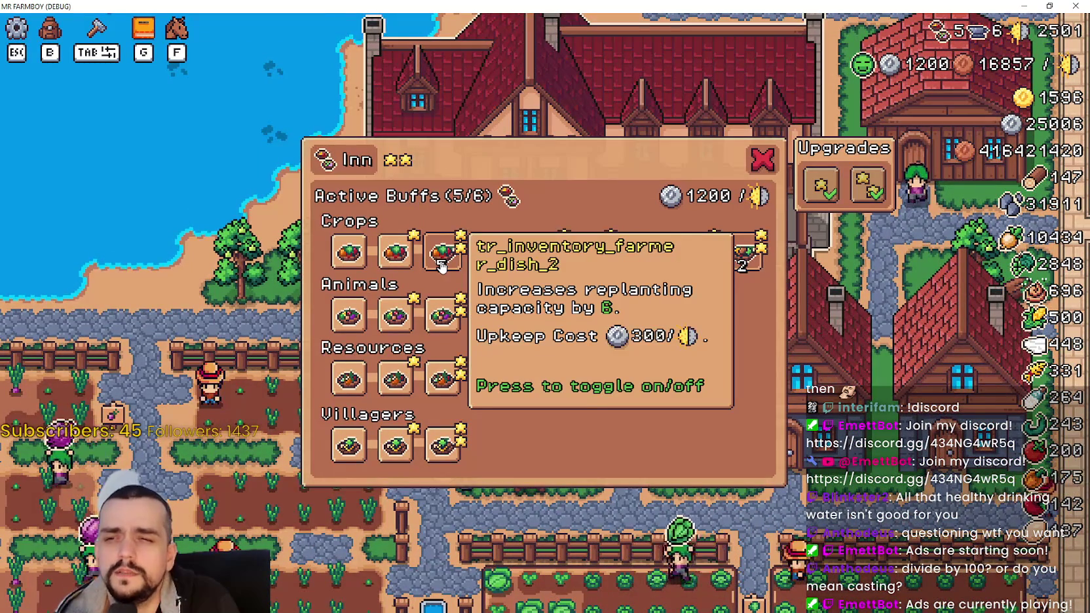
key("Escape")
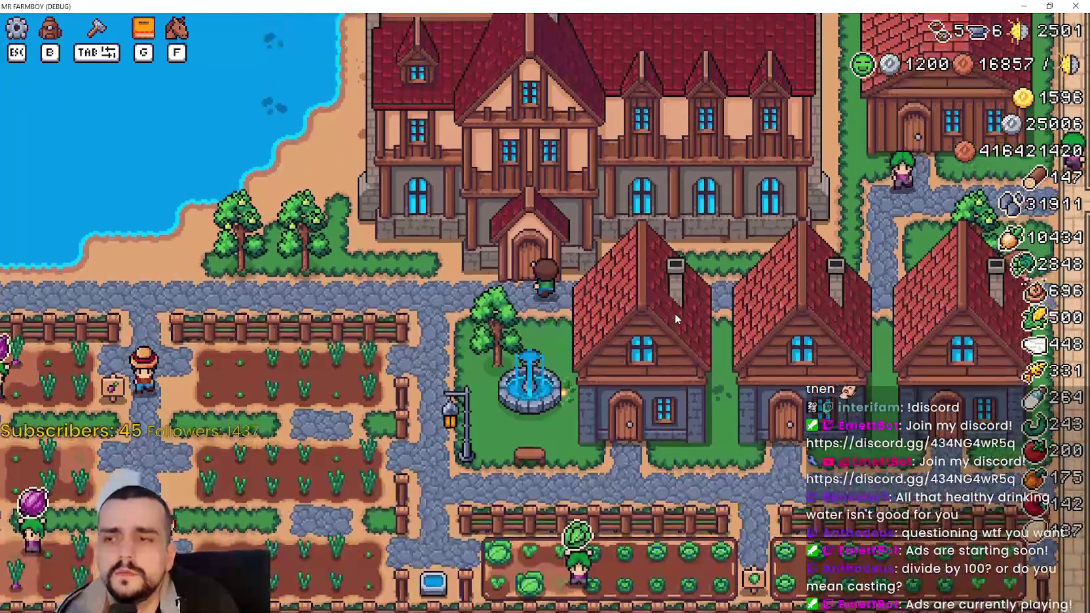
left_click(451, 266)
key("g")
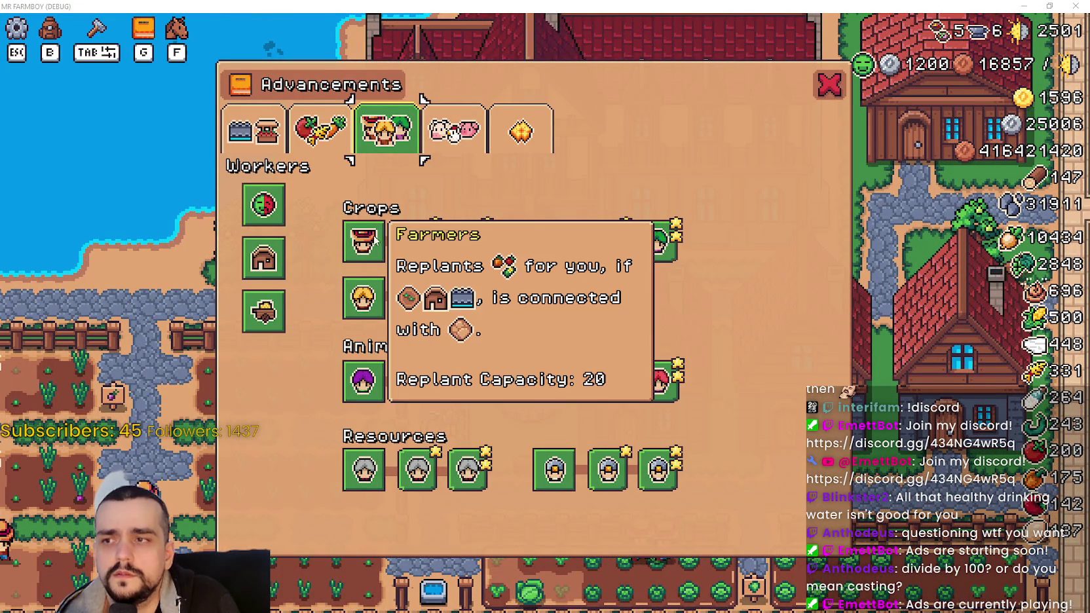
key("alt+Tab")
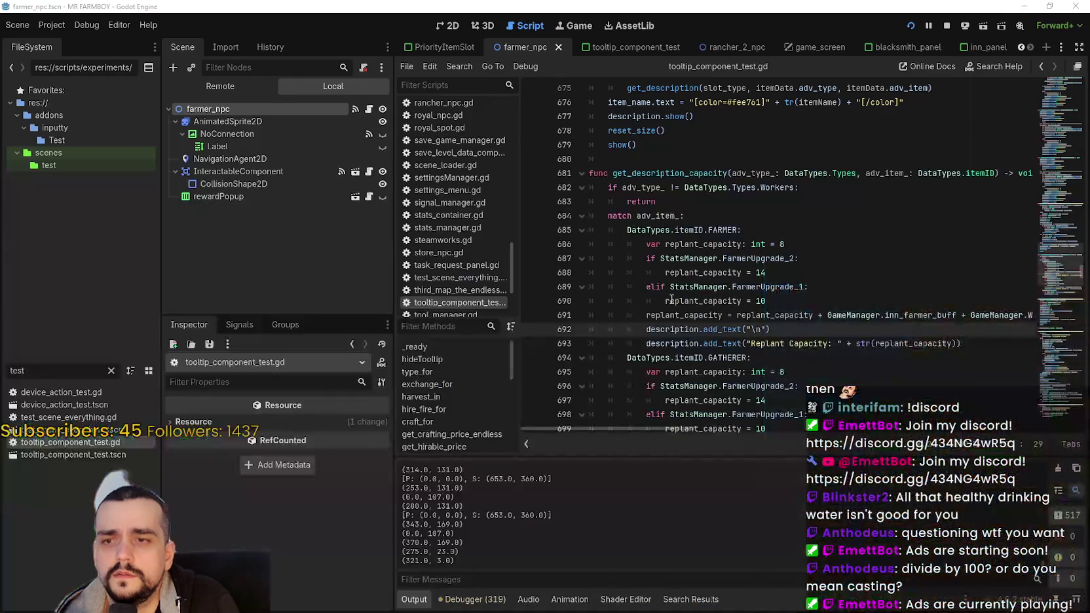
left_click_drag(886, 316, 930, 315)
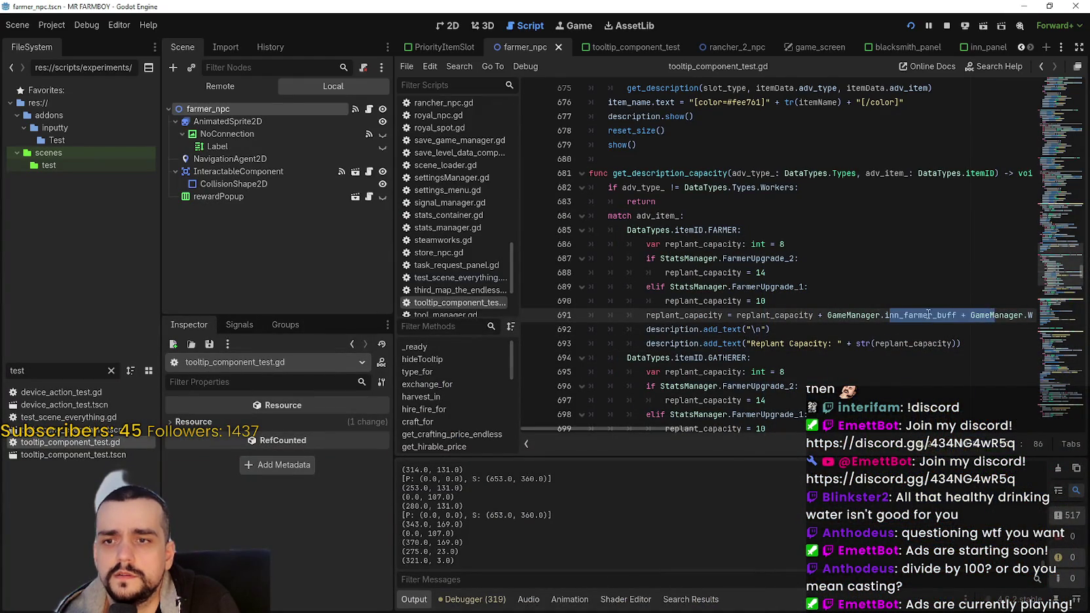
left_click_drag(693, 430, 738, 429)
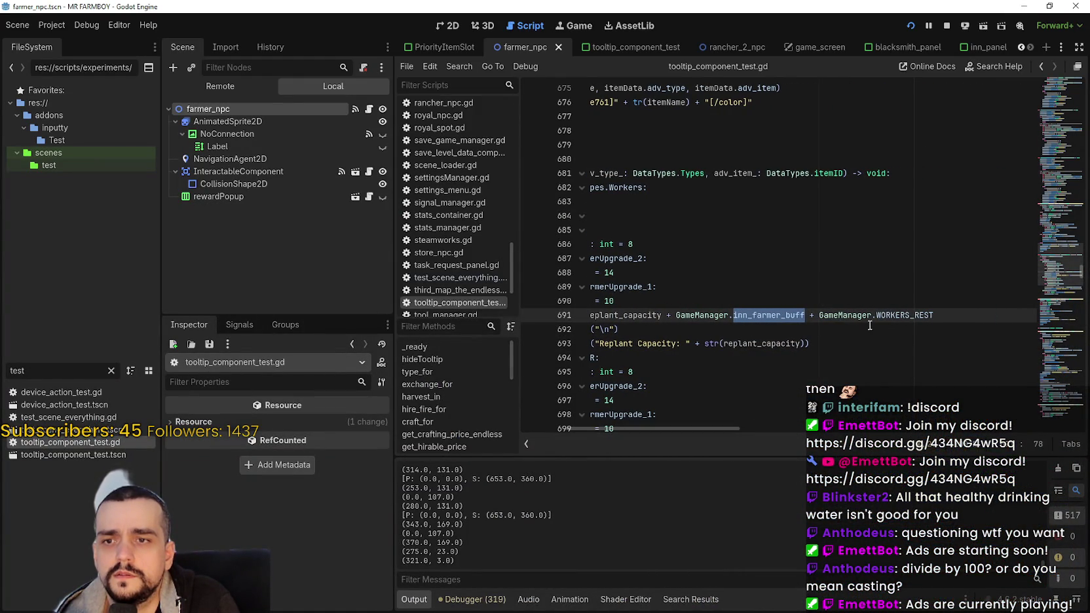
left_click(888, 315)
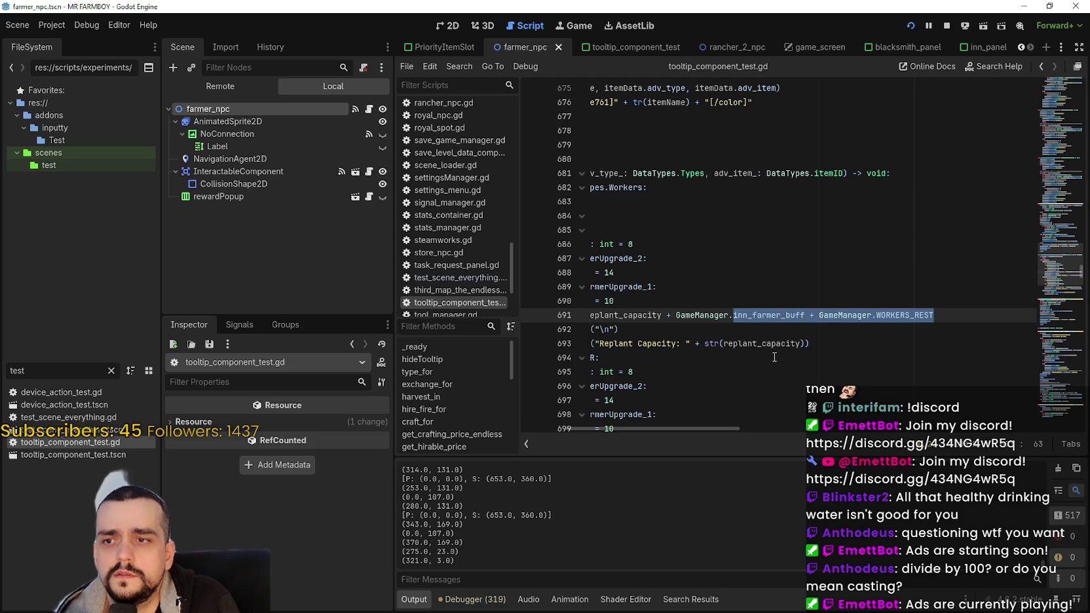
left_click_drag(713, 429, 641, 430)
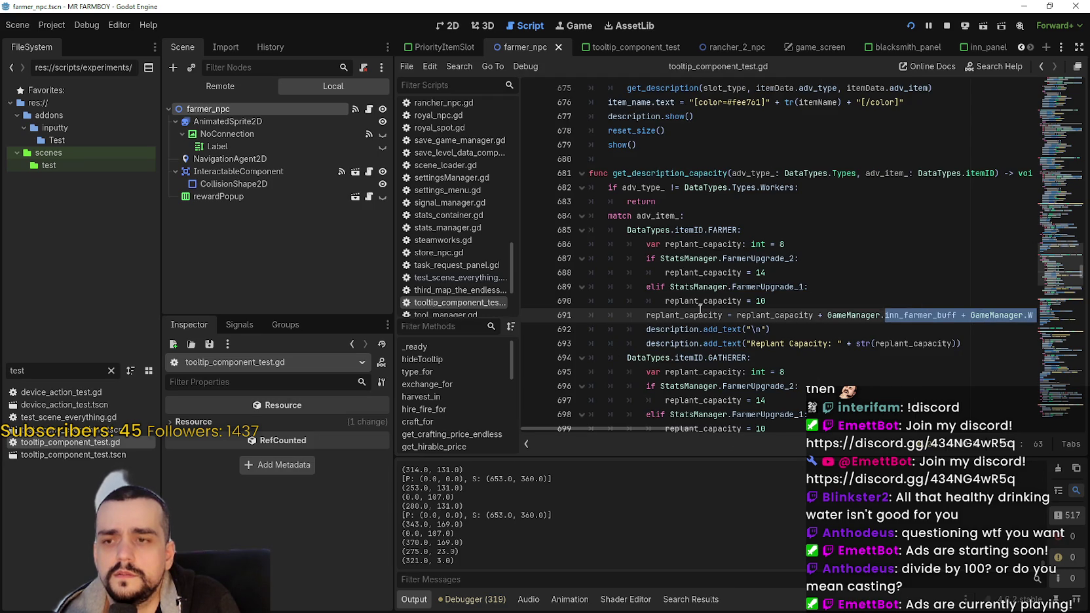
double_click(755, 314)
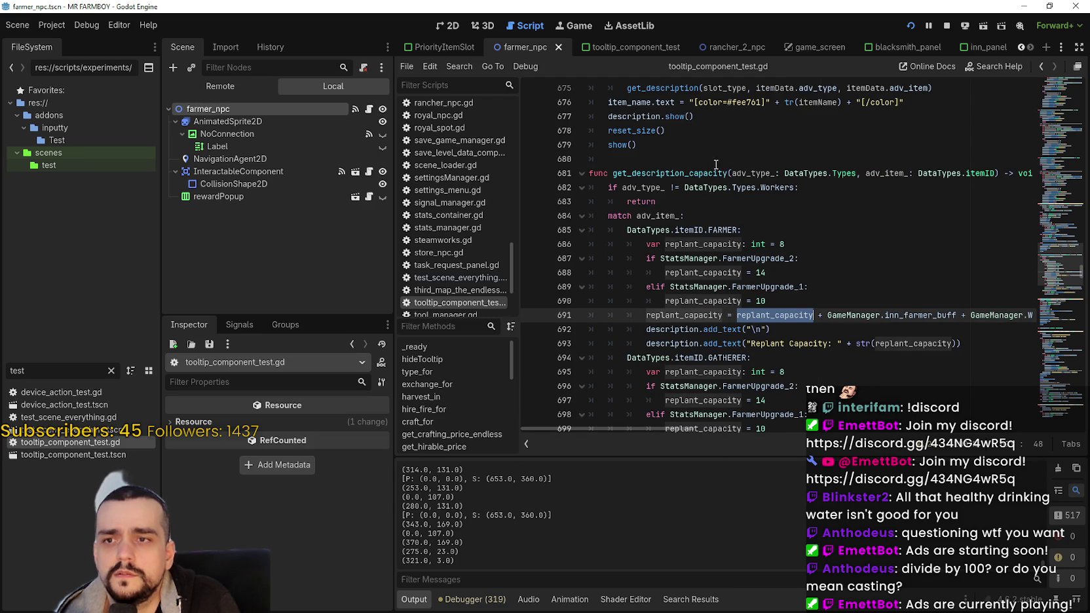
double_click(768, 273)
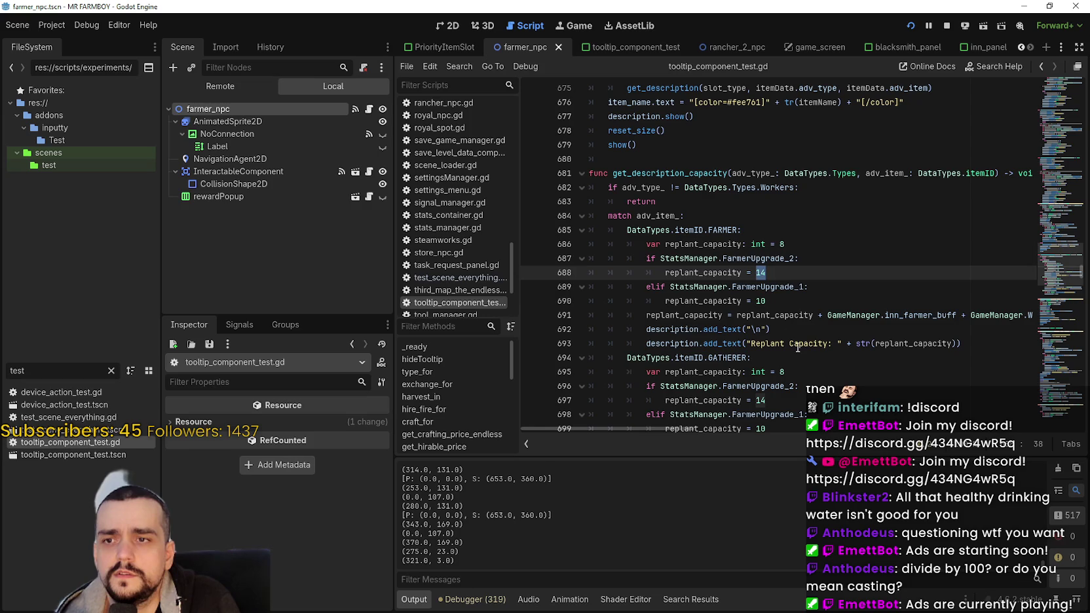
double_click(803, 300)
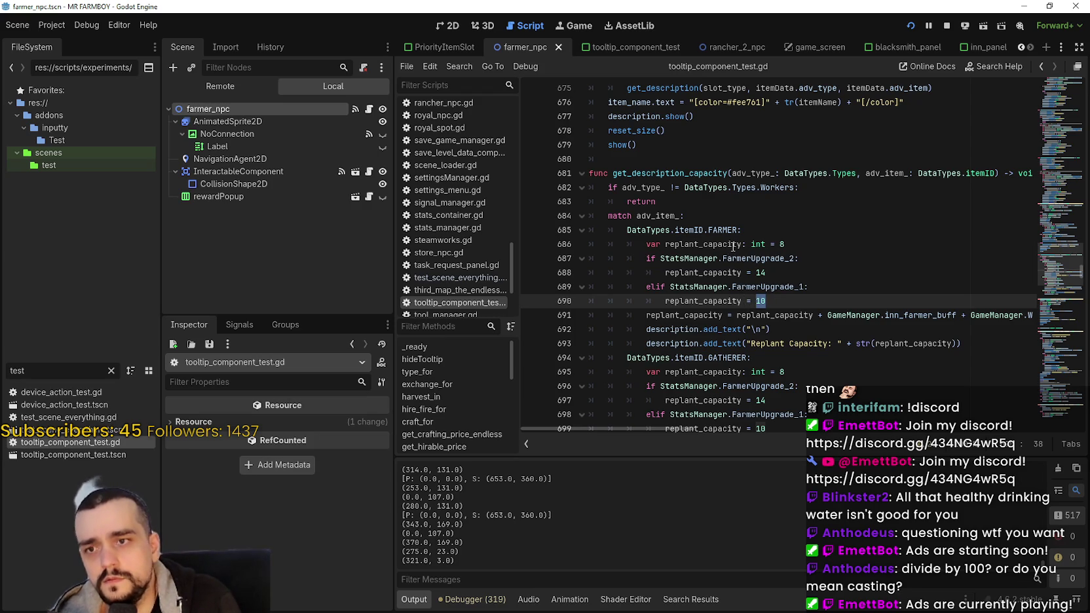
double_click(757, 272)
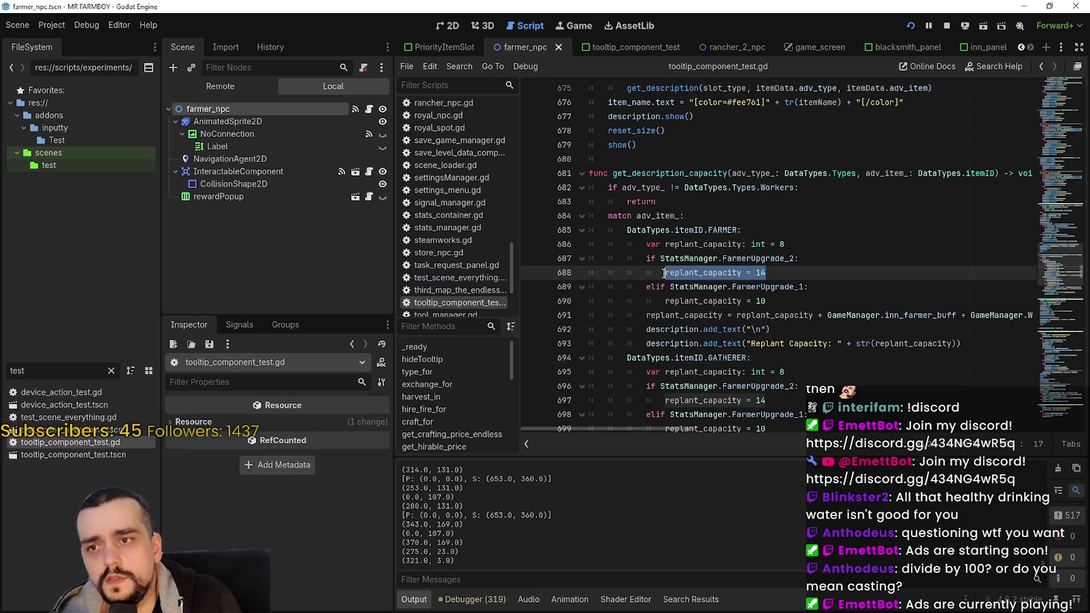
double_click(836, 316)
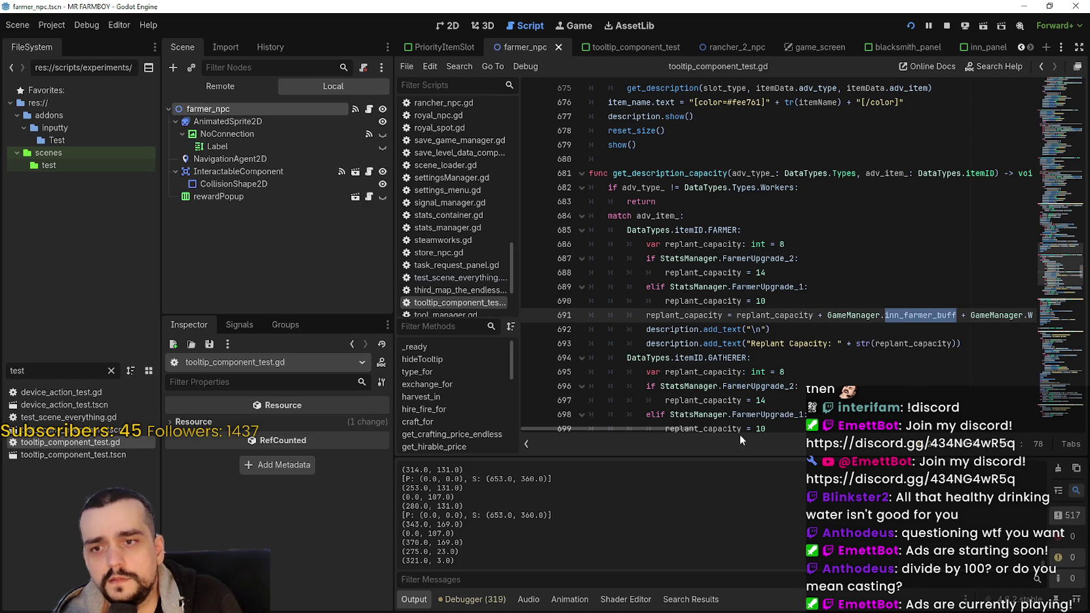
mouse_move(716, 426)
left_mouse_down()
mouse_move(752, 423)
mouse_move(588, 412)
left_mouse_up()
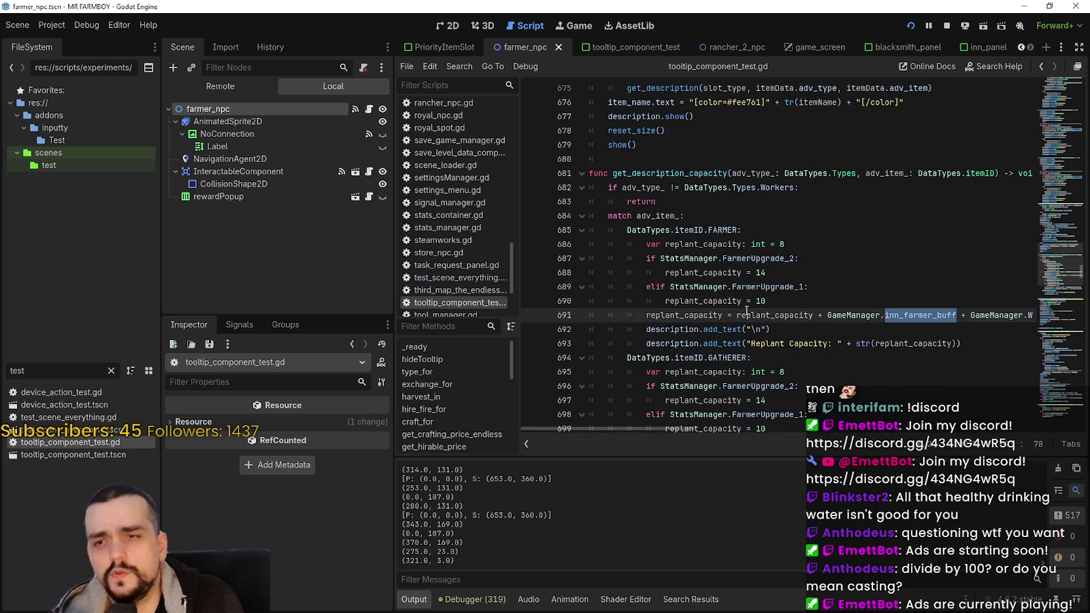
scroll(746, 312, "down", 1)
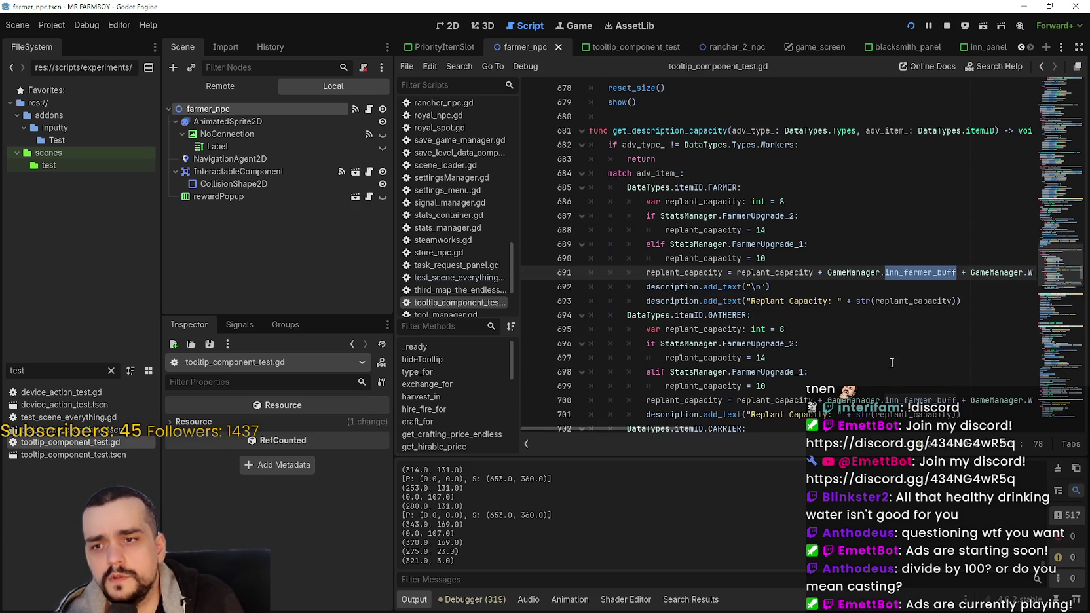
scroll(867, 362, "down", 2)
scroll(840, 335, "up", 1)
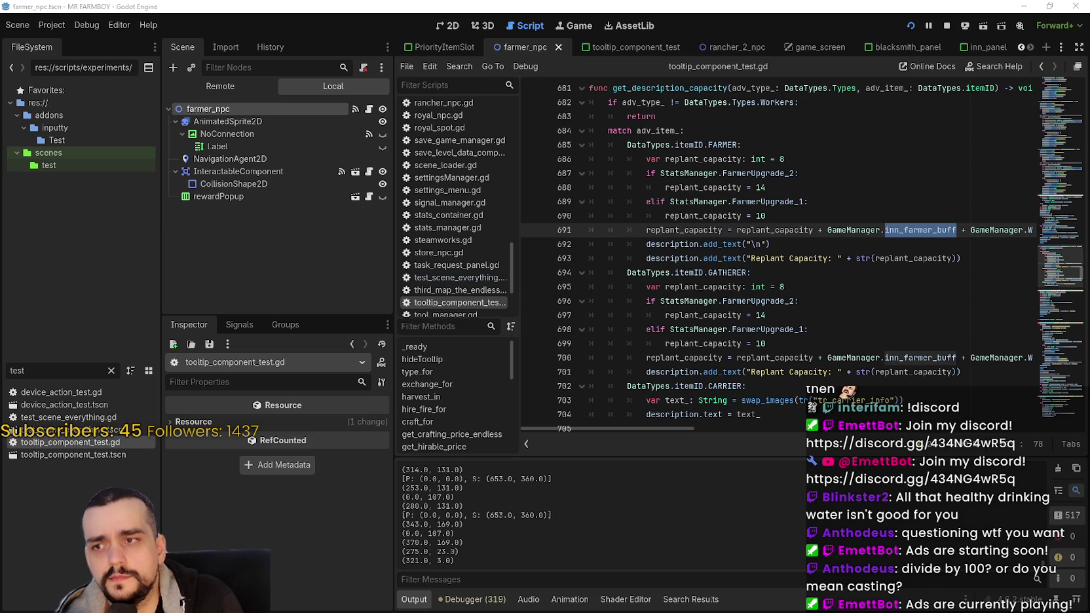
key("alt+Tab")
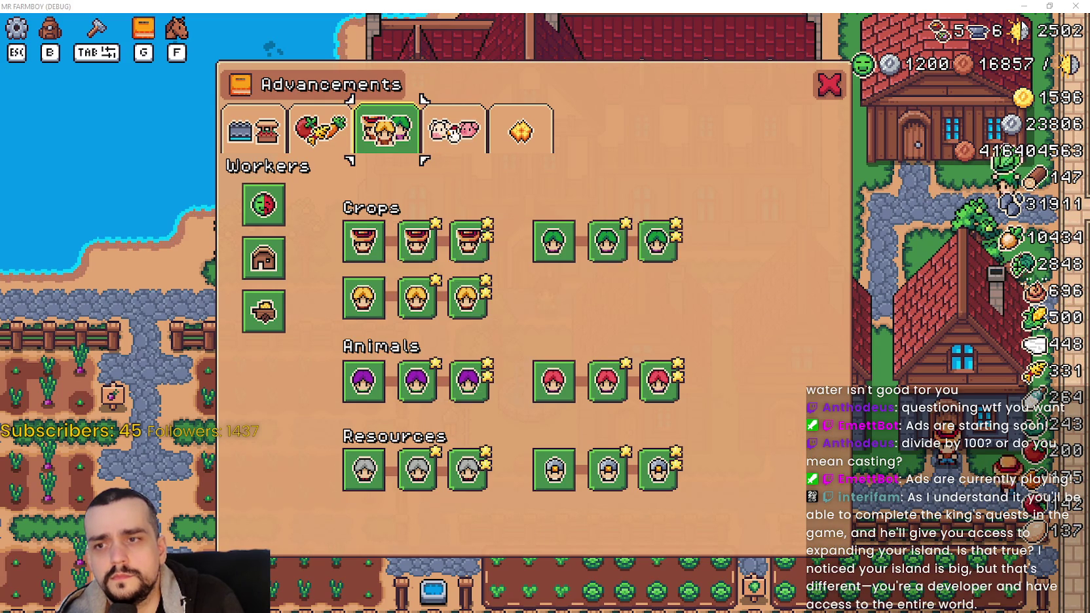
left_click(1024, 6)
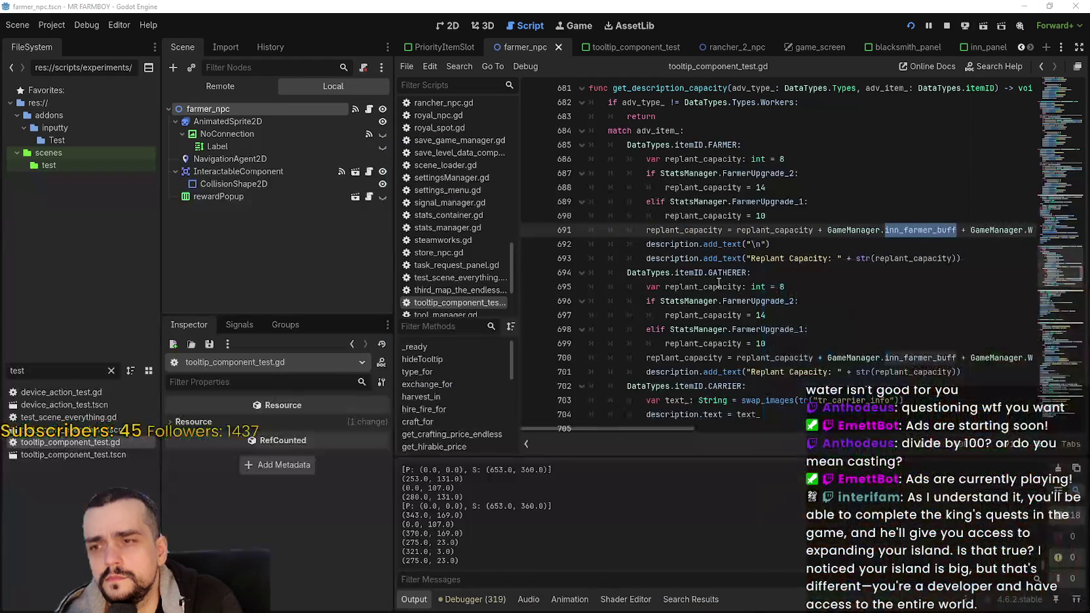
left_click(767, 259)
left_click(787, 245)
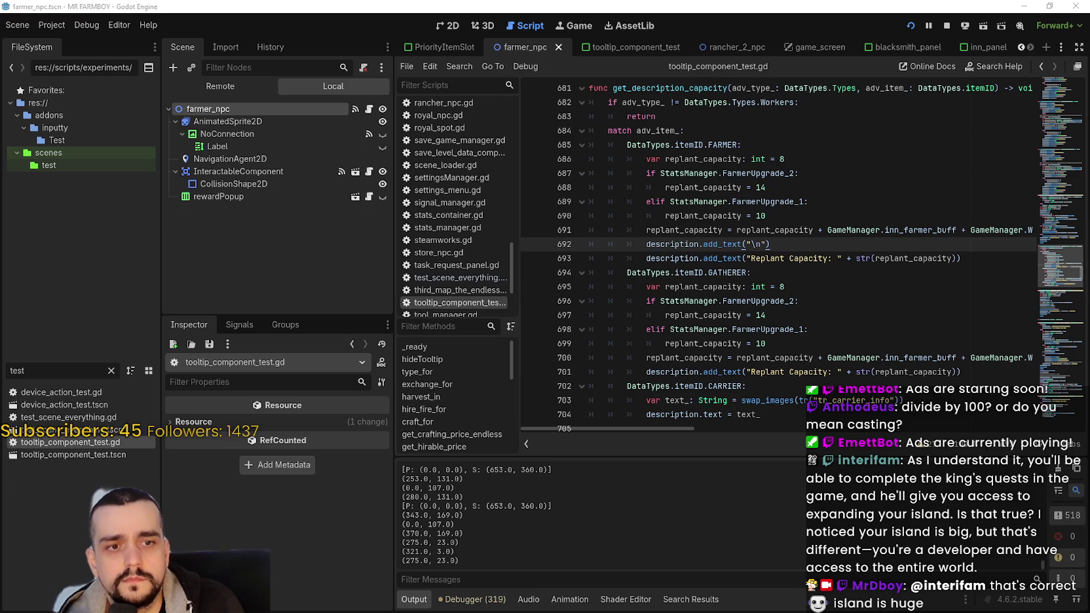
left_click(975, 259)
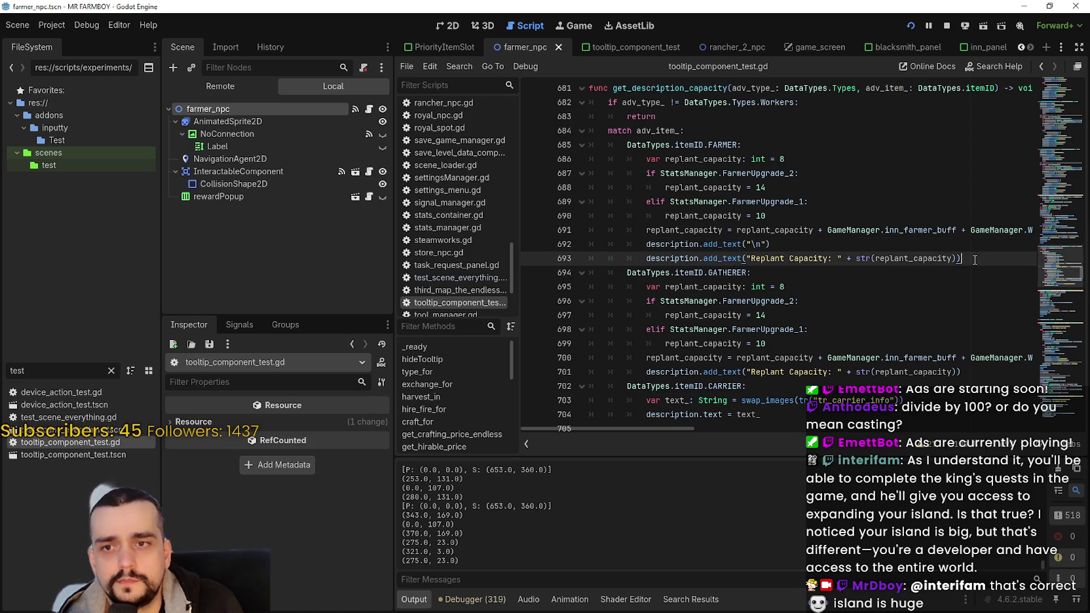
mouse_move(928, 262)
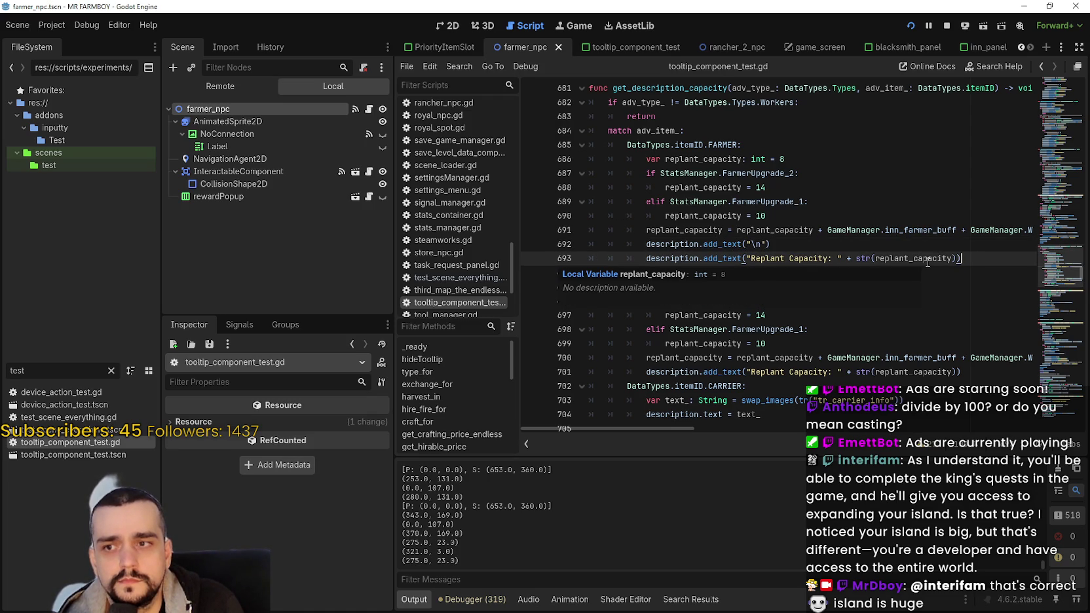
double_click(927, 259)
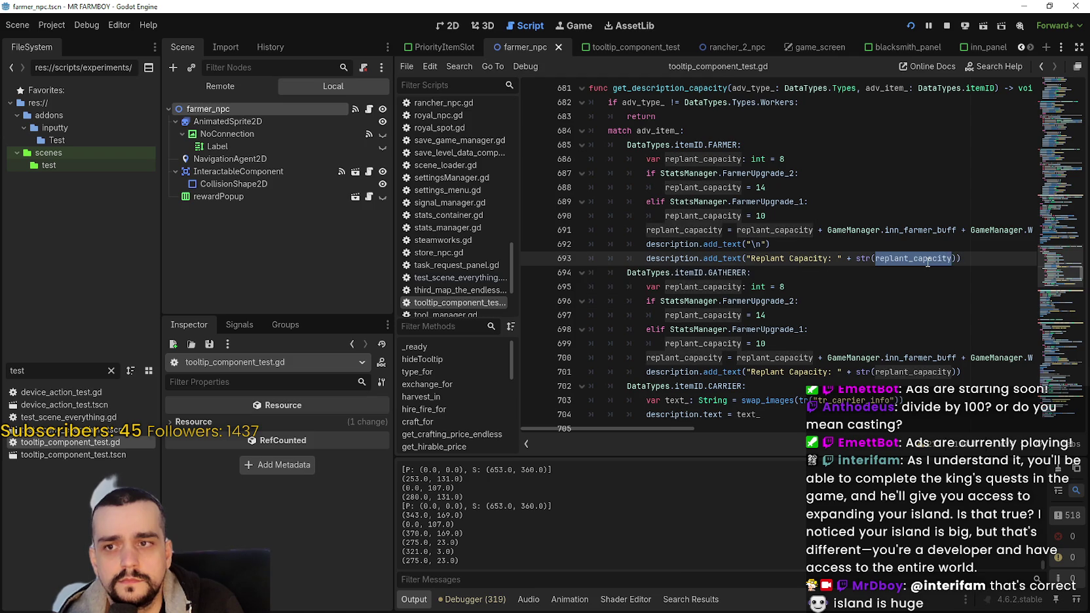
mouse_move(928, 262)
left_click(819, 360)
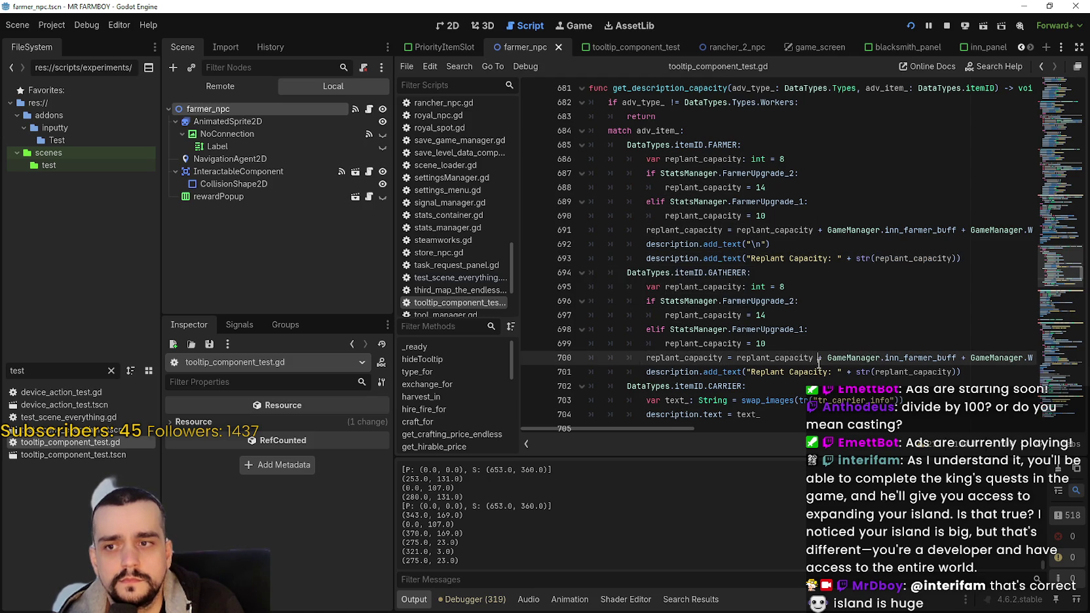
scroll(818, 364, "down", 1)
double_click(937, 329)
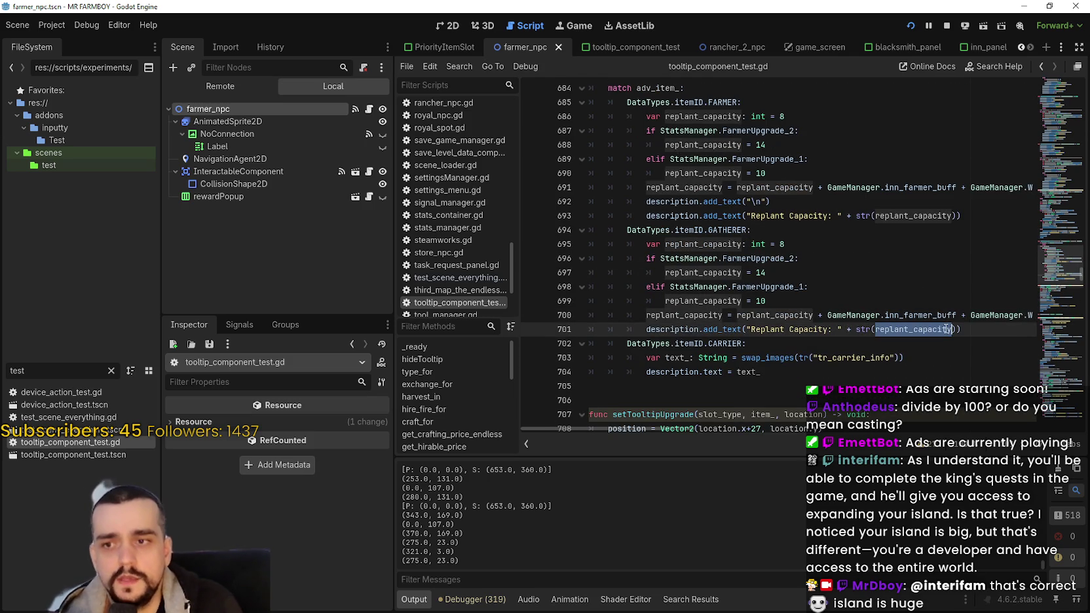
left_click(914, 288)
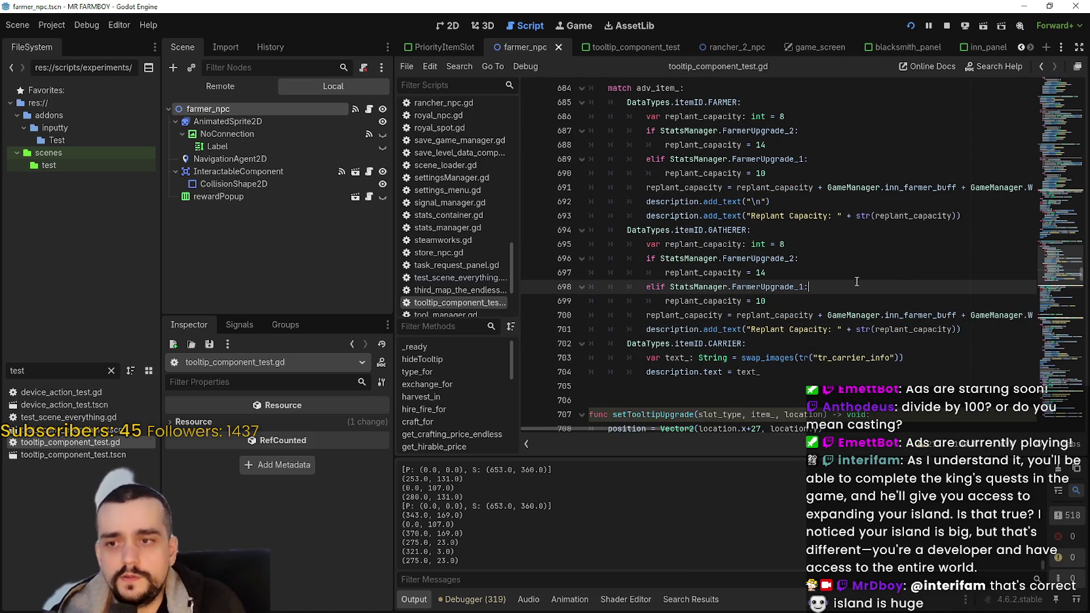
scroll(857, 277, "up", 1)
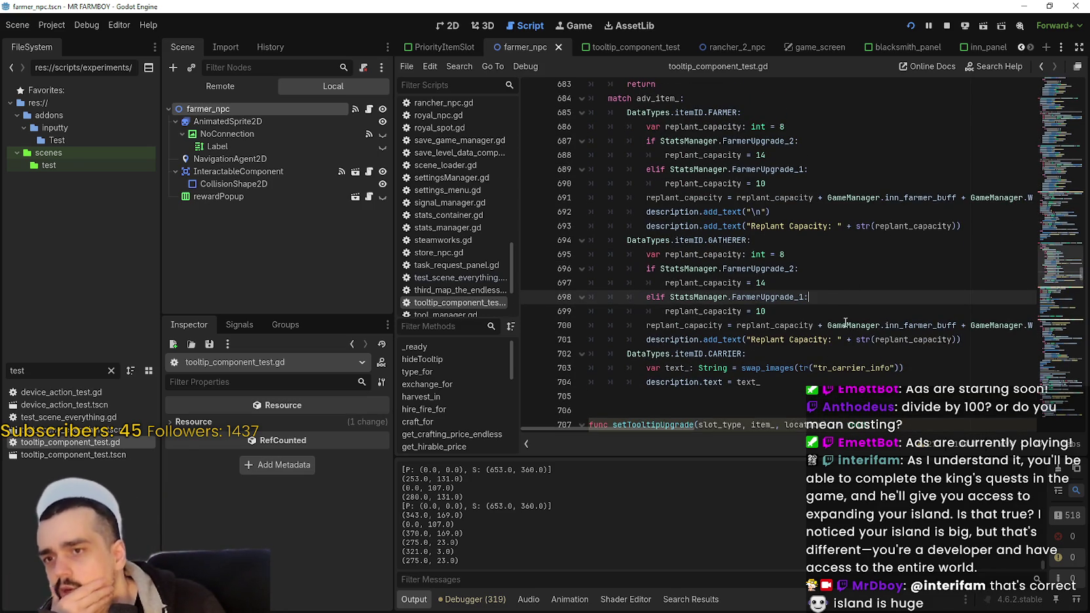
double_click(780, 326)
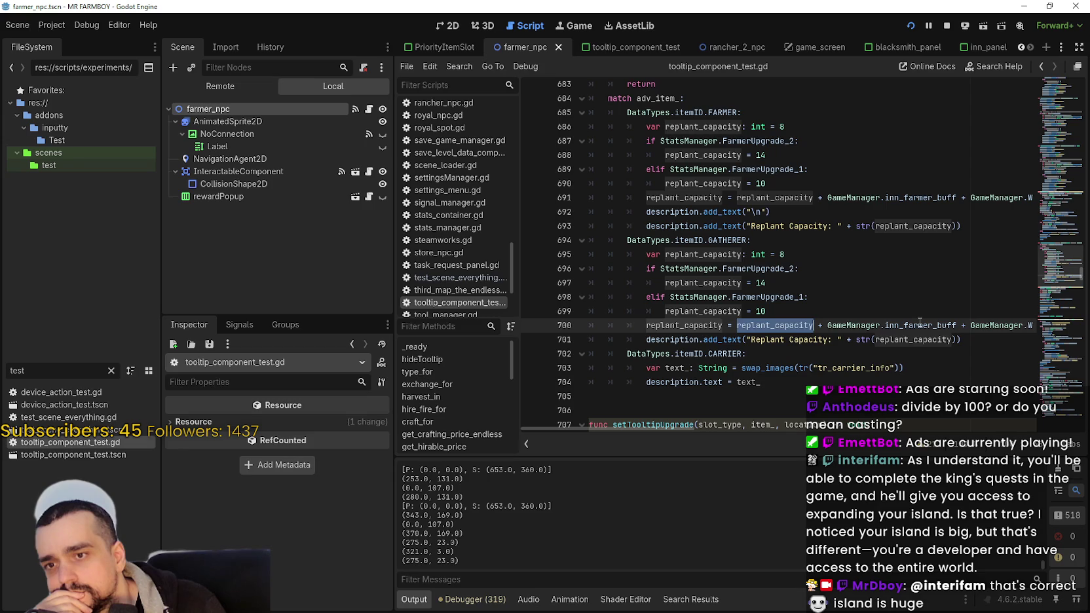
double_click(917, 325)
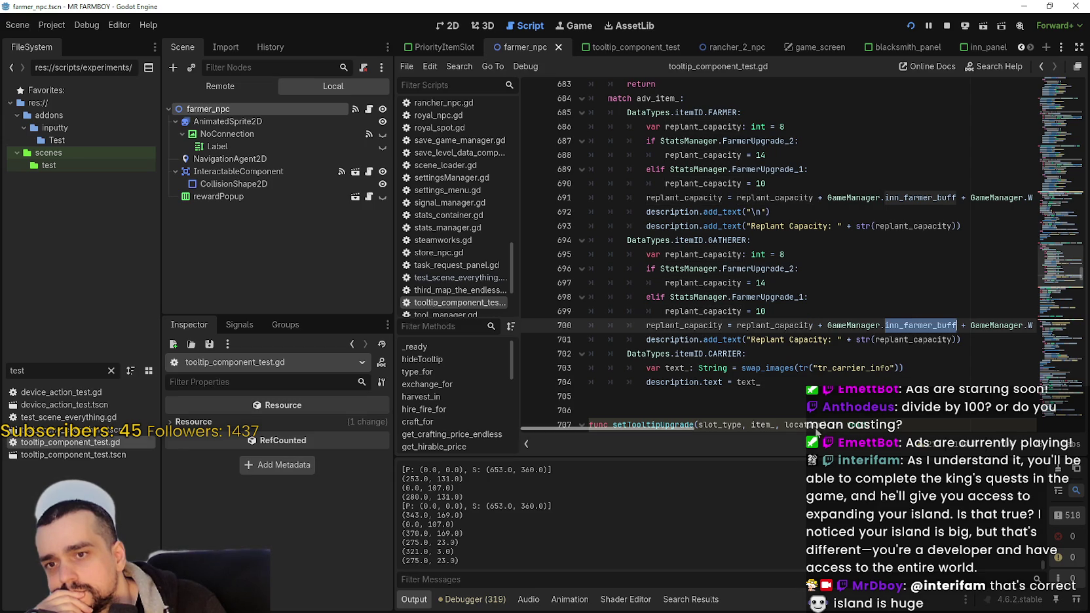
mouse_move(693, 429)
left_mouse_down()
mouse_move(766, 430)
mouse_move(694, 429)
left_mouse_up()
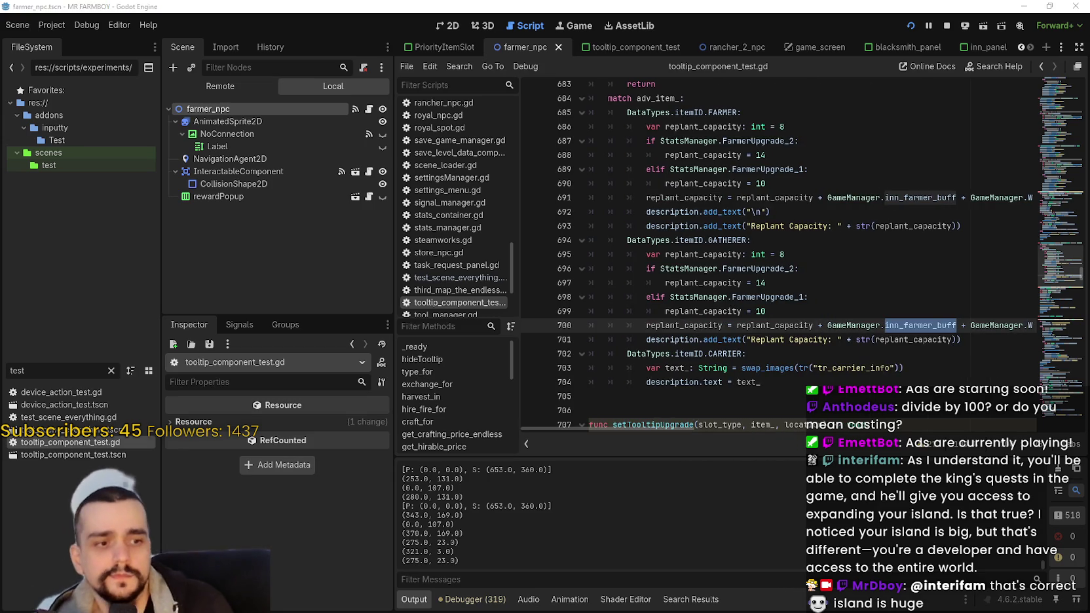
- Close the old Mr Farmboy run with Alt+F4
key("alt+Tab")
left_click(830, 83)
key("Escape")
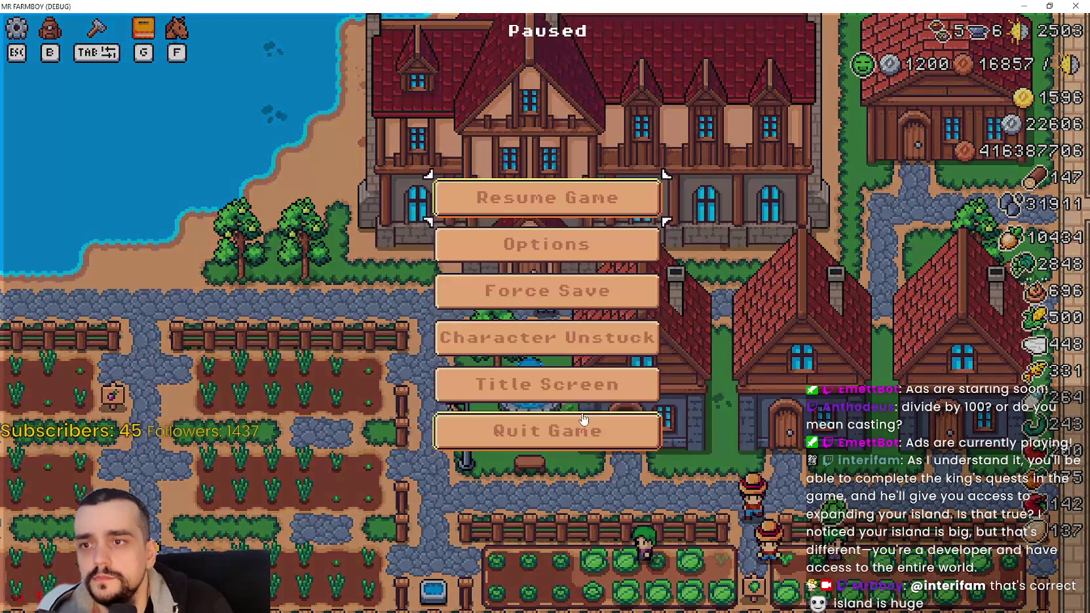
key("Escape")
key("alt+F4")
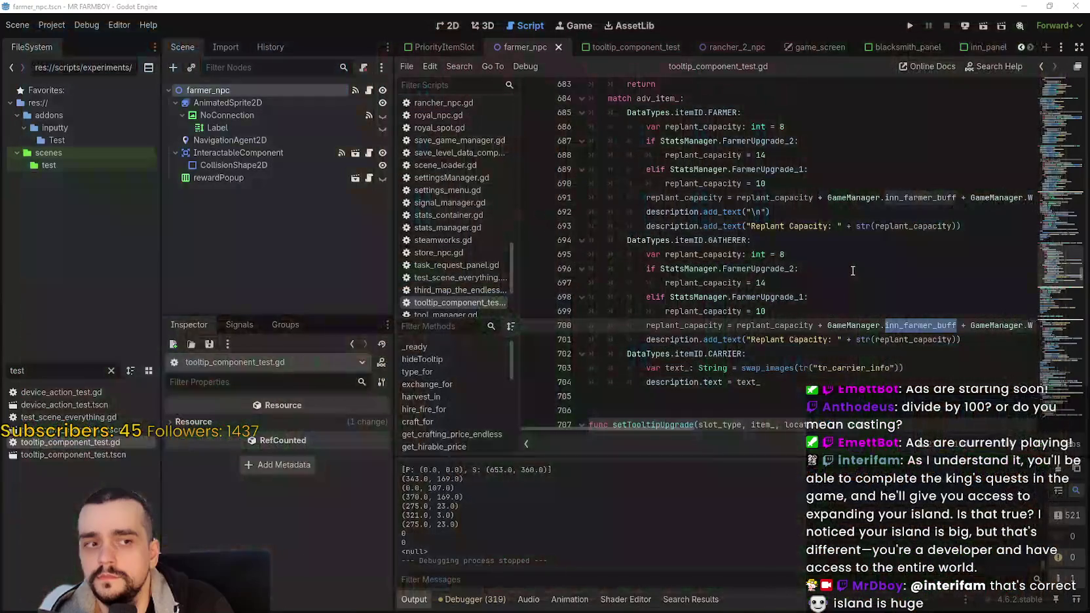
- Relaunch the game from Godot and load Save 1 (Normal)
left_click(910, 26)
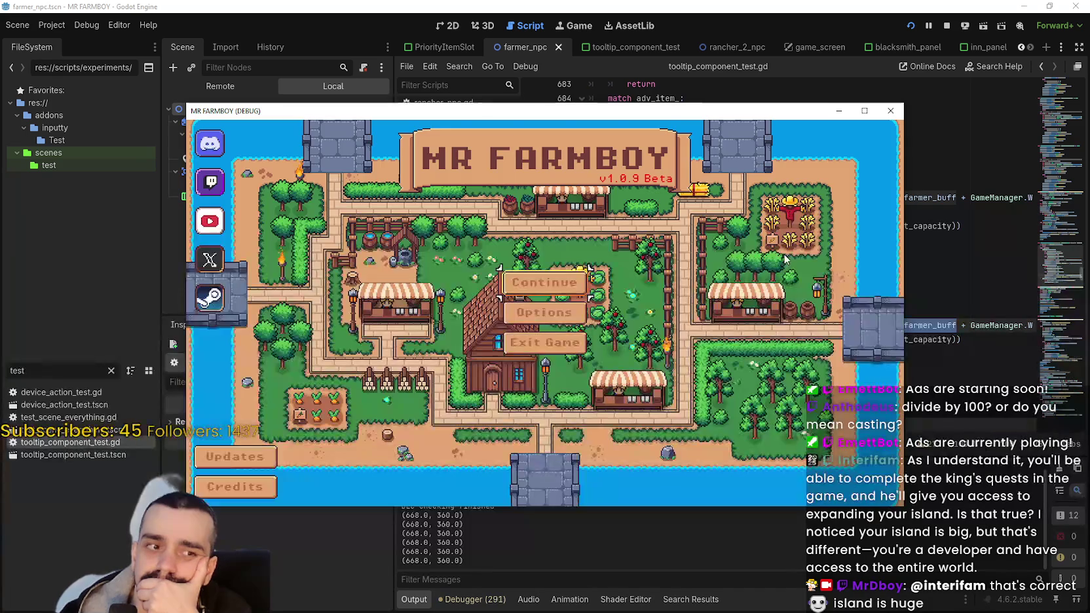
left_click(551, 283)
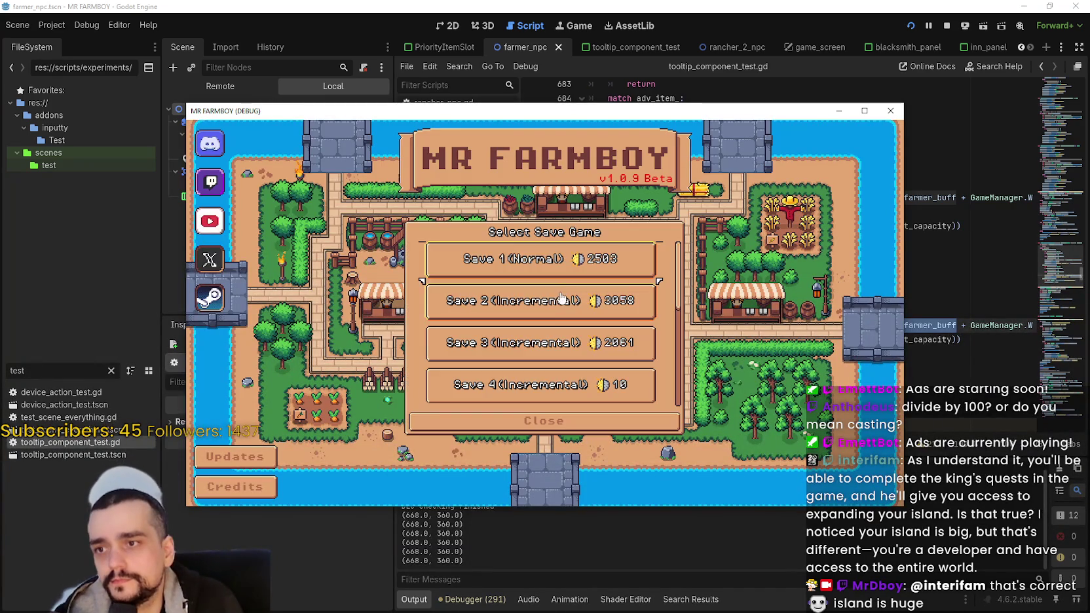
left_click(544, 256)
left_click(498, 267)
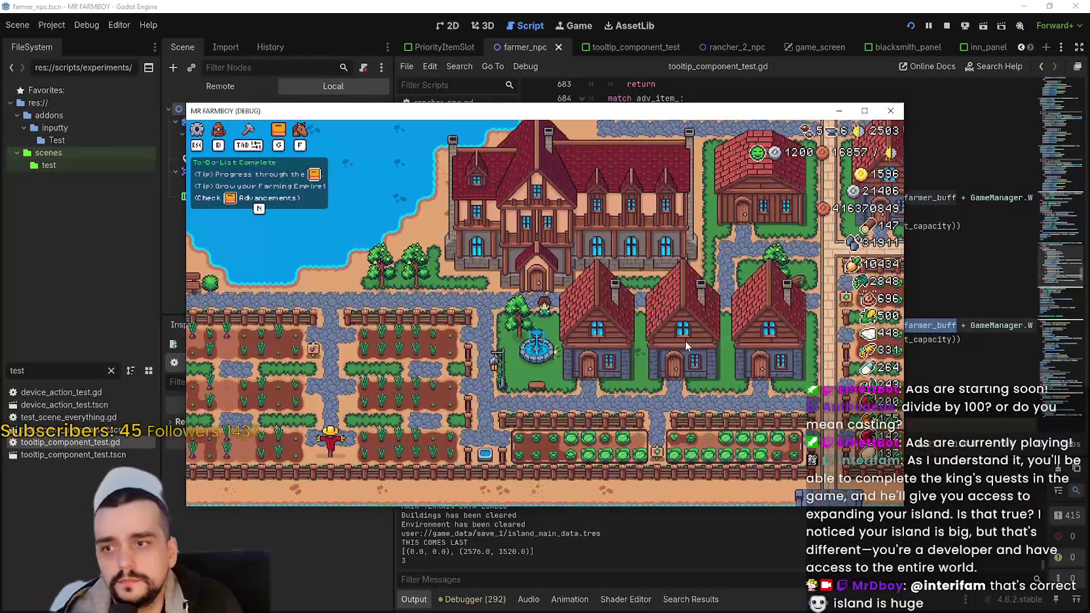
- Confirm the Farmers tooltip reads Replant Capacity: 20, then stop the game with F8
key("g")
left_click(433, 196)
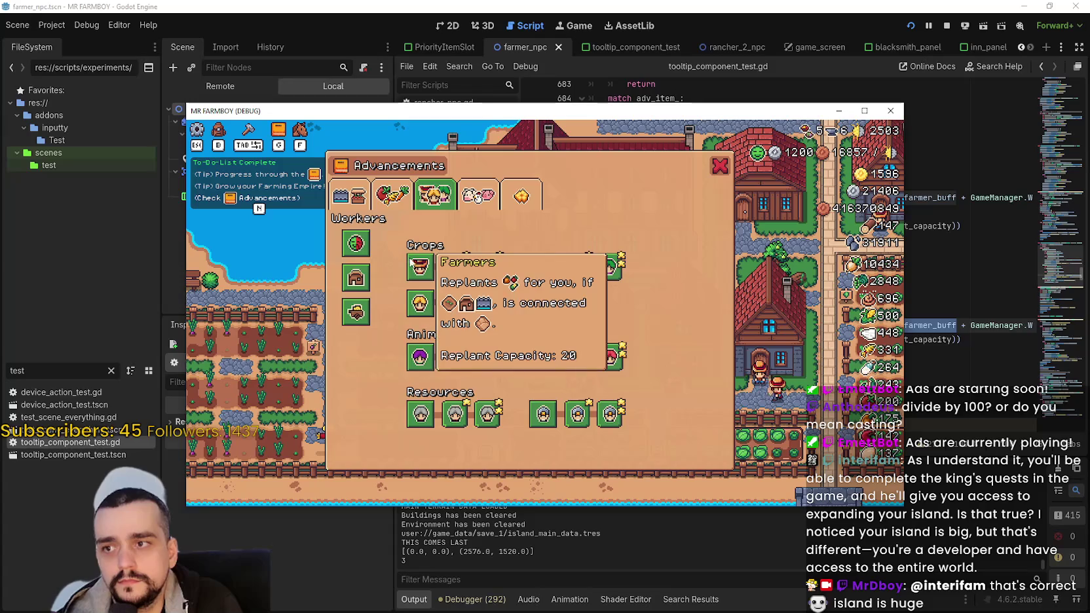
key("g")
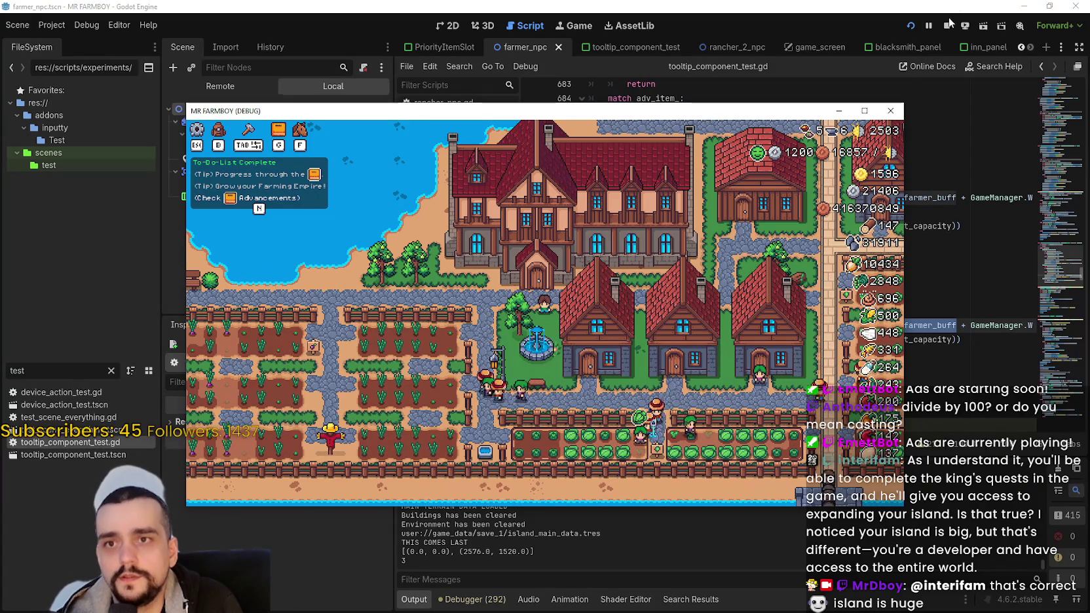
key("F8")
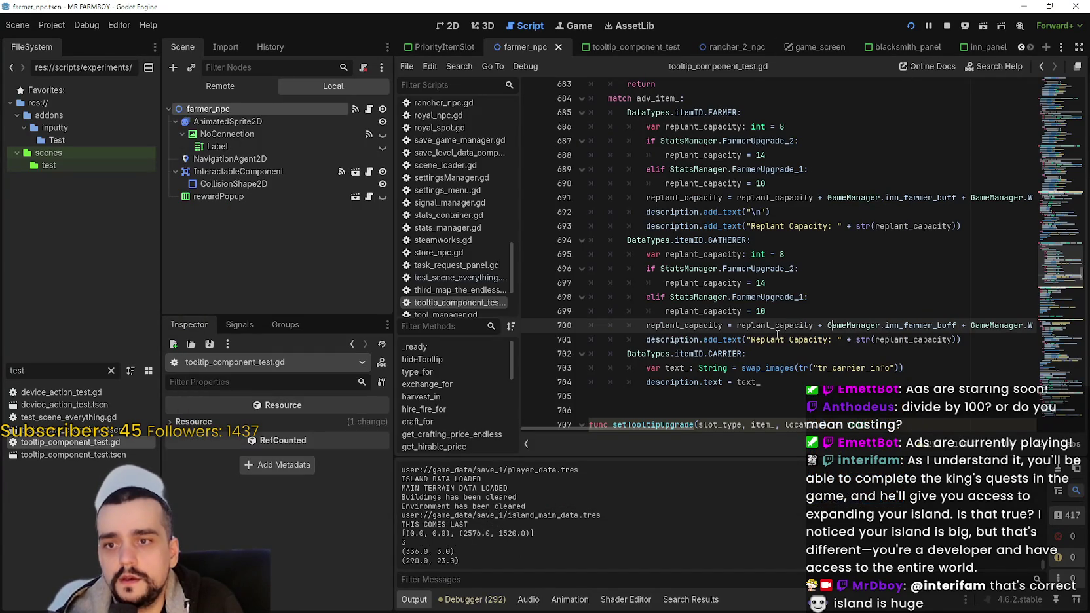
left_click_drag(828, 226, 760, 226)
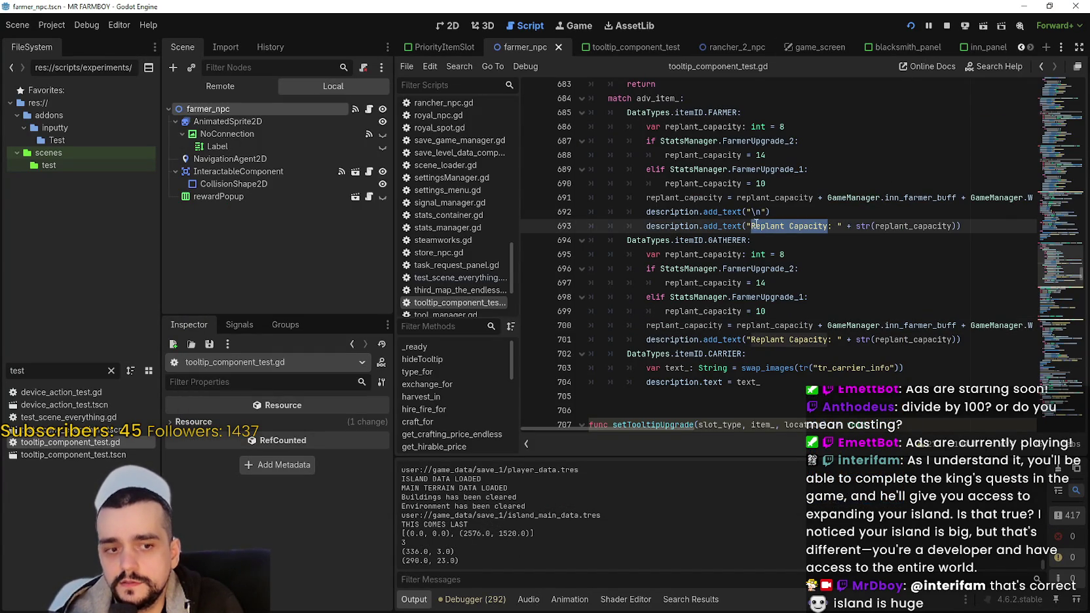
left_click(751, 224)
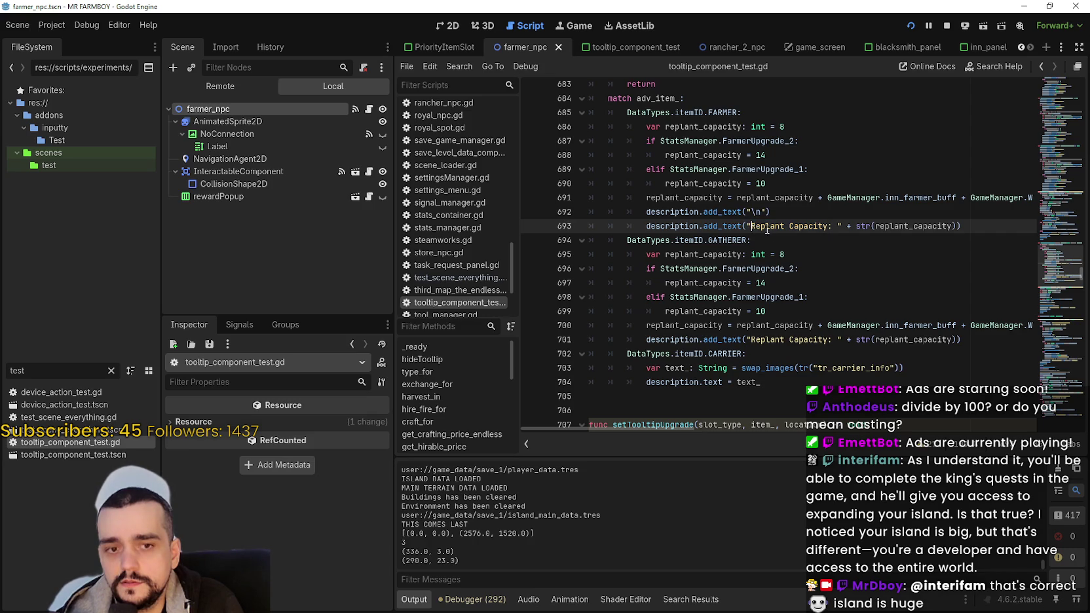
left_click_drag(749, 225, 957, 226)
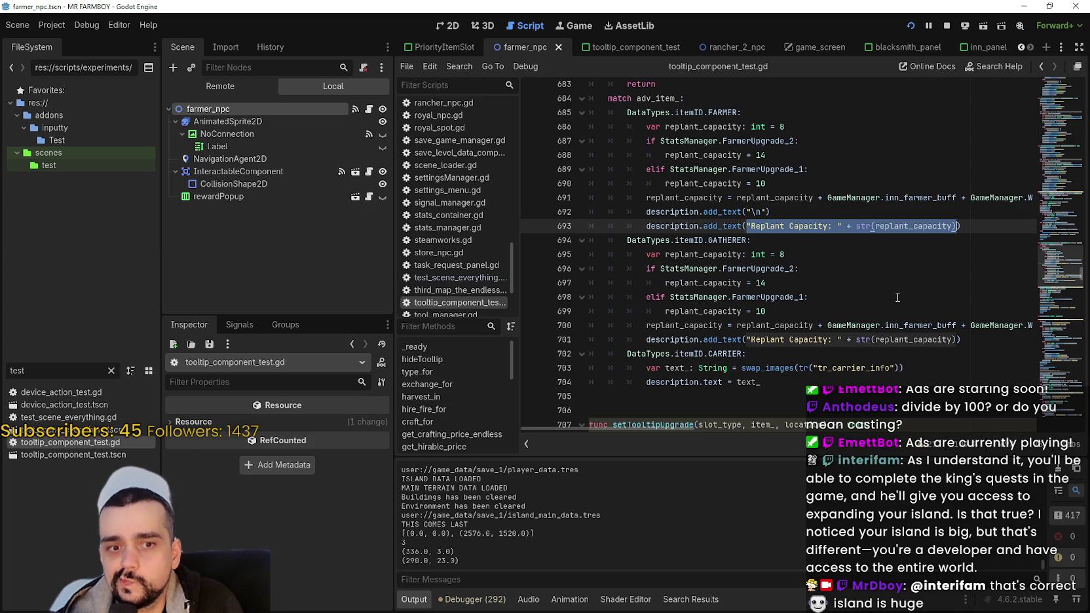
left_click(729, 225)
mouse_move(730, 225)
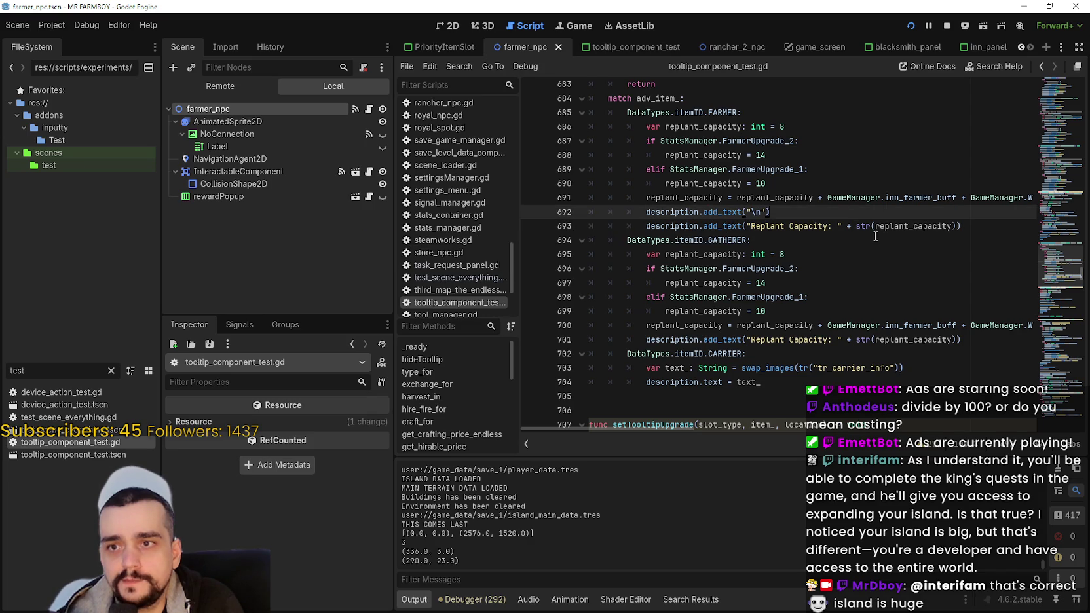
- Add a new line 693 starting with description.text += " above the Replant Capacity line
key("ctrl+shift+Return")
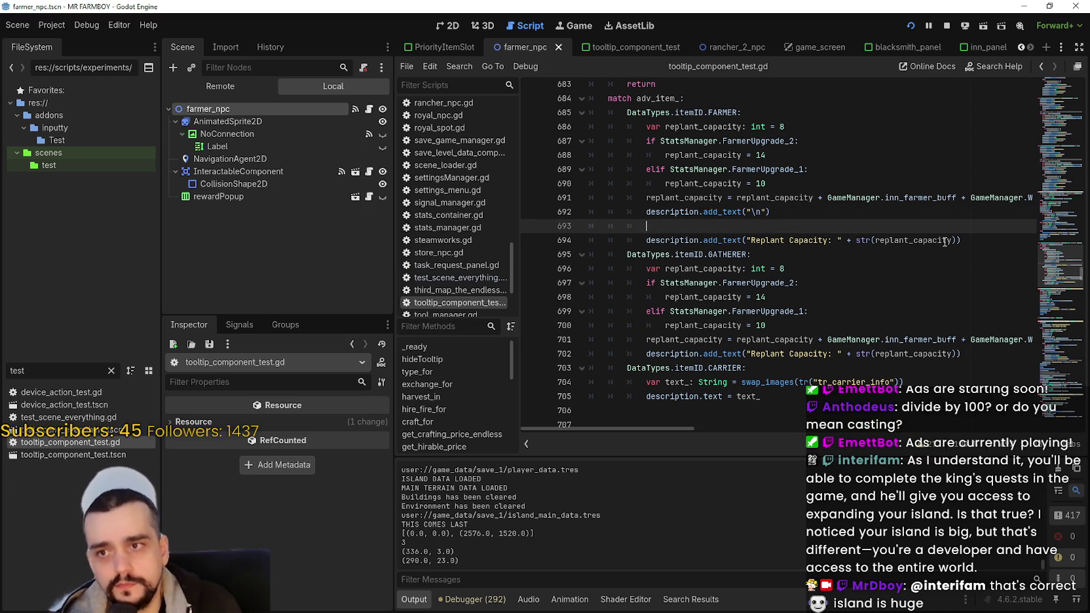
double_click(690, 241)
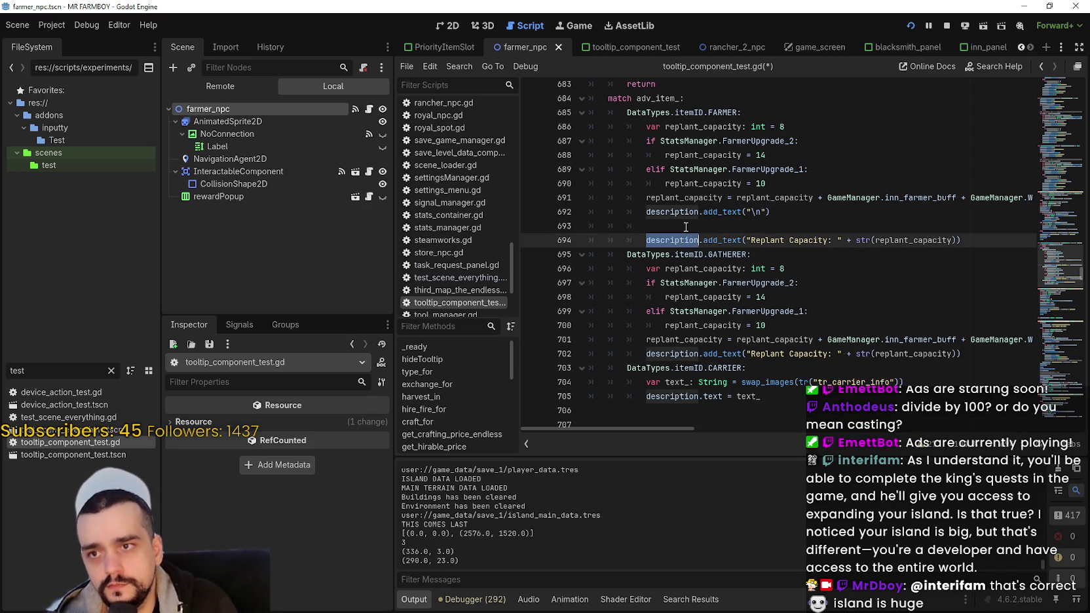
left_click(687, 227)
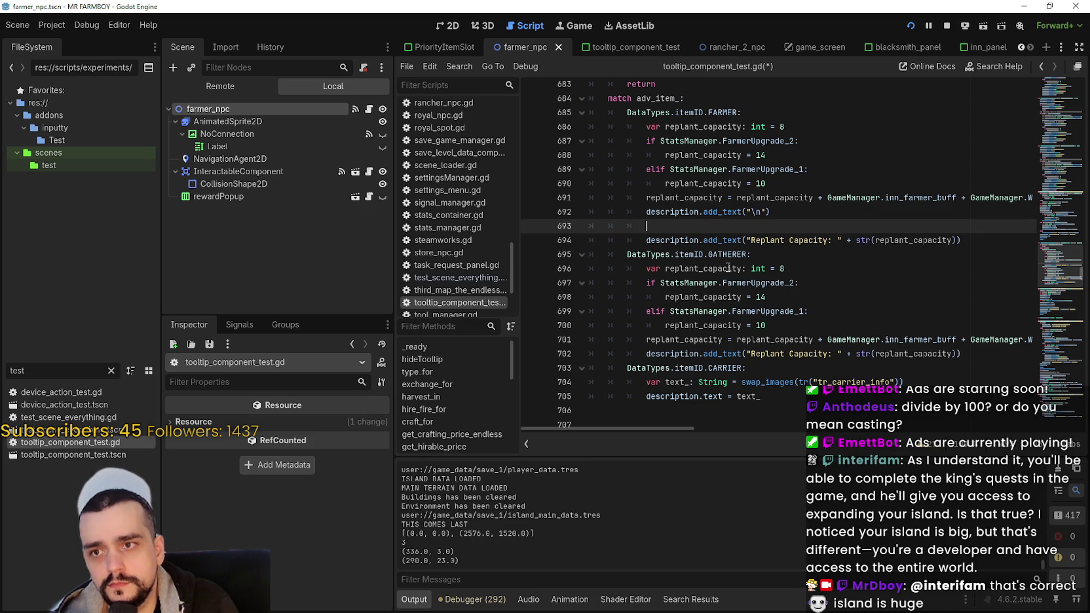
type("description.")
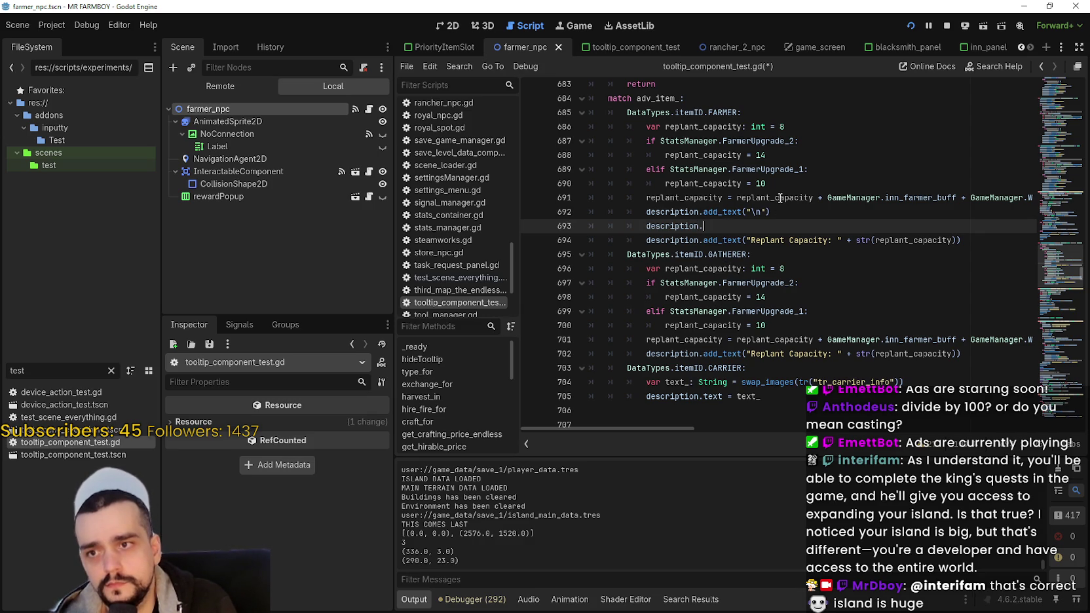
type("text ")
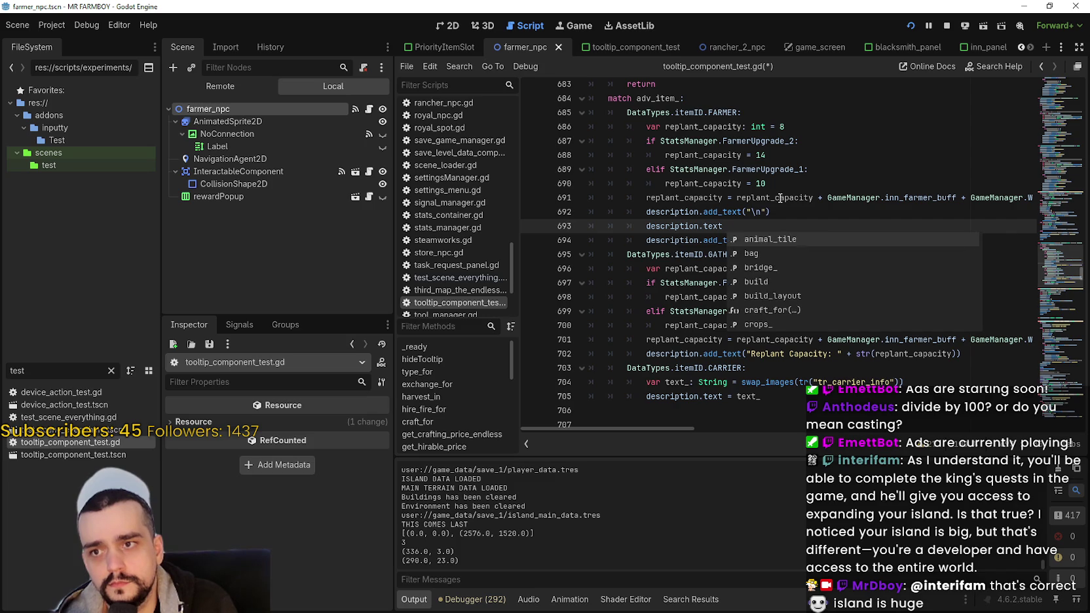
type("+=")
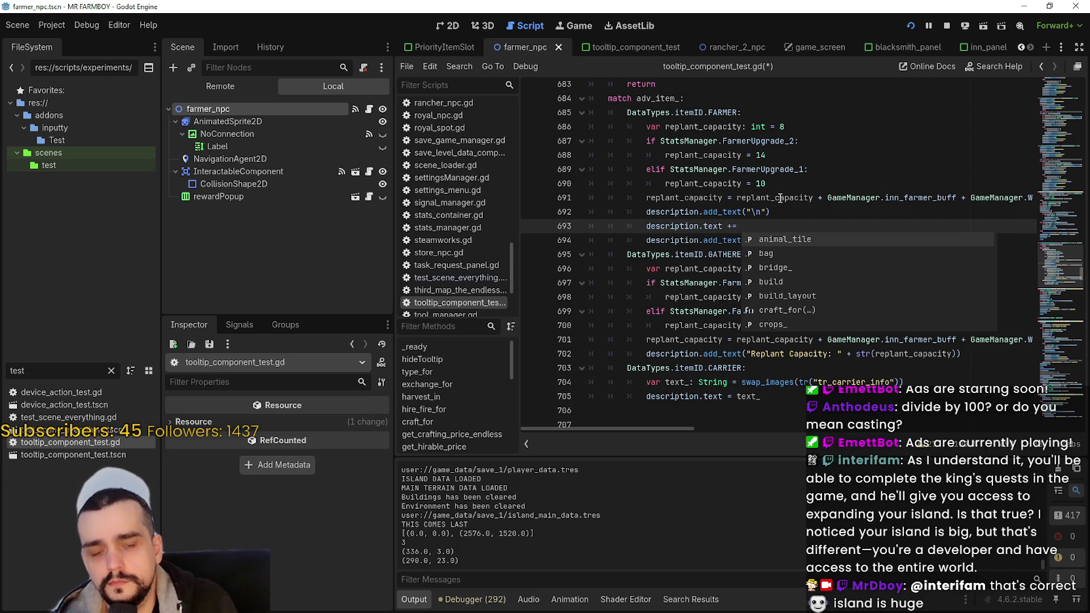
type(" \"")
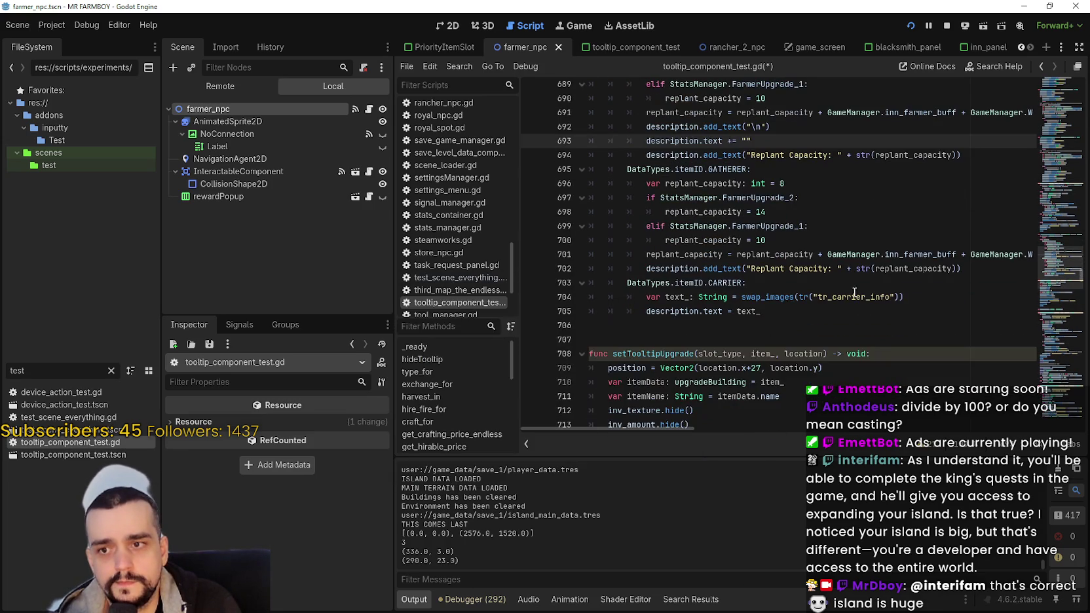
- Paste line 676's colour-tagged item-name expression into the new line 693
scroll(878, 322, "up", 3)
scroll(878, 322, "up", 4)
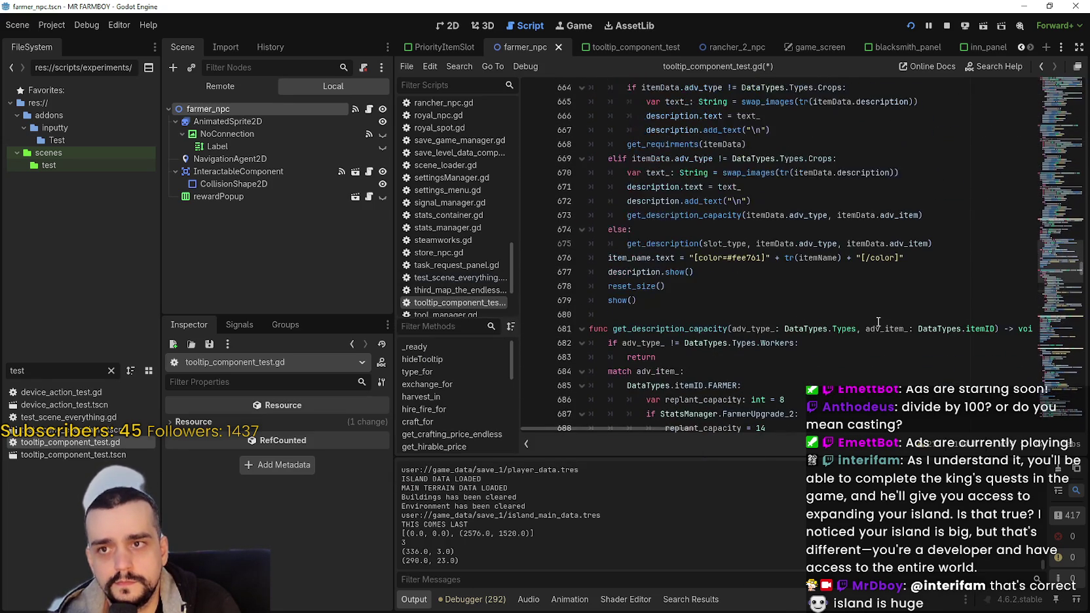
double_click(630, 259)
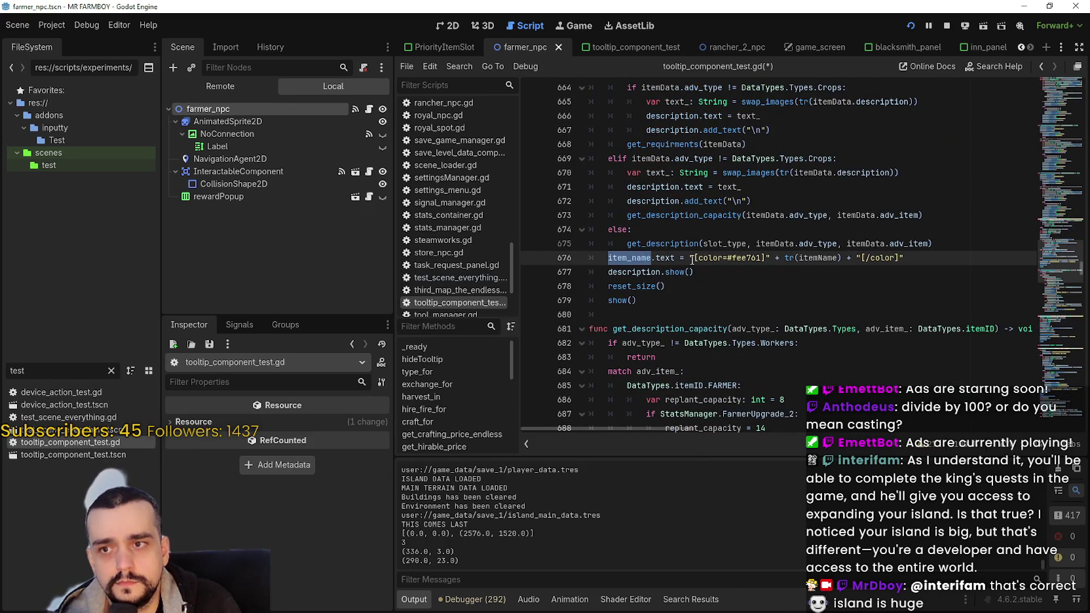
left_click_drag(690, 259, 933, 262)
scroll(748, 315, "down", 4)
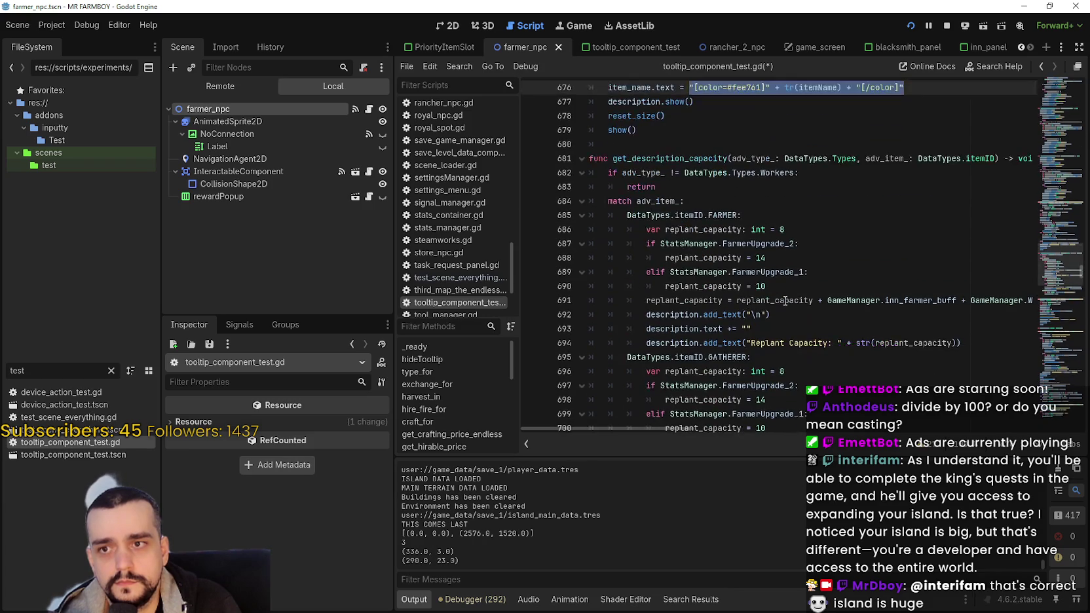
scroll(786, 295, "down", 2)
left_click_drag(776, 242, 741, 243)
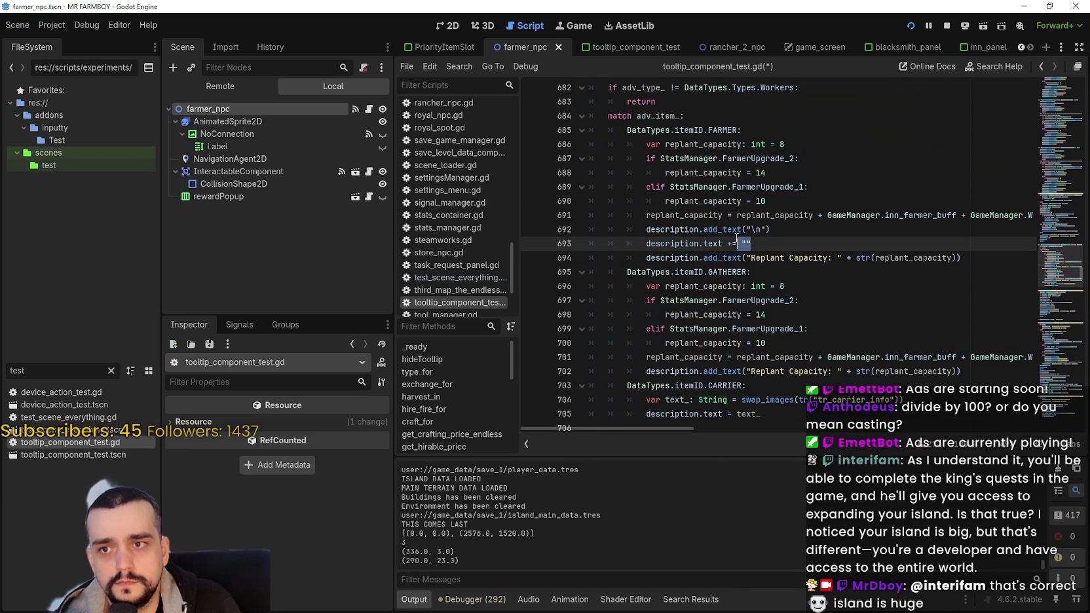
type("\"[color=#fee761]\" + tr(itemName) + \"[/color]\"")
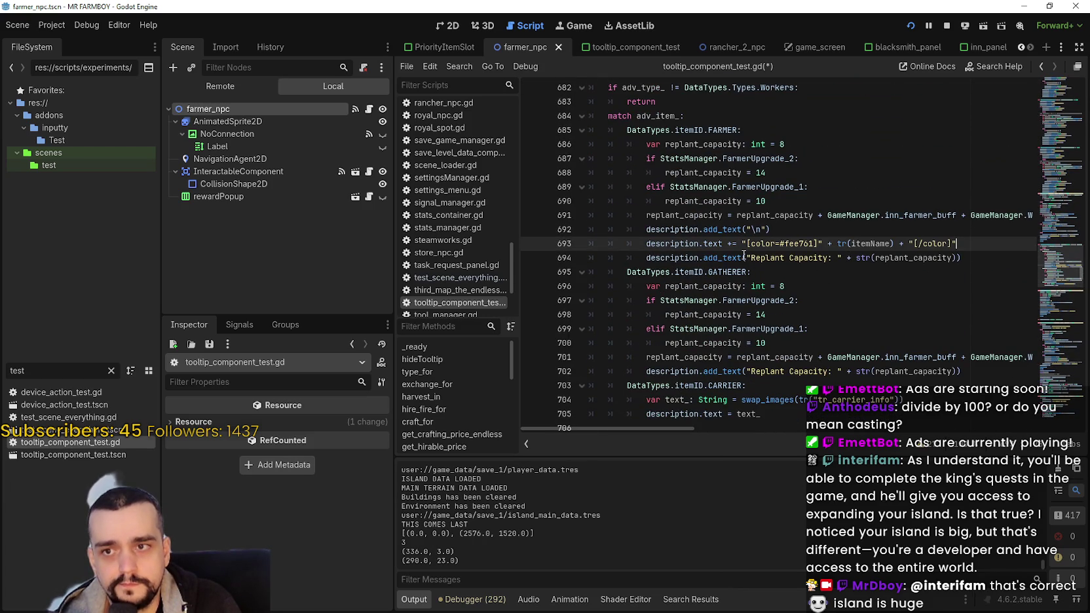
- Replace tr(itemName) in line 693 with the Replant Capacity expression from line 694
left_click_drag(747, 258, 959, 256)
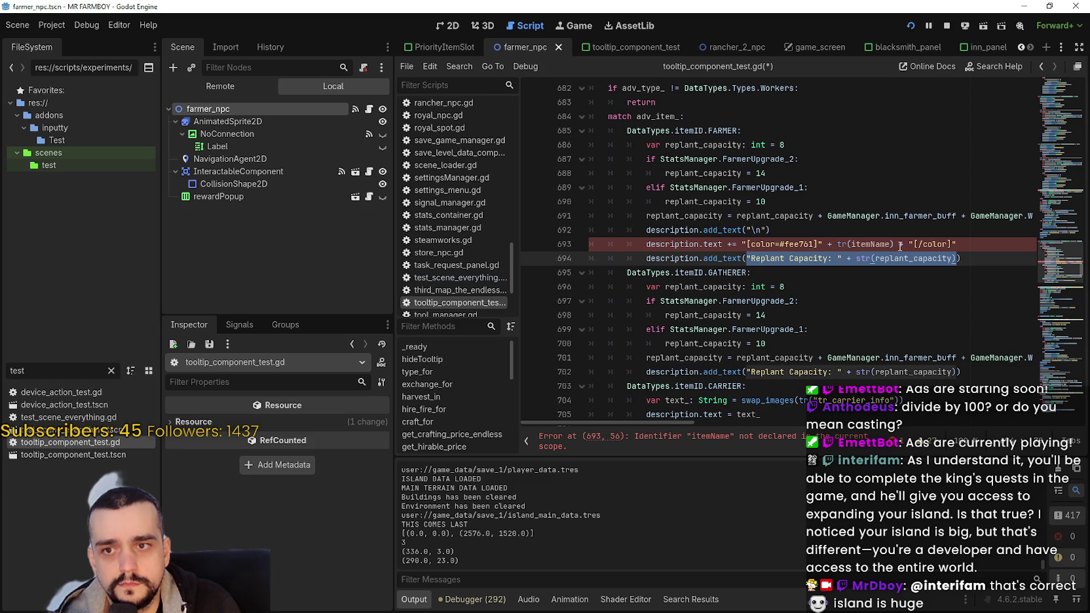
key("ctrl+c")
left_click_drag(894, 245, 837, 244)
key("ctrl+v")
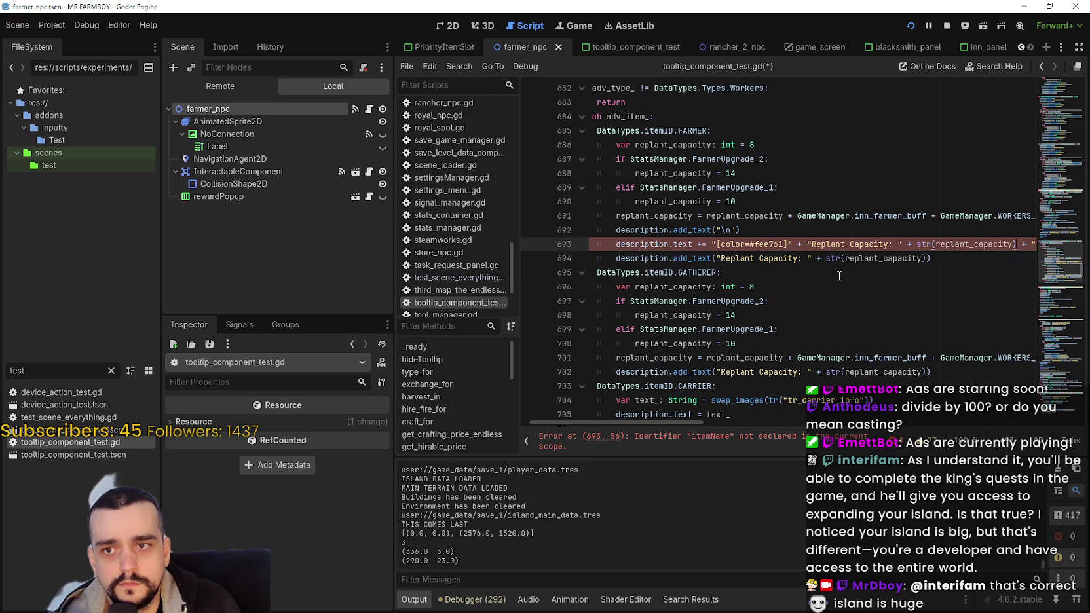
- Comment out the old plain Replant Capacity line, save the script, and bring up the debug game
left_click(845, 279)
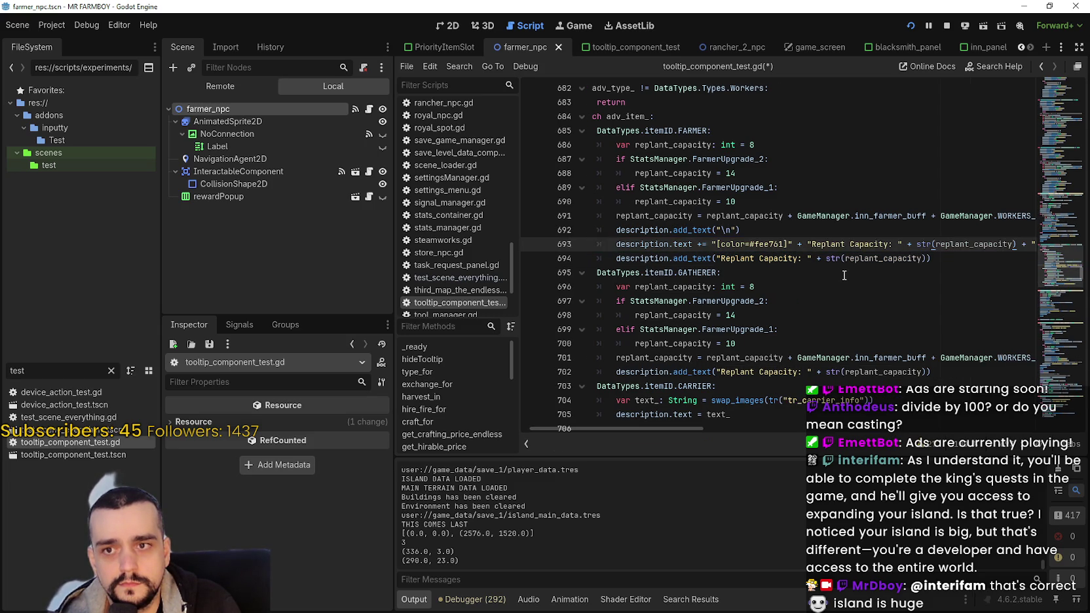
left_click(614, 258)
key("ctrl+k")
key("ctrl+s")
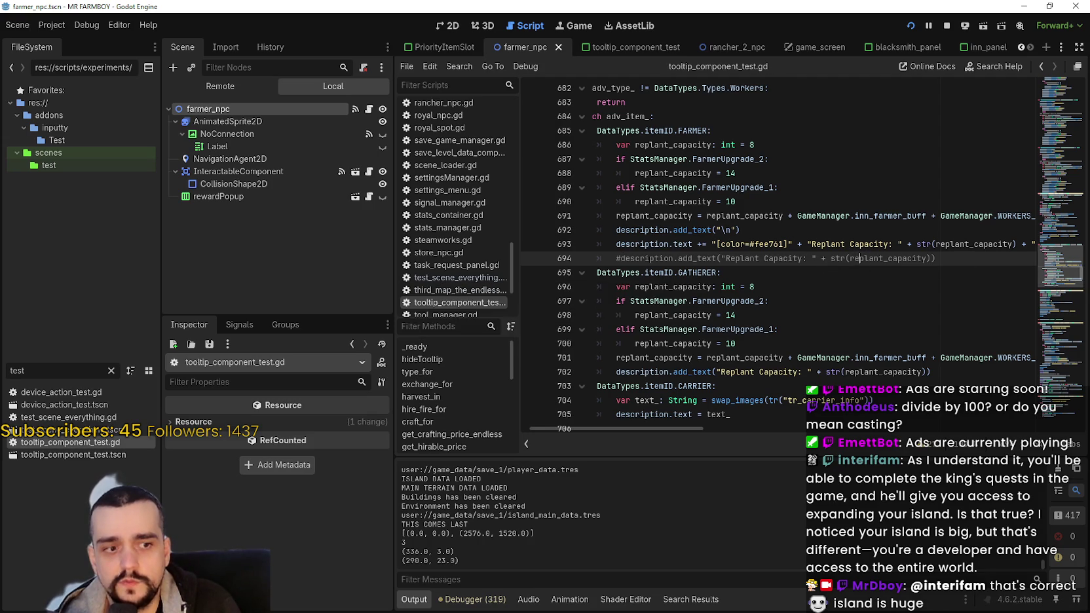
key("alt+Tab")
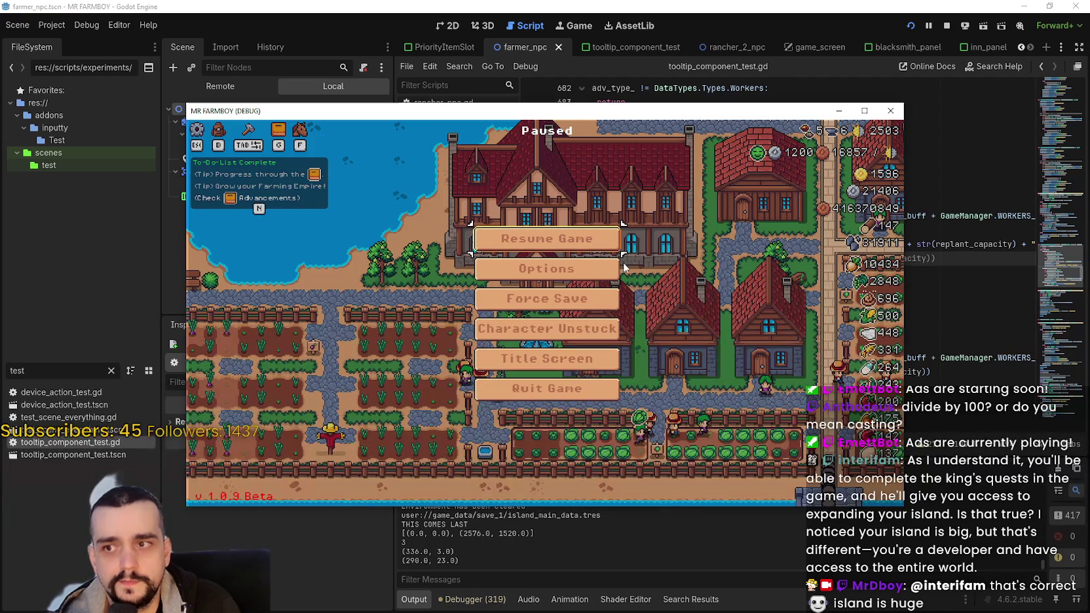
- Resume the game full screen, check the Farmers tooltip shows Replant Capacity: 20, then restore the window
left_click(573, 237)
left_click(865, 111)
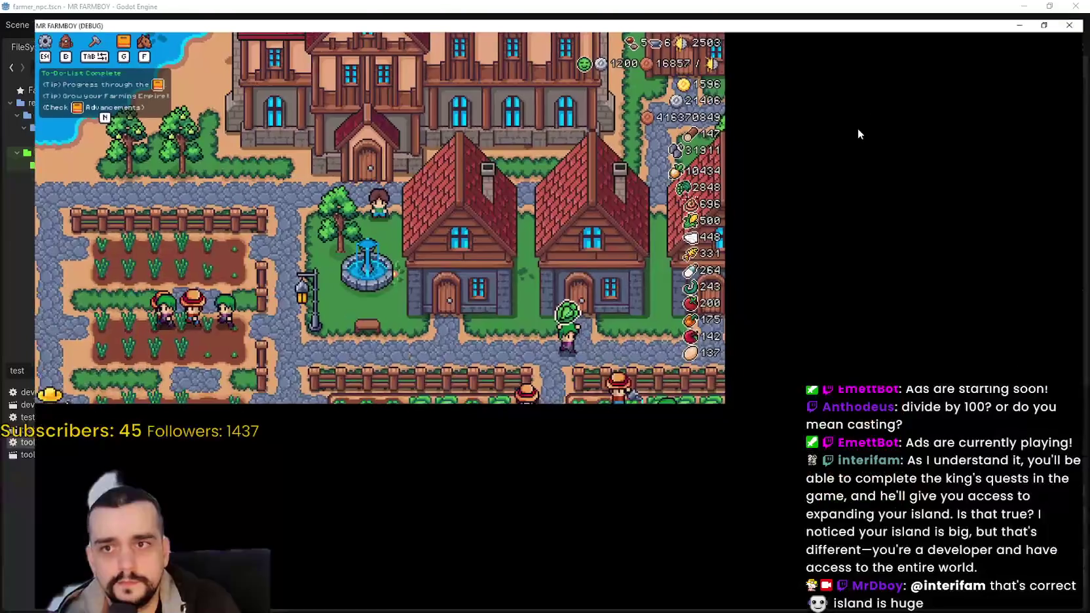
key("n")
mouse_move(356, 258)
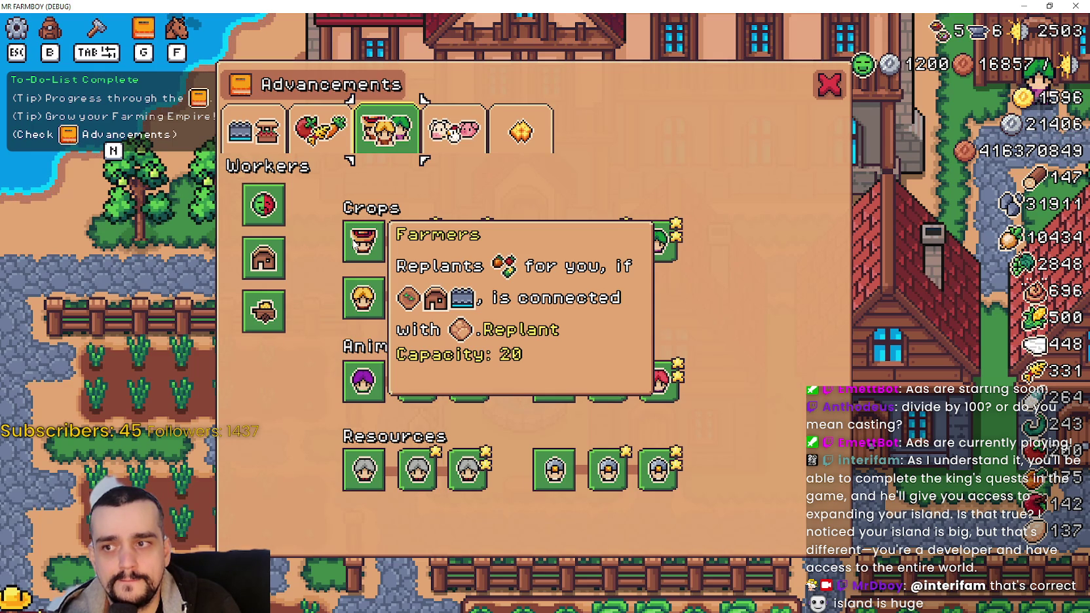
double_click(817, 5)
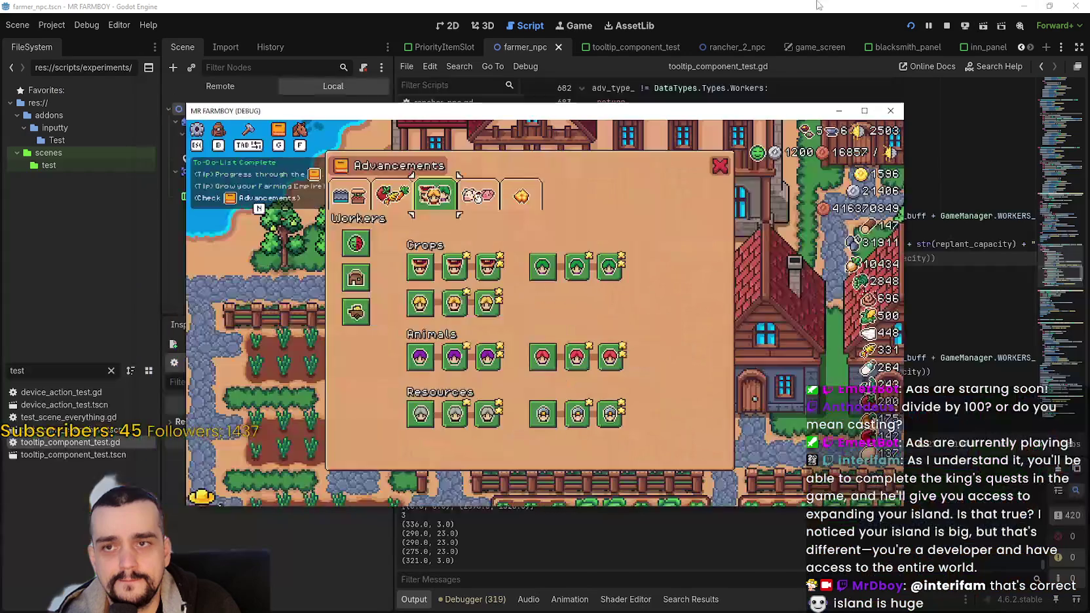
left_click(818, 5)
- Move "\n" from line 692 into the coloured string on line 693, comment out line 692, and save
left_click_drag(734, 230, 722, 230)
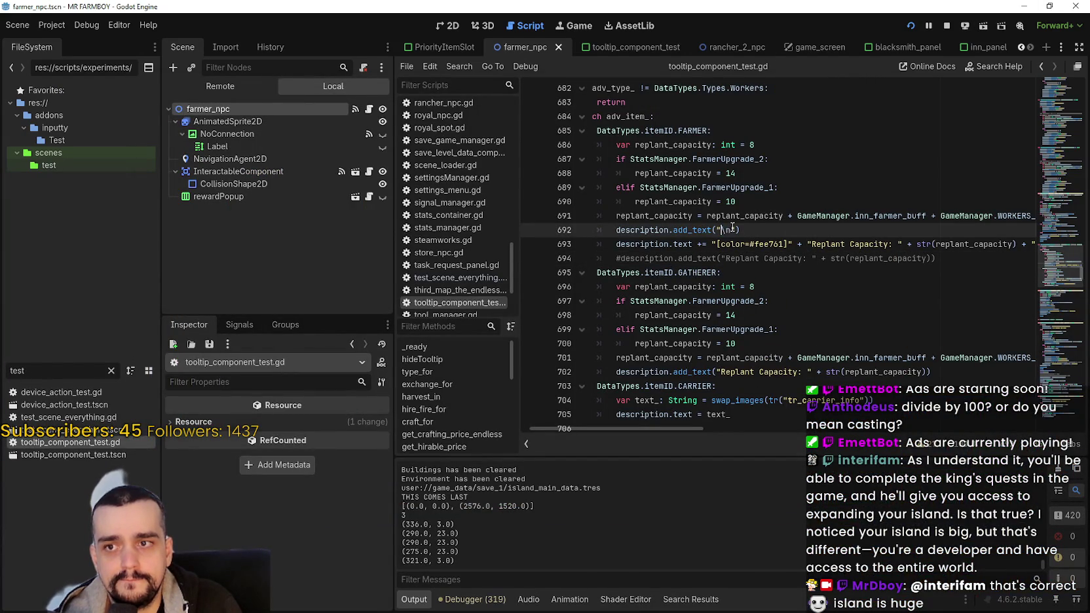
left_click(717, 245)
key("ctrl+v")
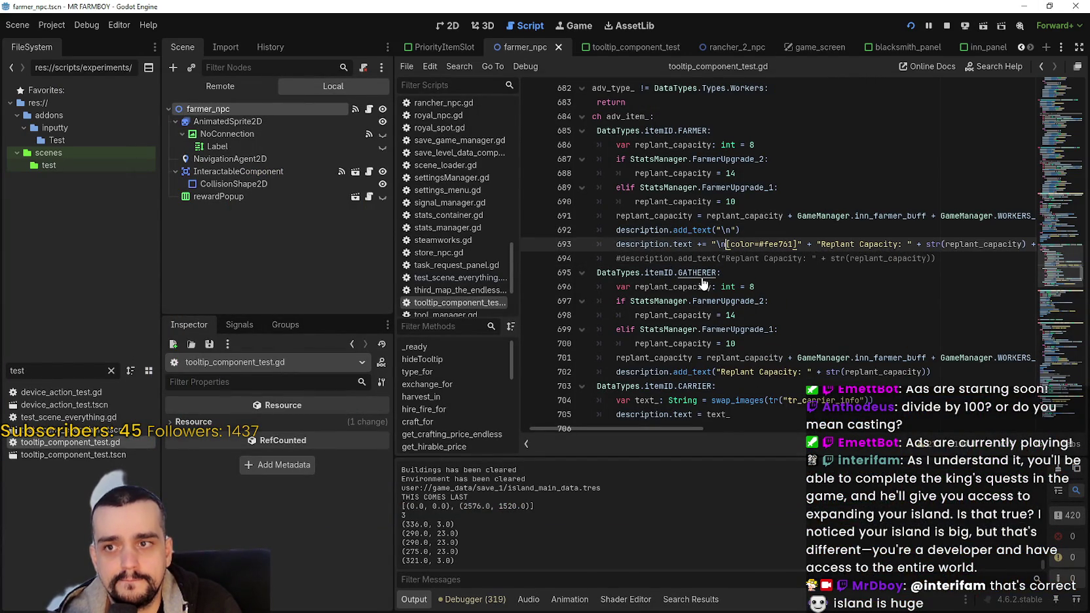
left_click(607, 232)
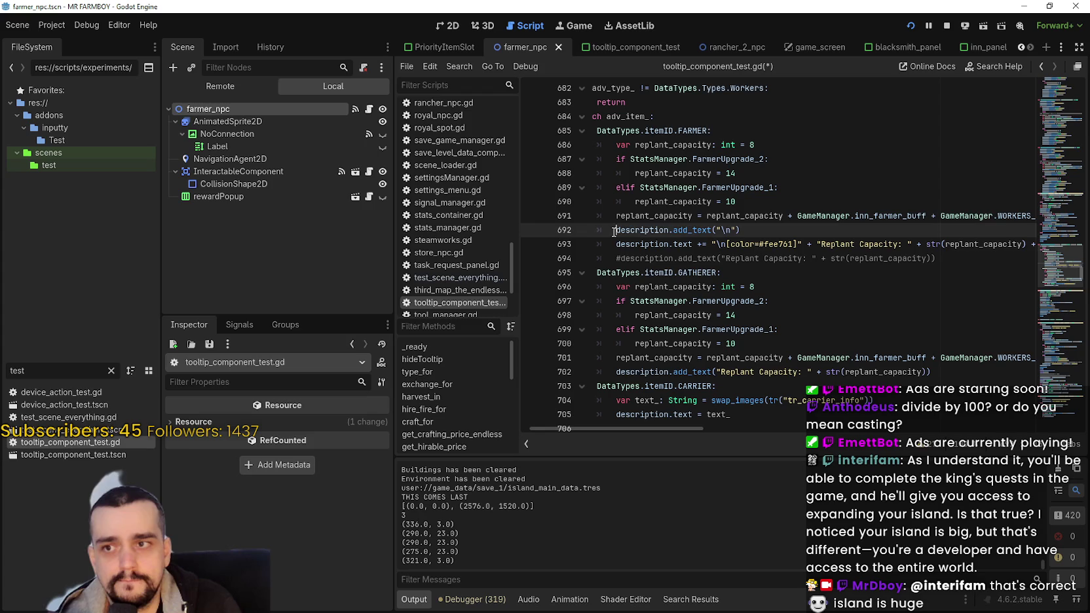
key("ctrl+k")
key("ctrl+s")
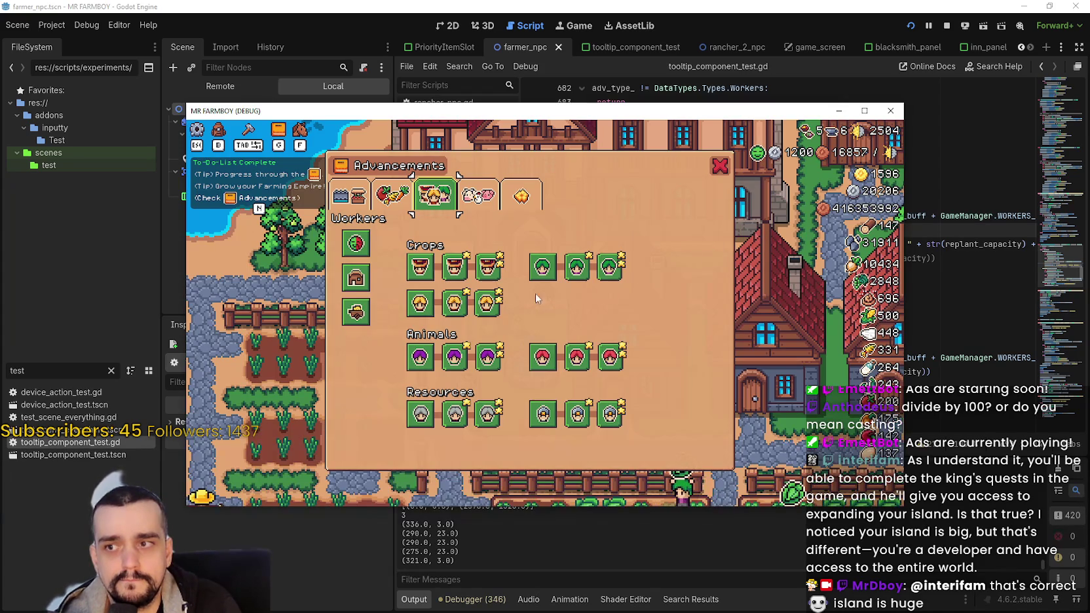
- Maximize the game window to recheck the Farmers tooltip, then restore it
mouse_move(429, 268)
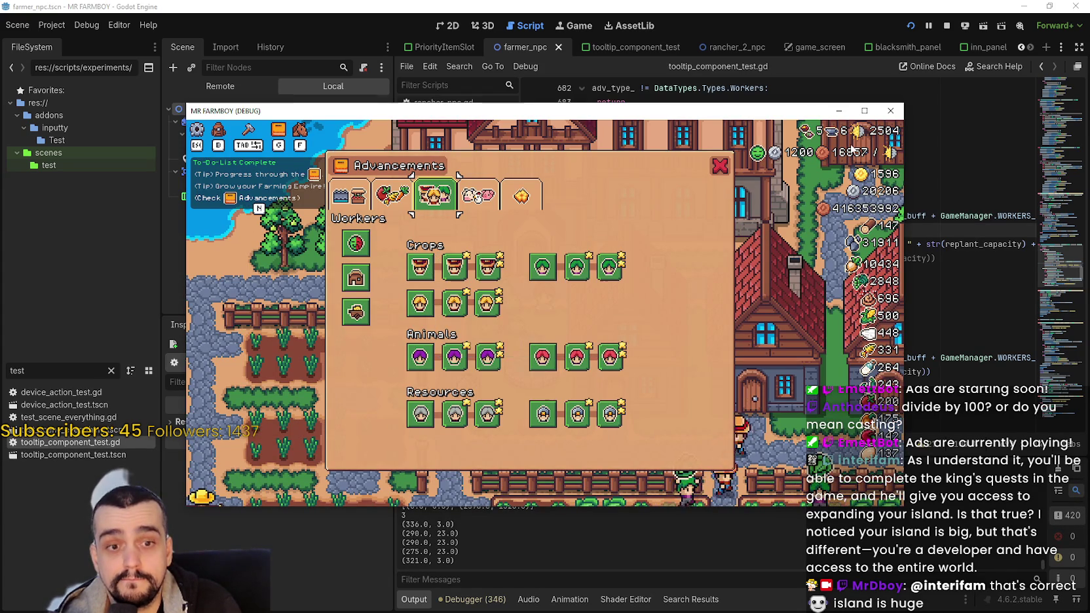
key("super+Up")
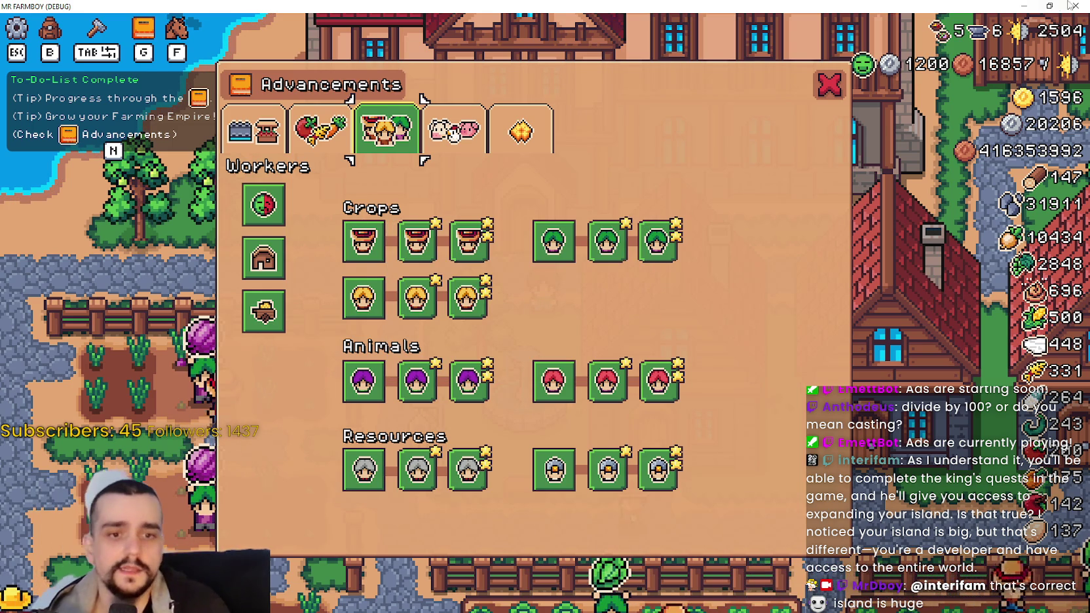
key("super+Down")
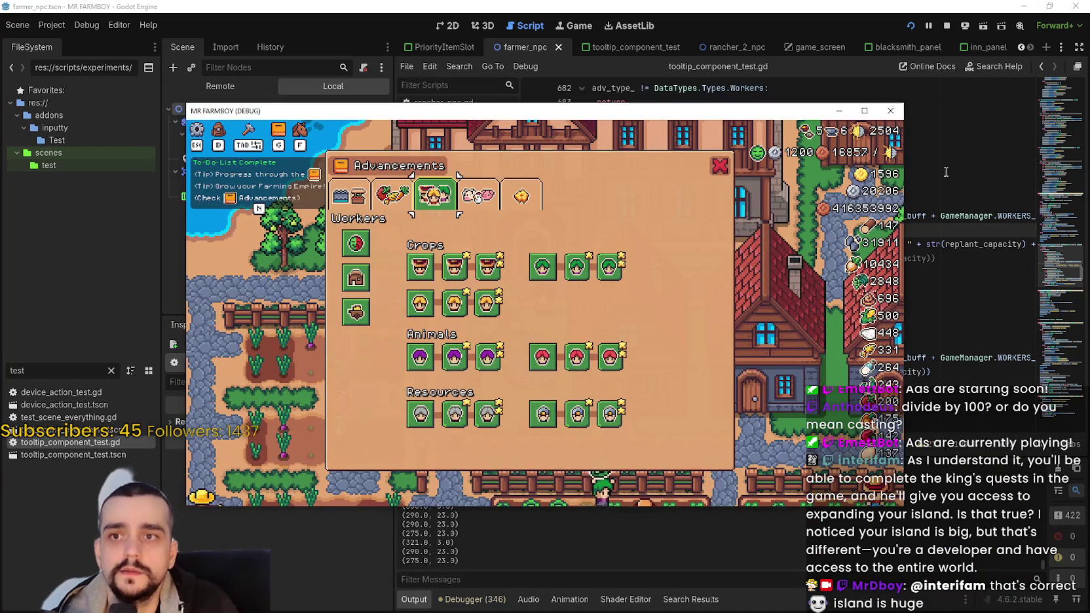
- Stop the game and delete the two commented-out Replant Capacity and newline lines
left_click(946, 25)
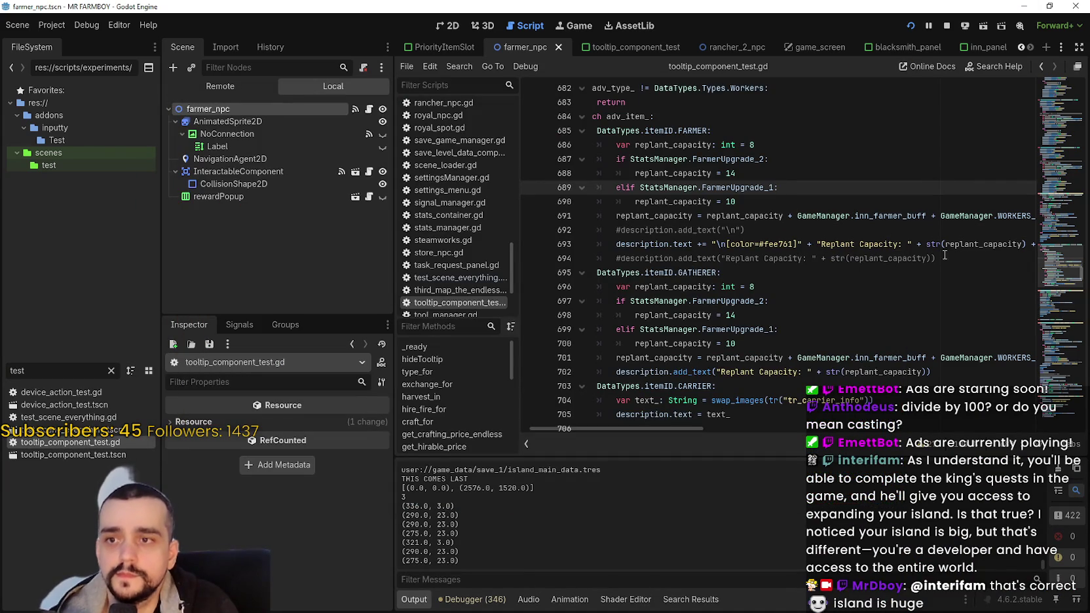
left_click_drag(945, 255, 505, 260)
key("BackSpace")
key("BackSpace")
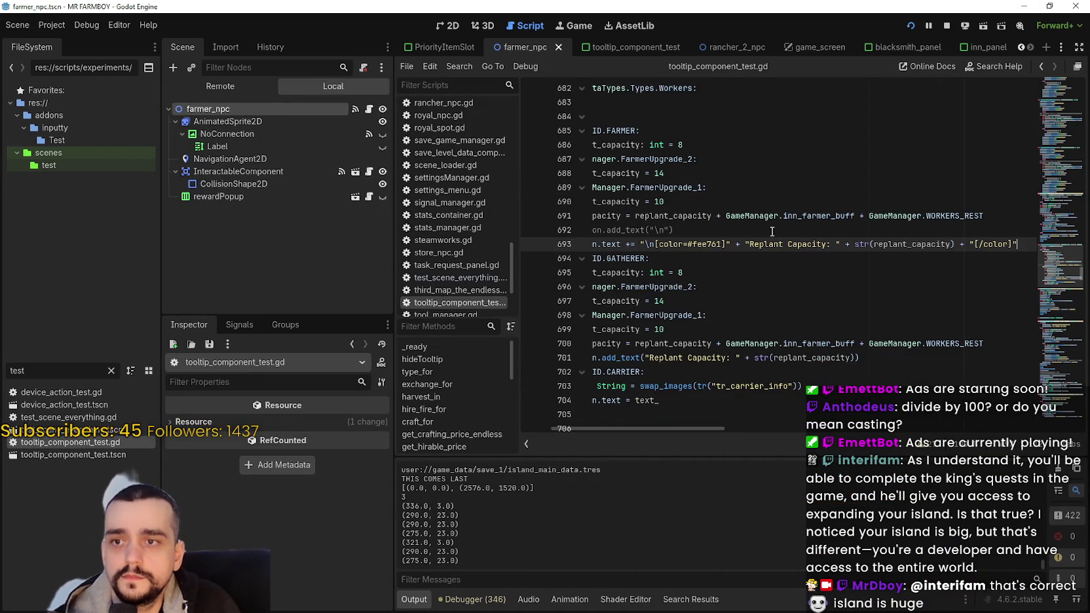
triple_click(773, 230)
key("BackSpace")
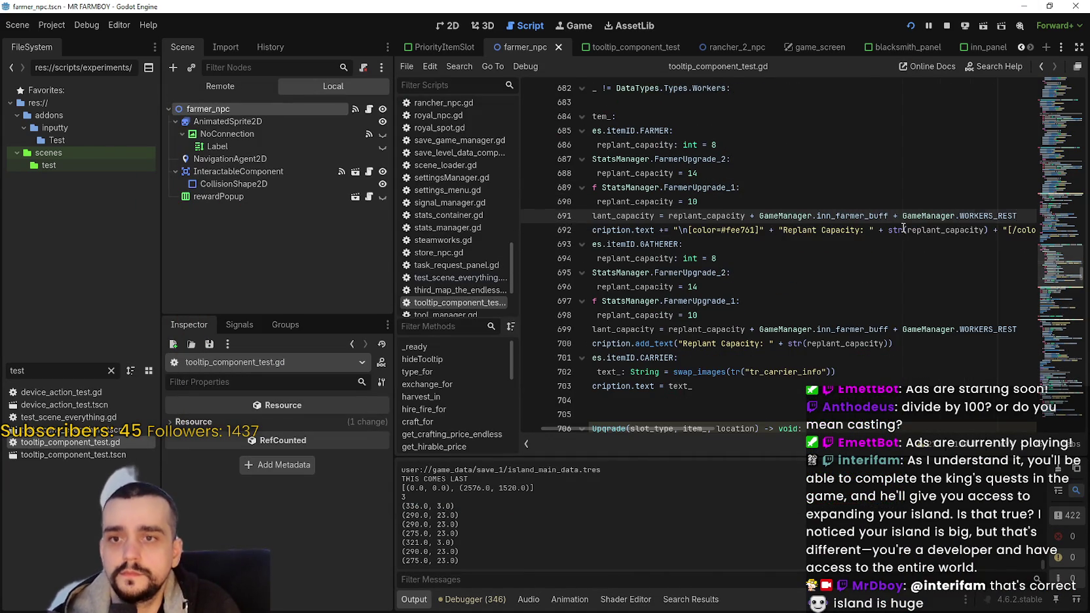
- Copy the FARMER block's coloured capacity code, lines 686-692
left_click_drag(904, 227, 1035, 230)
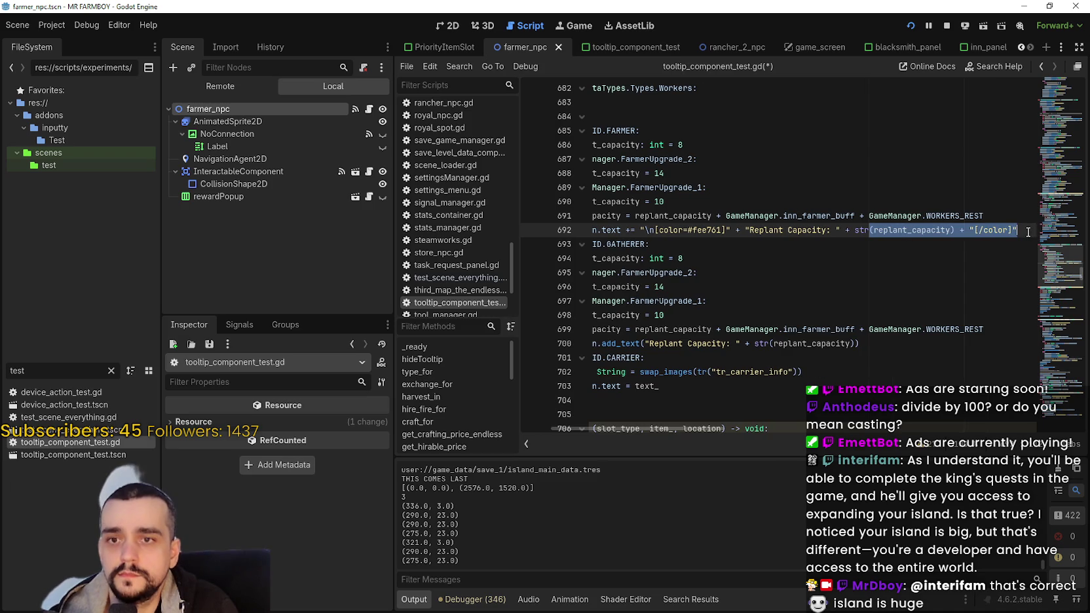
double_click(809, 232)
left_click_drag(809, 232, 776, 236)
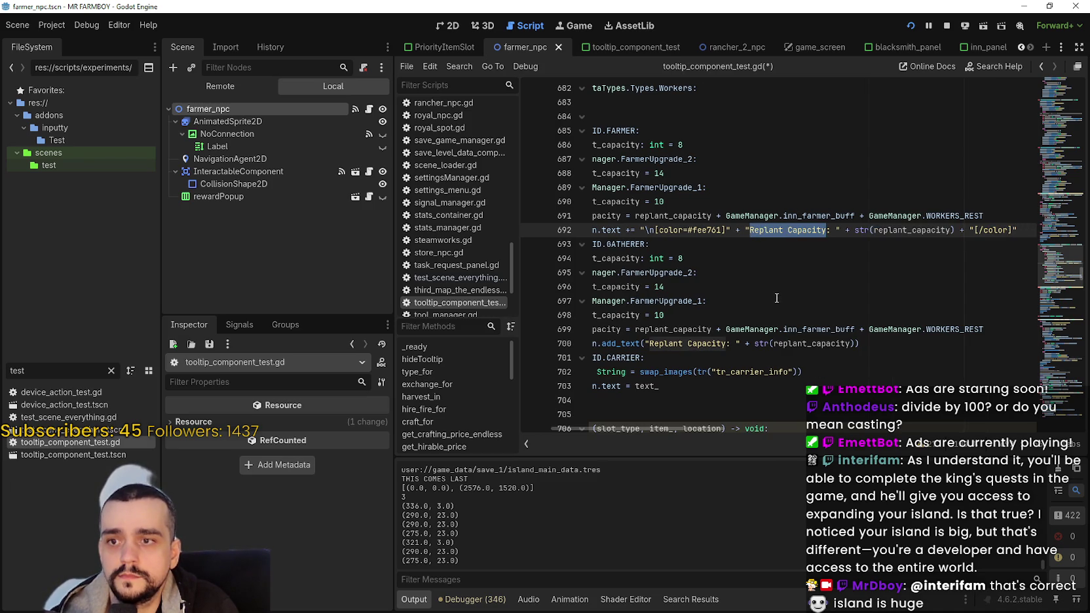
mouse_move(1034, 225)
left_mouse_down()
mouse_move(583, 216)
mouse_move(577, 144)
left_mouse_up()
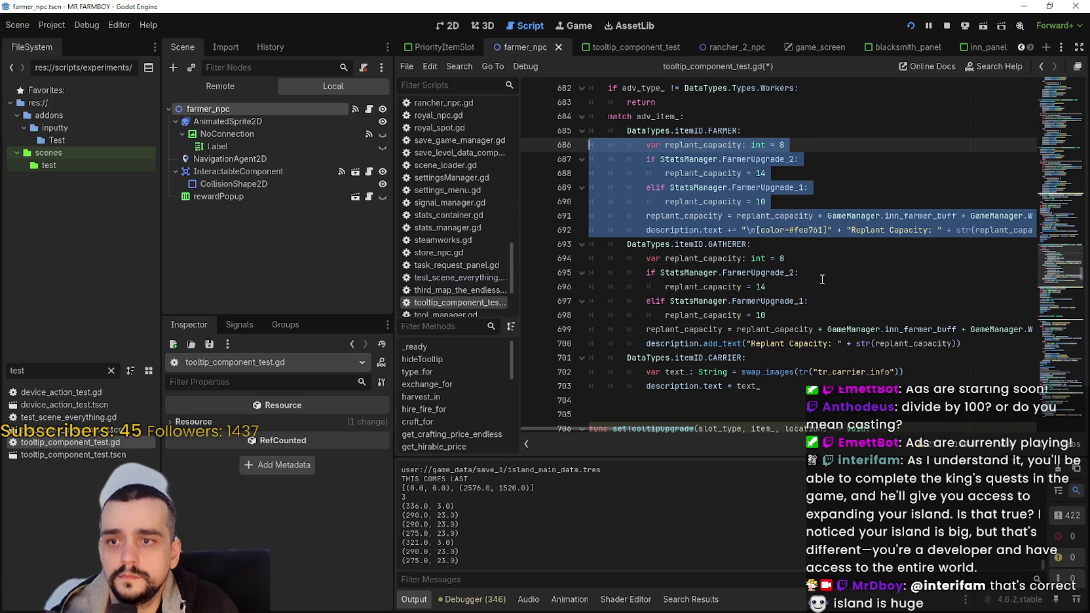
scroll(817, 275, "down", 1)
key("ctrl+c")
- Paste the coloured capacity code over the GATHERER block's add_text line
left_click_drag(980, 301, 571, 219)
key("ctrl+v")
left_click(742, 249)
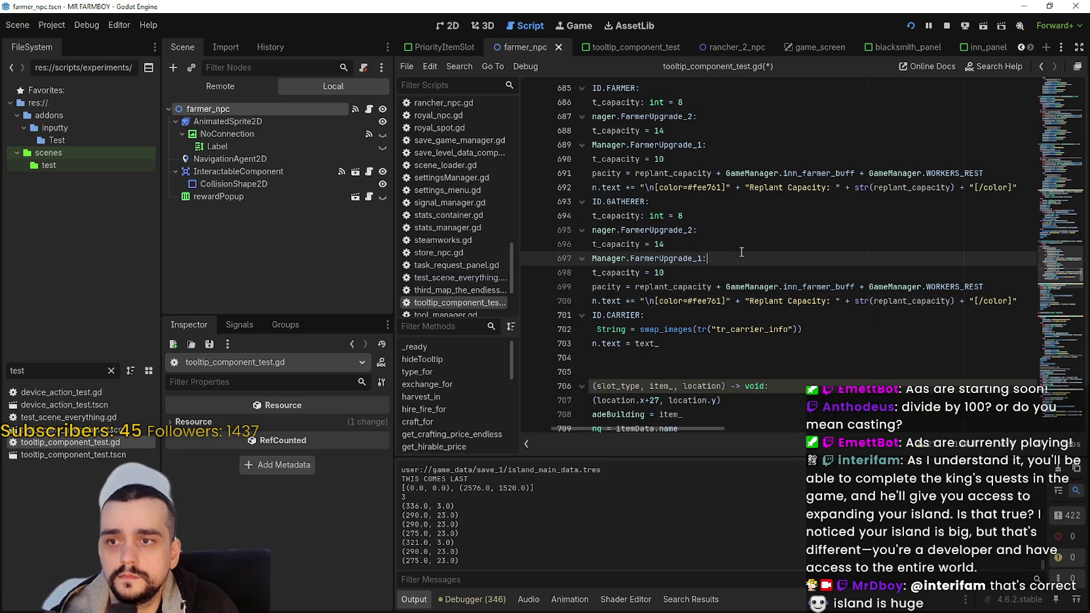
mouse_move(743, 249)
left_mouse_down()
mouse_move(786, 217)
mouse_move(777, 241)
left_mouse_up()
left_click(776, 244)
double_click(773, 230)
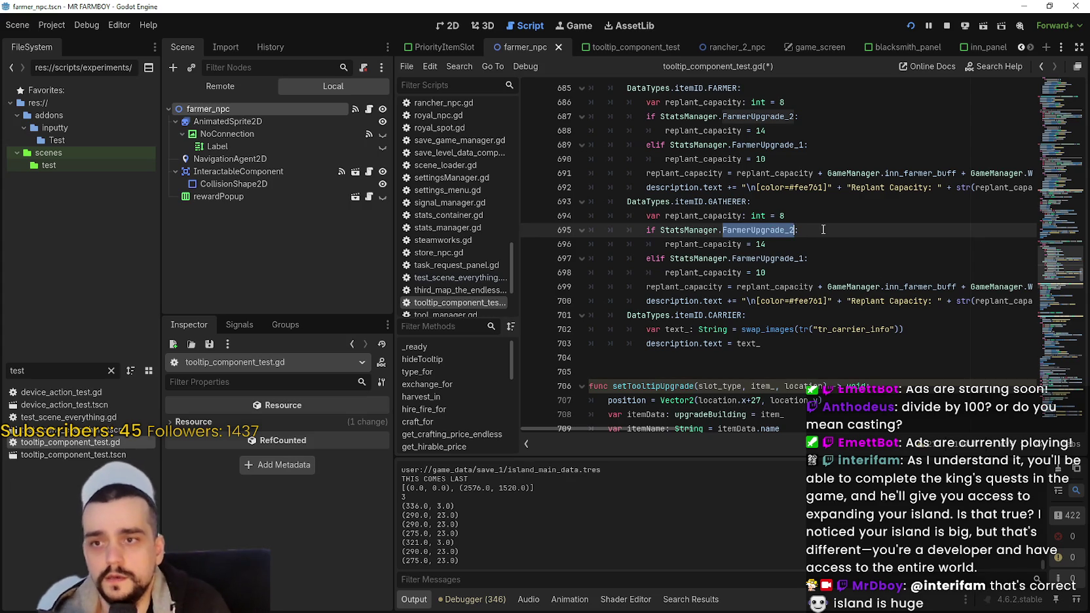
- Swap FarmerUpgrade_2 and FarmerUpgrade_1 for GathererUpgrade_2 and GathererUpgrade_1 in the GATHERER branch
type("Gathe")
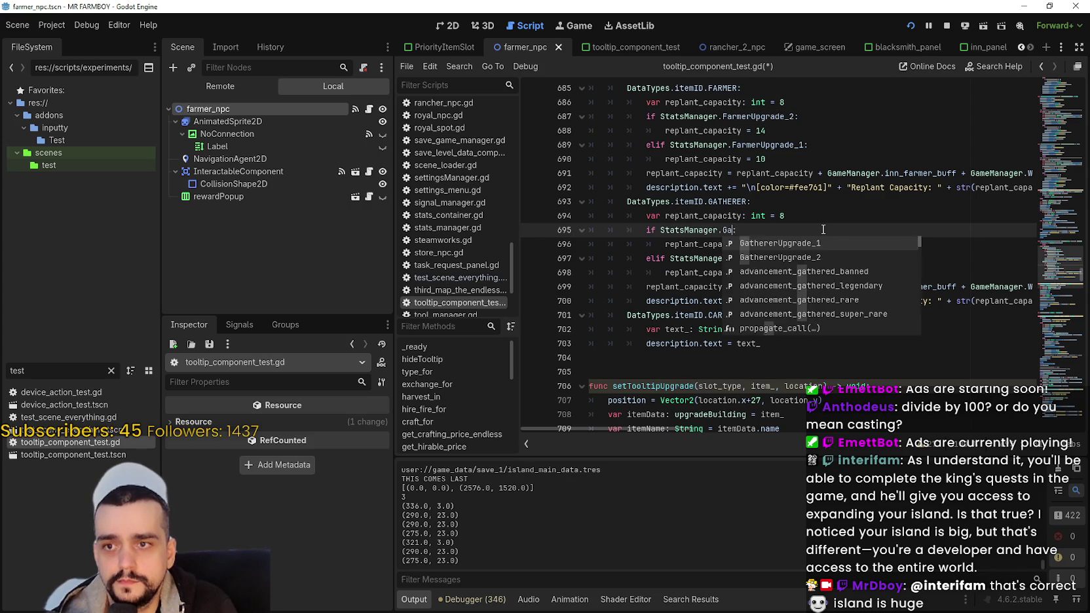
key("Down")
key("Return")
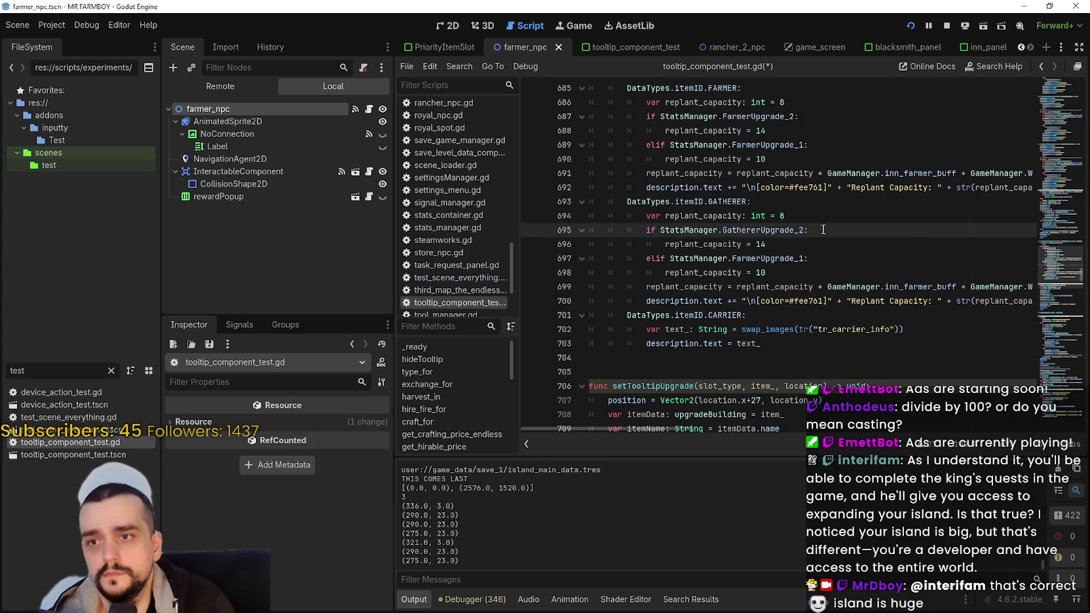
double_click(781, 259)
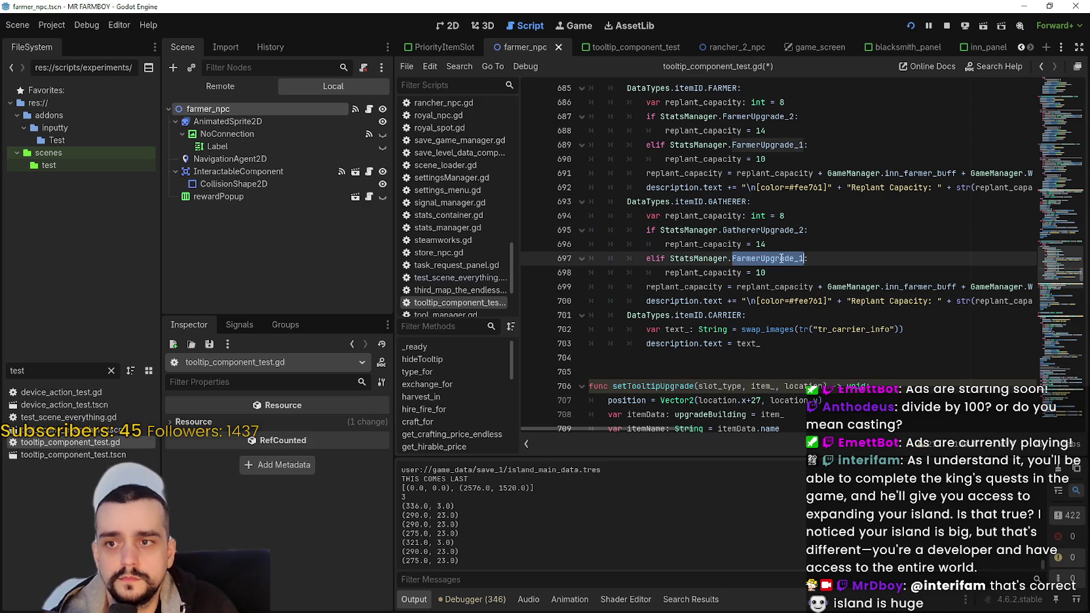
type("Gather")
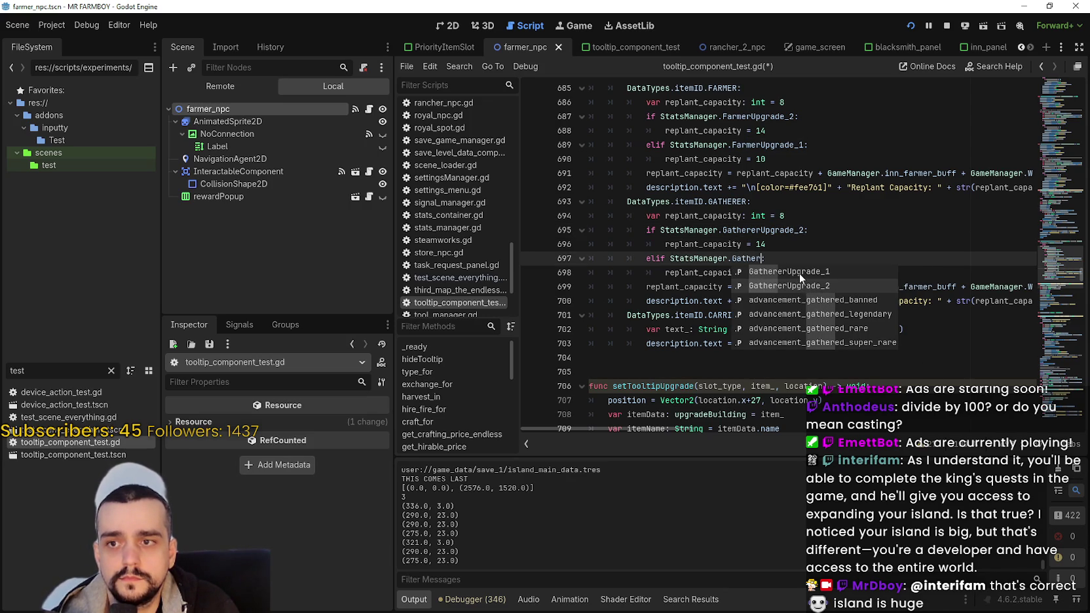
left_click(799, 274)
left_click(831, 278)
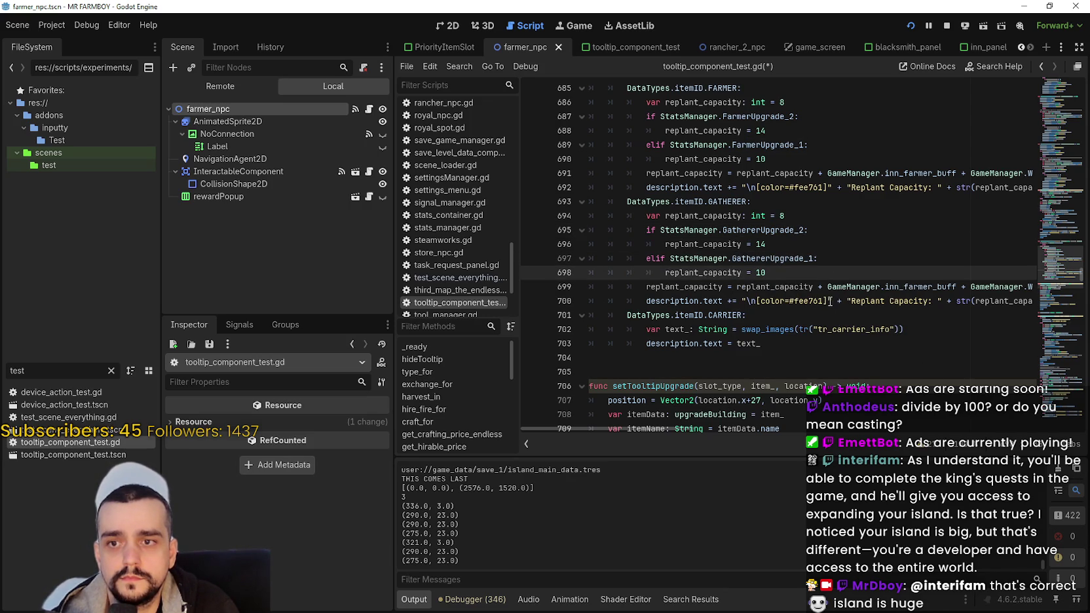
left_click(816, 285)
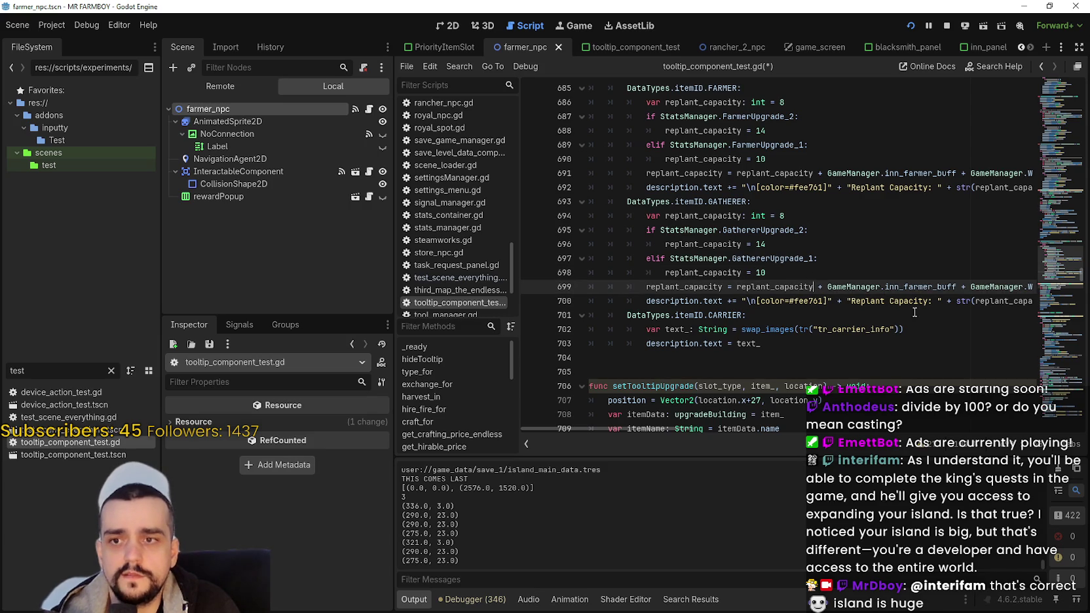
double_click(879, 301)
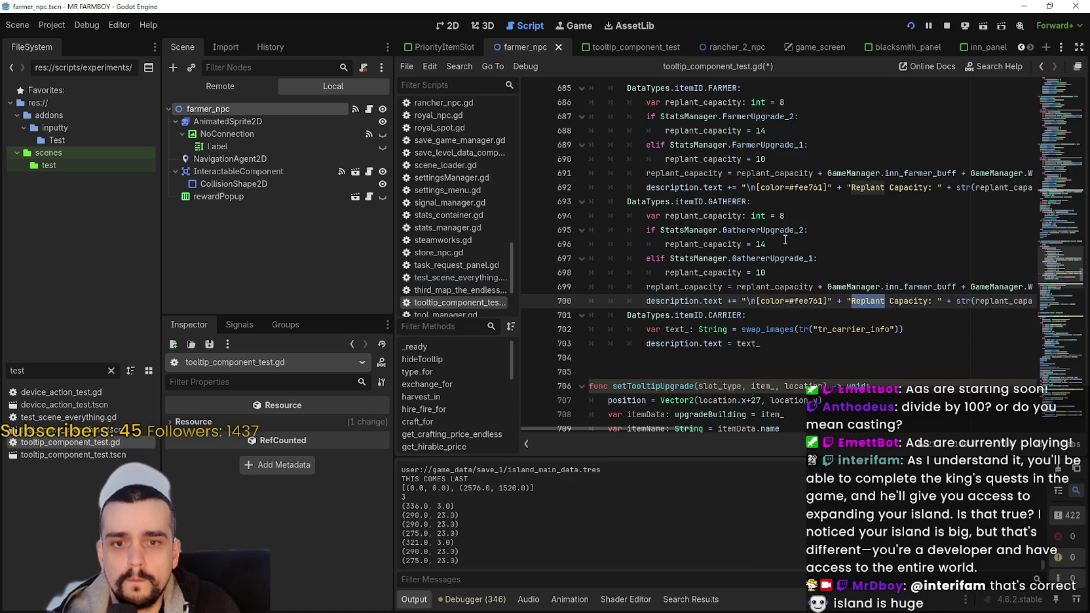
- Compare with the game's tooltip, then change Replant to Harvesting on line 700
key("alt+Tab")
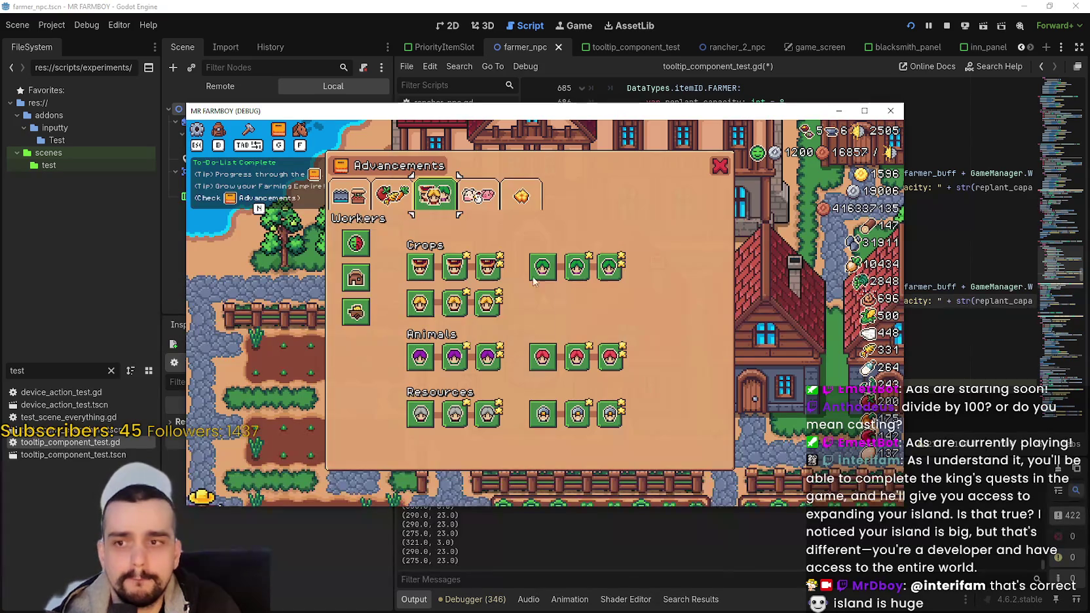
mouse_move(542, 276)
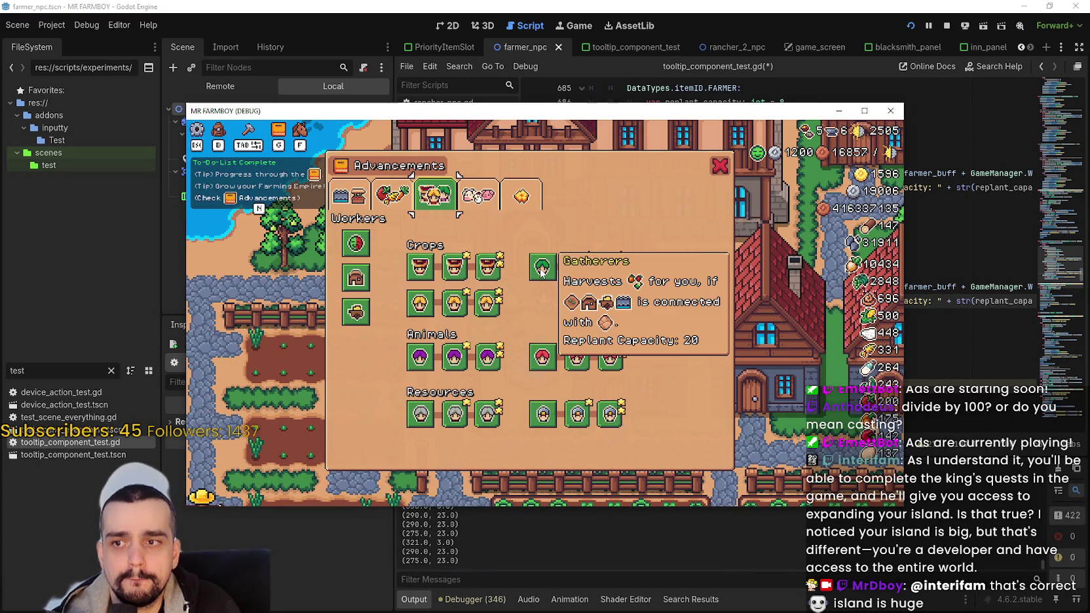
mouse_move(579, 266)
key("alt+Tab")
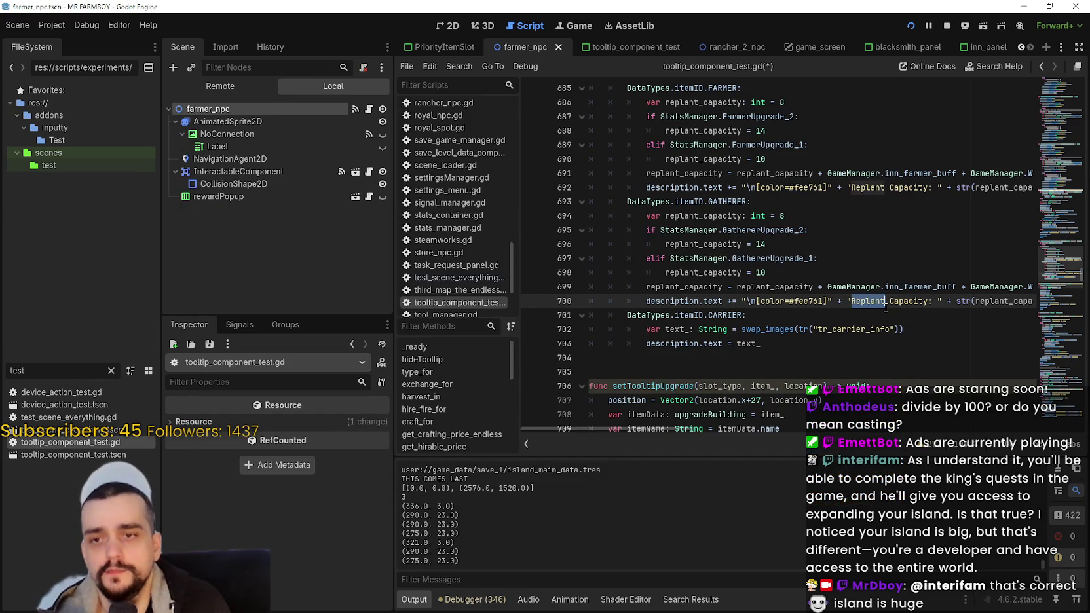
type("Harvesting")
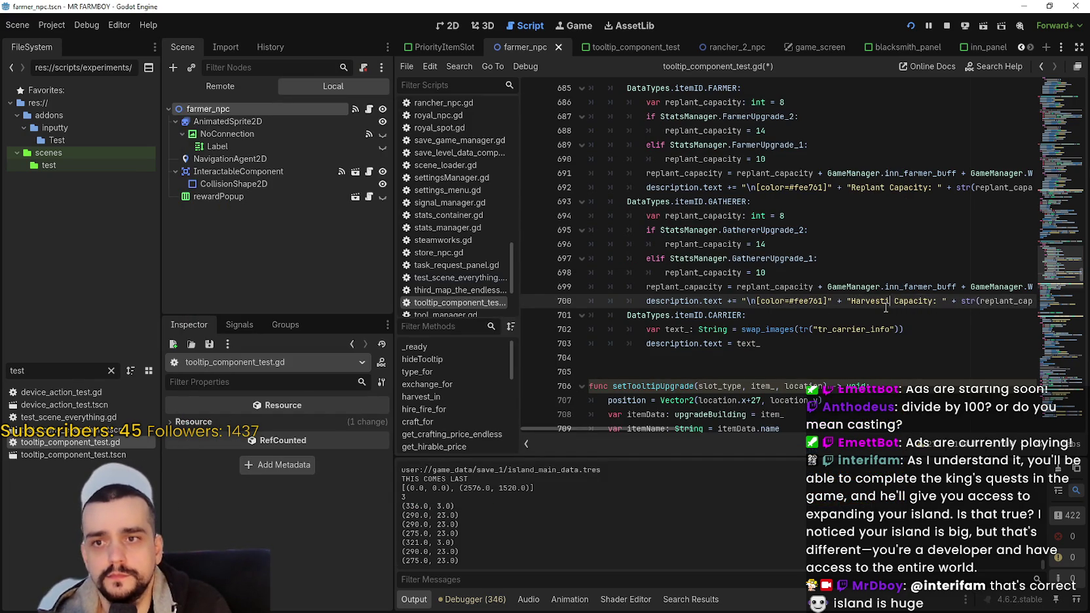
- Recheck the game tooltip, then shorten the line 700 label to 'Harvest Capacity: '
key("alt+Tab")
mouse_move(604, 279)
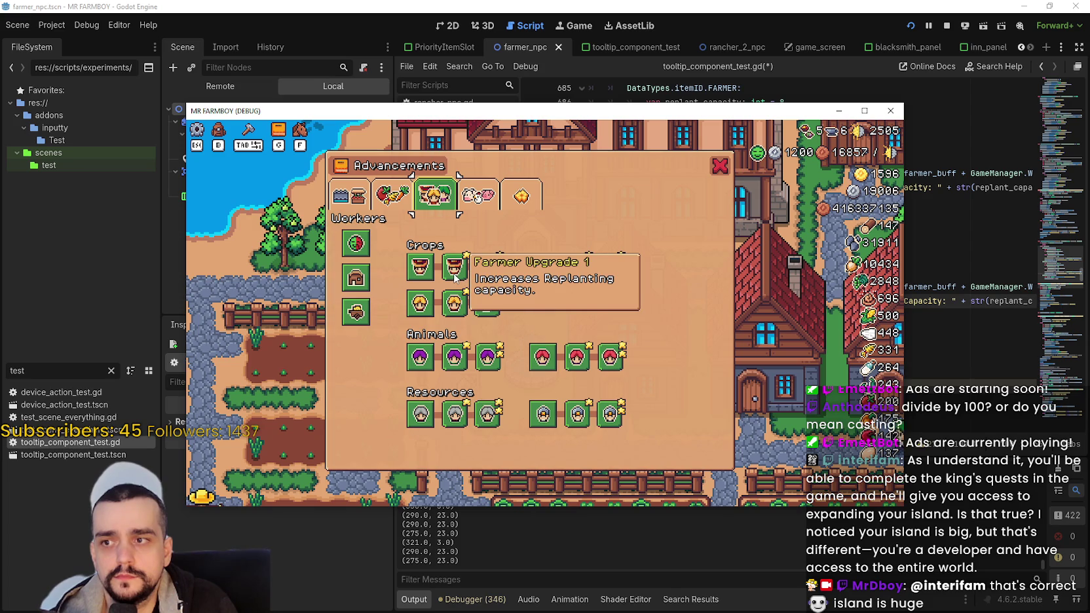
key("alt+Tab")
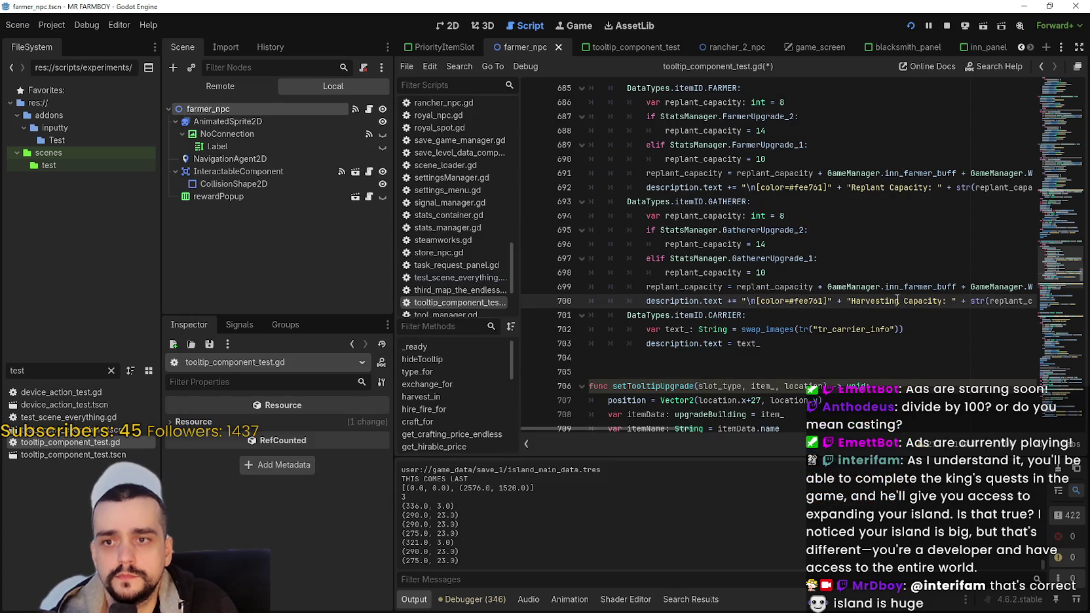
double_click(880, 301)
type("Harvest")
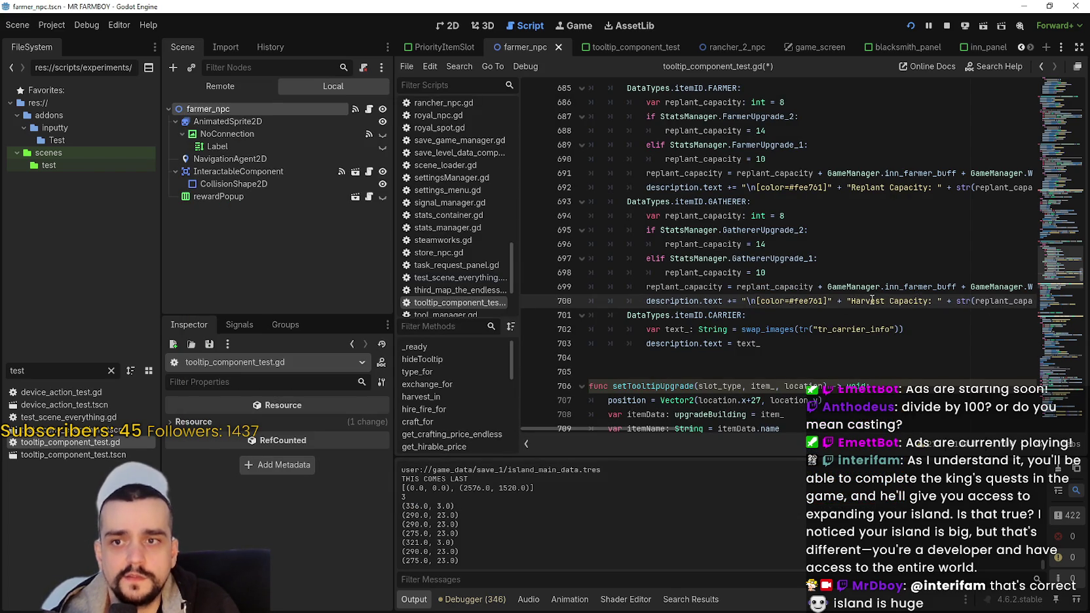
left_click_drag(928, 301, 851, 301)
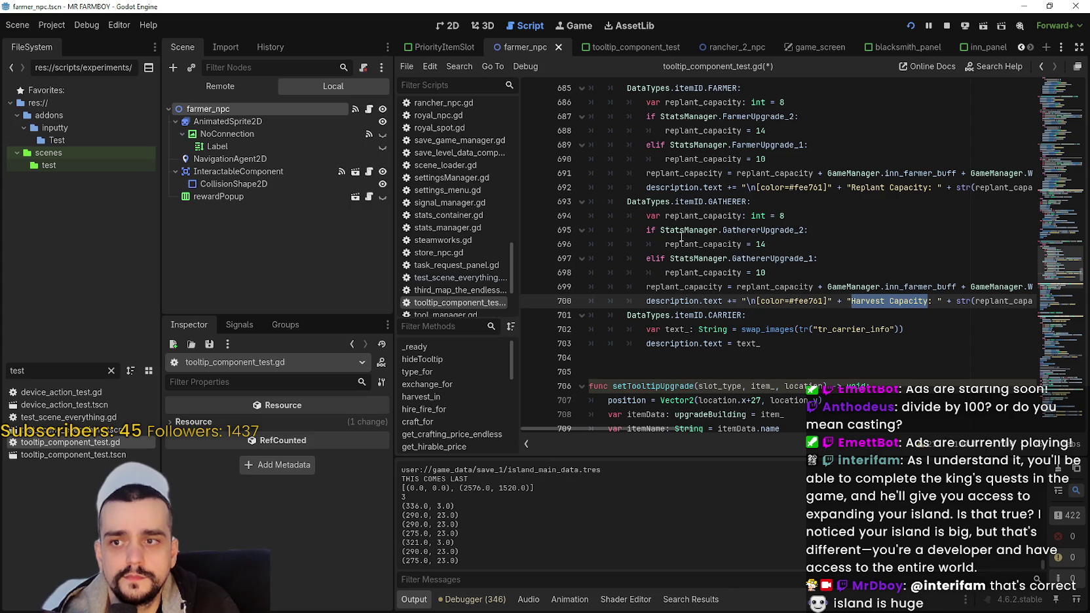
left_click(698, 220)
left_click(785, 237)
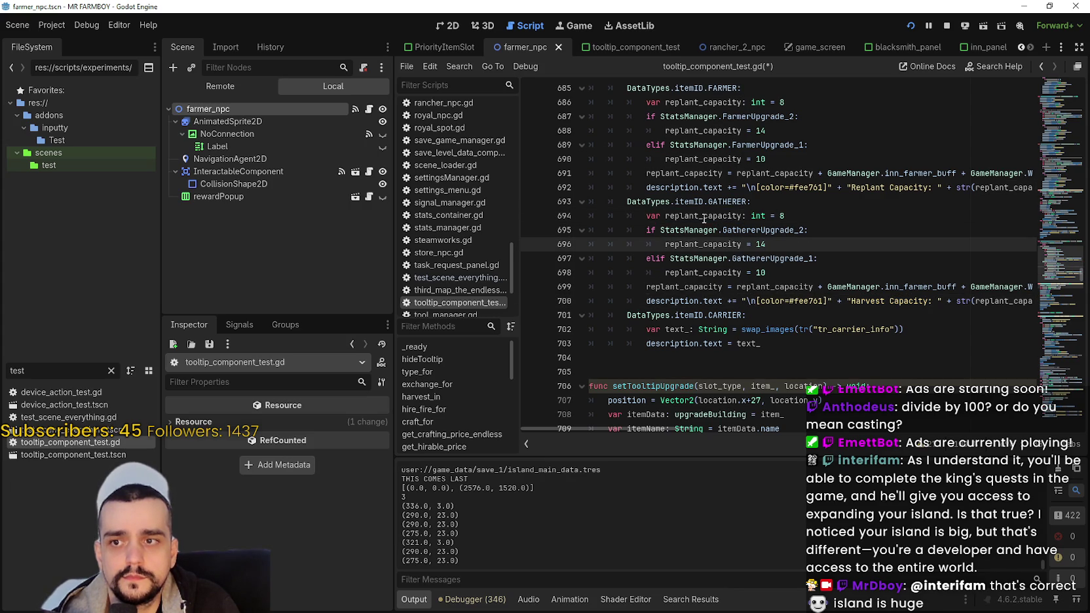
- Rename replant_capacity to _capacity on lines 694–699 of the GATHERER case
left_click_drag(703, 216, 668, 216)
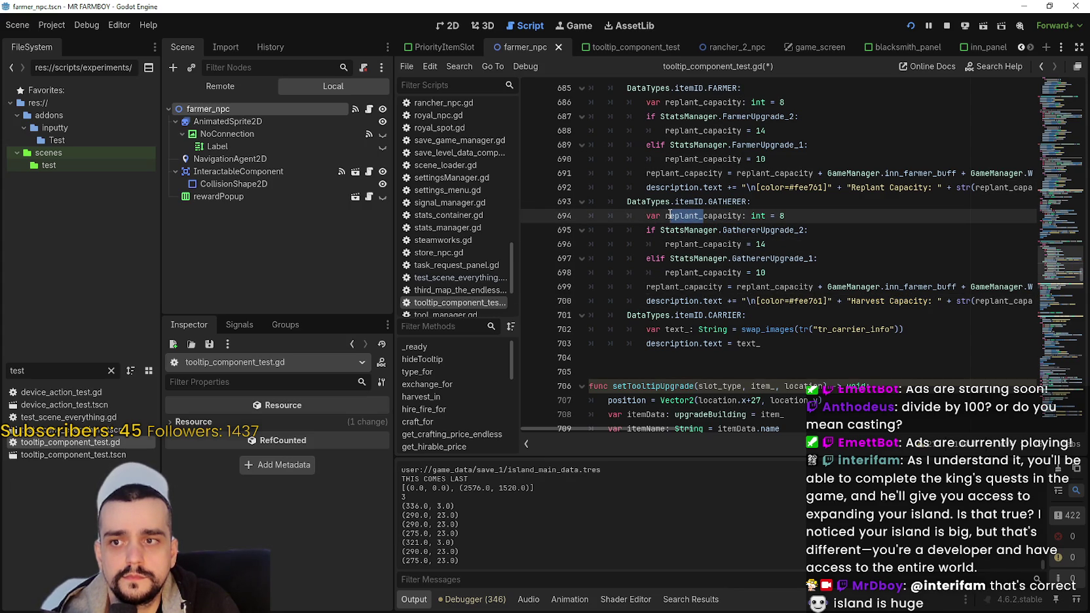
left_click(680, 215)
left_click(676, 216)
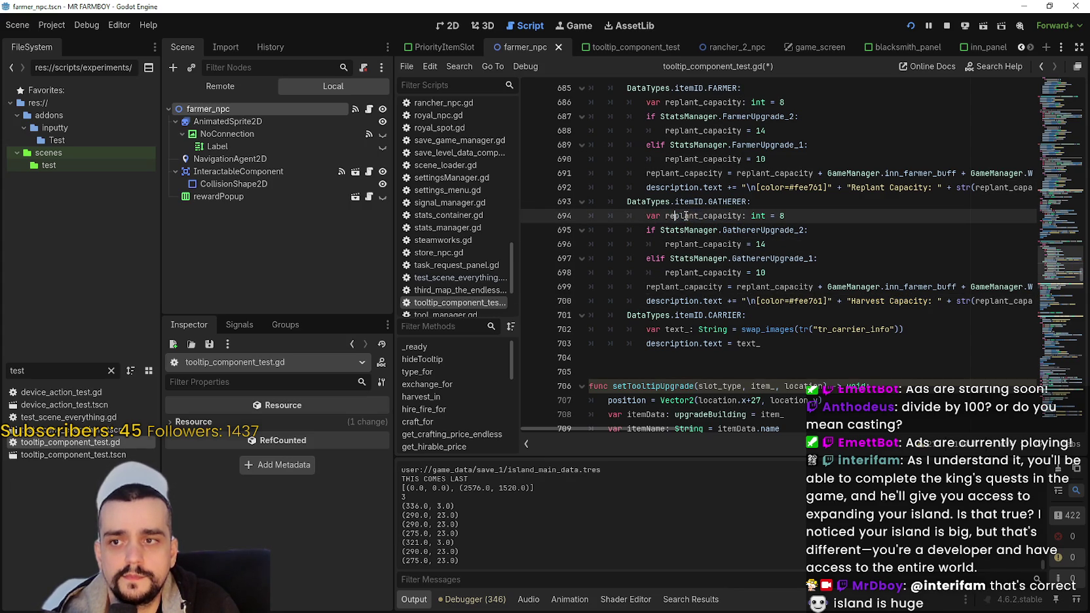
mouse_move(700, 216)
left_mouse_down()
mouse_move(665, 217)
mouse_move(698, 245)
mouse_move(674, 245)
mouse_move(675, 271)
left_mouse_up()
key("BackSpace")
key("BackSpace")
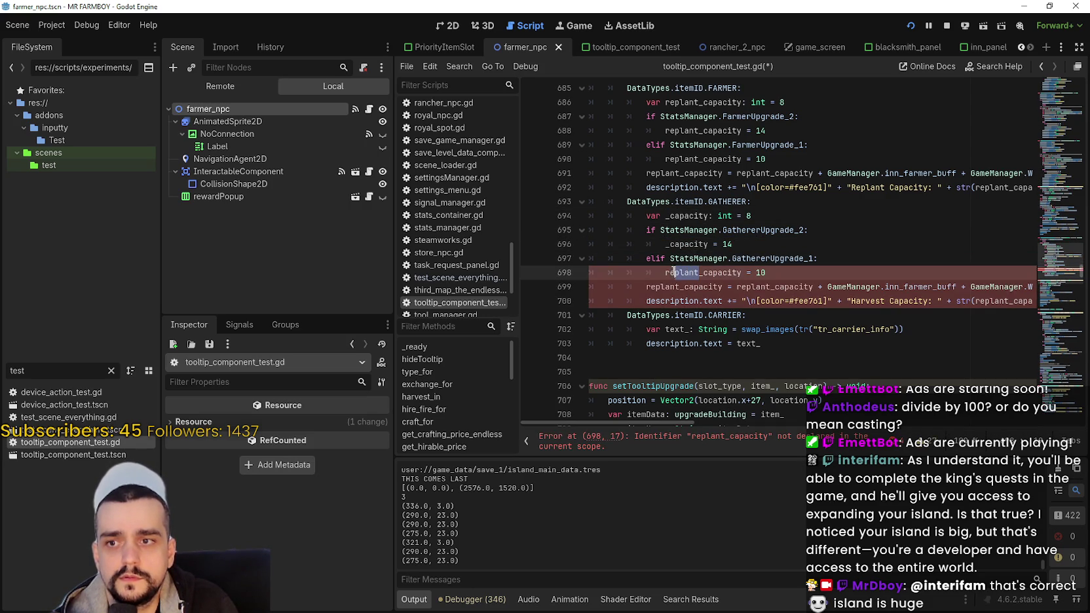
key("BackSpace")
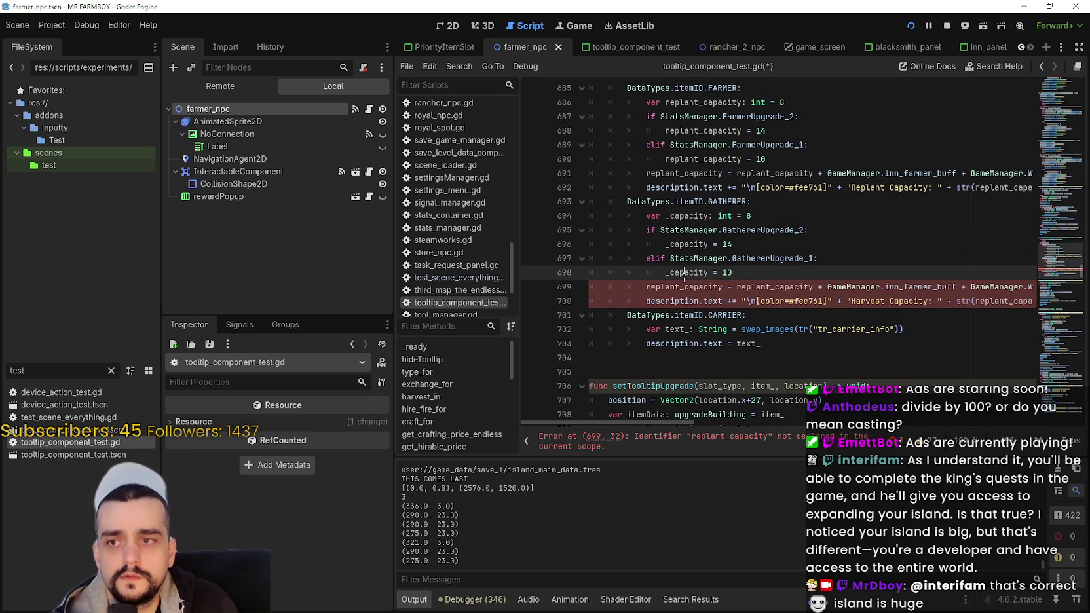
double_click(691, 274)
key("ctrl+c")
double_click(691, 288)
key("ctrl+v")
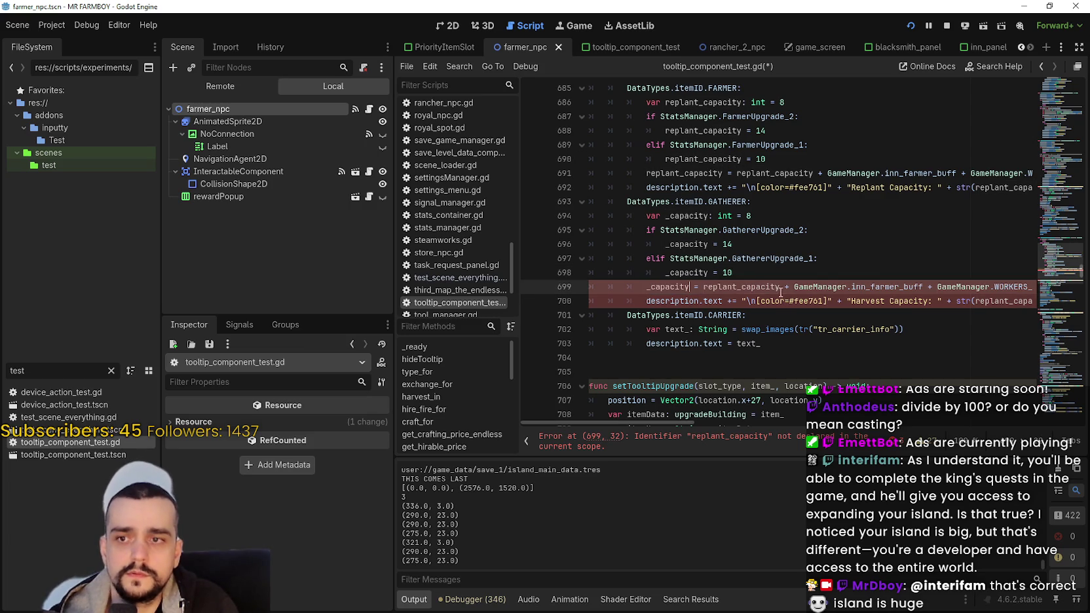
double_click(755, 286)
key("ctrl+v")
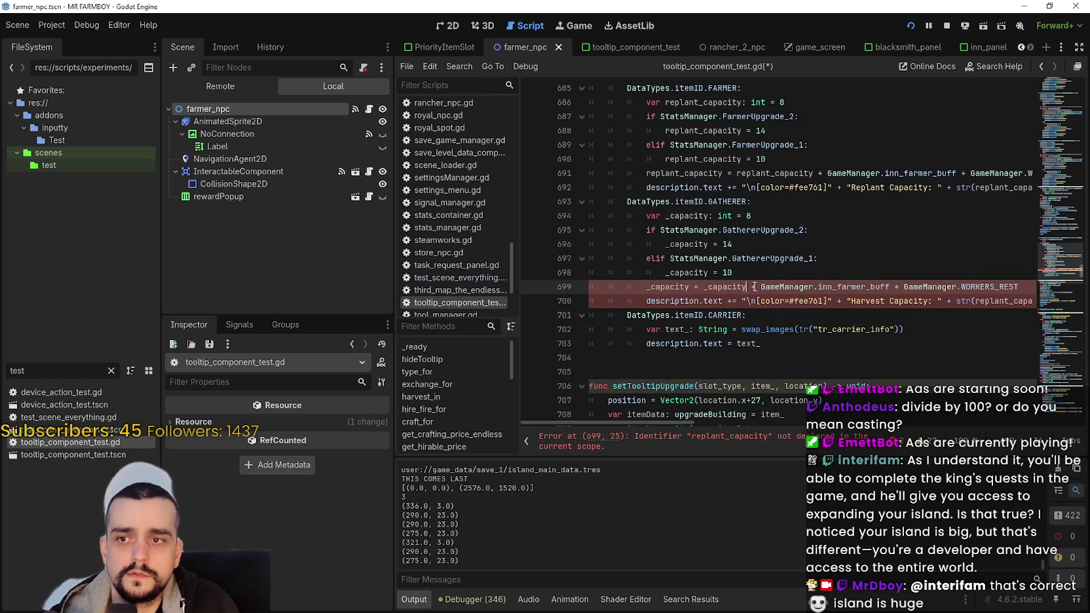
type("+")
- Replace inn_farmer_buff with inn_gatherer_buff on line 699
double_click(858, 288)
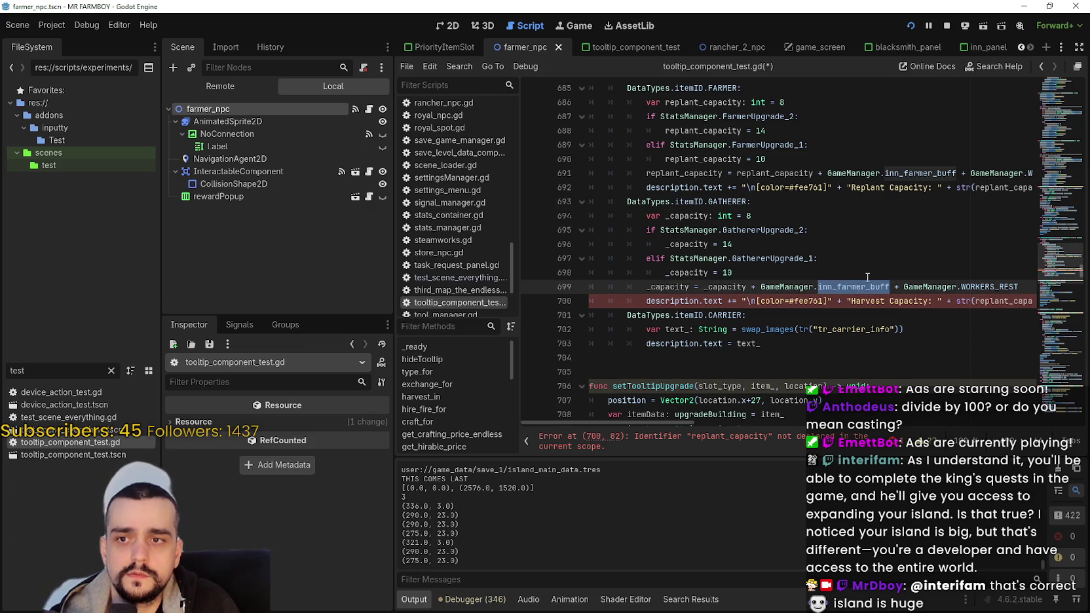
type("inn_")
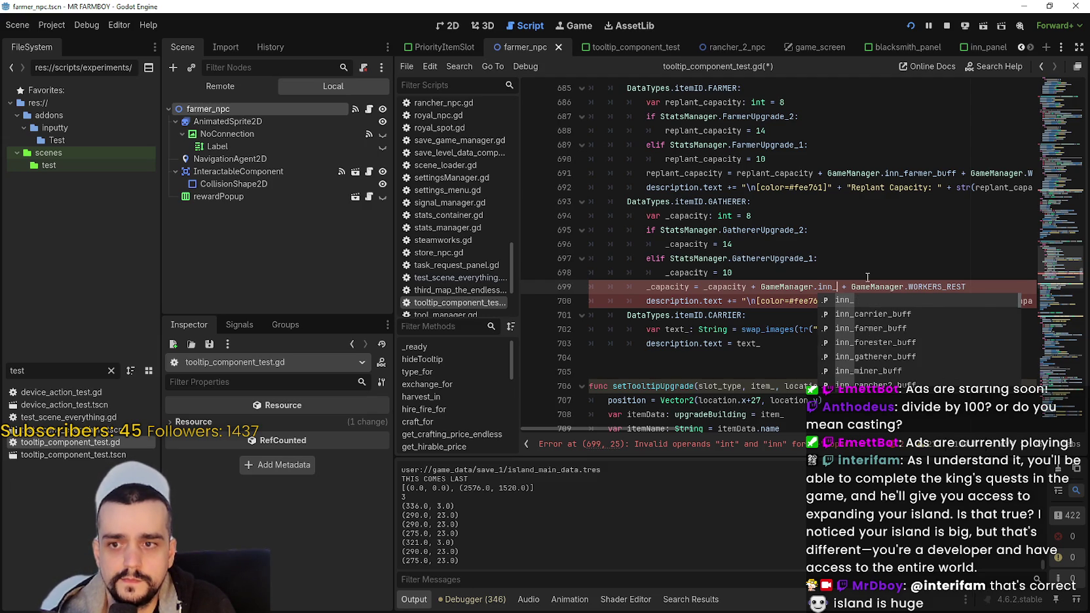
type("gat")
key("Return")
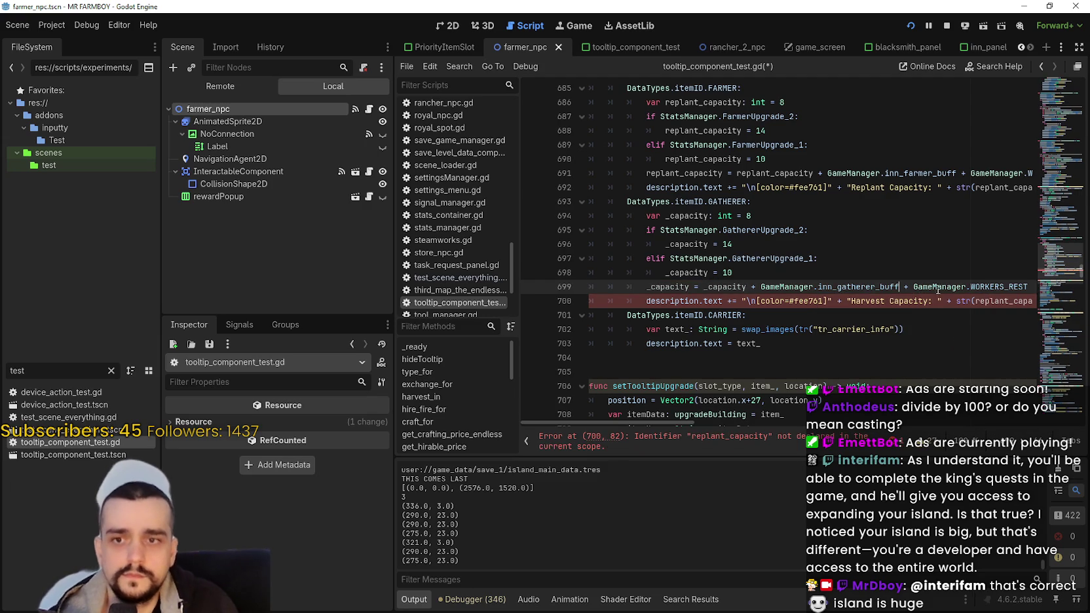
double_click(989, 289)
double_click(856, 289)
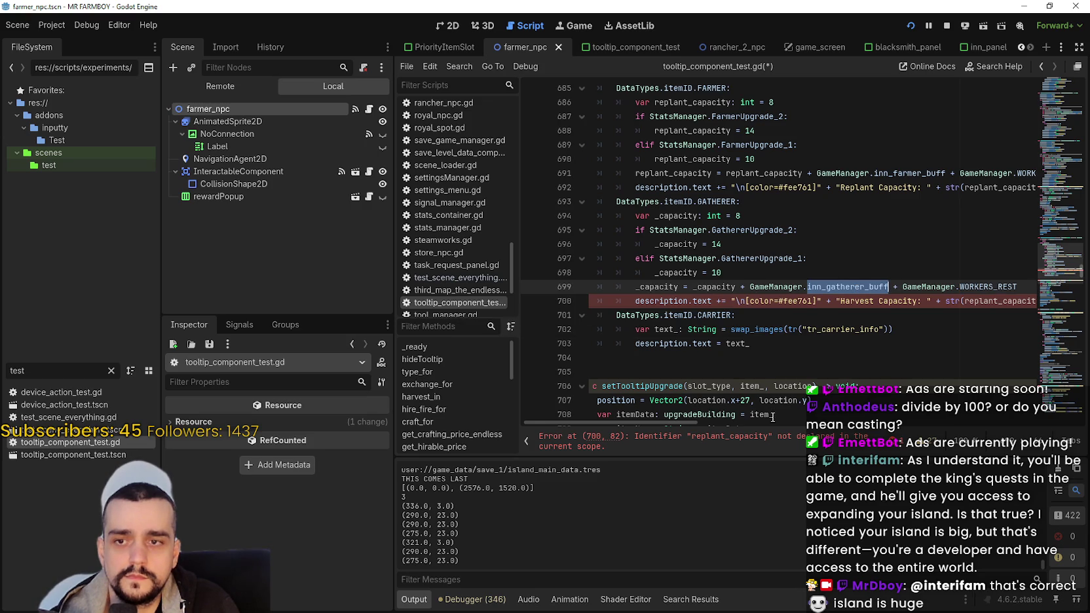
scroll(682, 424, "right", 2)
scroll(682, 423, "left", 2)
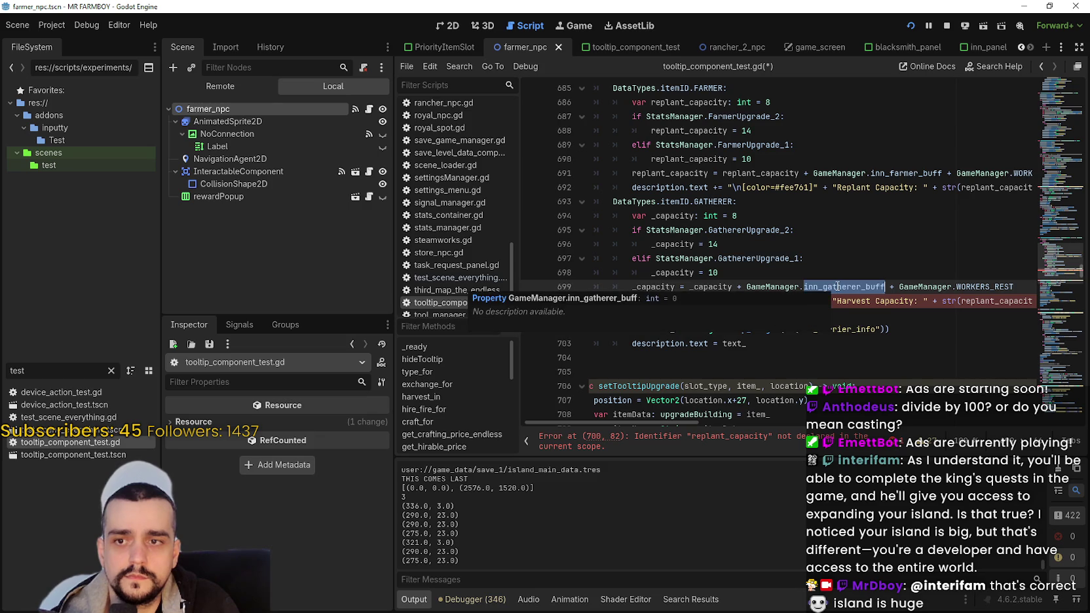
key("Right")
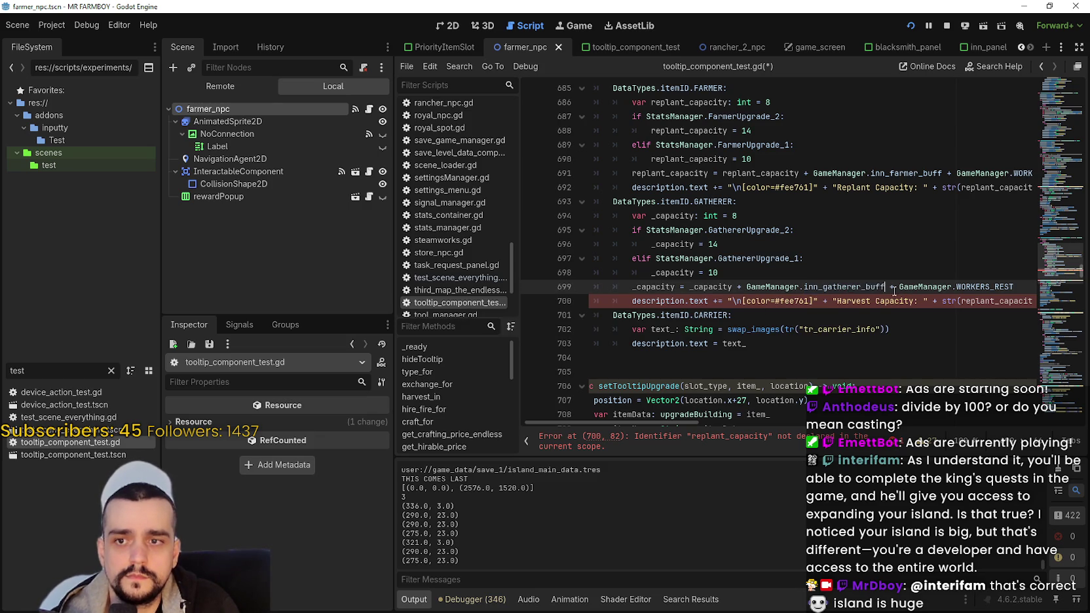
double_click(848, 288)
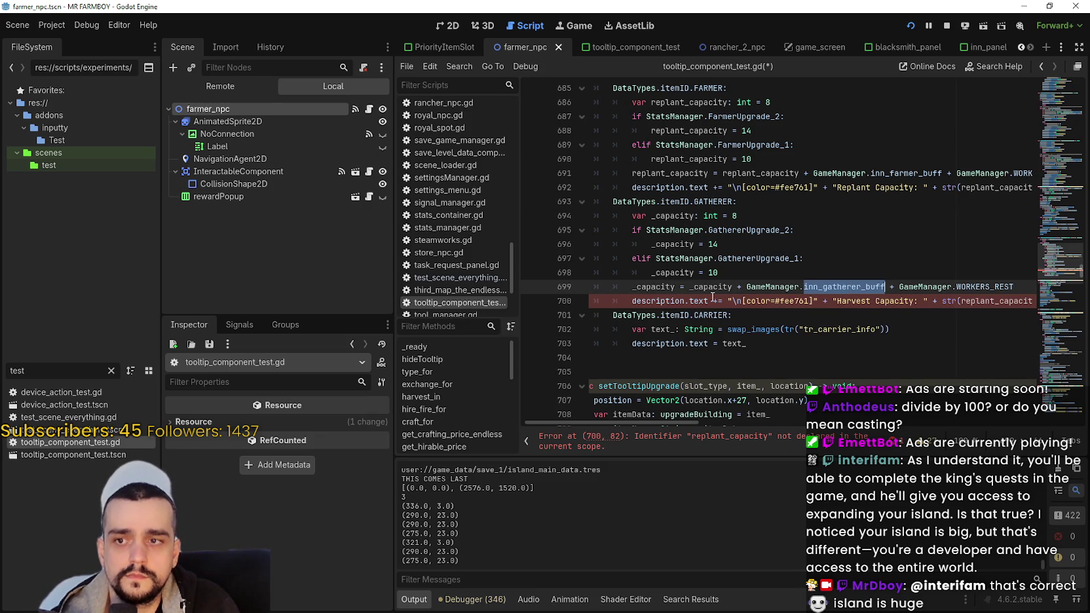
- Put _capacity inside str() on line 700, save the script, and review the gatherer capacity values
double_click(662, 286)
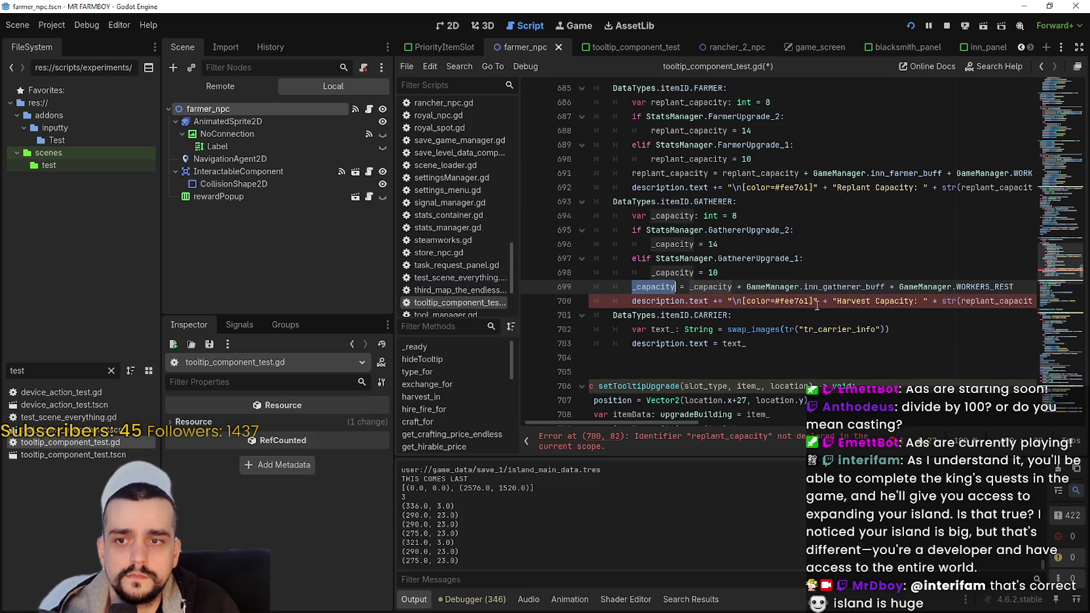
double_click(992, 302)
key("ctrl+v")
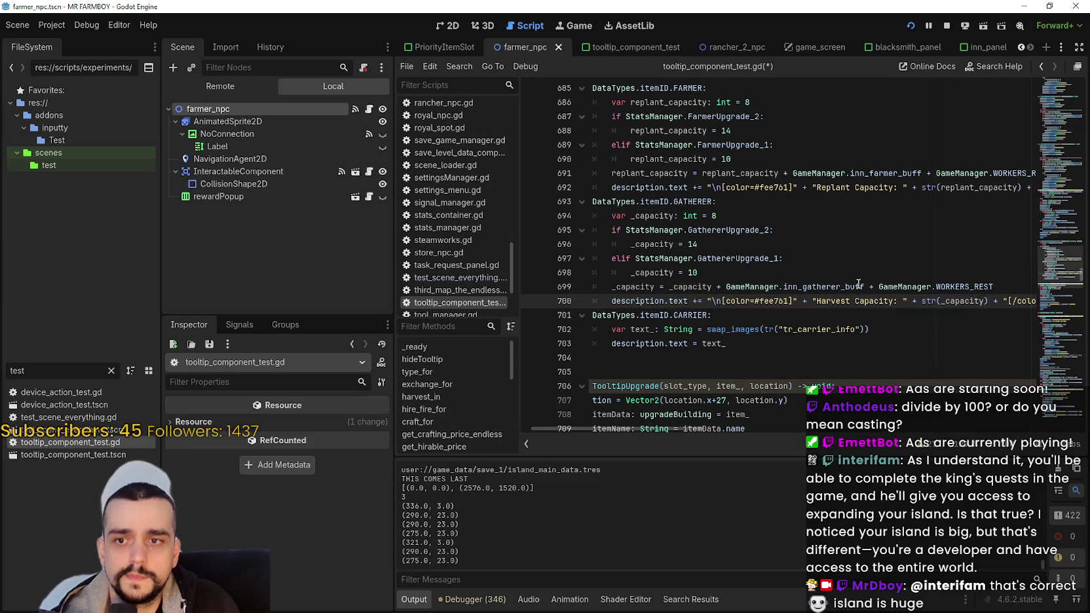
key("ctrl+s")
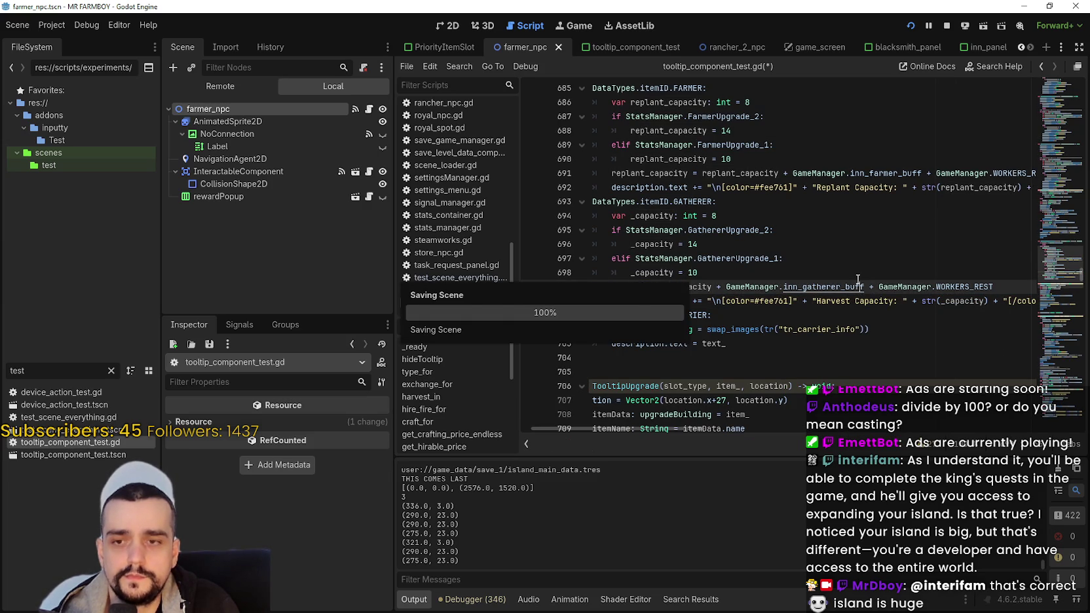
left_click(707, 259)
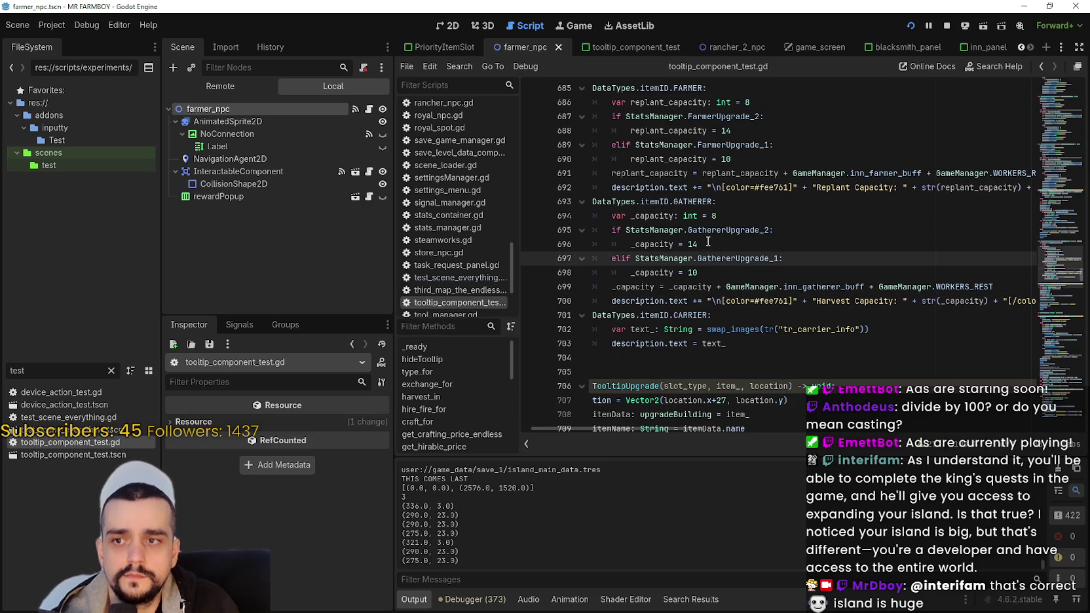
left_click(708, 243)
left_click(696, 273)
left_click(722, 216)
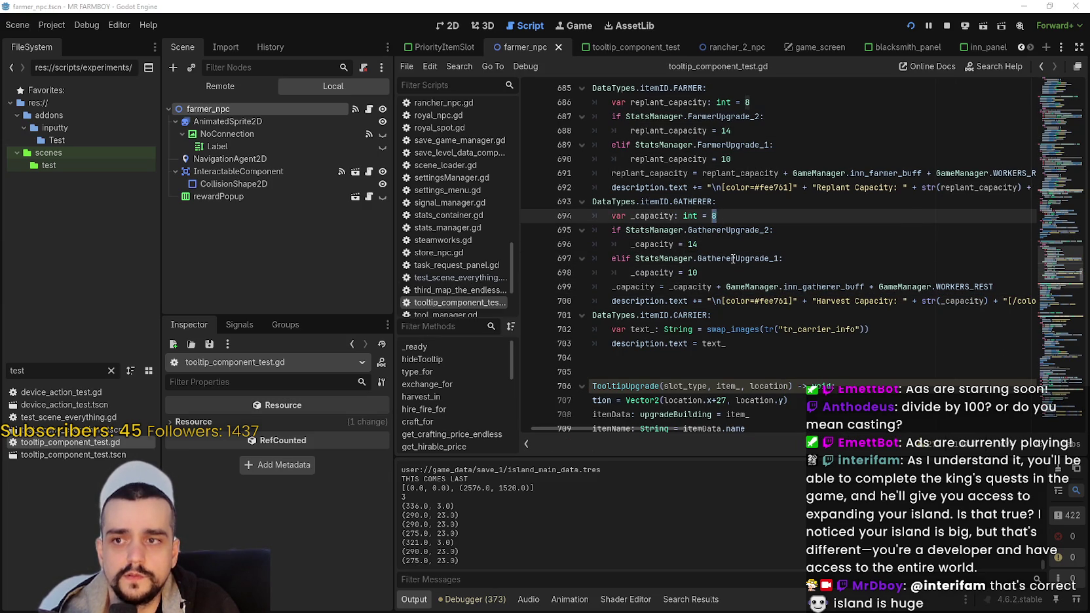
key("alt+Tab")
- Check the Gatherers and Farmer Upgrade tooltips in the game's Advancements panel, confirming Harvest Capacity: 20
mouse_move(534, 278)
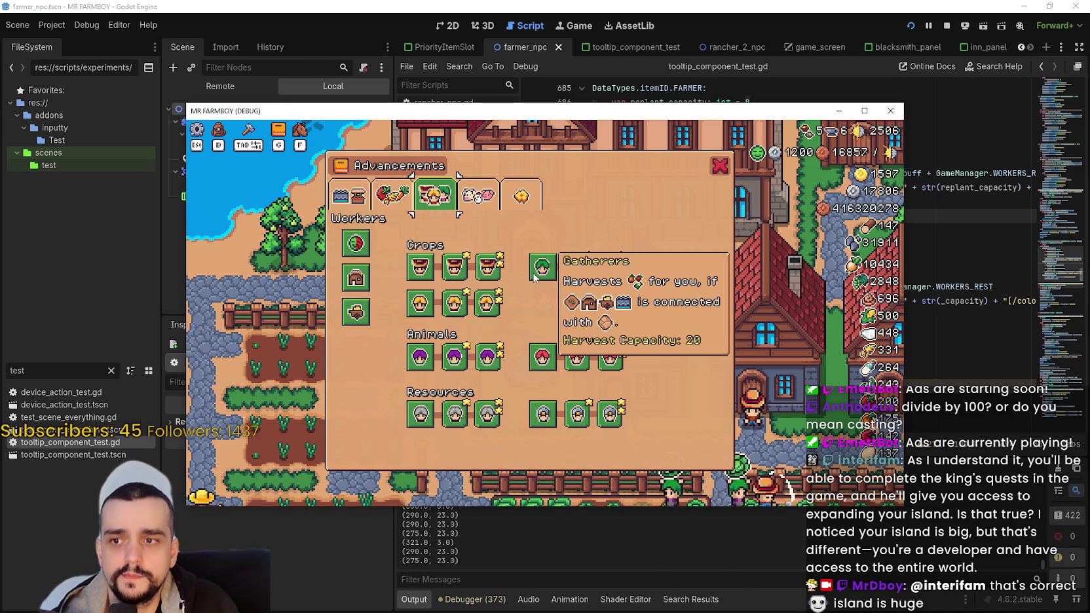
mouse_move(476, 266)
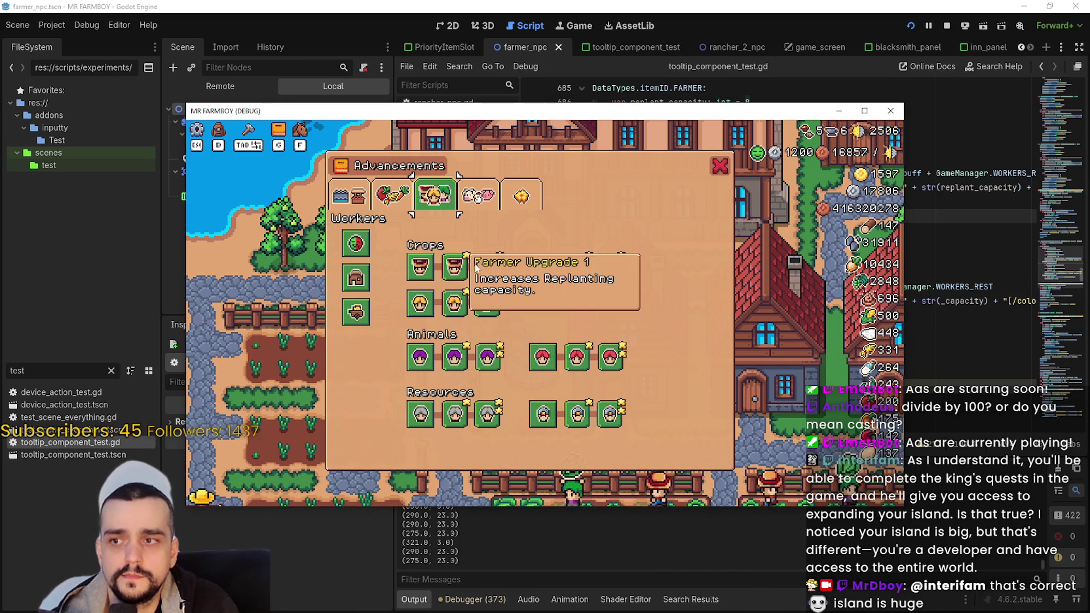
mouse_move(416, 271)
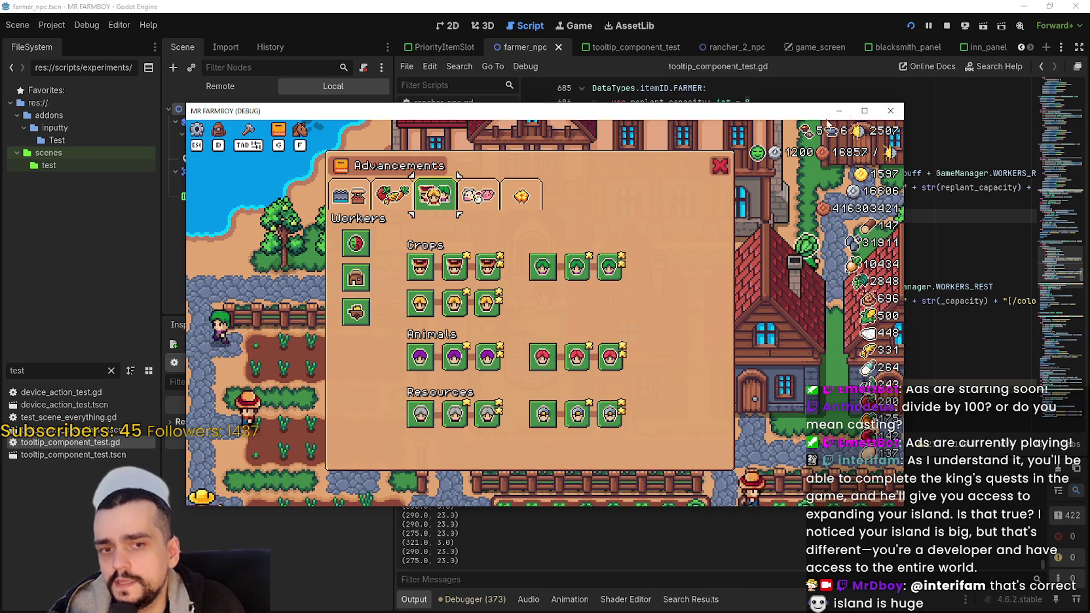
- Toggle the Inn's fourth Crops buff, recheck the worker tooltips in Advancements, and return to the script
key("Escape")
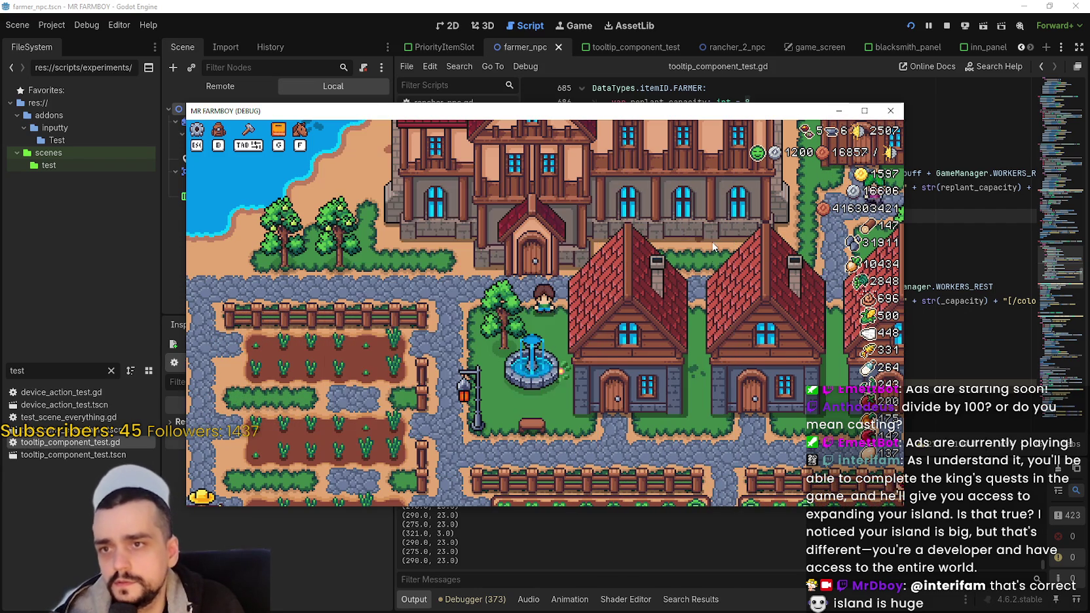
left_click(727, 300)
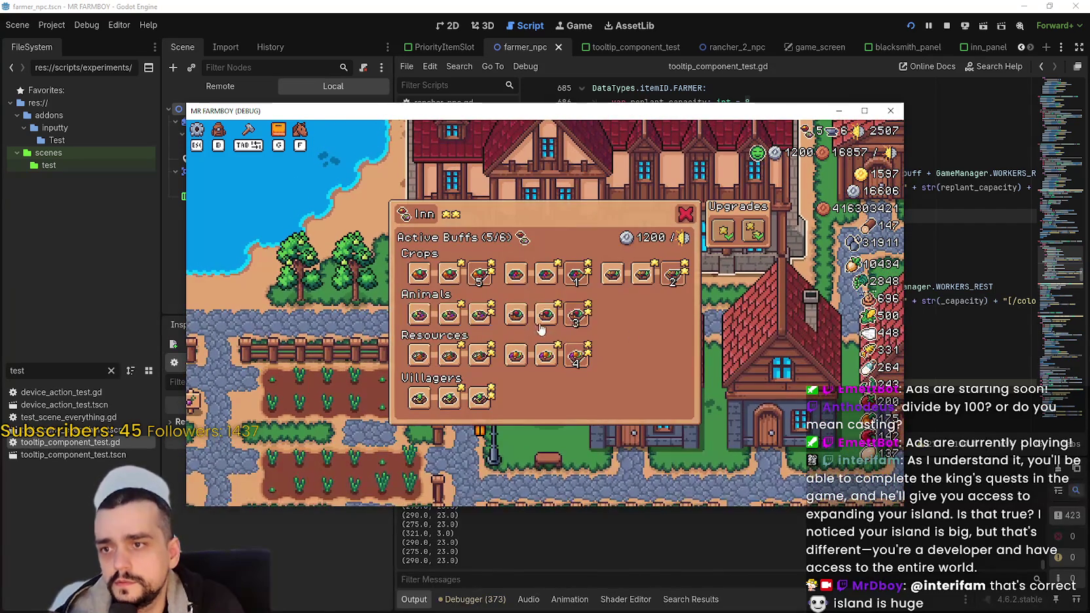
mouse_move(576, 278)
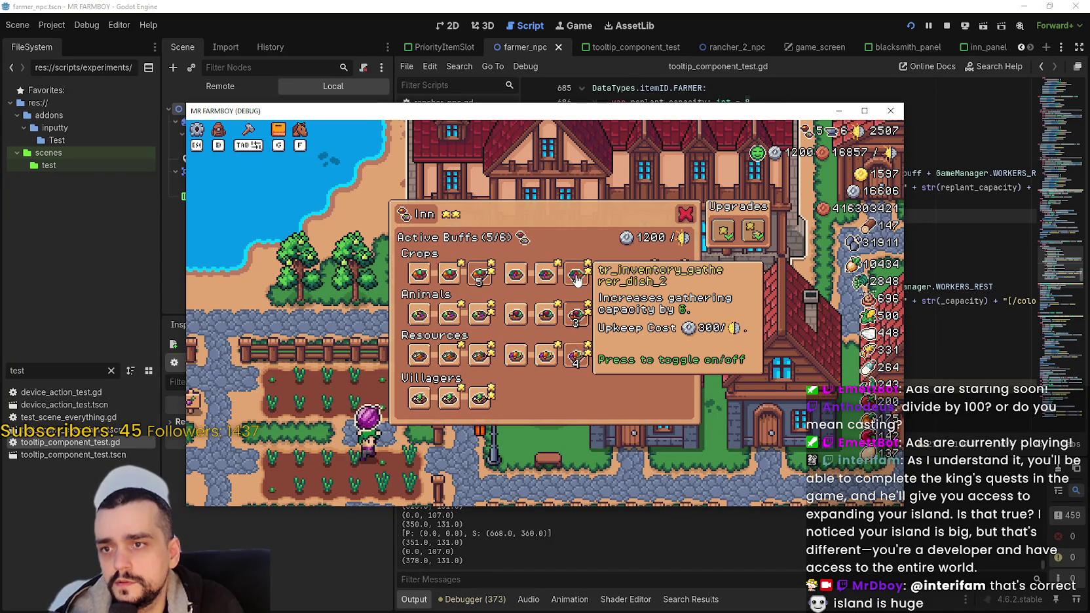
left_click(516, 275)
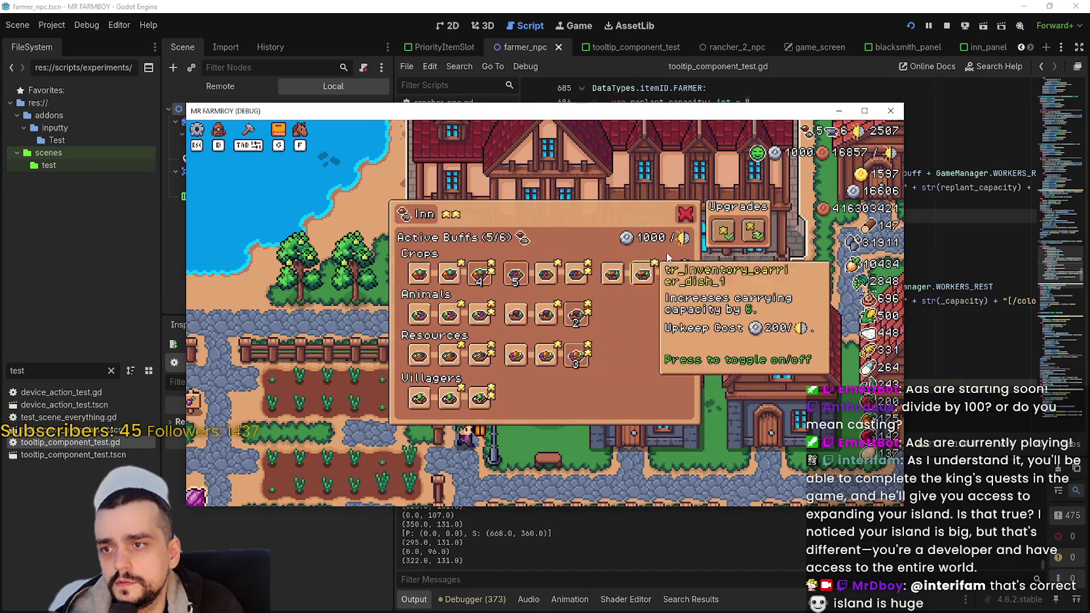
key("Escape")
key("g")
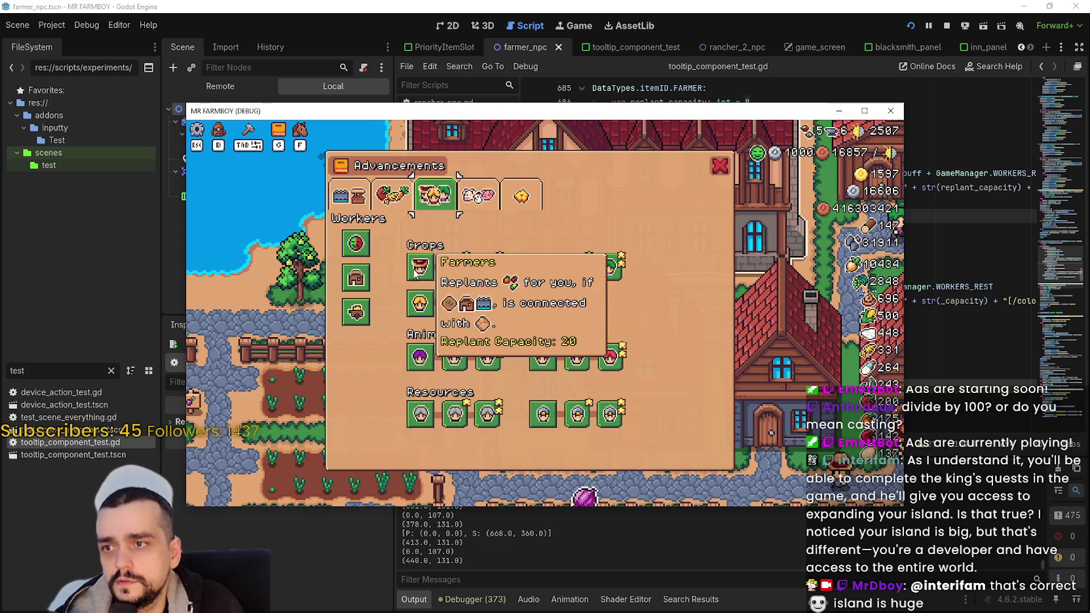
left_click(720, 166)
key("F8")
- Run the game with a breakpoint on line 703, trigger it on the Carriers tooltip, and resume
left_click(790, 239)
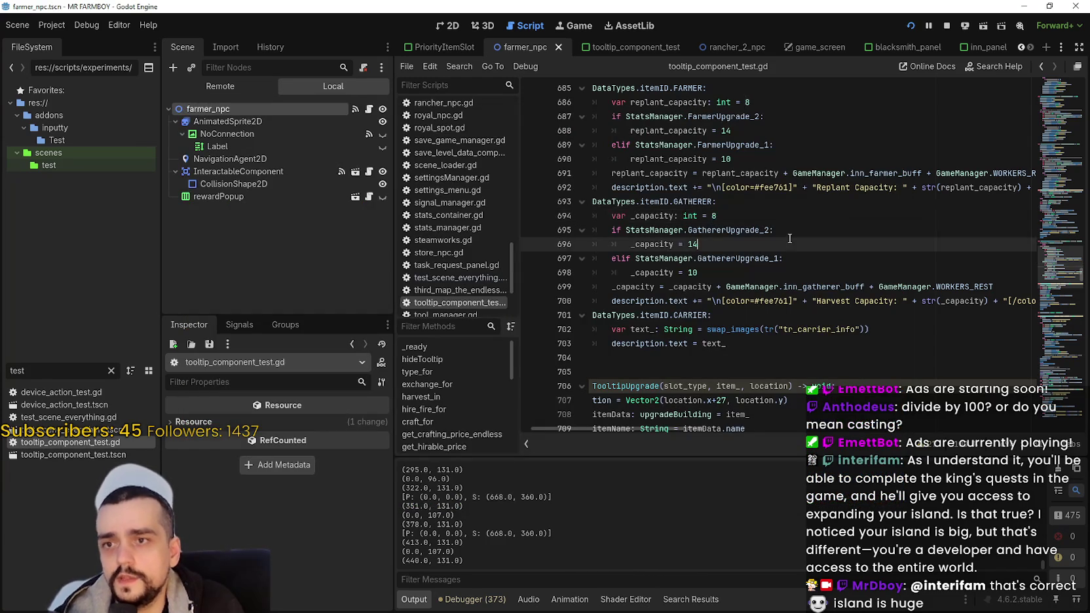
left_click(798, 346)
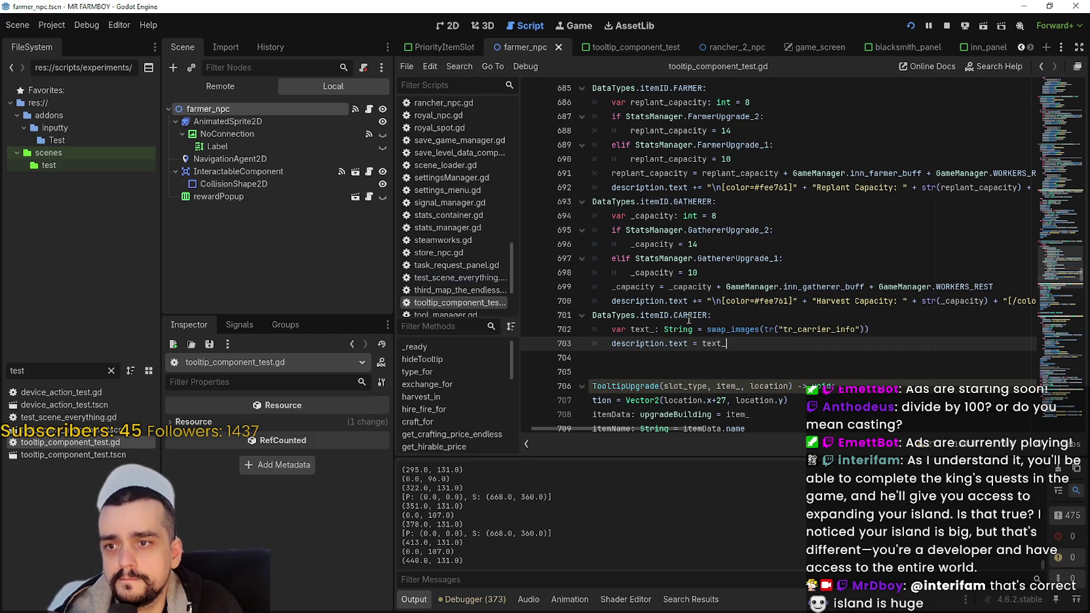
key("g")
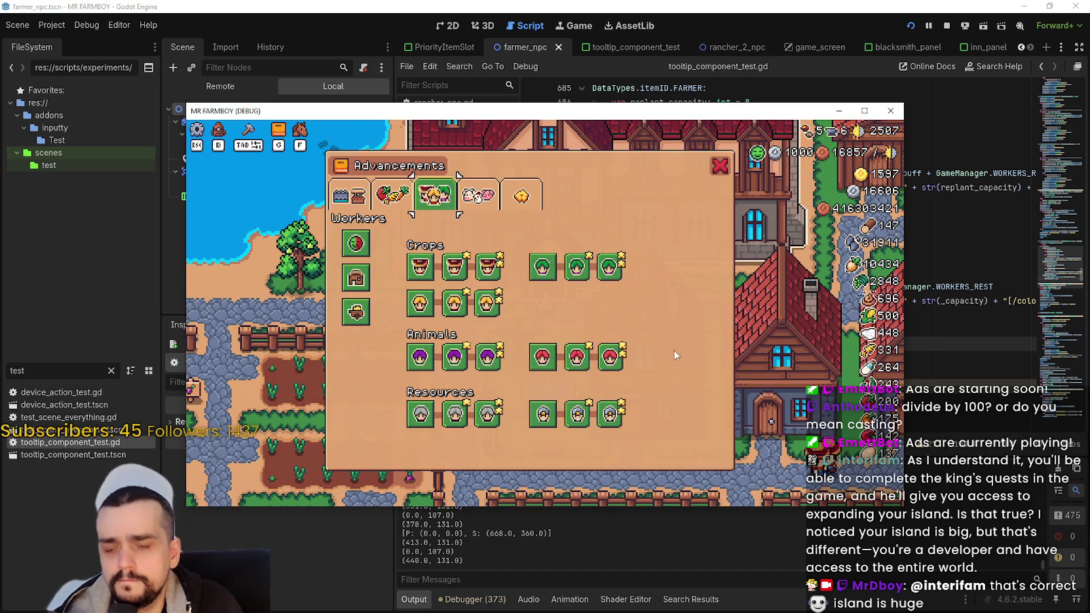
mouse_move(421, 308)
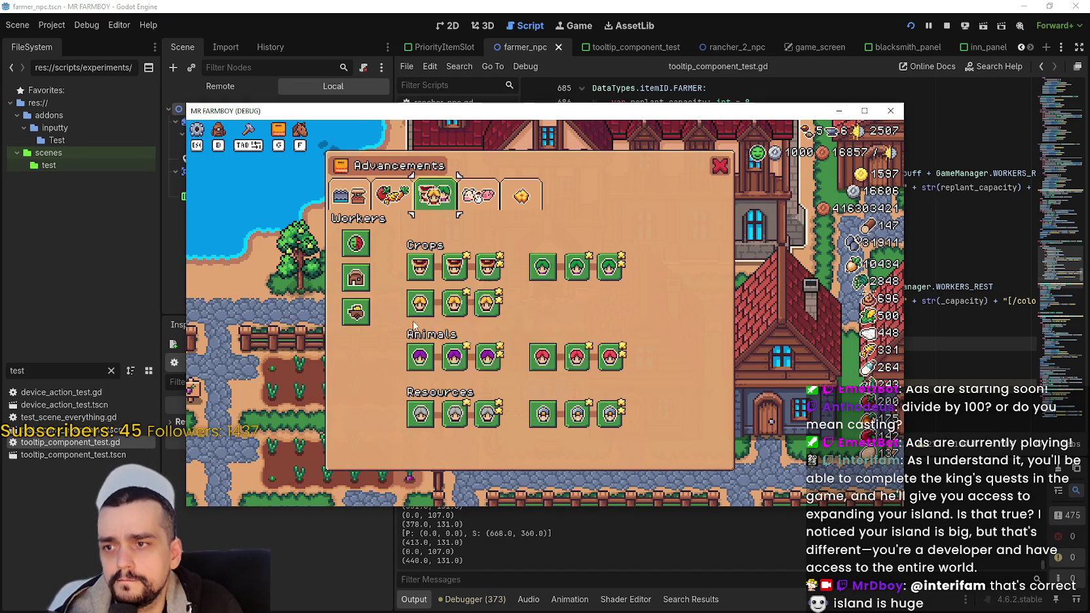
left_click(715, 6)
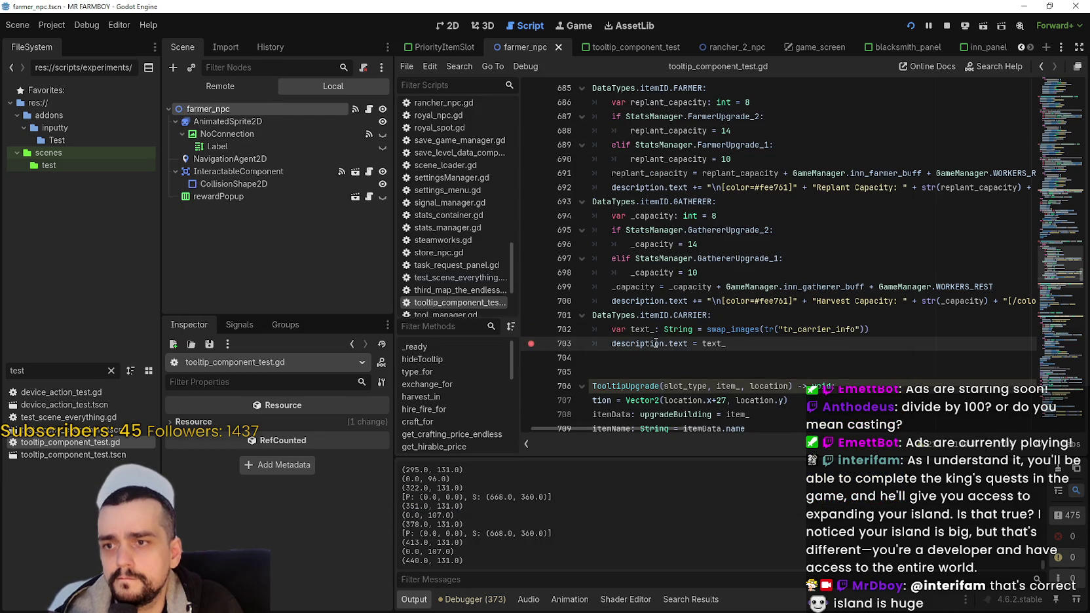
key("alt+Tab")
mouse_move(421, 308)
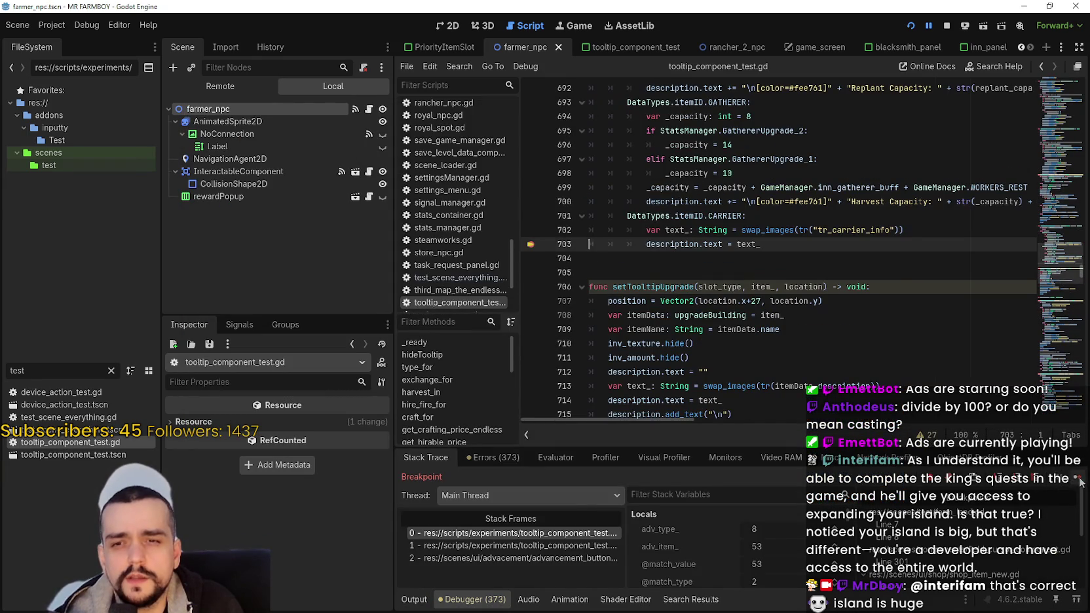
key("F12")
key("alt+Tab")
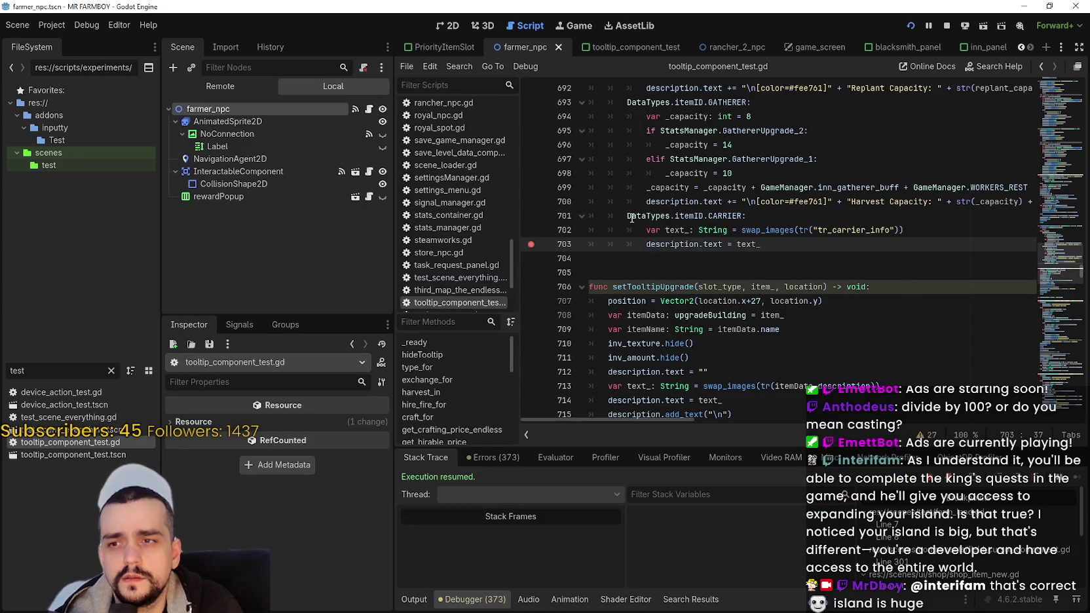
- Comment out the CARRIER branch, lines 701–703, with Ctrl+K
left_click_drag(632, 219, 629, 232)
key("ctrl+k")
left_click(627, 245)
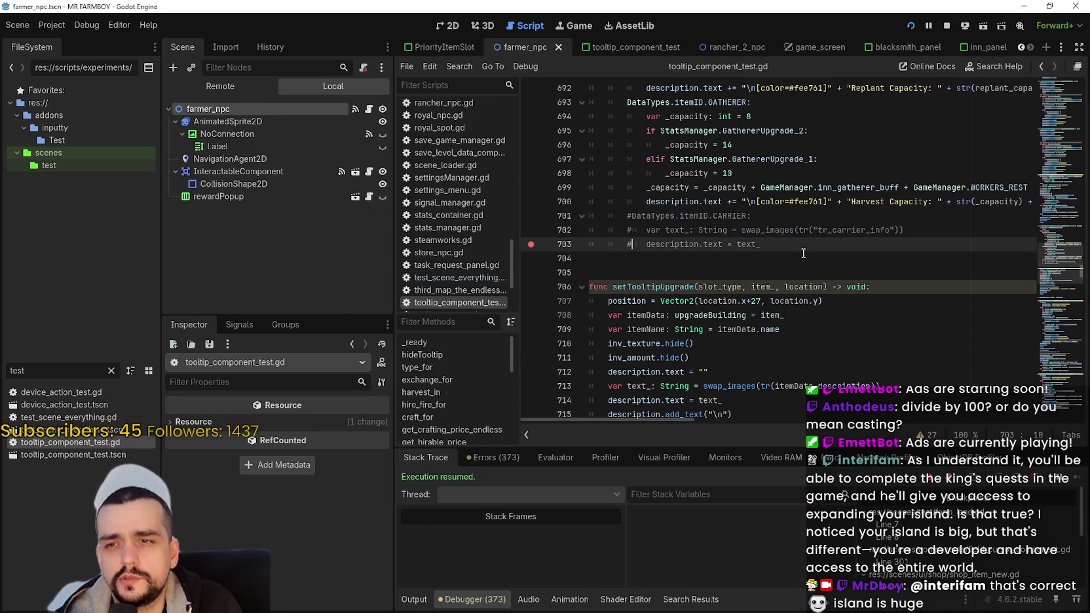
- Save the script and relaunch the game to check the Advancements tooltips
left_click(600, 254)
key("alt+Tab")
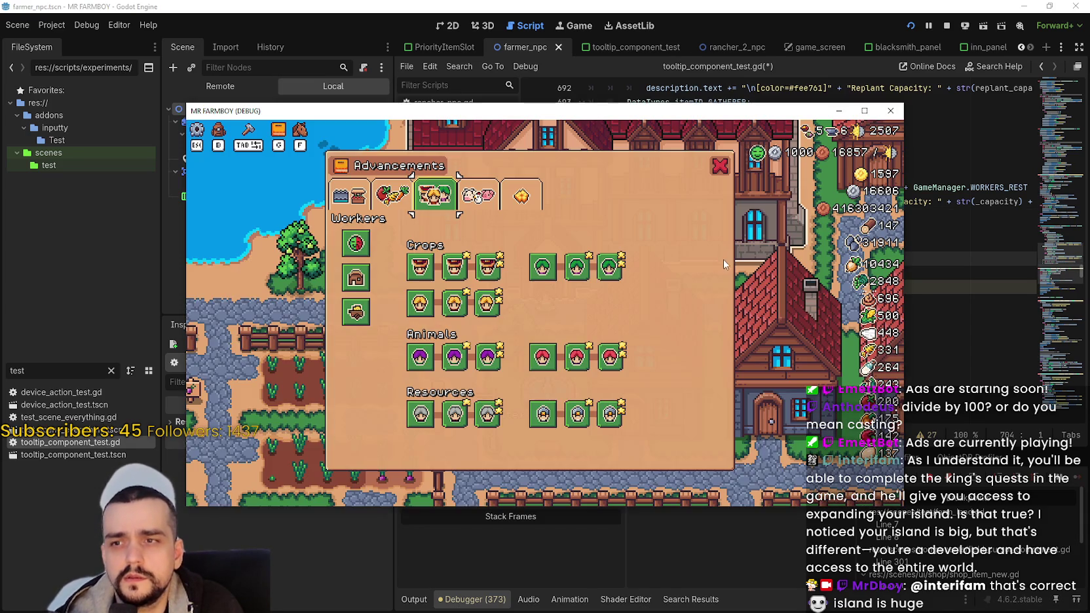
key("alt+Tab")
key("ctrl+s")
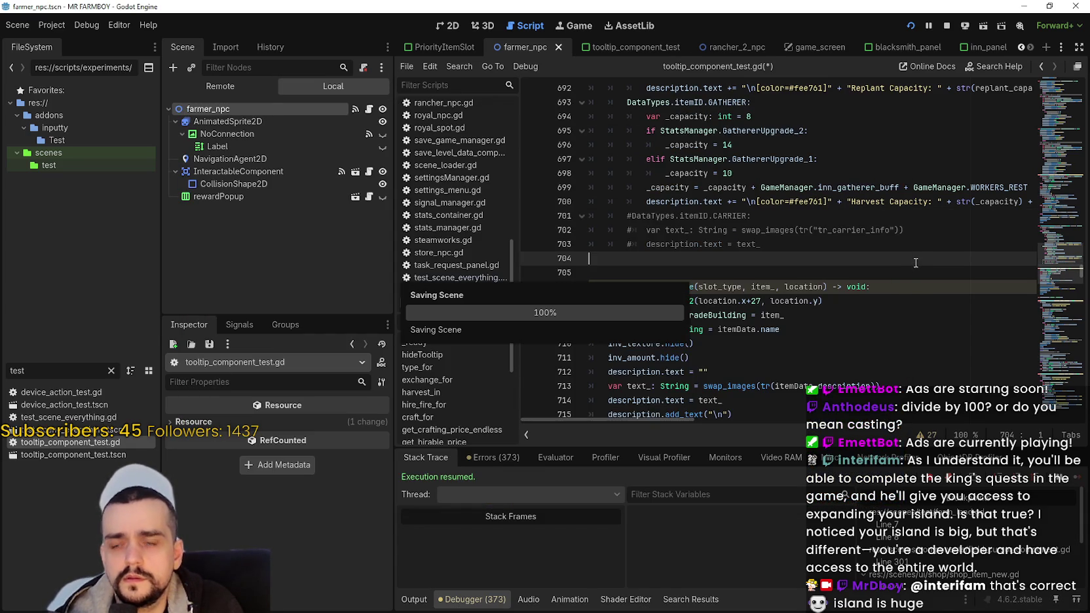
key("alt+Tab")
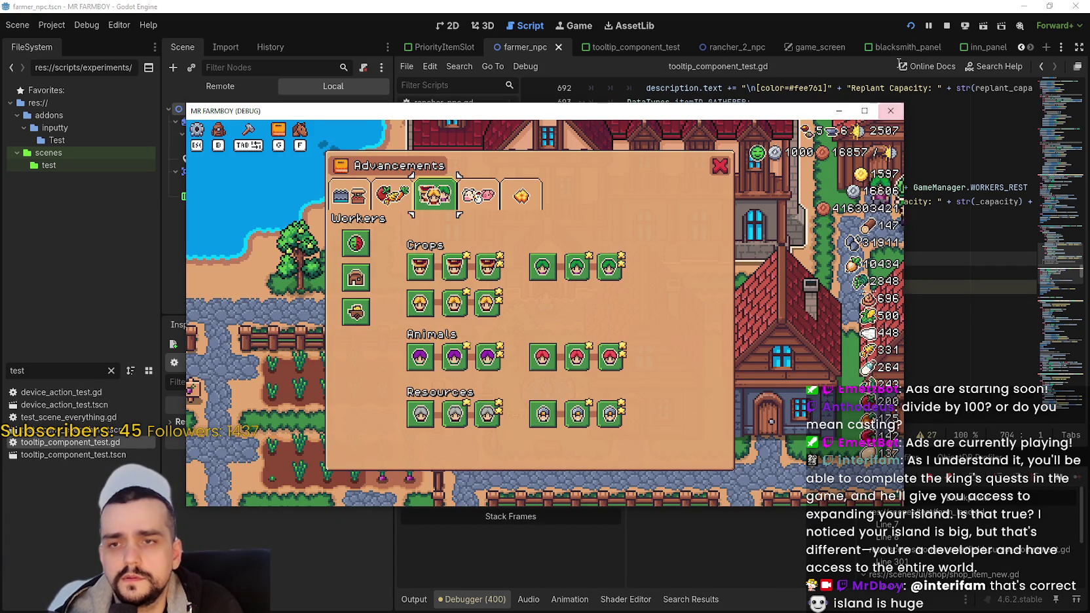
key("alt+Tab")
- Paste the gatherer capacity block over the commented carrier lines and uncomment the DataTypes.itemID.CARRIER case
scroll(877, 274, "up", 1)
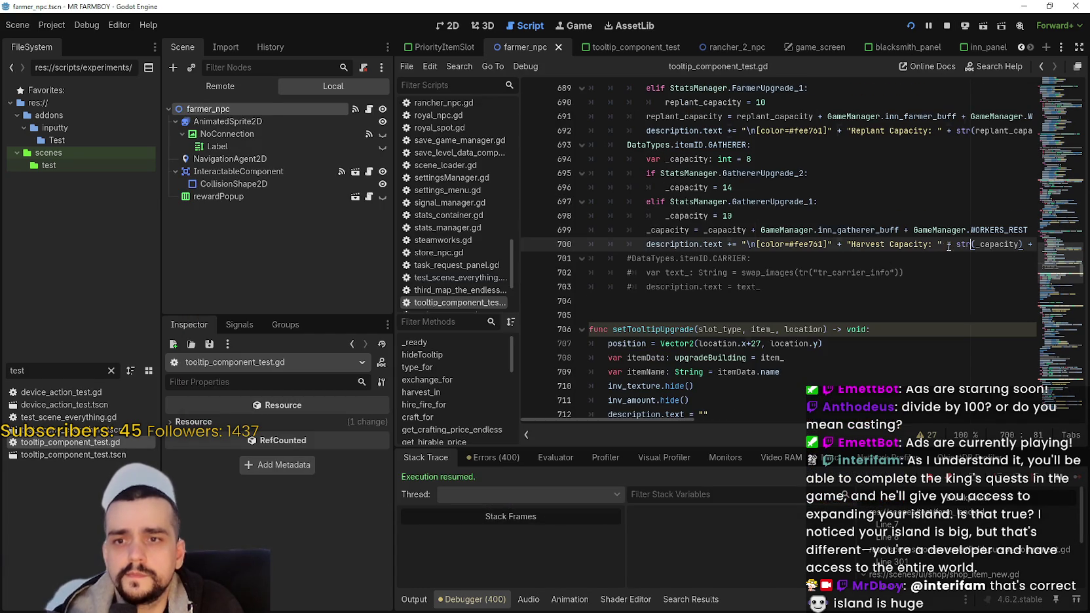
mouse_move(949, 246)
left_mouse_down()
mouse_move(1038, 243)
mouse_move(570, 237)
mouse_move(561, 165)
left_mouse_up()
key("ctrl+c")
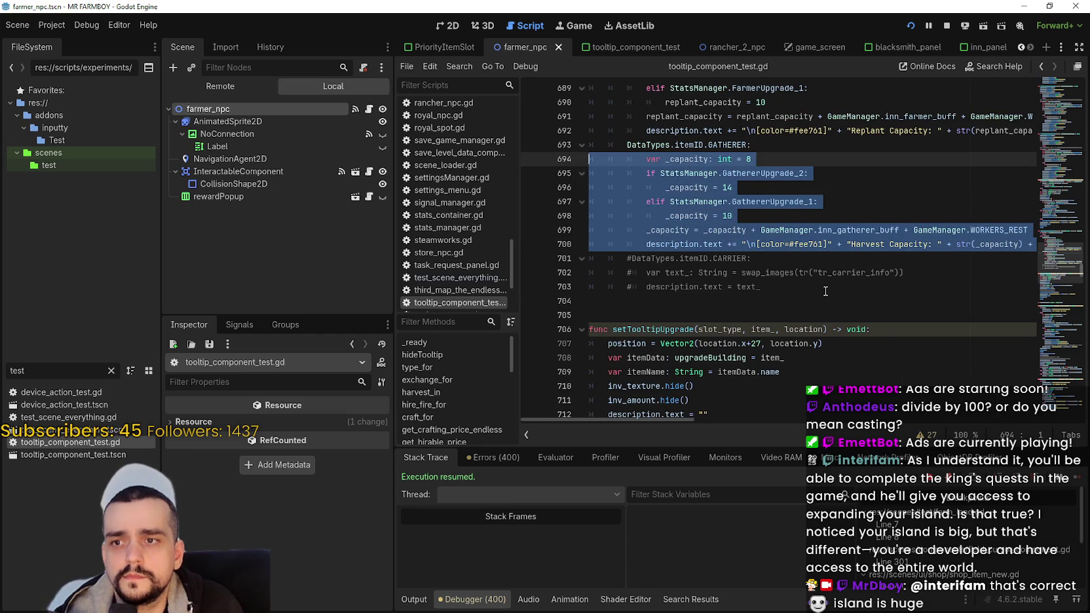
left_click_drag(826, 290, 600, 276)
key("ctrl+v")
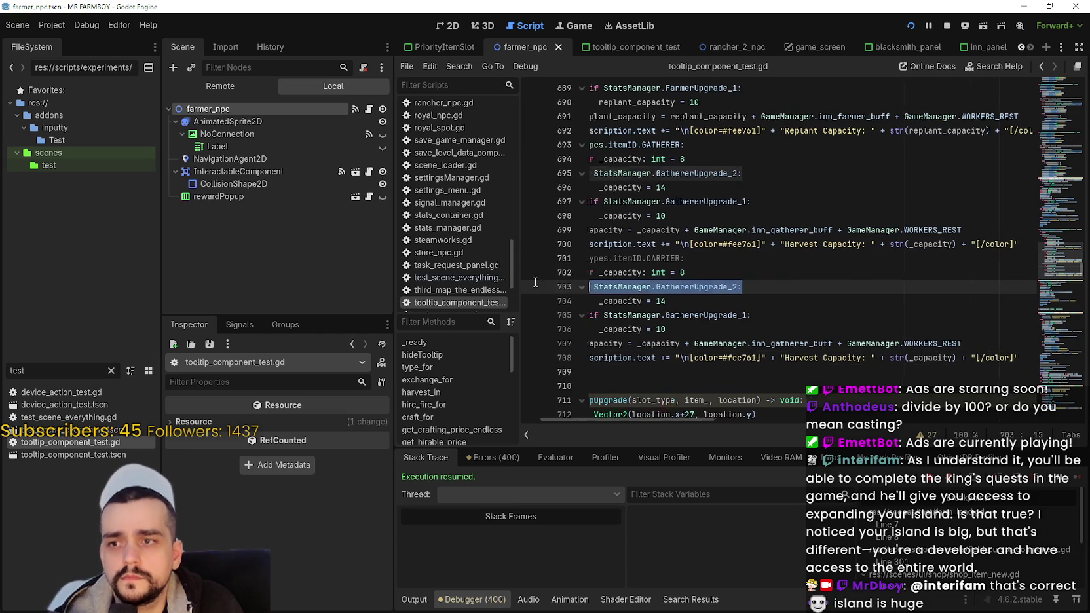
left_click_drag(808, 287, 589, 273)
left_click(633, 258)
key("BackSpace")
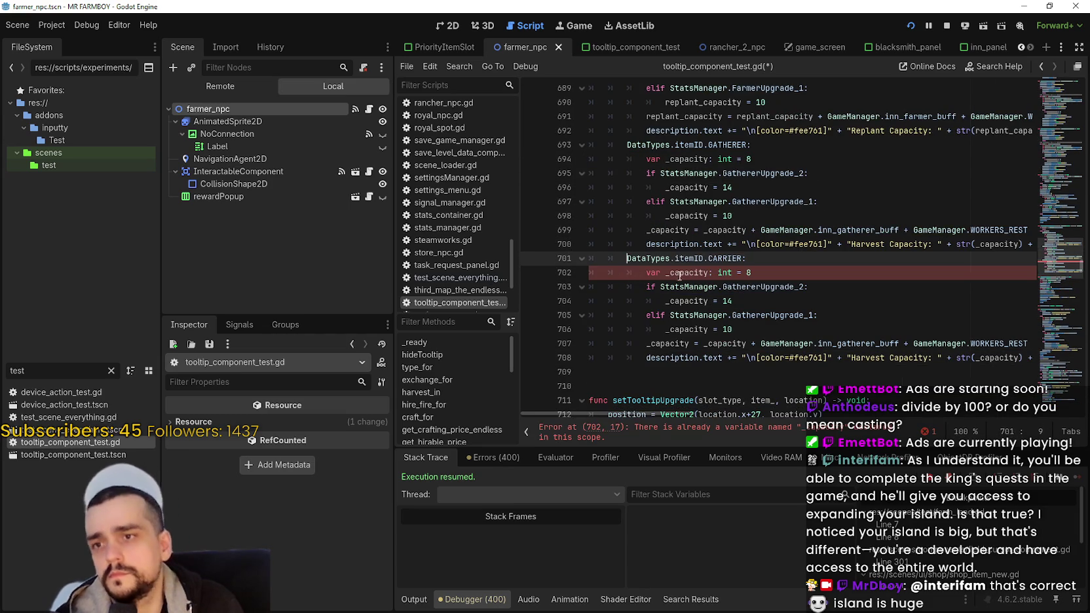
double_click(768, 272)
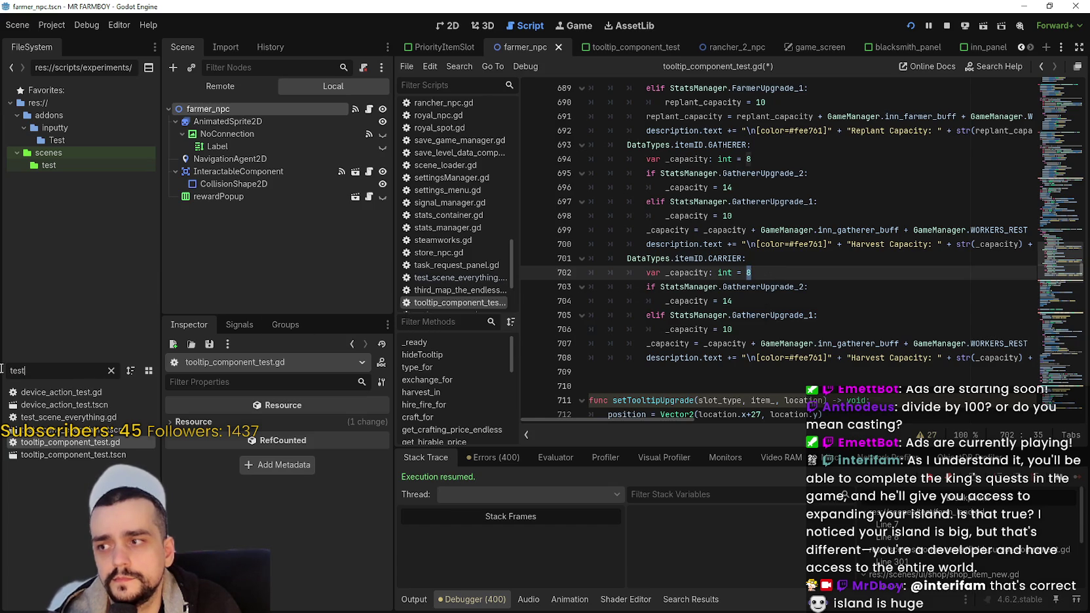
- Filter the FileSystem for "carr" and open carrier_npc.tscn
double_click(17, 370)
type("carr")
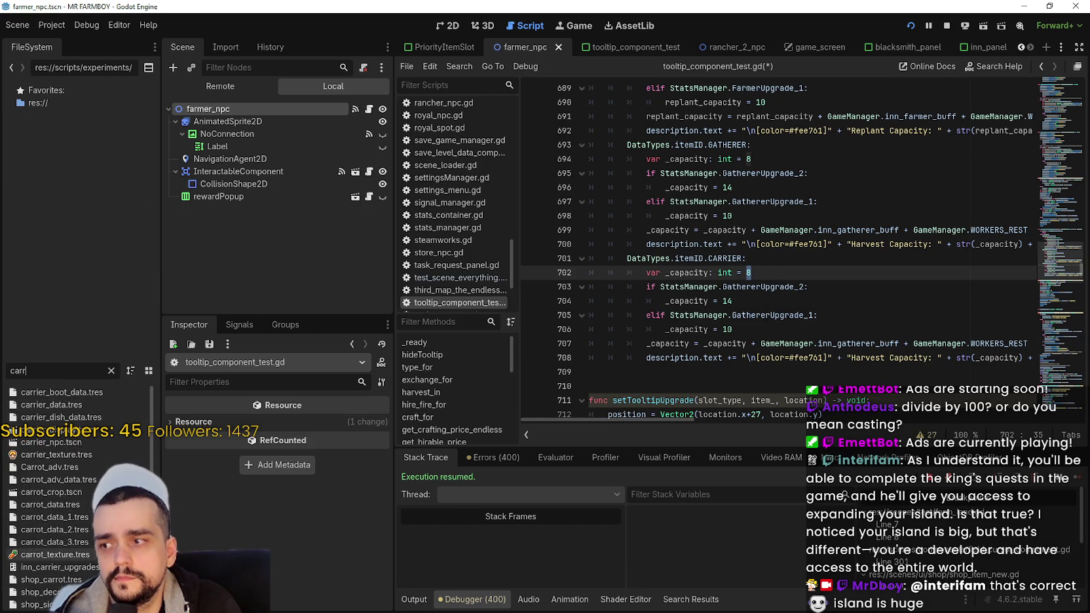
scroll(66, 512, "down", 1)
scroll(66, 512, "up", 1)
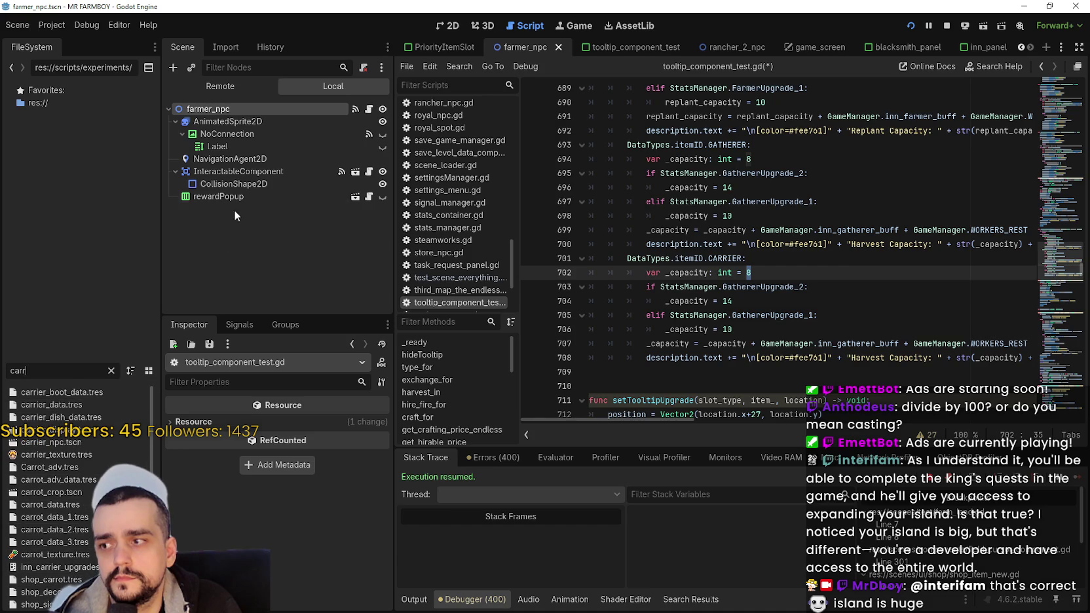
double_click(98, 443)
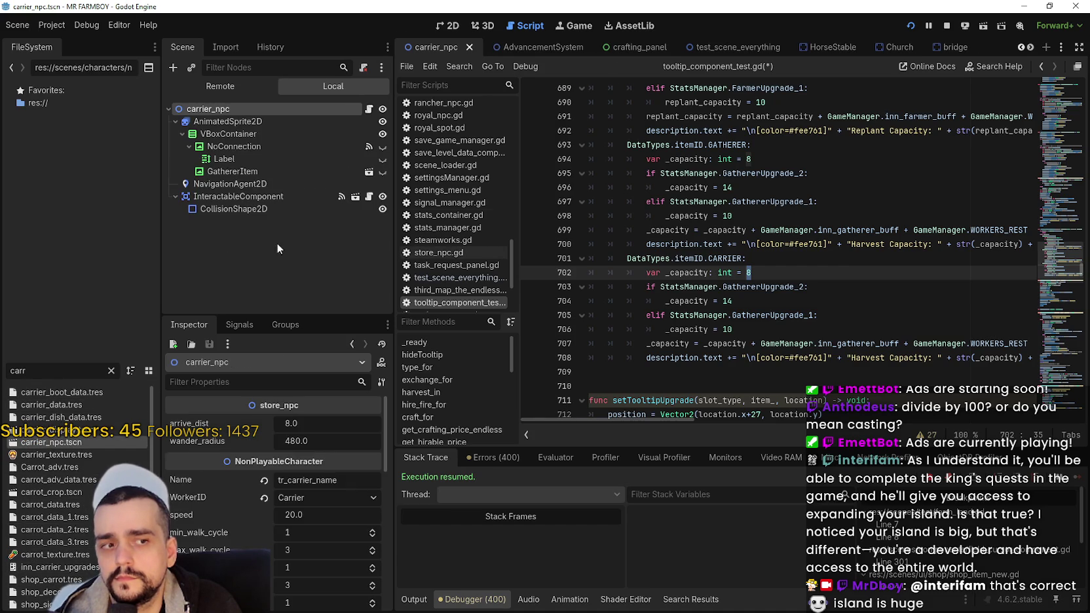
- Open store_npc.gd and inspect the carrier task_amount values 8, 14 and 20 in check_adv_upgrades
left_click(369, 109)
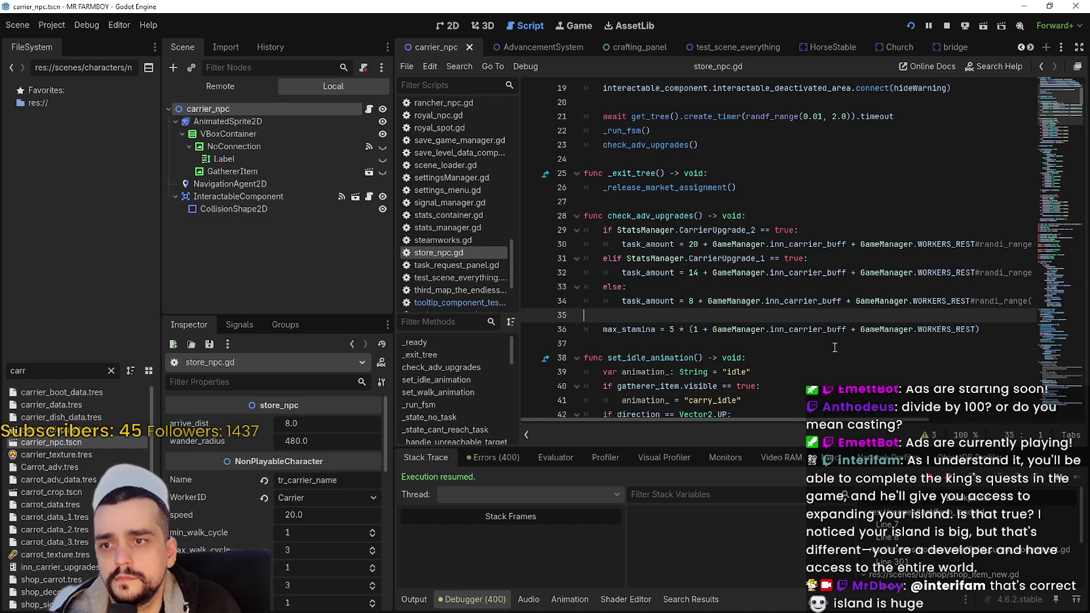
left_click(808, 303)
double_click(648, 300)
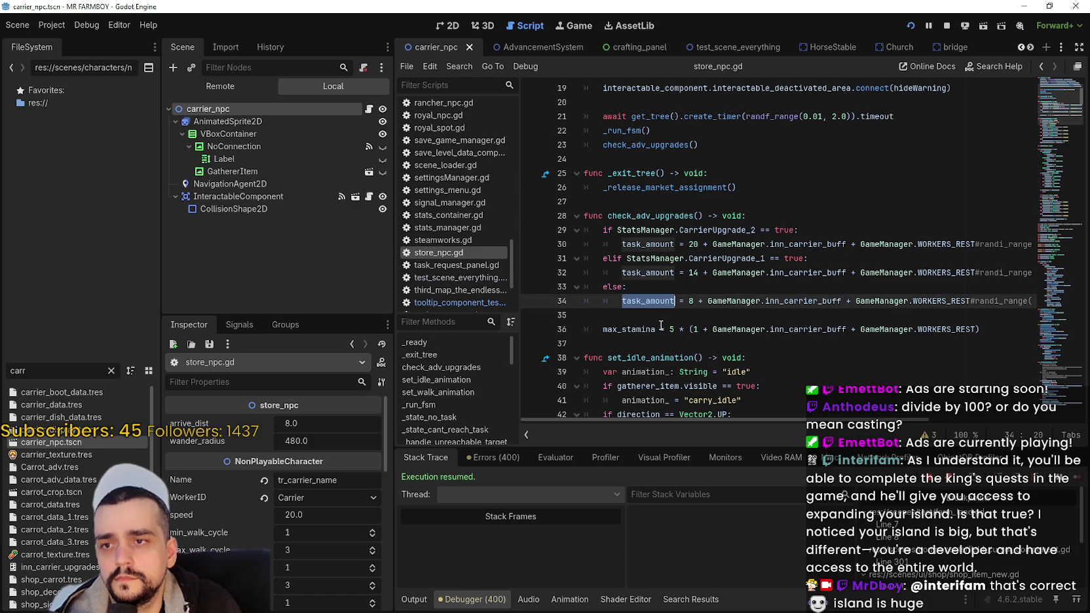
double_click(690, 301)
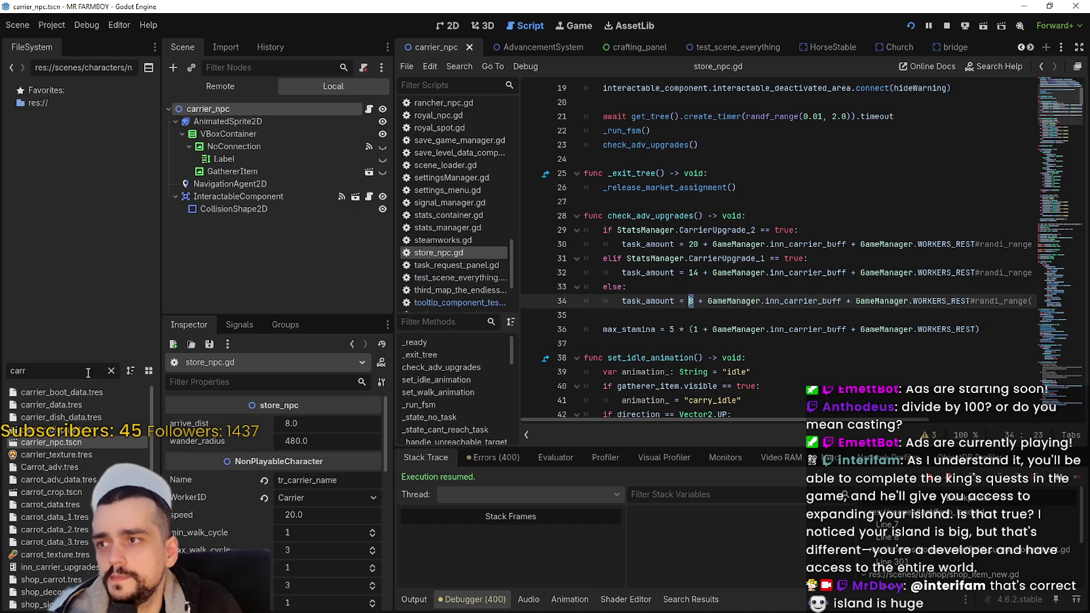
key("ctrl+a")
- Reopen tooltip_component_test.gd, set the carrier upgrade capacities to 20 and 14, and save
type("test")
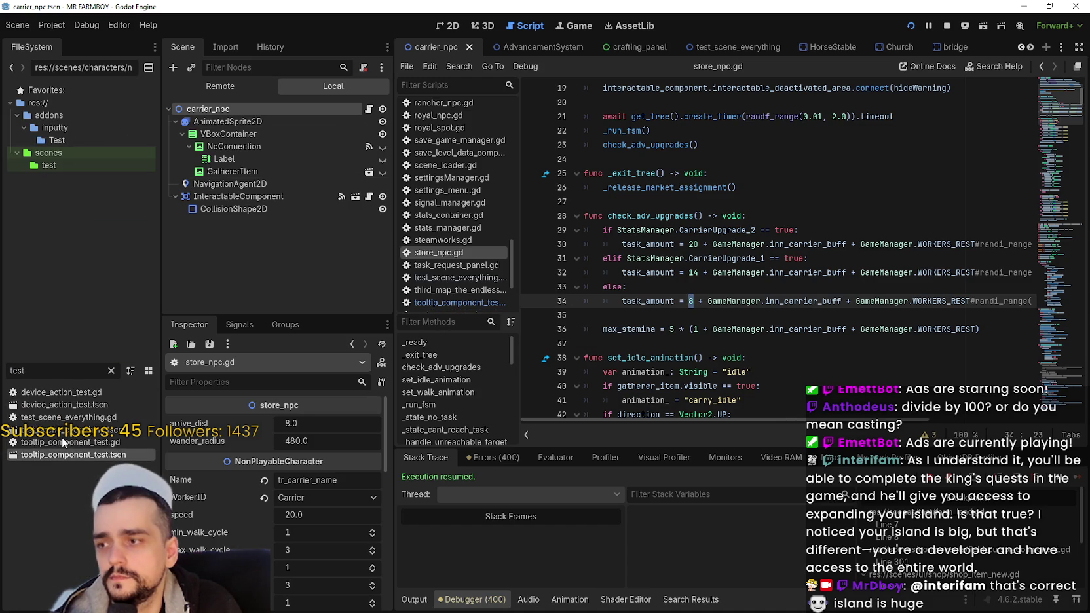
double_click(62, 442)
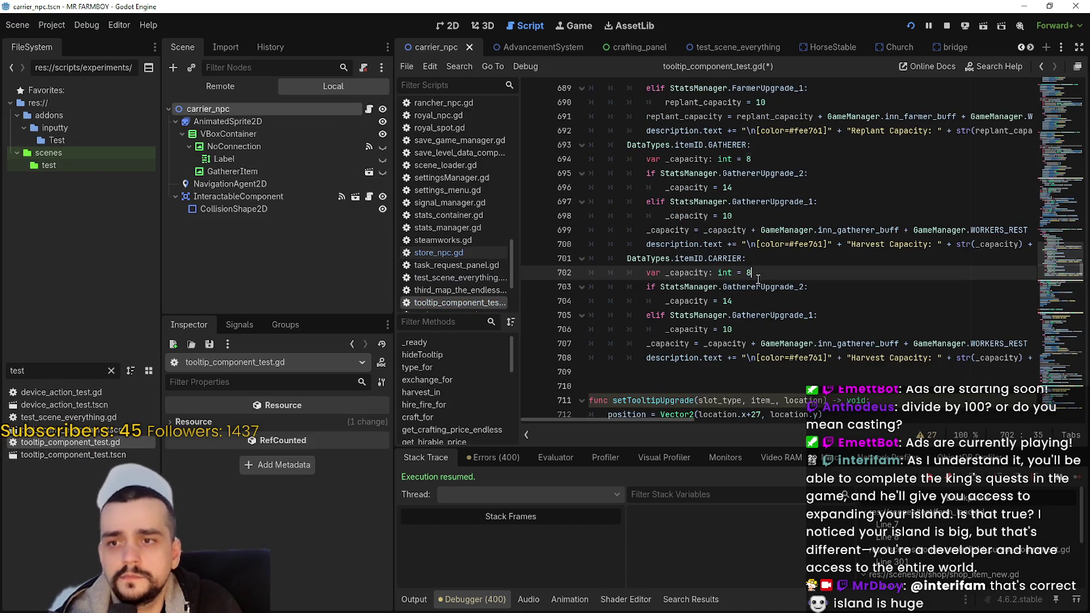
double_click(738, 301)
double_click(738, 329)
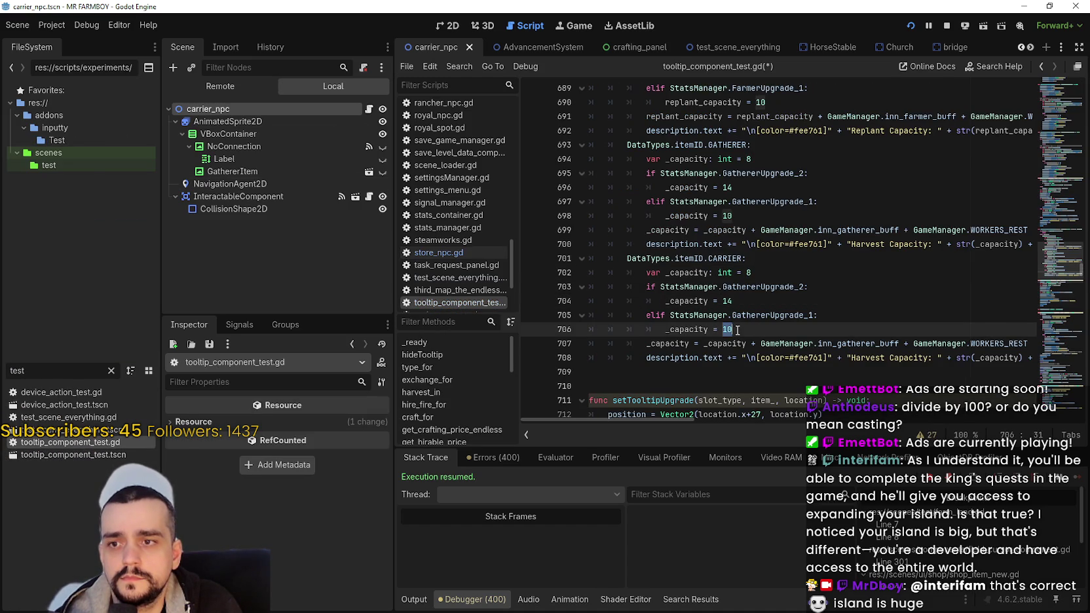
double_click(751, 301)
type("2")
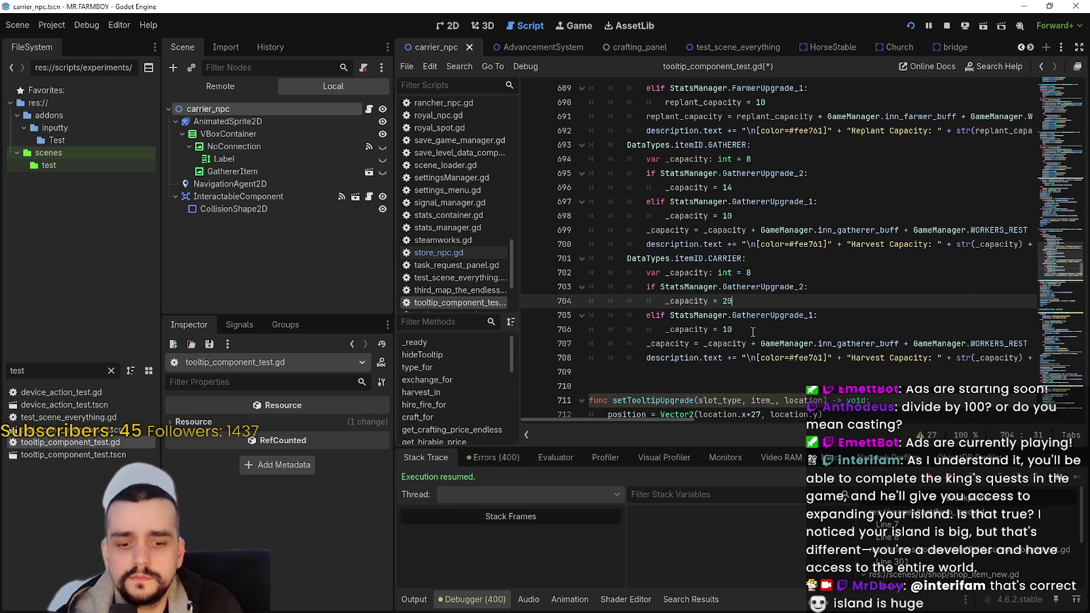
type("0")
double_click(740, 330)
type("14")
left_click(768, 290)
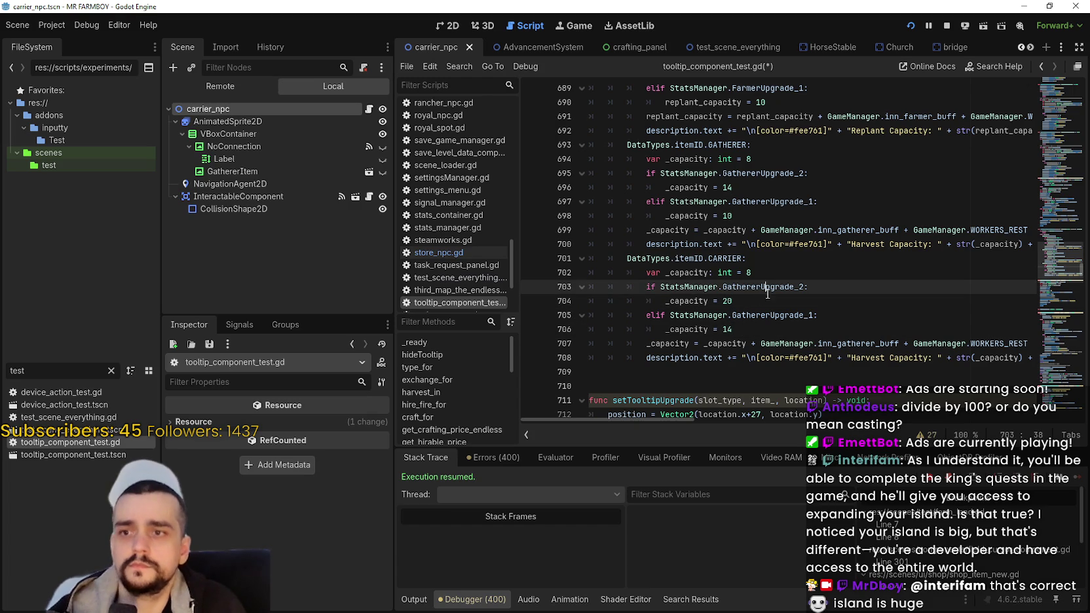
left_click(764, 299)
key("ctrl+s")
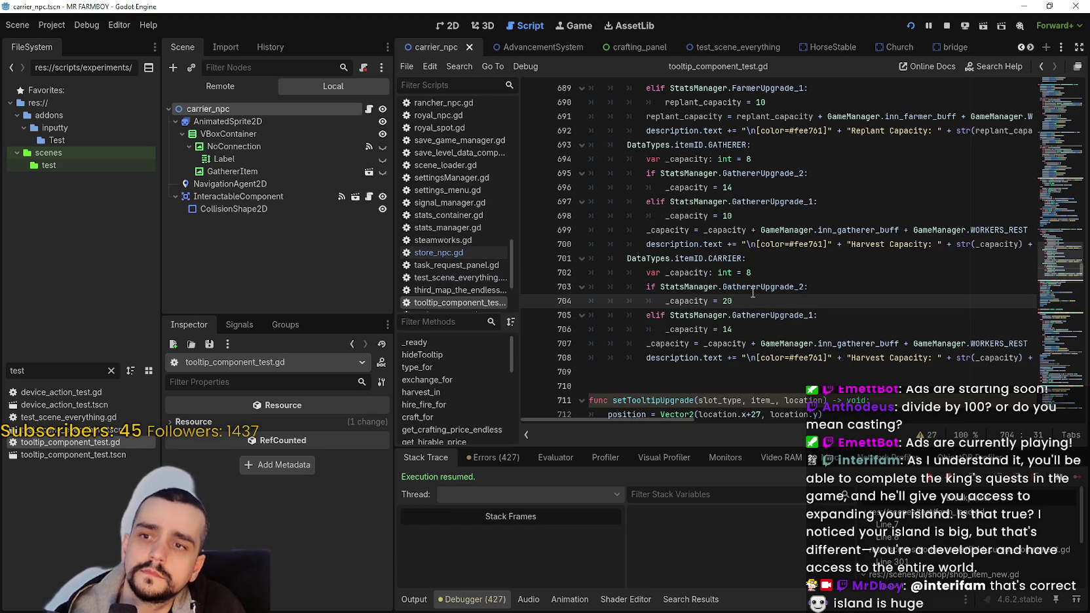
left_click(768, 331)
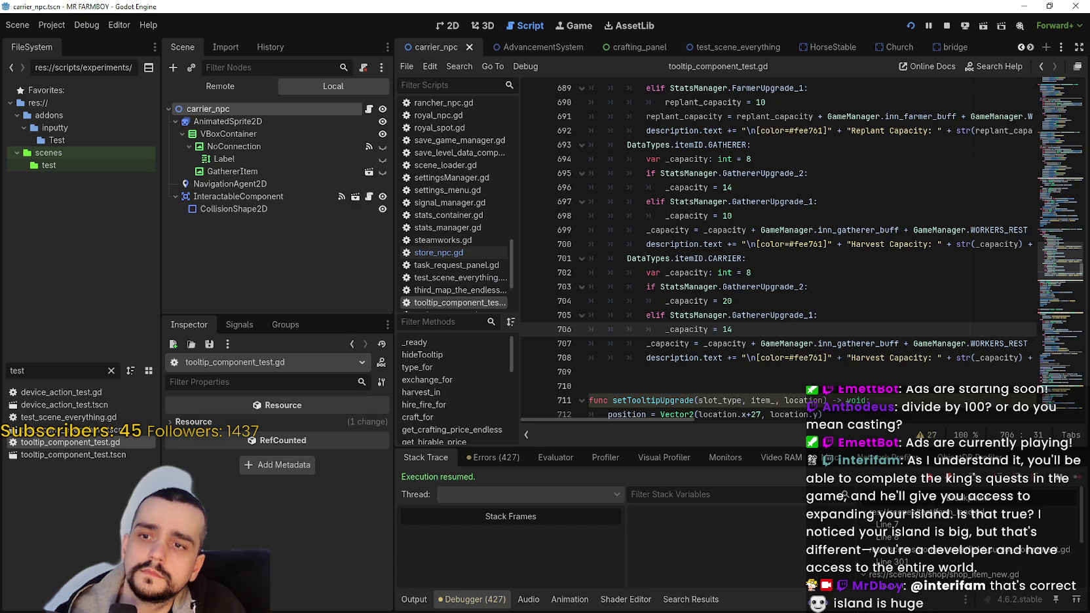
- Change the carrier label from "Harvest Capacity" to "Carry Capacity" and widen the code editor
double_click(879, 359)
type("Carry")
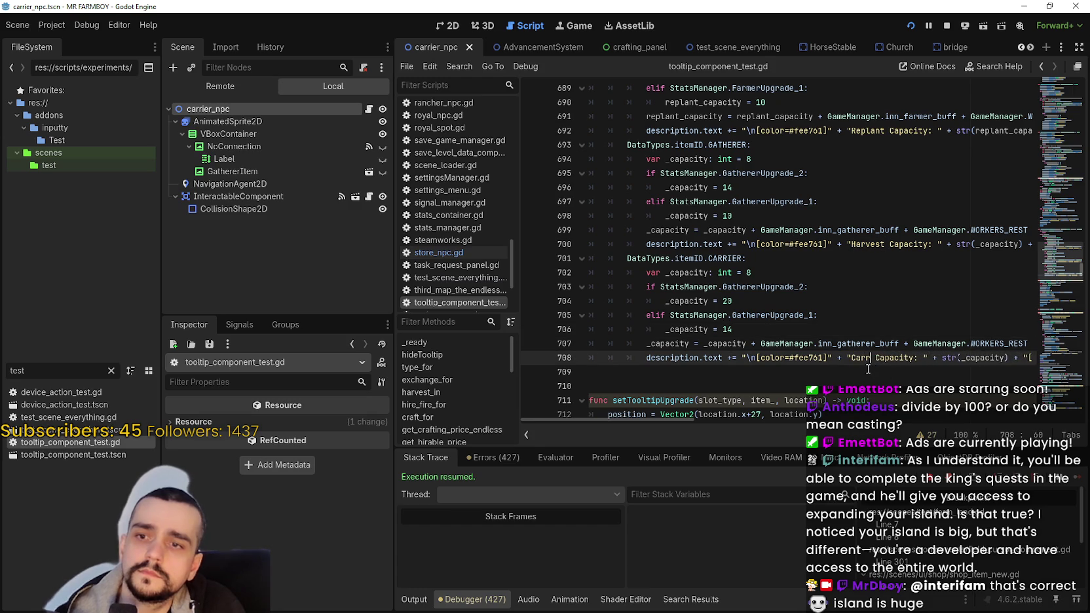
left_click(912, 367)
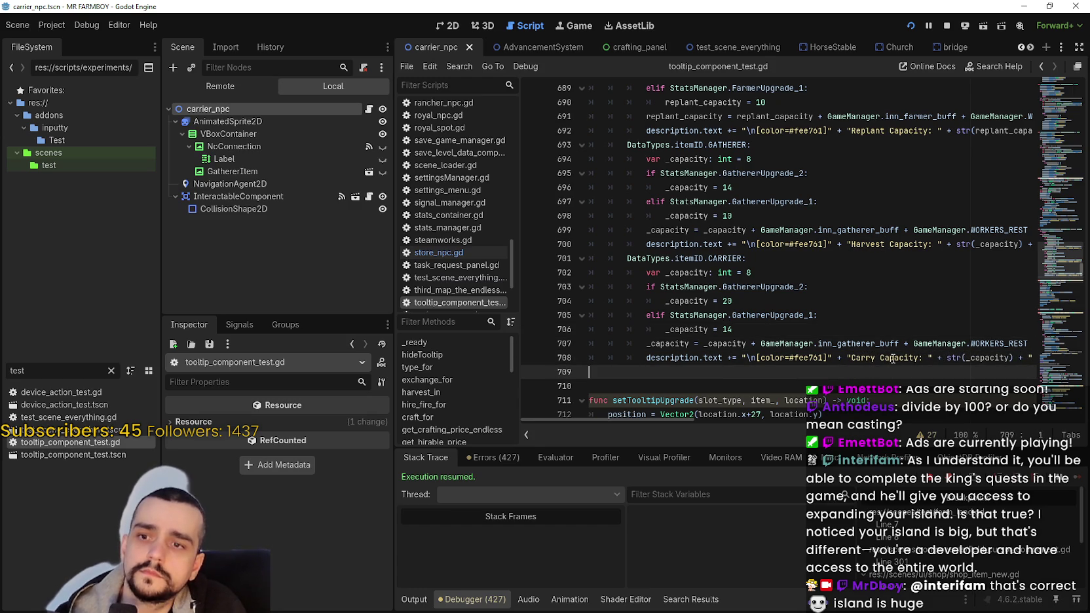
double_click(893, 359)
left_click(886, 369)
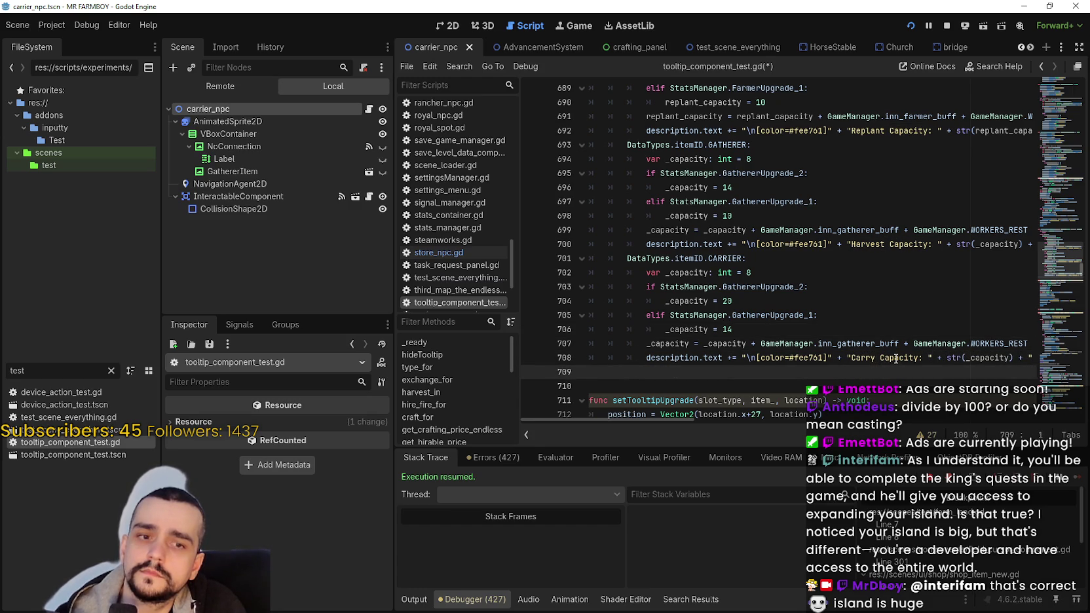
left_click(882, 357)
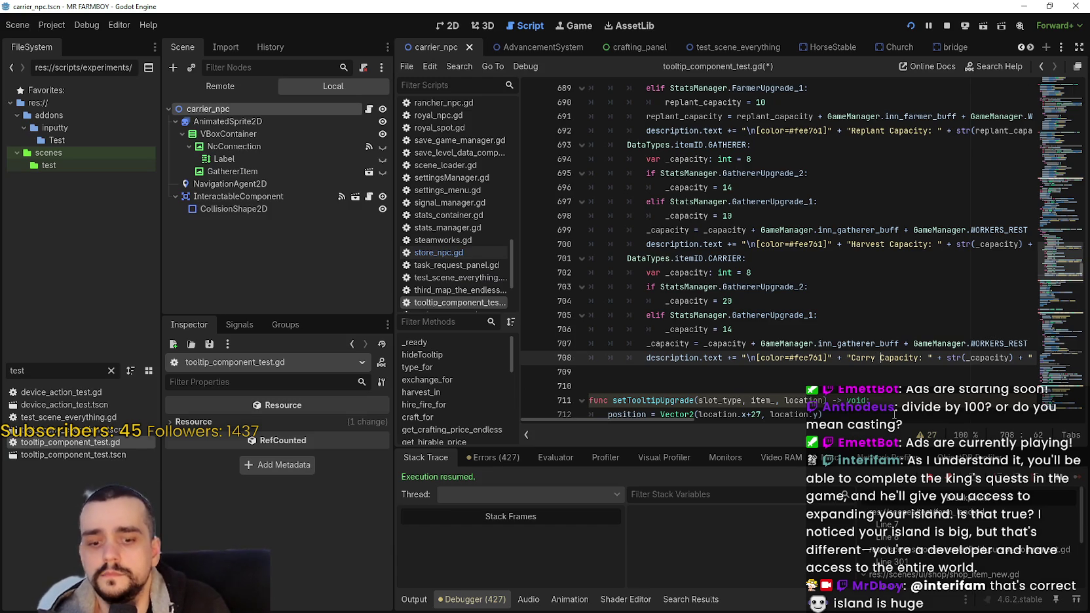
type("Item")
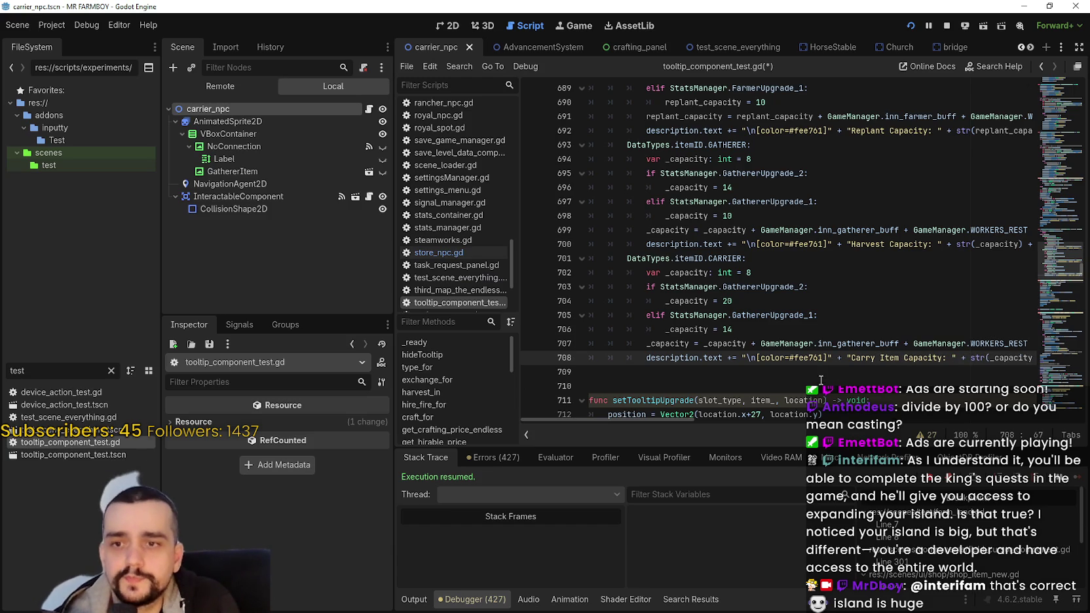
mouse_move(685, 420)
left_mouse_down()
mouse_move(737, 426)
mouse_move(653, 427)
left_mouse_up()
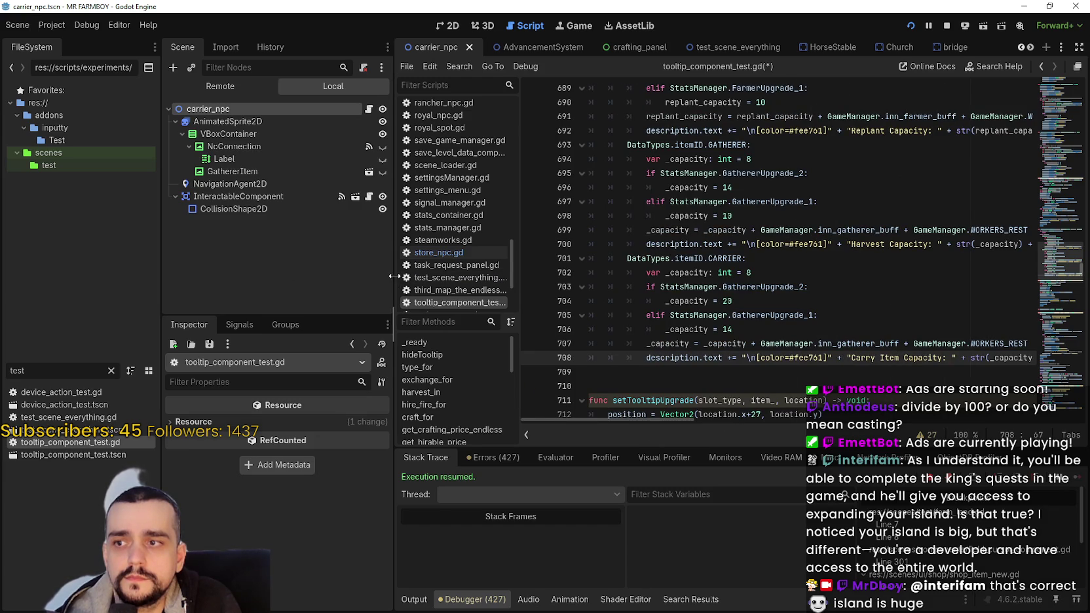
mouse_move(394, 276)
left_mouse_down()
mouse_move(314, 278)
mouse_move(352, 278)
left_mouse_up()
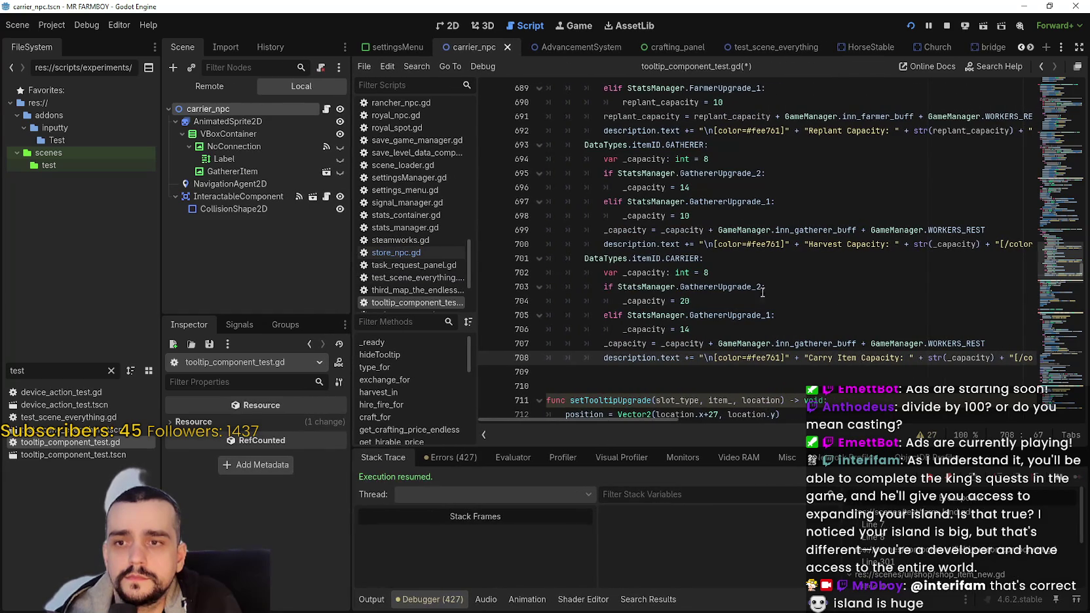
left_click(795, 368)
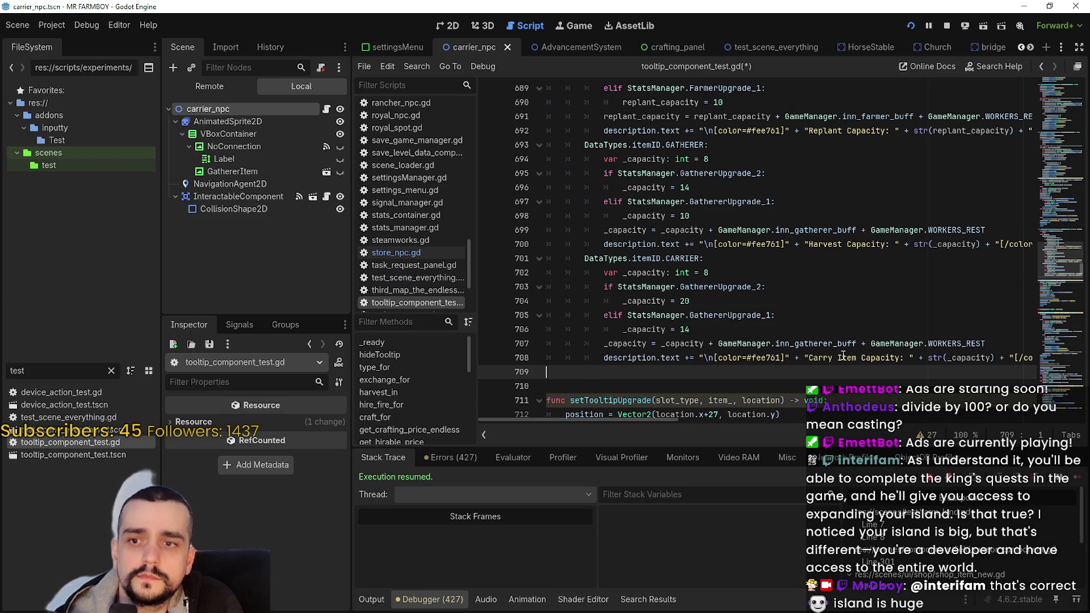
double_click(854, 356)
key("BackSpace")
key("BackSpace")
- Run the game to check Carriers, then swap inn_gatherer_buff for inn_carrier_buff and save
key("F5")
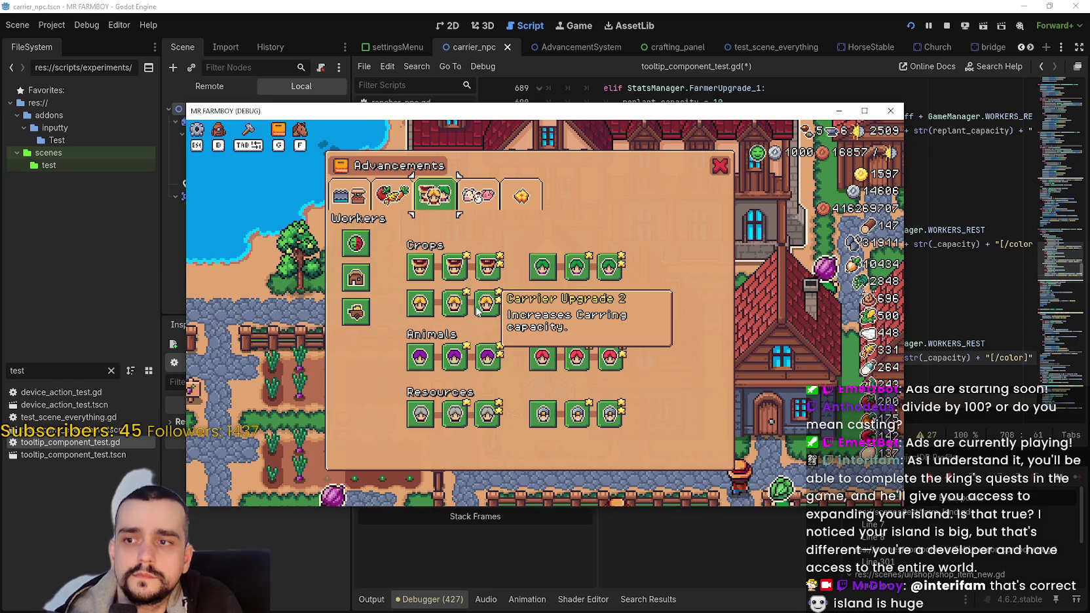
mouse_move(447, 312)
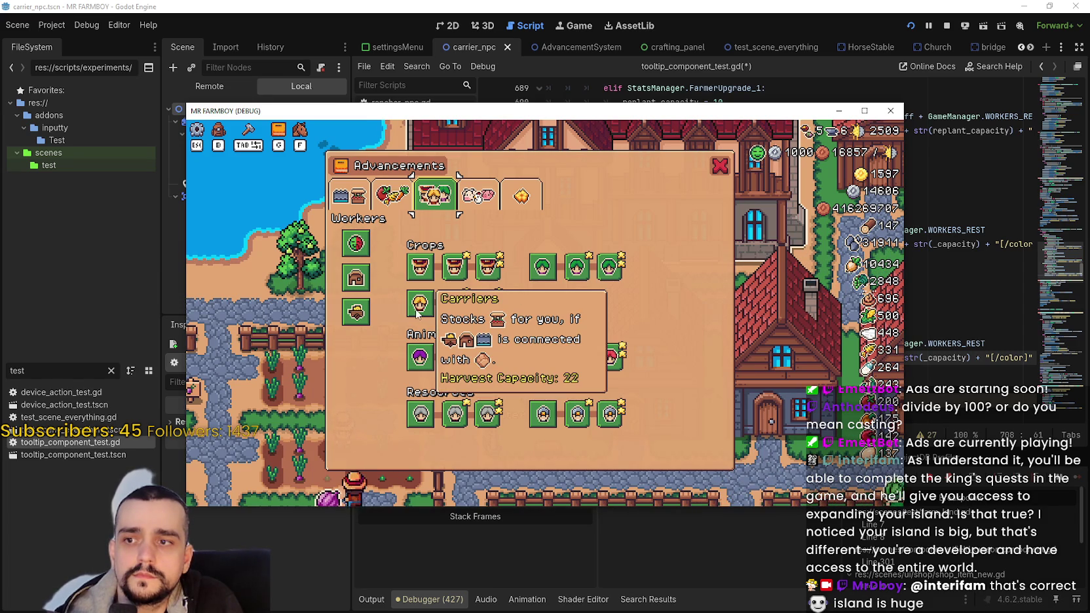
left_click(941, 331)
left_click(859, 360)
double_click(835, 345)
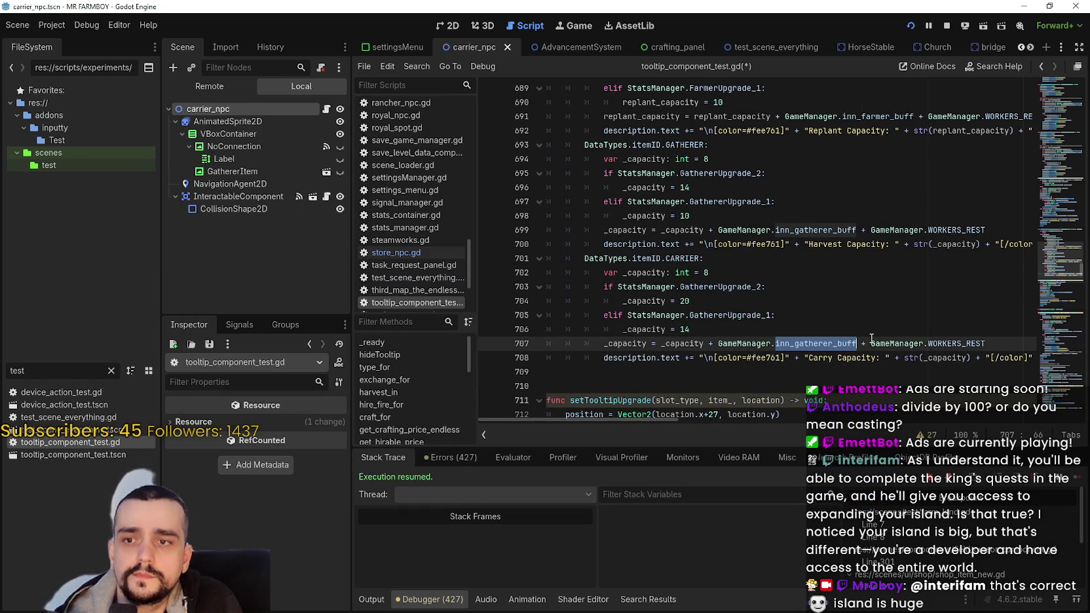
type("inn_")
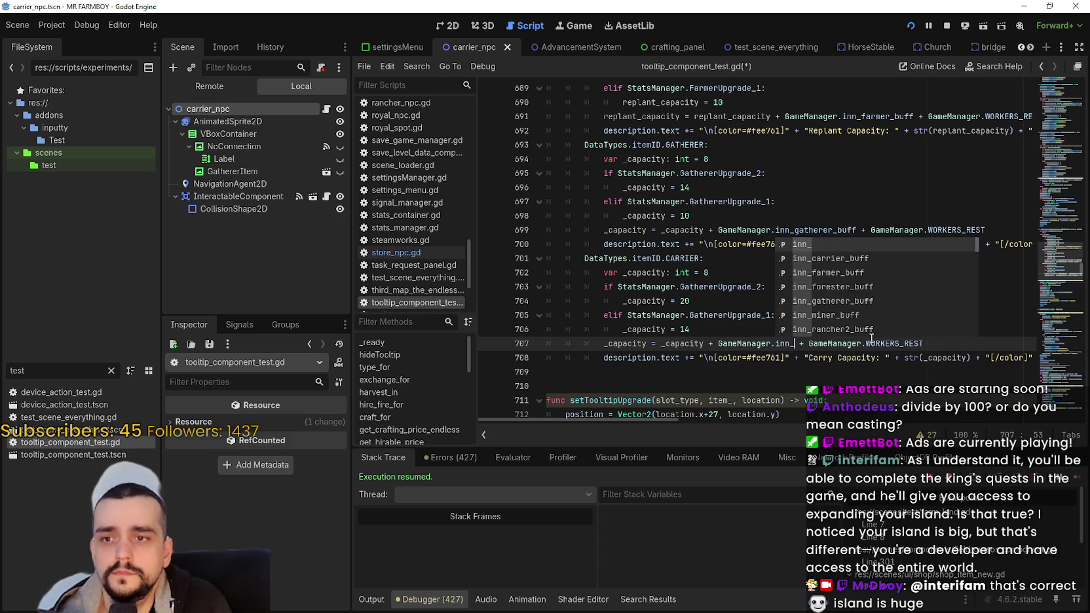
key("Return")
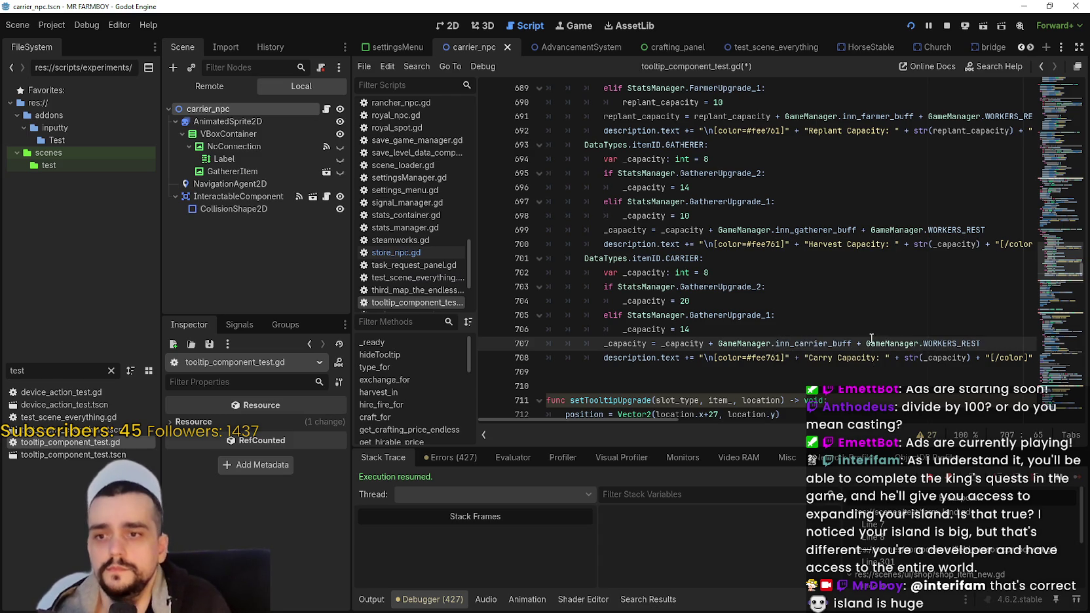
left_click(851, 369)
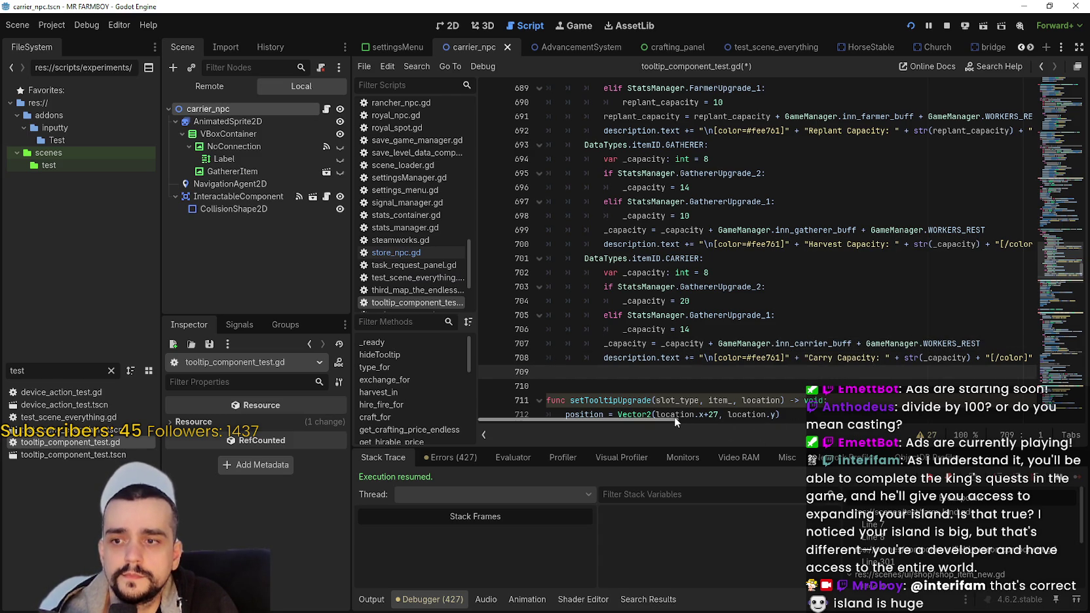
left_click(633, 358)
key("ctrl+s")
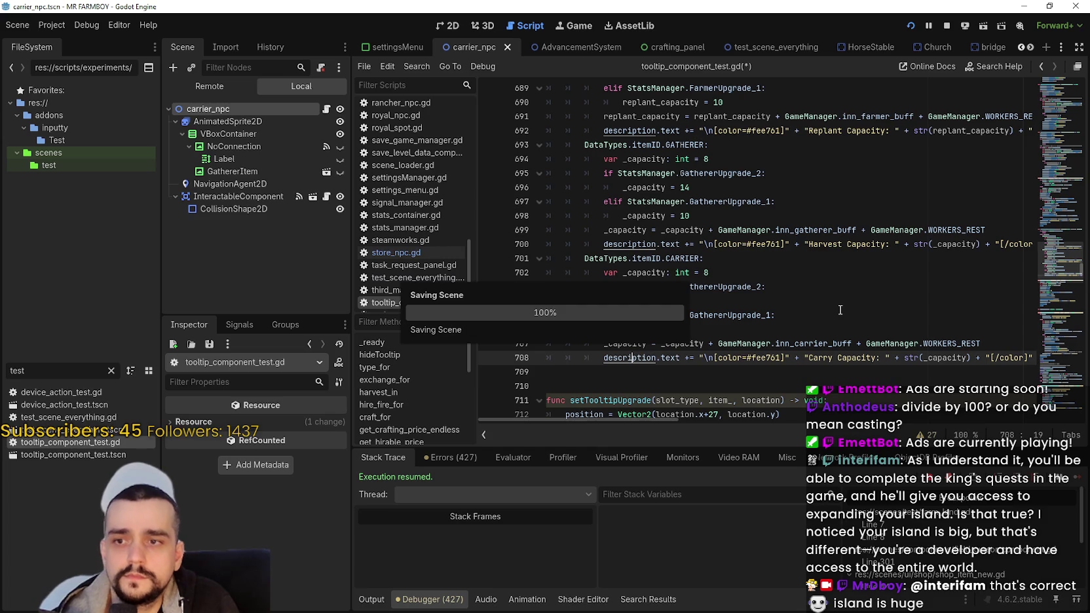
- Replace GathererUpgrade_2 and GathererUpgrade_1 with CarrierUpgrade_2 and CarrierUpgrade_1, and save
double_click(722, 285)
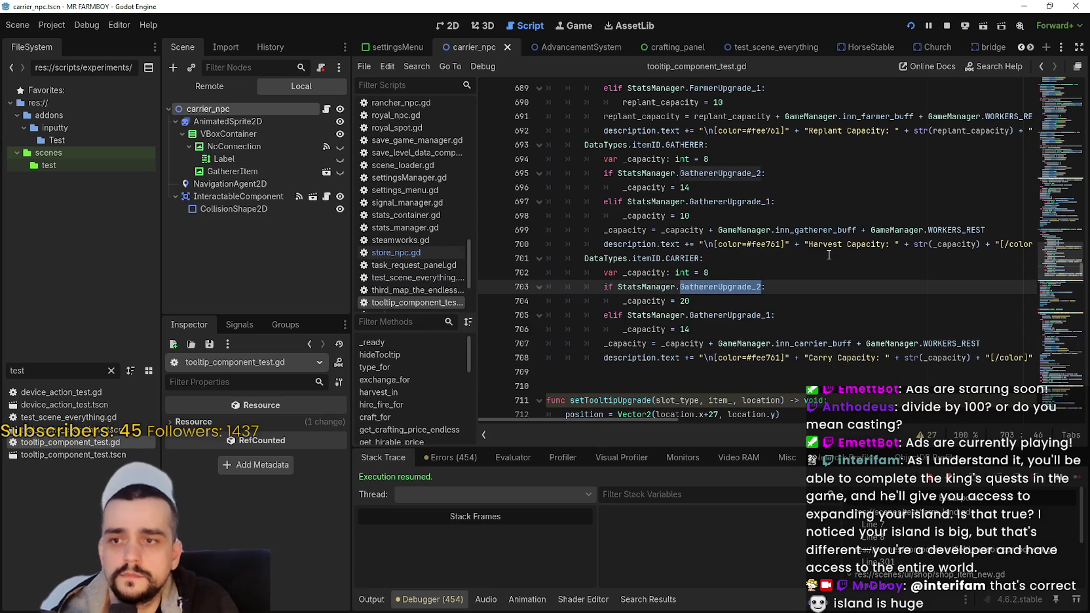
type("Carr")
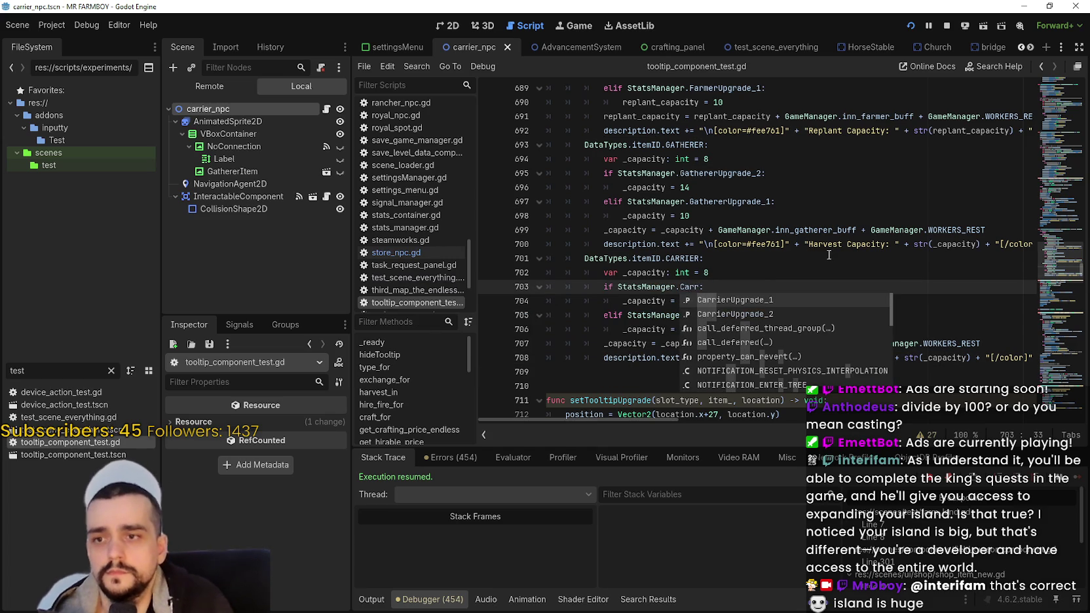
key("Down")
key("Return")
left_click(715, 317)
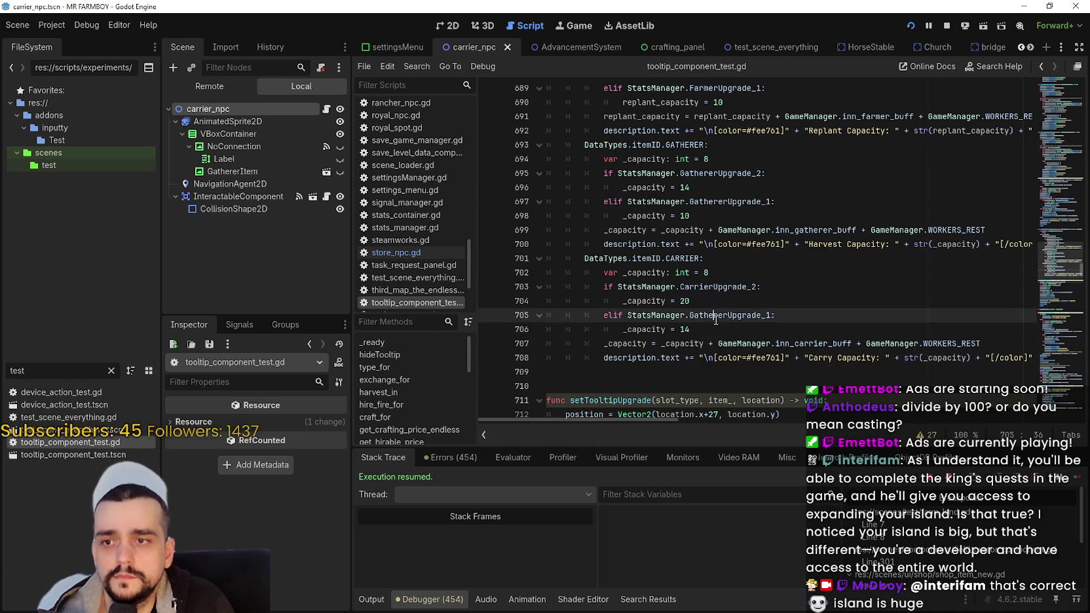
double_click(716, 317)
type("Carr")
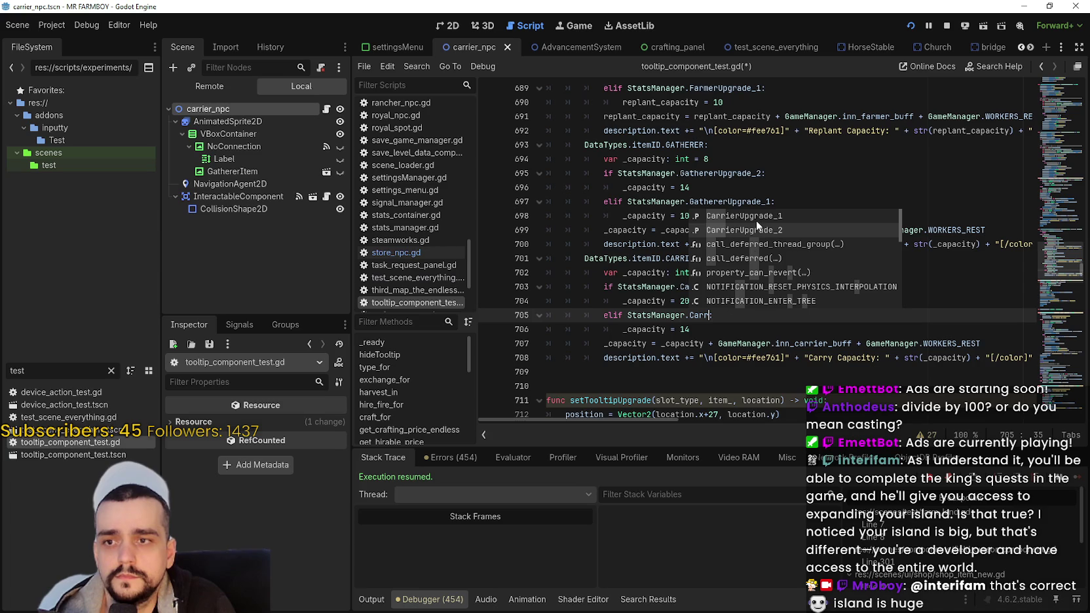
key("Return")
left_click(779, 326)
key("ctrl+s")
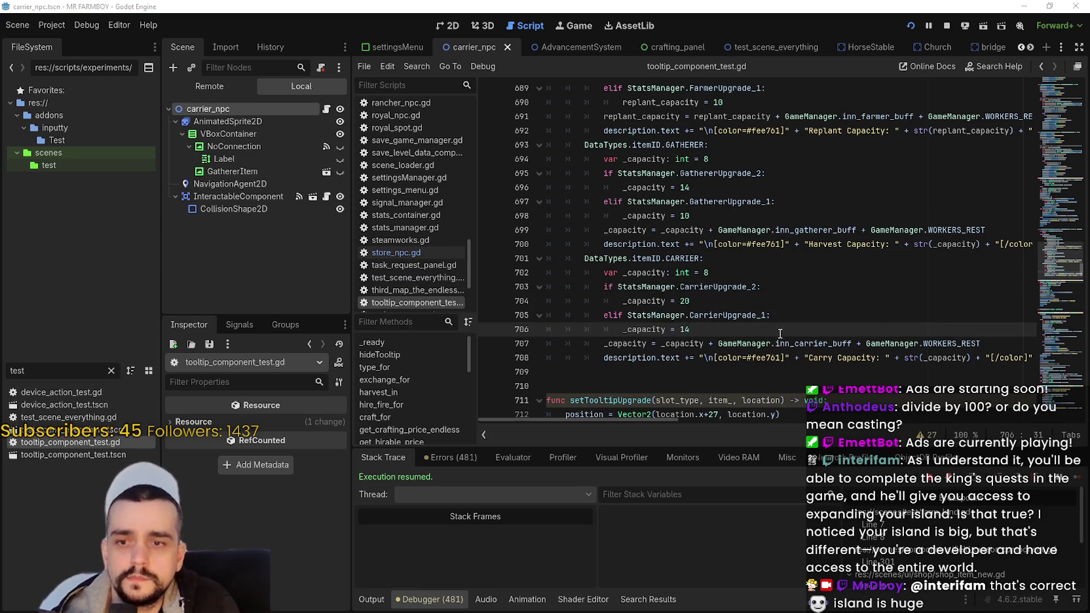
key("alt+Tab")
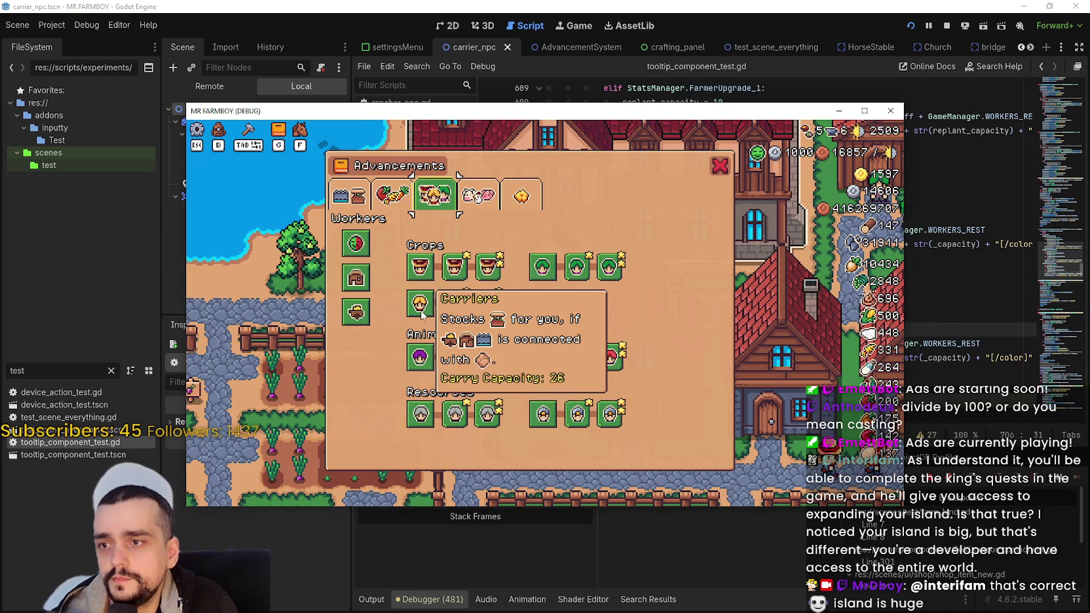
mouse_move(444, 275)
mouse_move(420, 302)
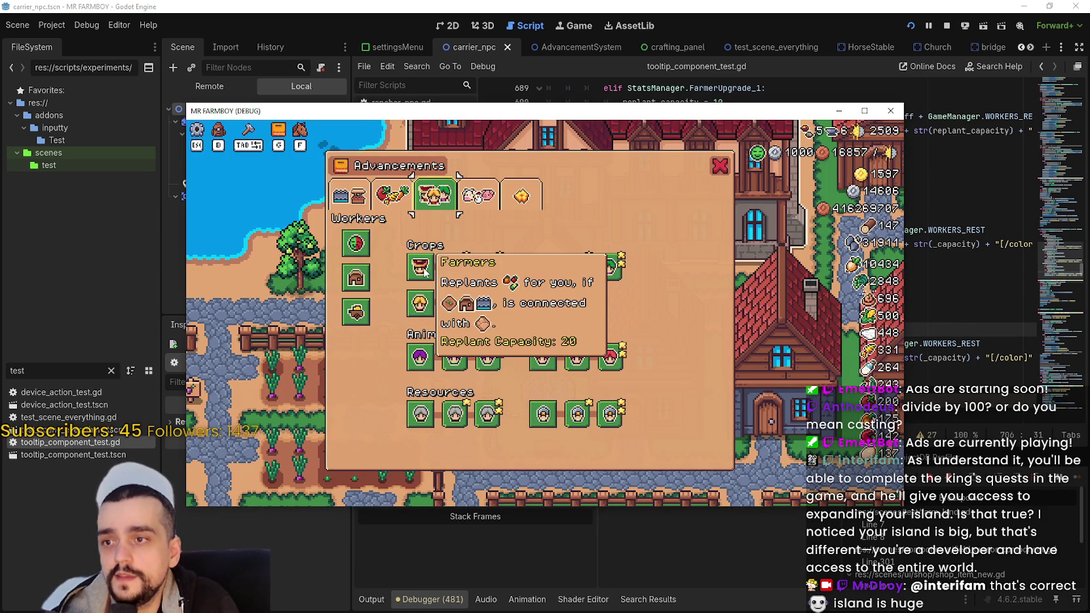
mouse_move(542, 267)
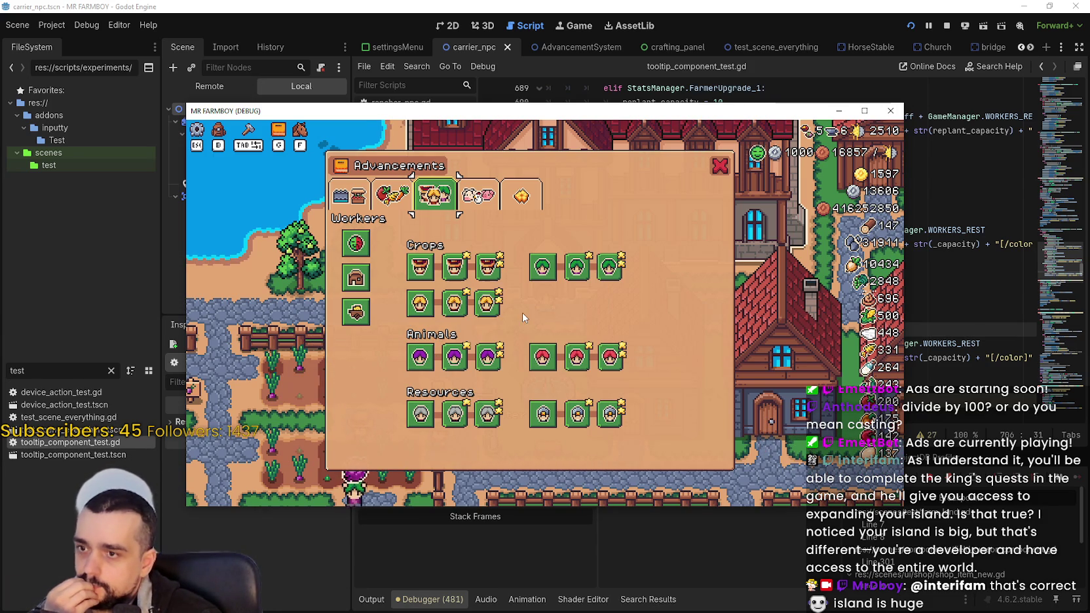
mouse_move(459, 310)
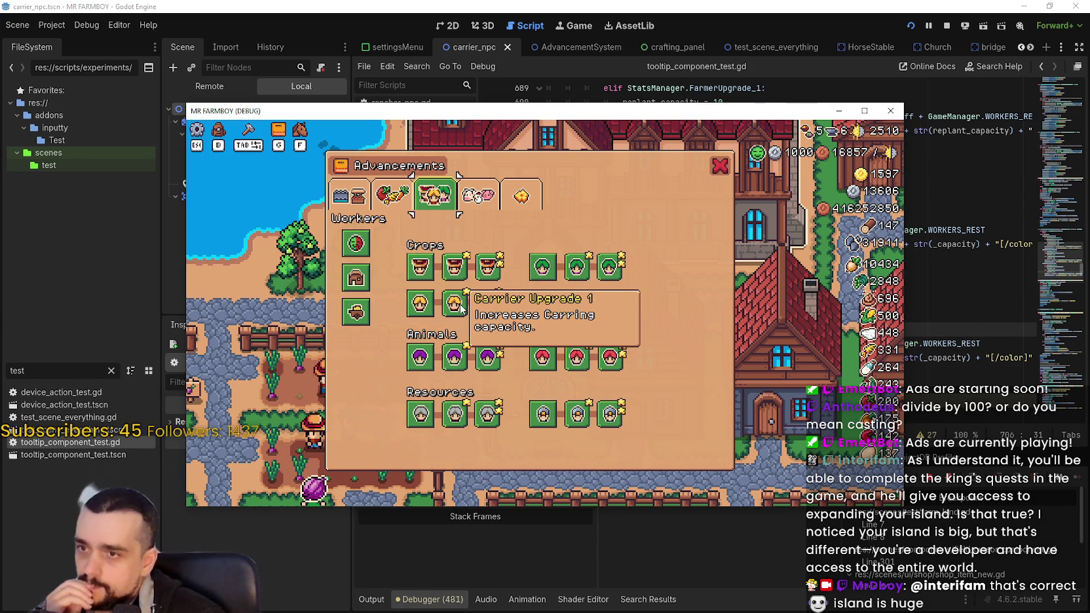
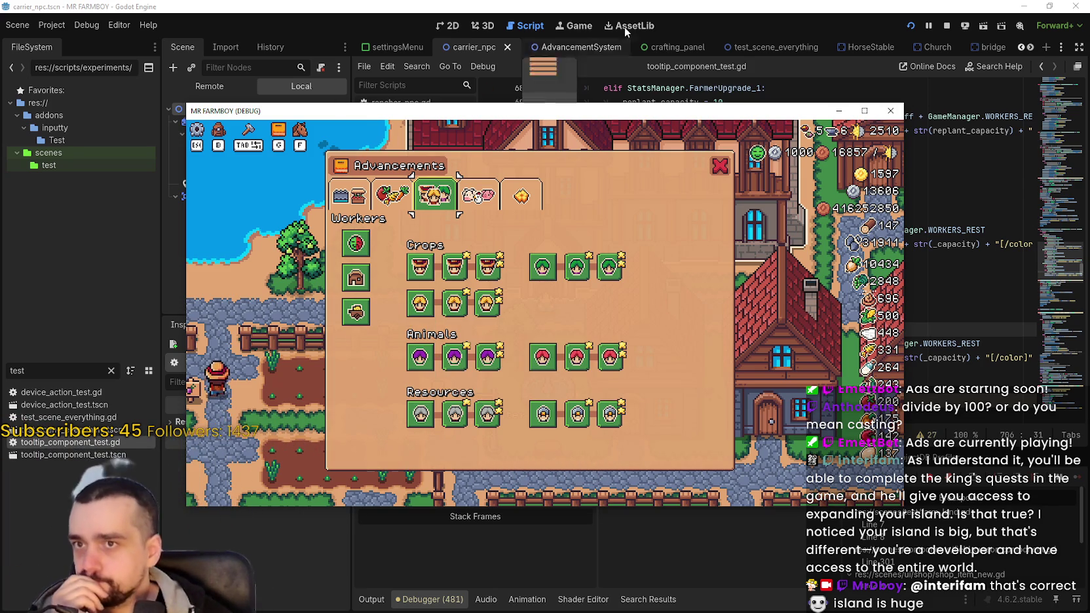
- Return to tooltip_component_test.gd and review the CARRIER case: base capacity 8, upgrades to 14 and 20
left_click(751, 5)
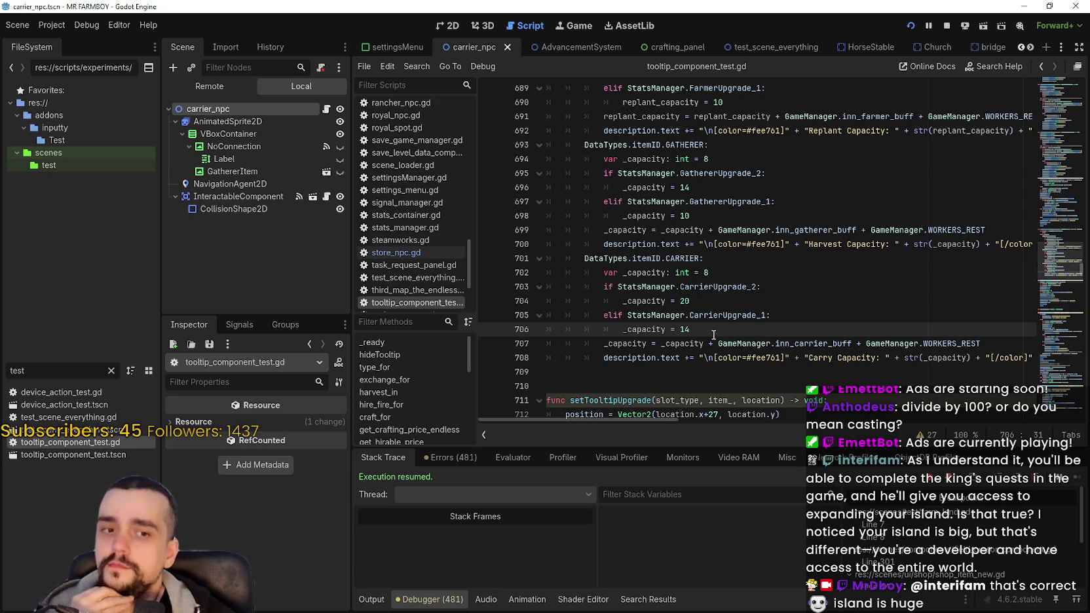
mouse_move(712, 316)
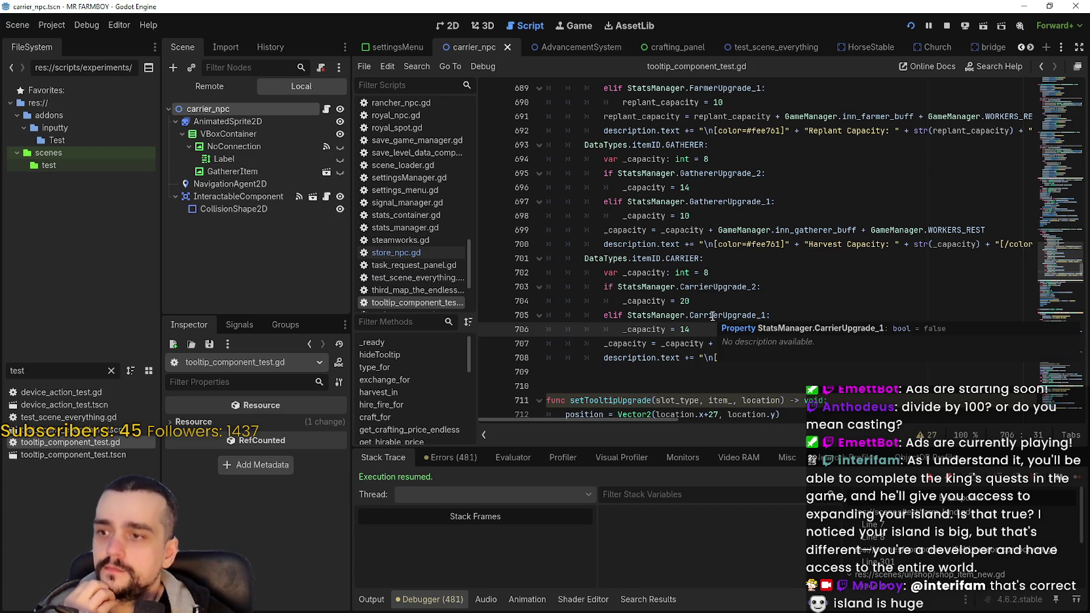
key("Up")
key("Up")
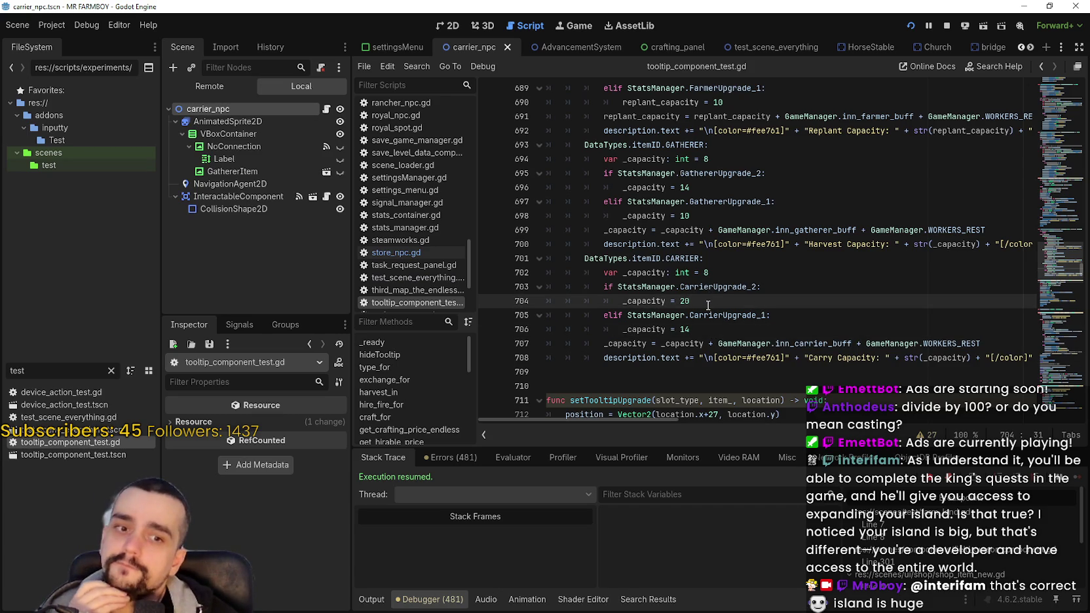
double_click(643, 240)
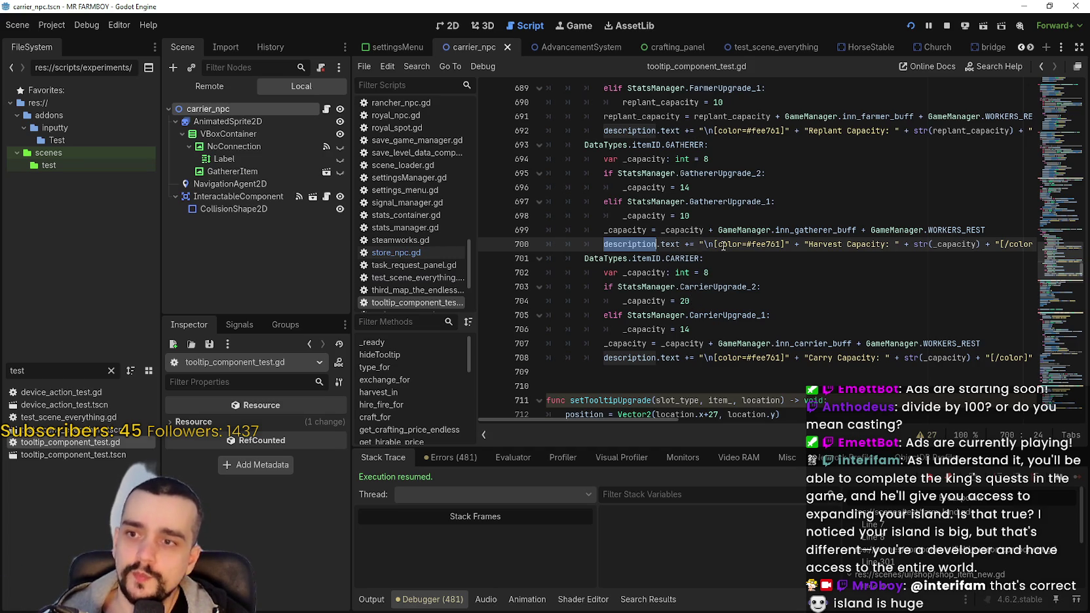
- Duplicate the CARRIER case below itself and rename the copy's CARRIER to RANCHER
mouse_move(661, 372)
left_mouse_down()
mouse_move(565, 306)
mouse_move(538, 256)
left_mouse_up()
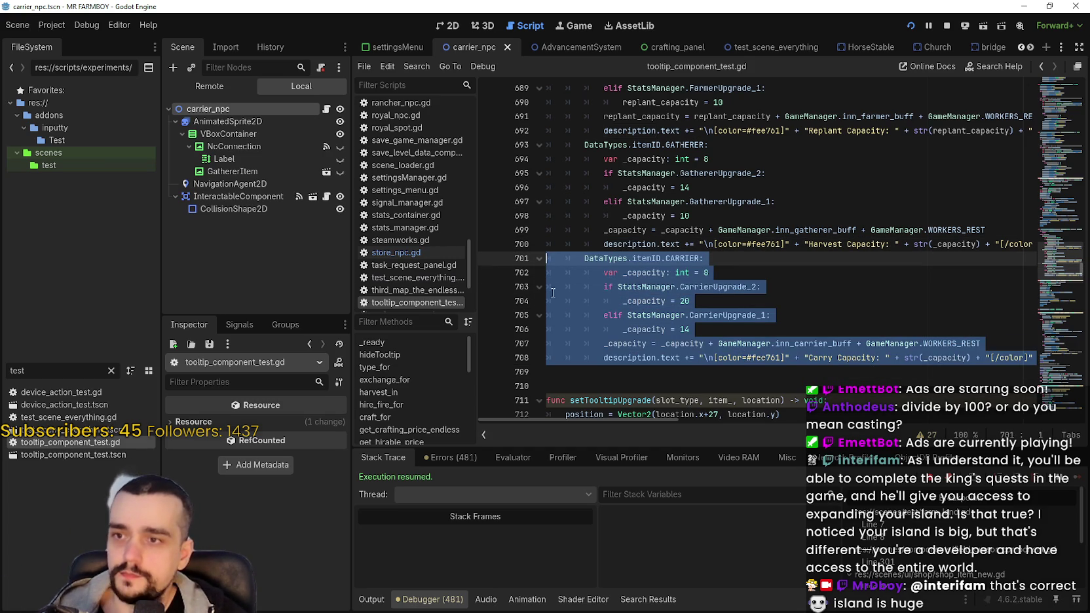
key("ctrl+c")
left_click(608, 375)
key("ctrl+v")
double_click(679, 295)
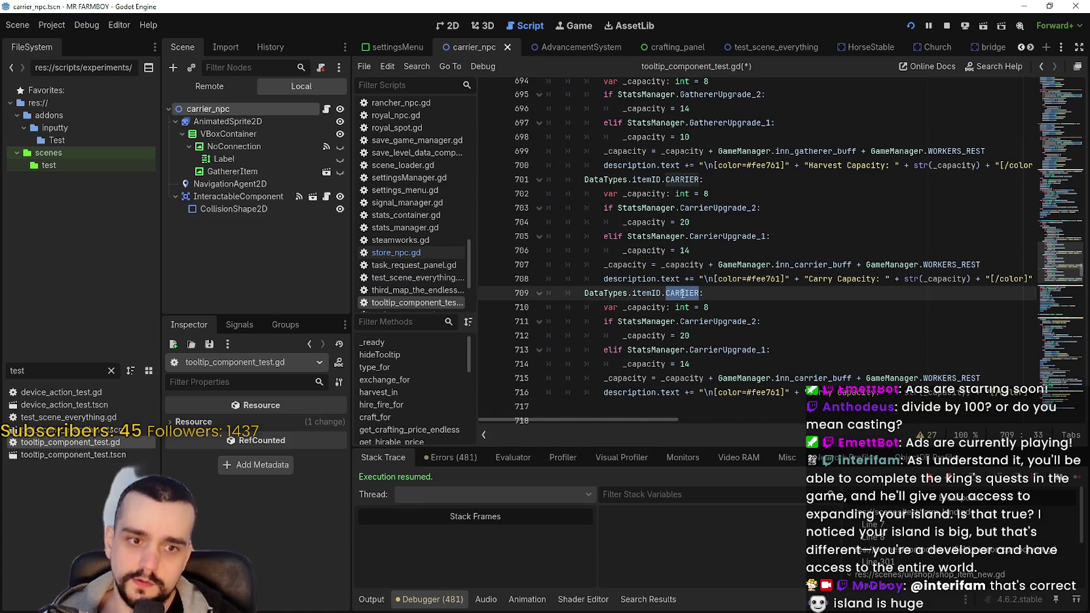
type("Rancher")
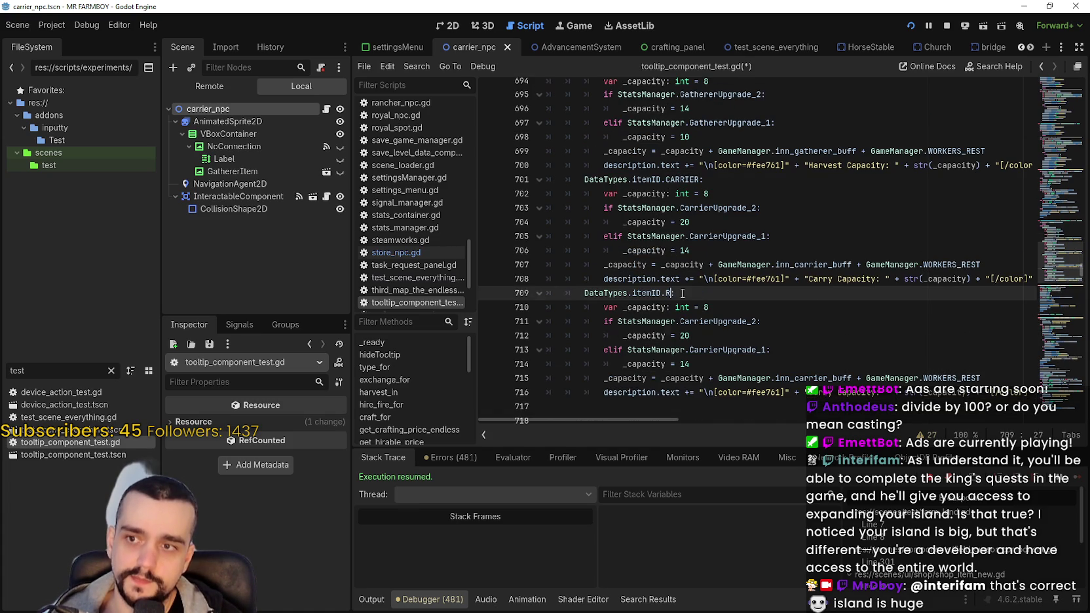
key("Return")
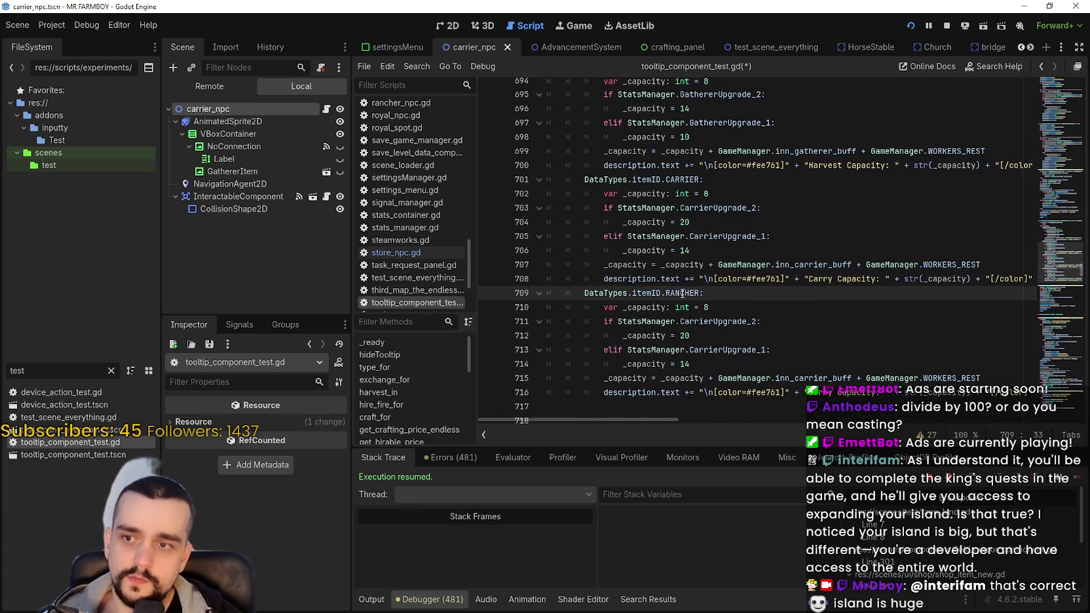
- Replace CarrierUpgrade_2 with RancherUpgrade_2 in the copied case's upgrade check on line 711
left_click(724, 321)
double_click(752, 321)
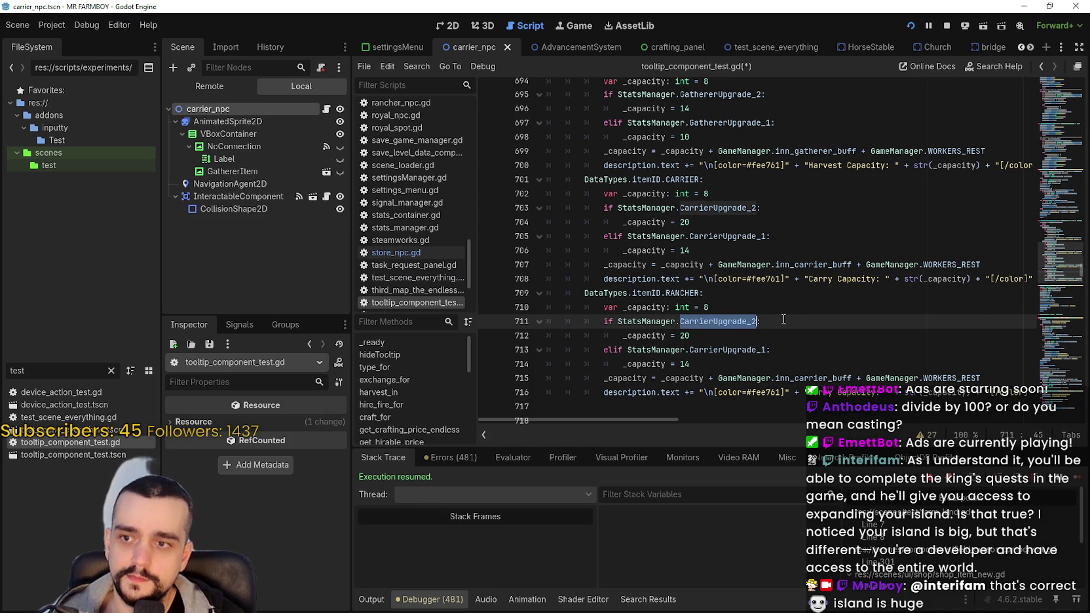
type("Ranc")
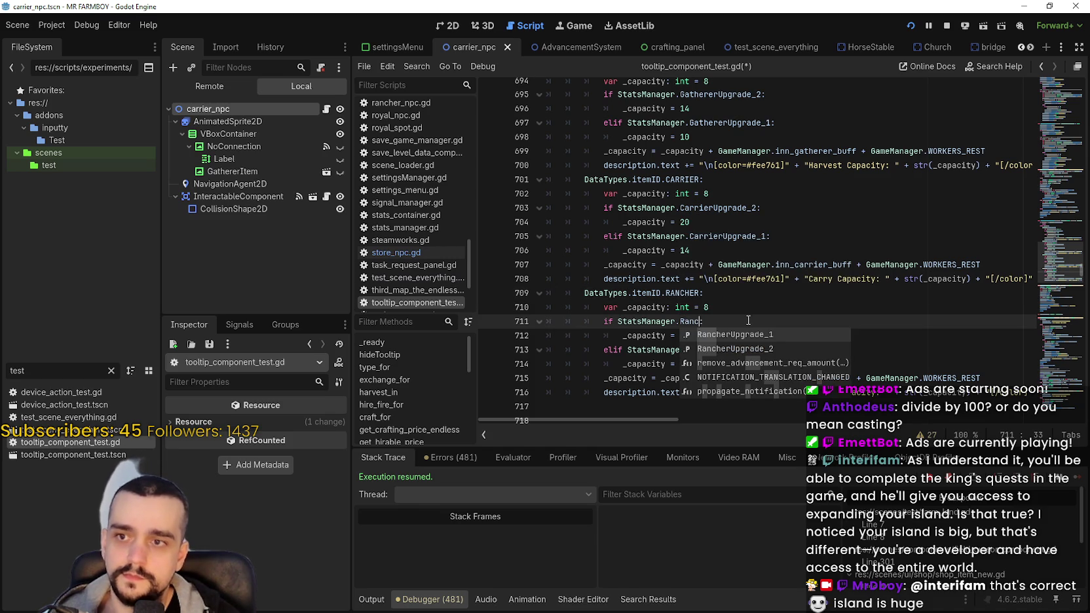
key("Return")
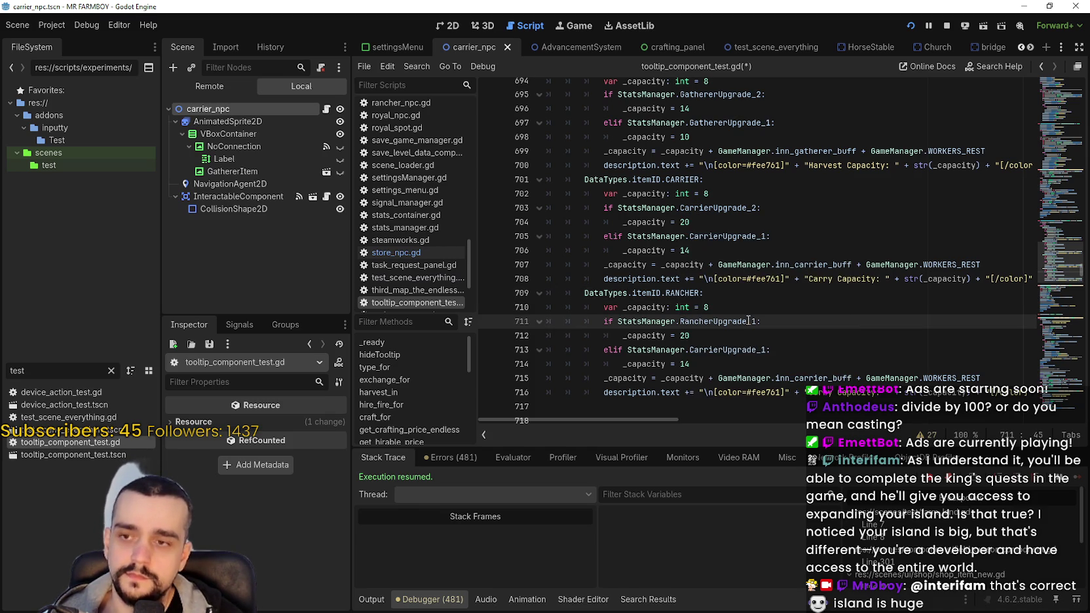
key("BackSpace")
type("2")
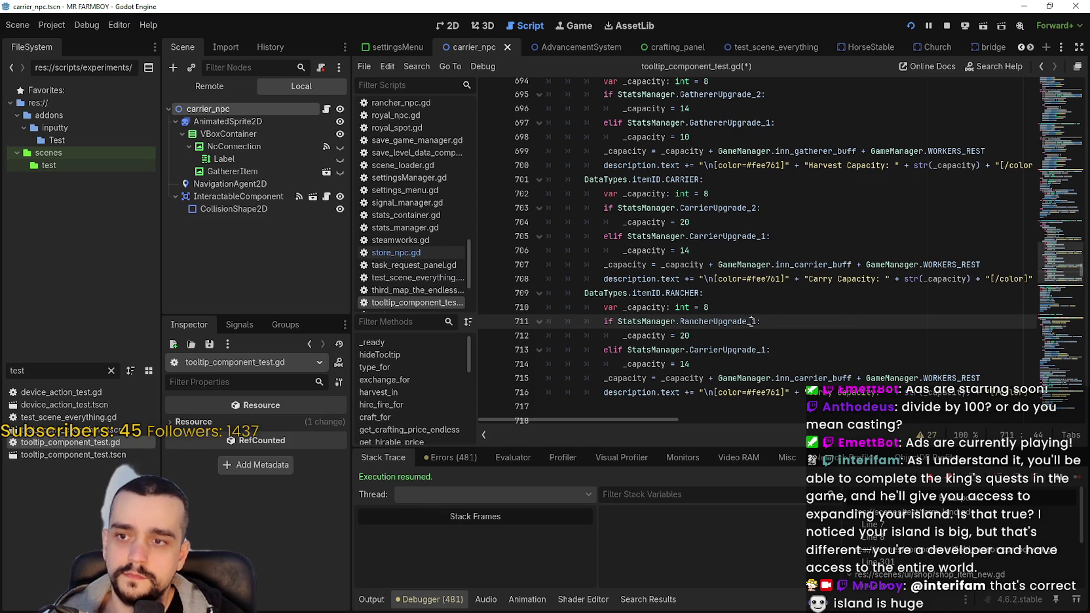
double_click(716, 321)
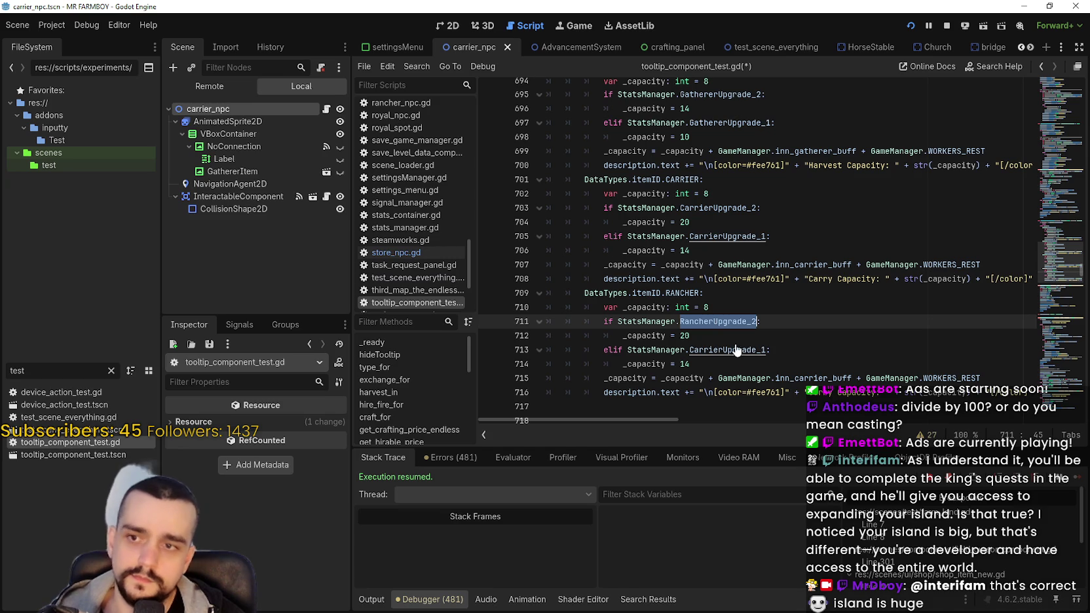